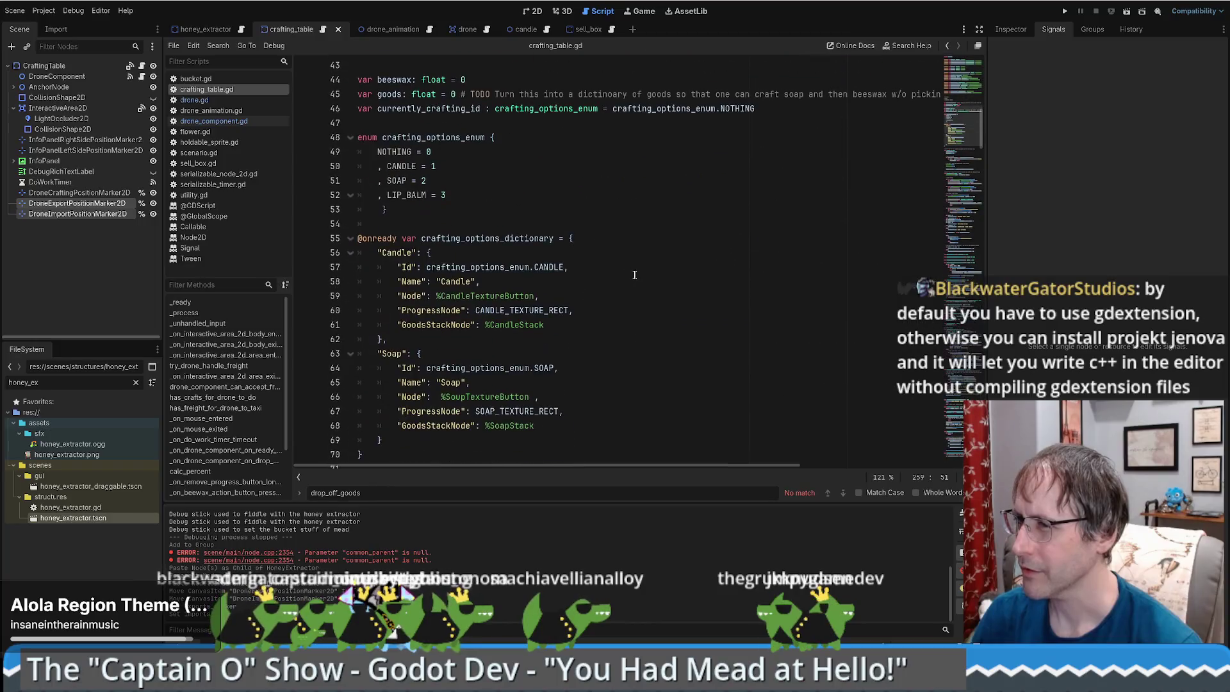
Select the currently_crafting_id declaration line in crafting_table.gd.
scroll(583, 229, up, 5)
scroll(560, 297, down, 3)
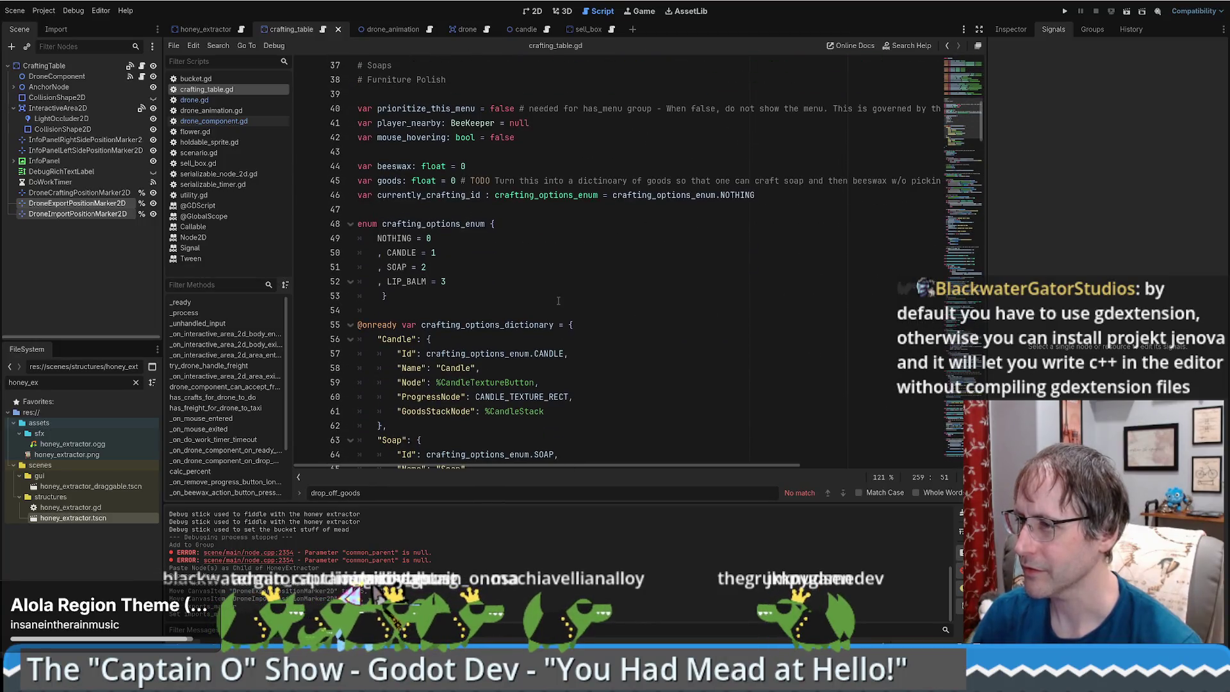
scroll(559, 296, down, 2)
scroll(568, 289, up, 4)
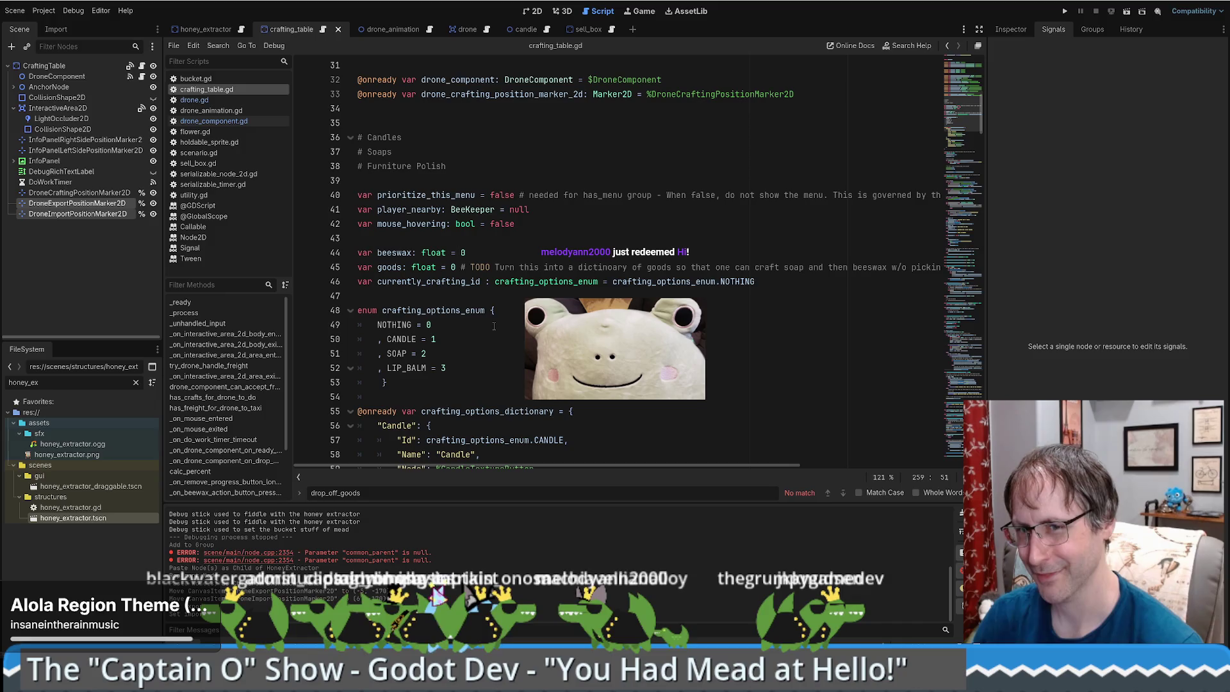
click(770, 281)
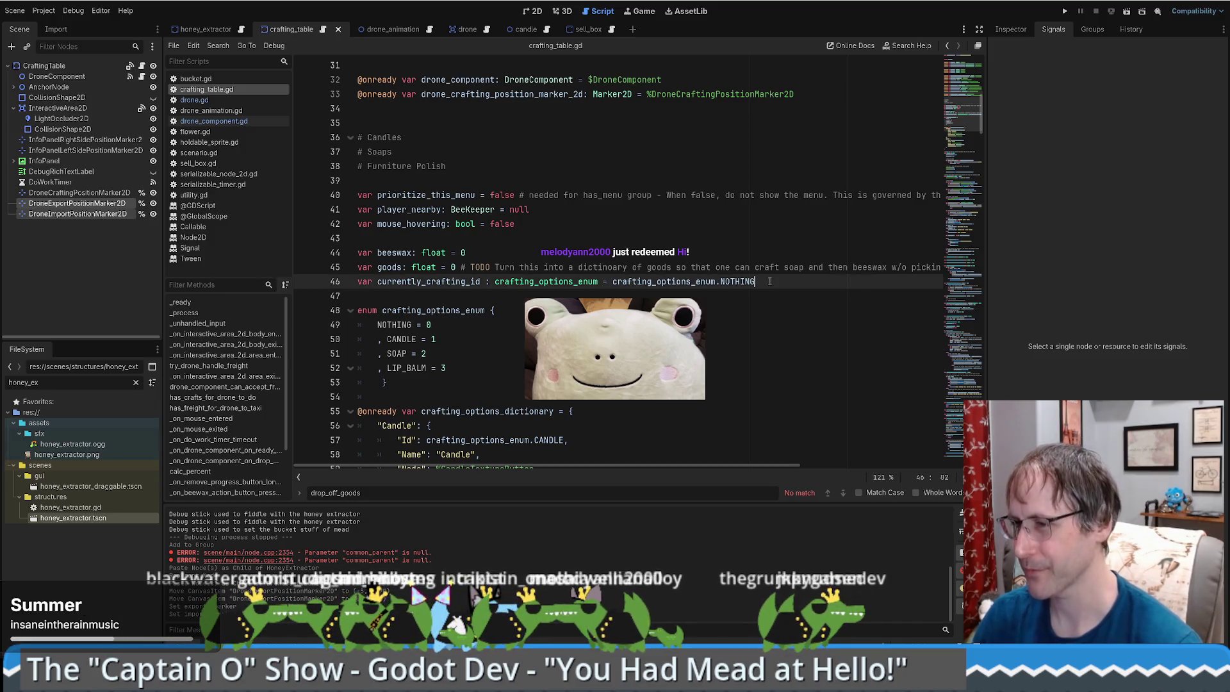
drag(762, 281, 468, 269)
click(468, 269)
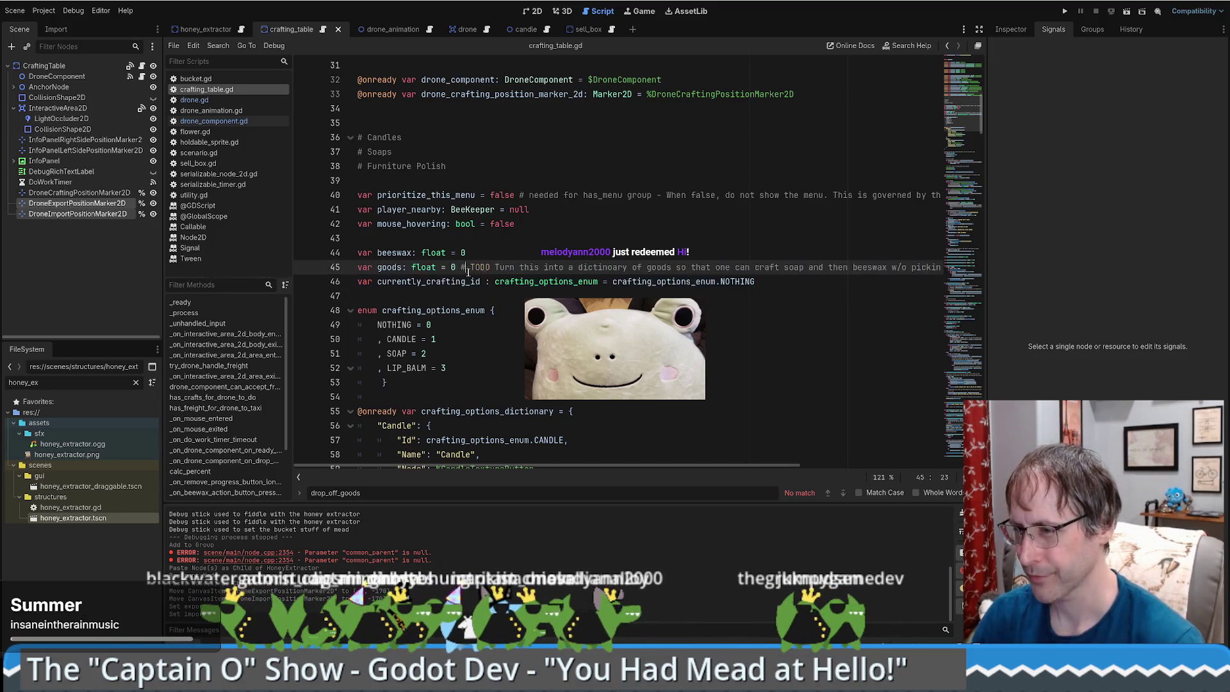
drag(783, 283, 268, 286)
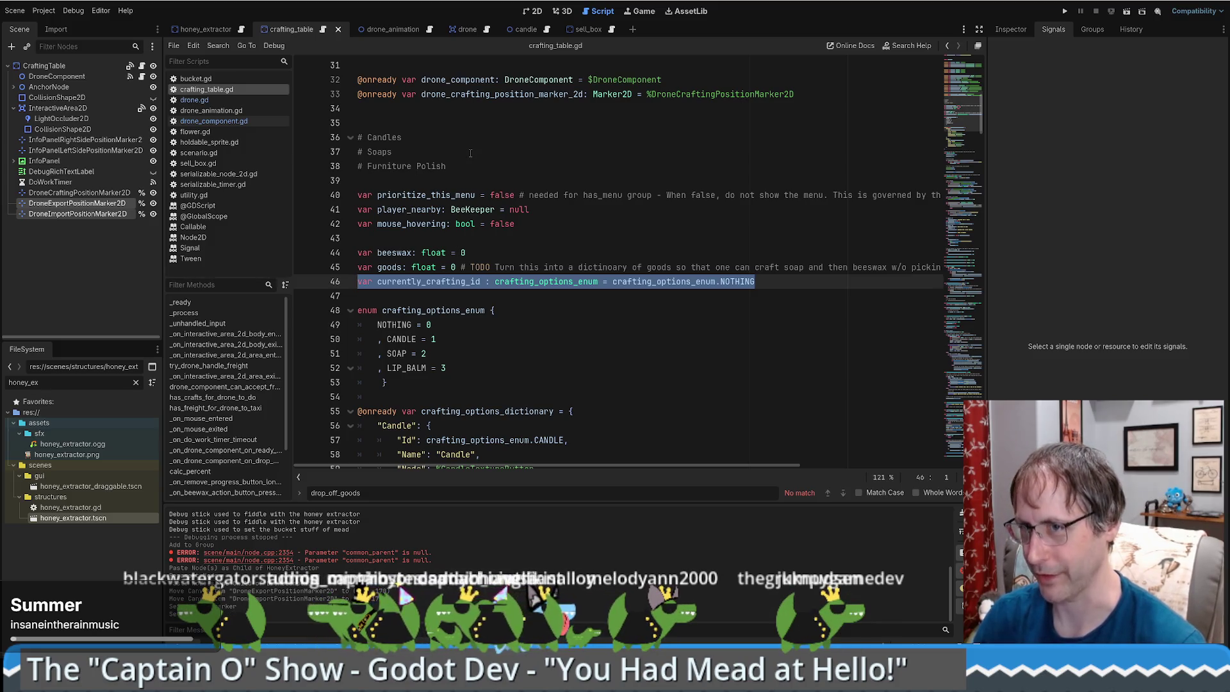
Open the honey_extractor scene and view honey_extractor.gd from the top.
click(64, 66)
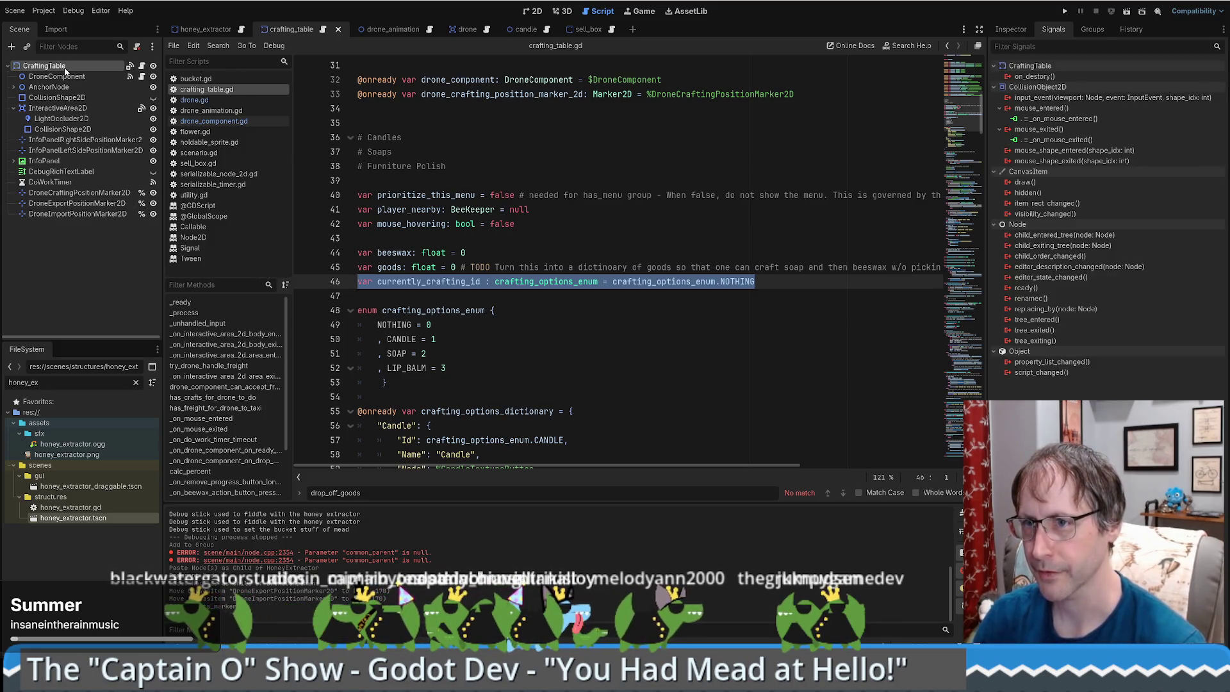
click(205, 29)
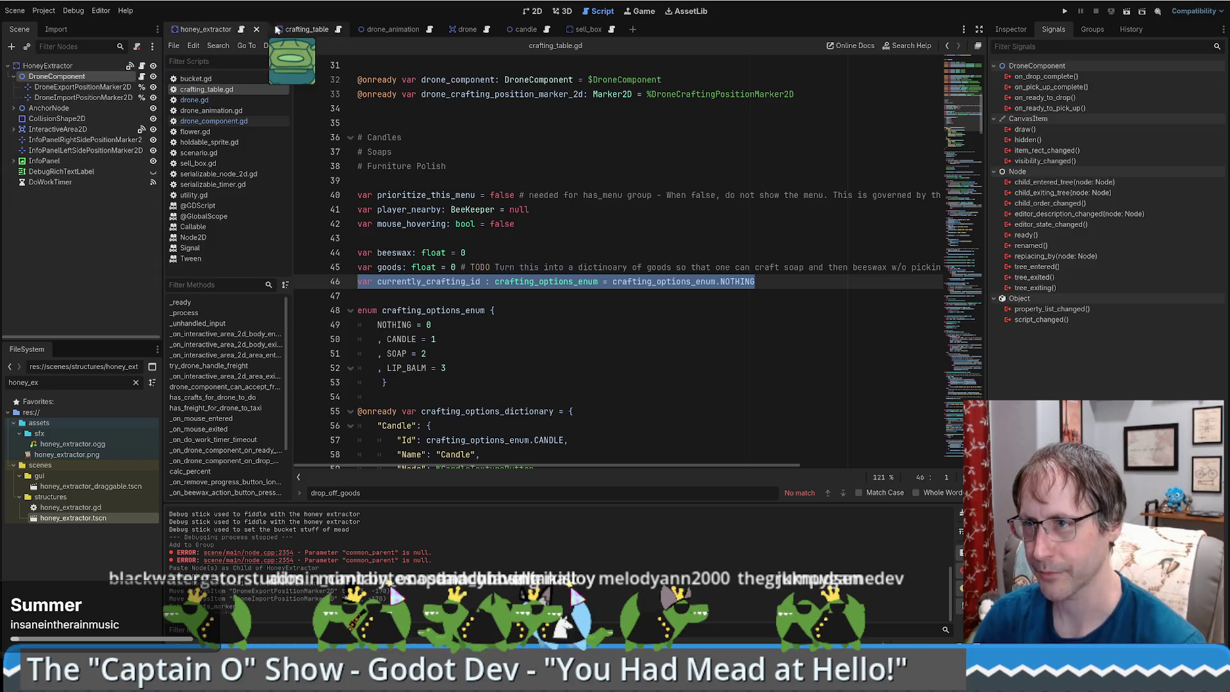
click(242, 29)
click(693, 338)
click(943, 75)
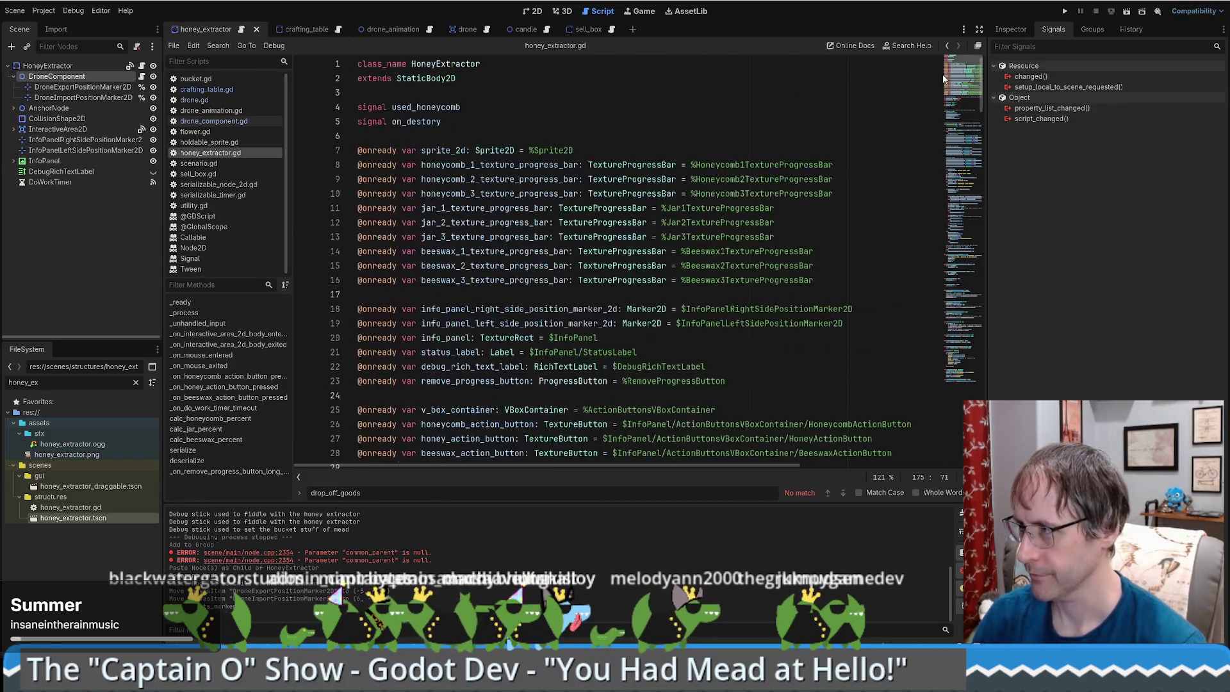
scroll(555, 197, down, 8)
scroll(690, 207, up, 5)
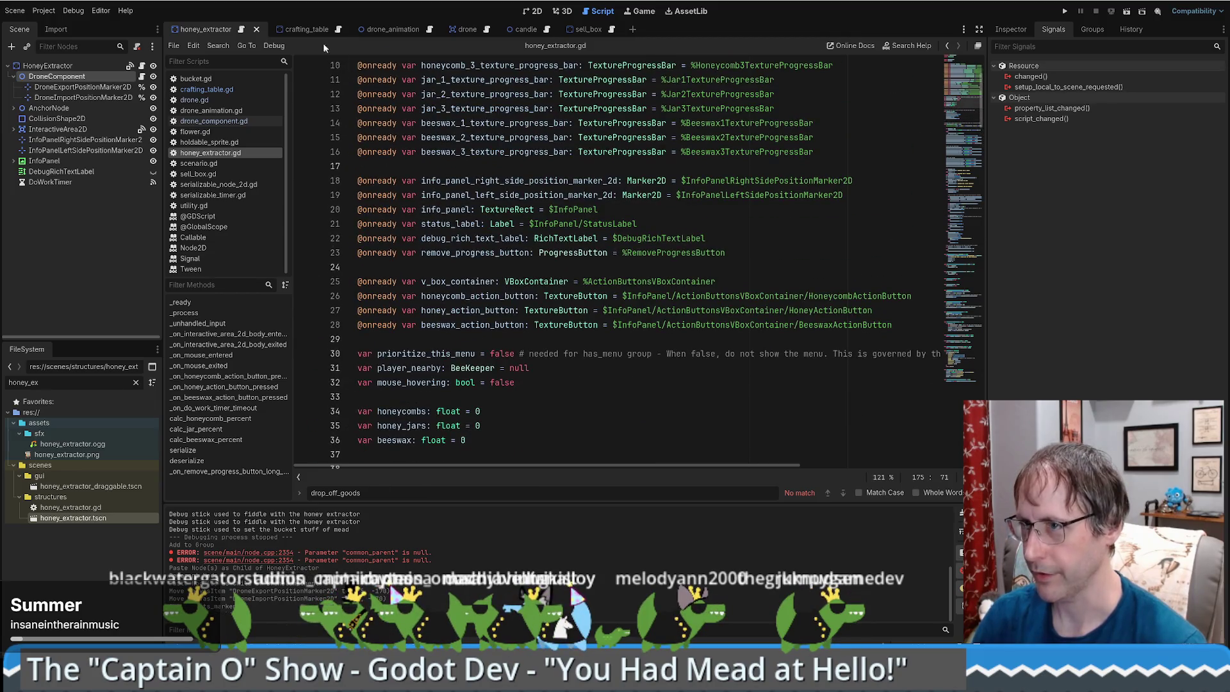
Back in crafting_table.gd, reselect the currently_crafting_id declaration near the beeswax variable.
click(338, 28)
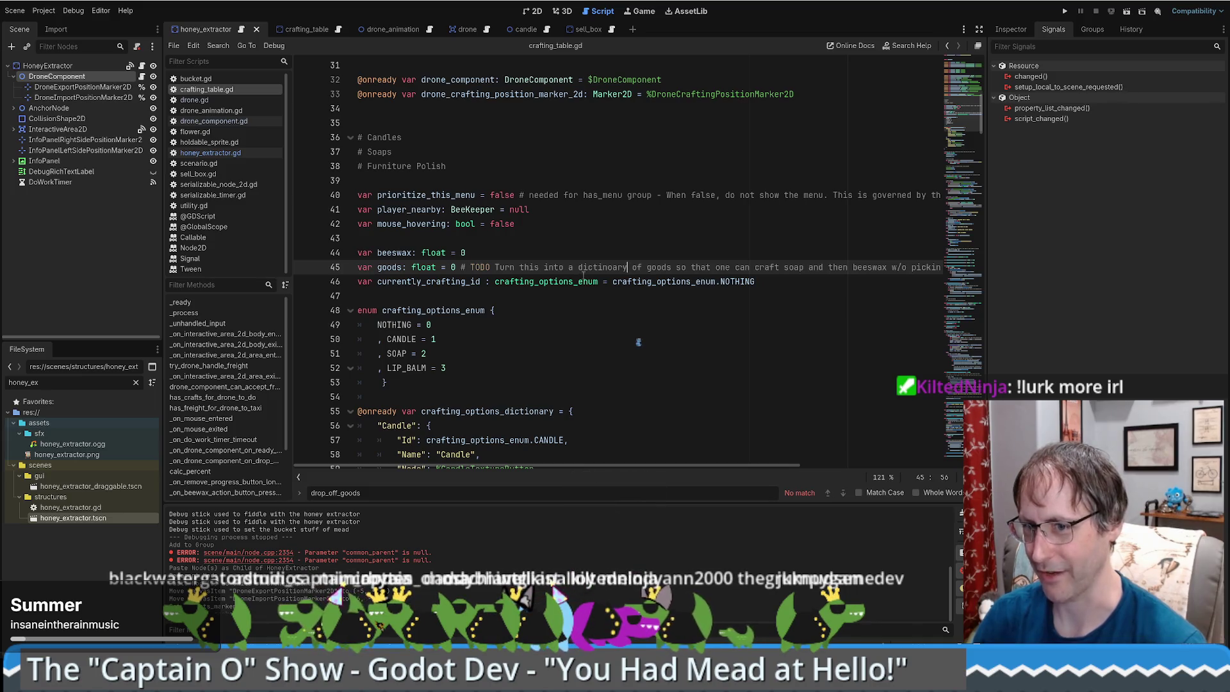
mouse_move(584, 275)
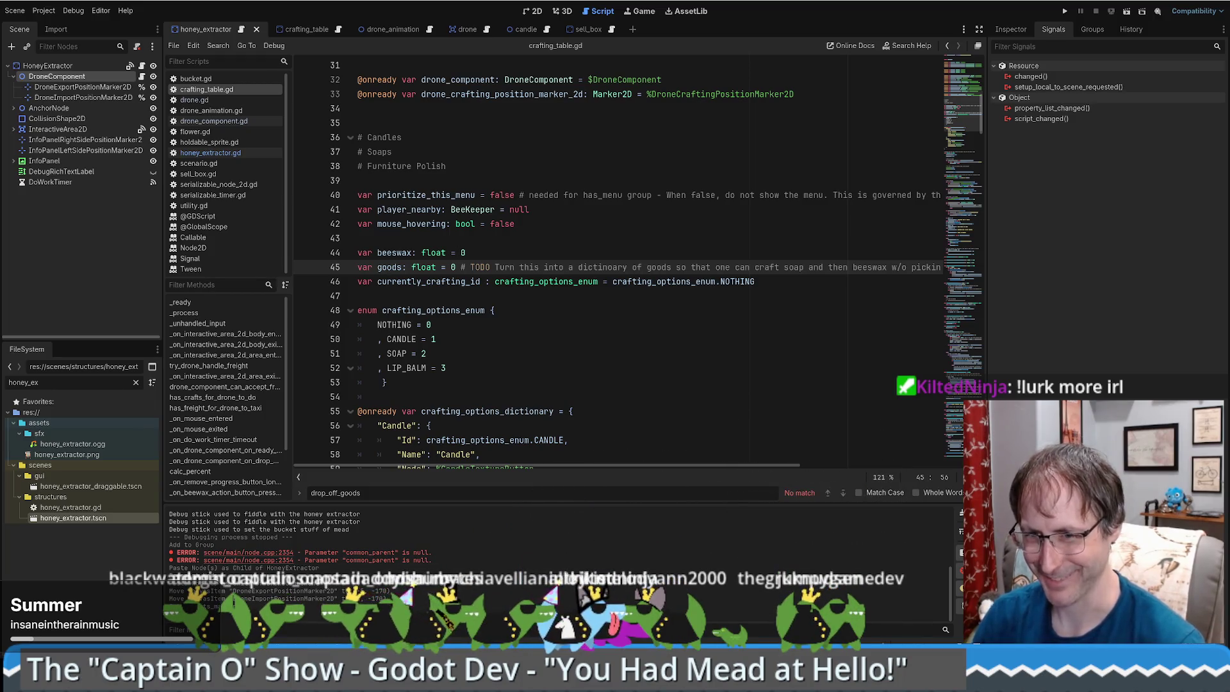
click(691, 255)
scroll(710, 258, down, 1)
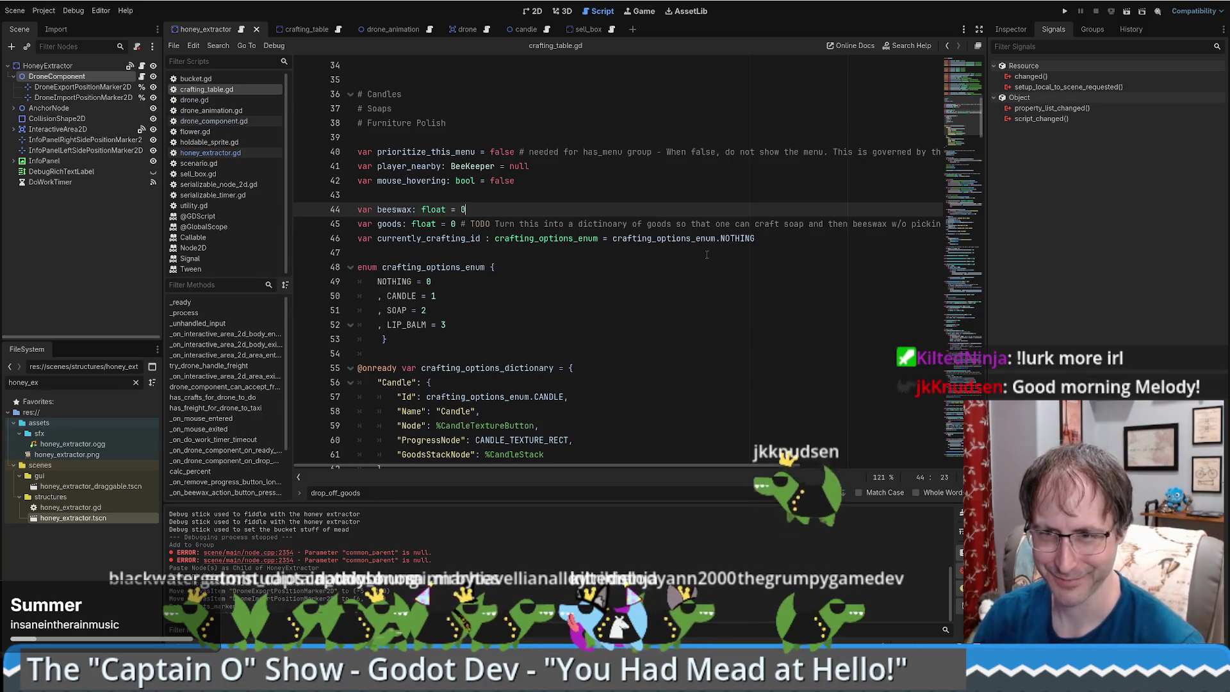
click(706, 255)
mouse_move(769, 259)
mouse_down()
mouse_move(660, 237)
mouse_move(335, 236)
mouse_up()
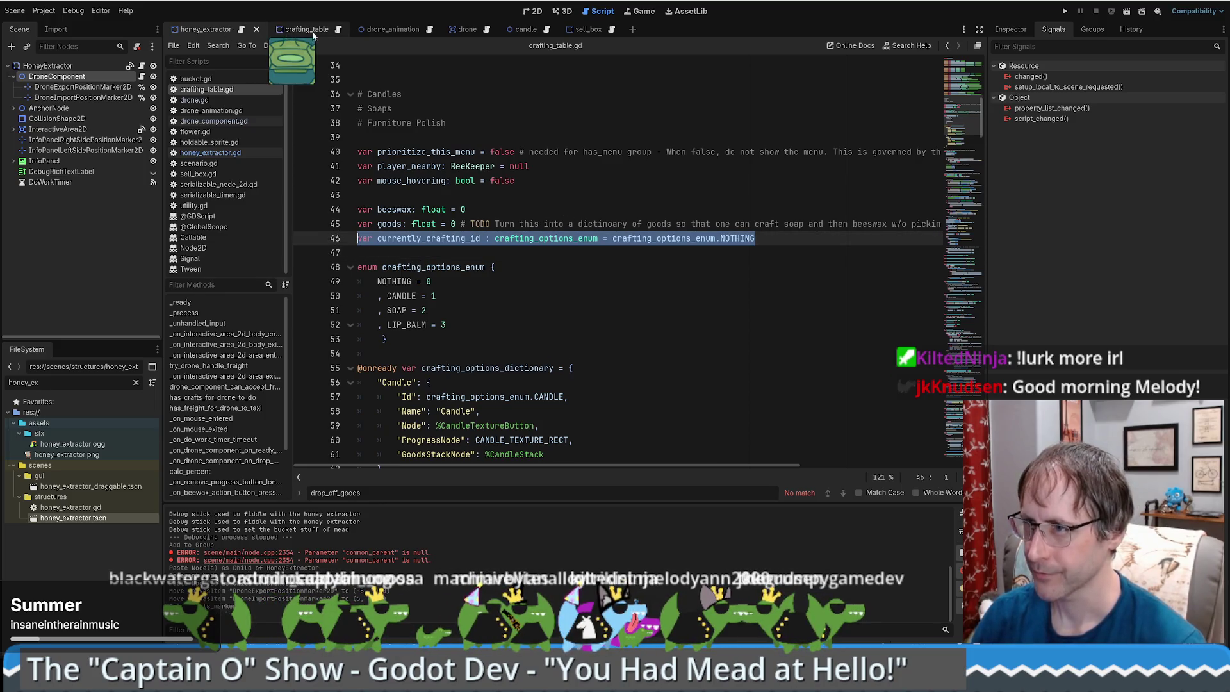
Switch over to the honey_extractor scene and look through honey_extractor.gd.
click(335, 31)
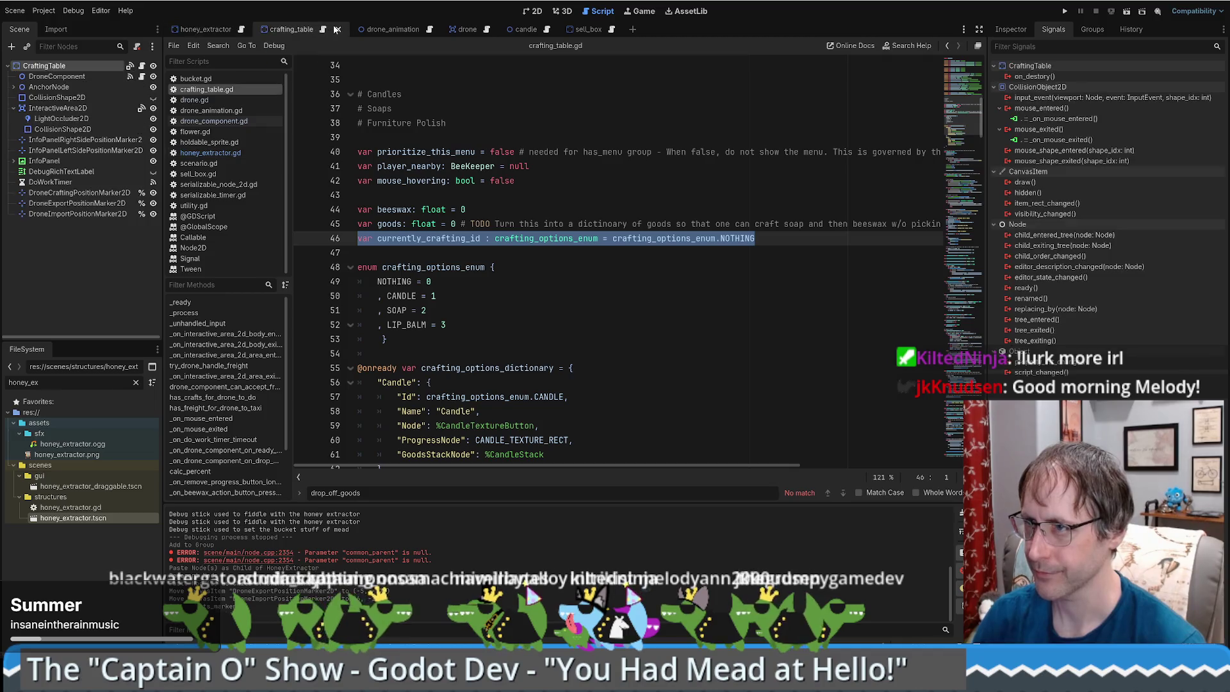
click(211, 29)
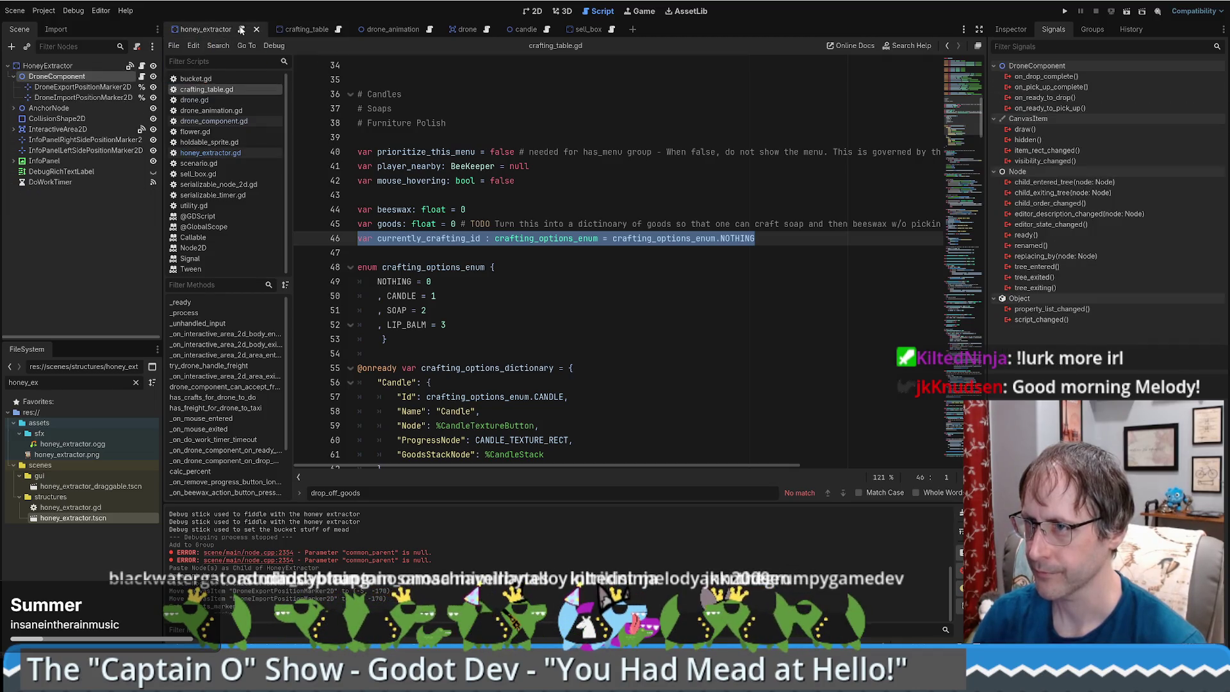
click(241, 30)
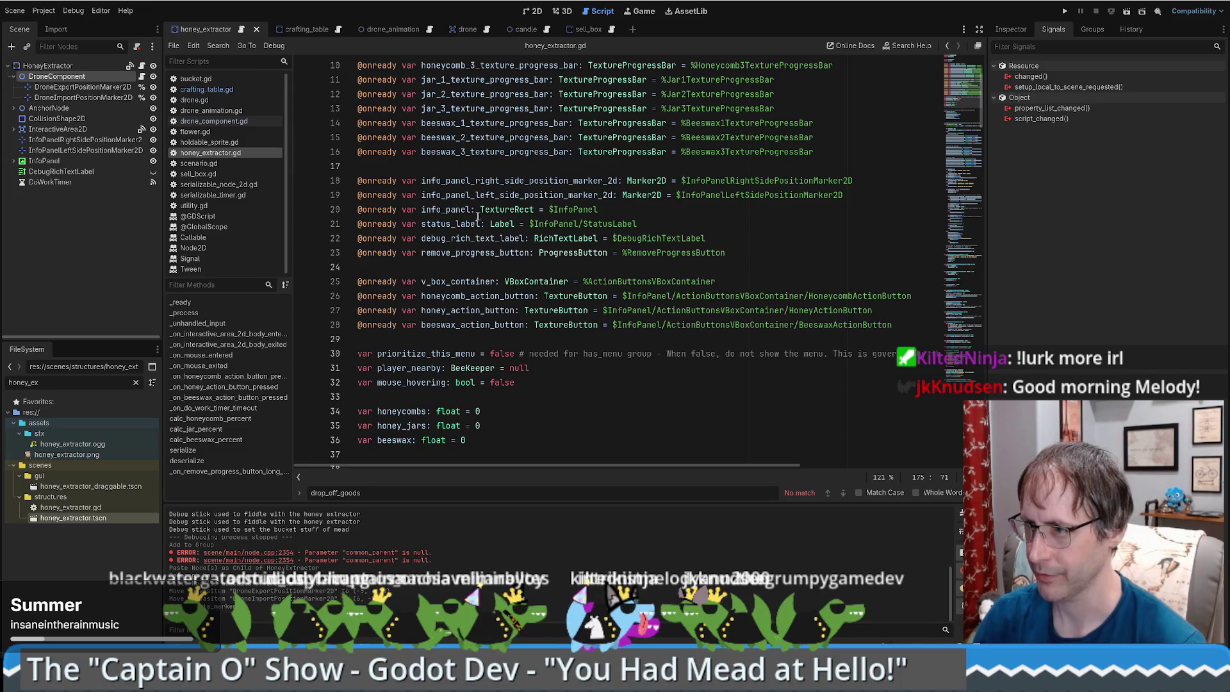
scroll(467, 220, down, 3)
scroll(502, 222, up, 5)
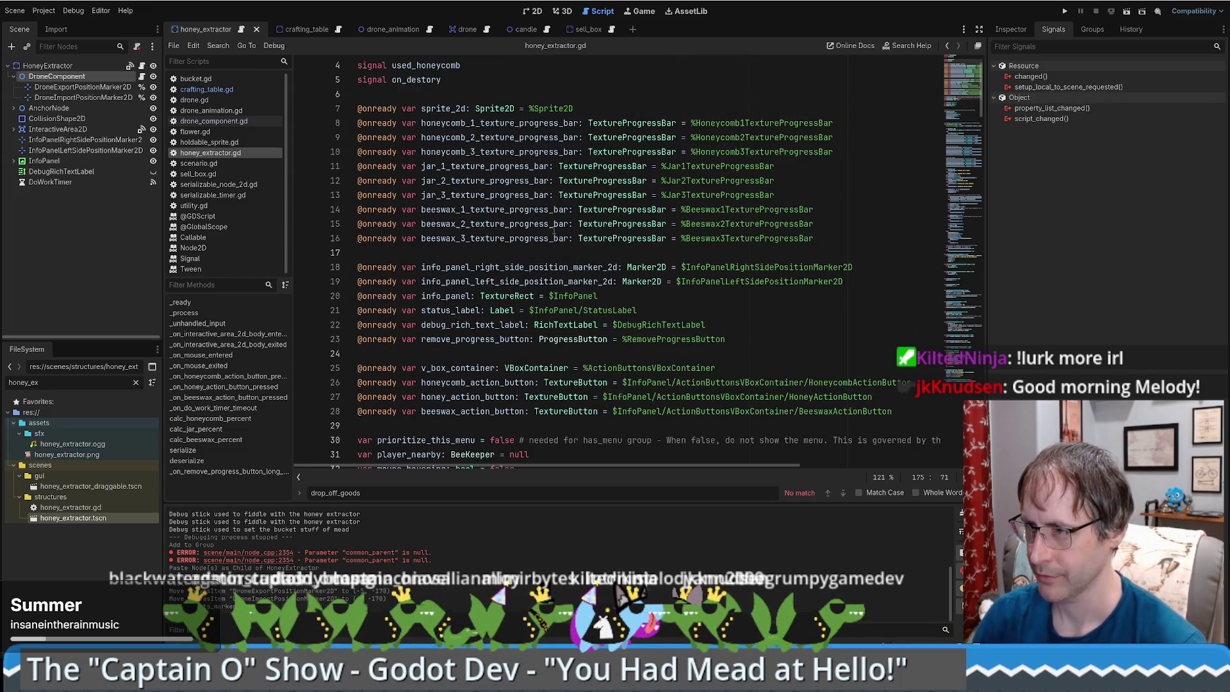
Return to crafting_table.gd and review the beeswax, drone crafting marker and drone_component lines.
click(291, 29)
click(324, 30)
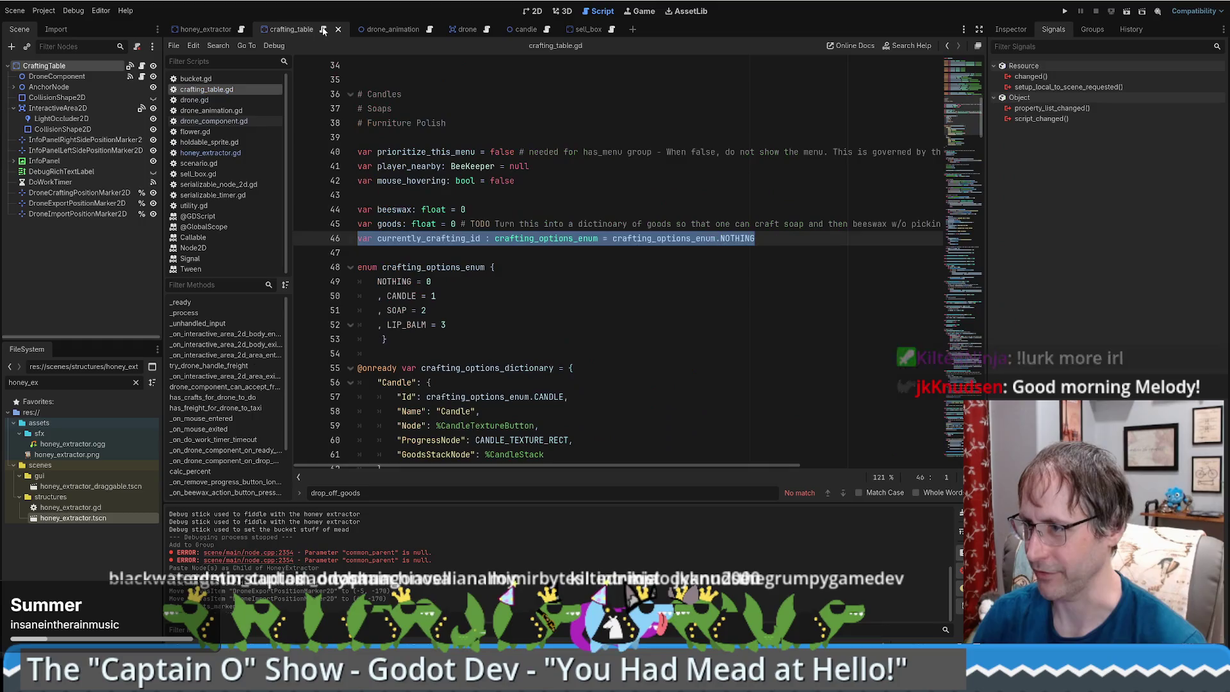
click(509, 214)
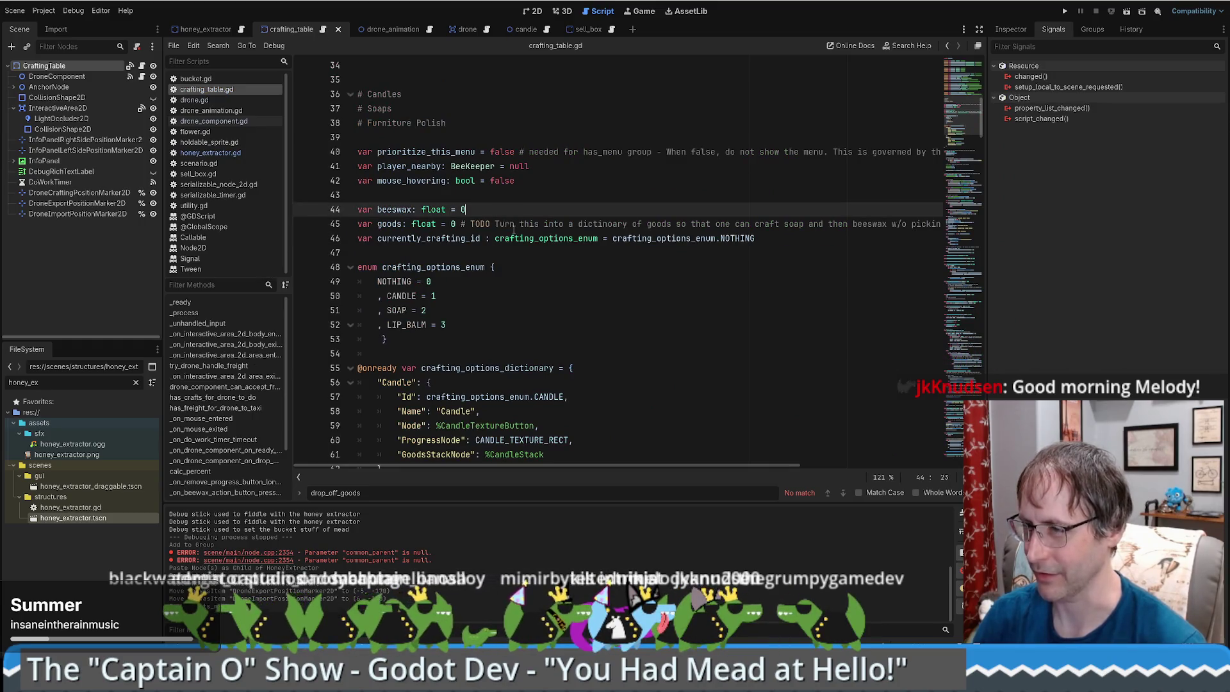
scroll(513, 229, up, 4)
click(637, 224)
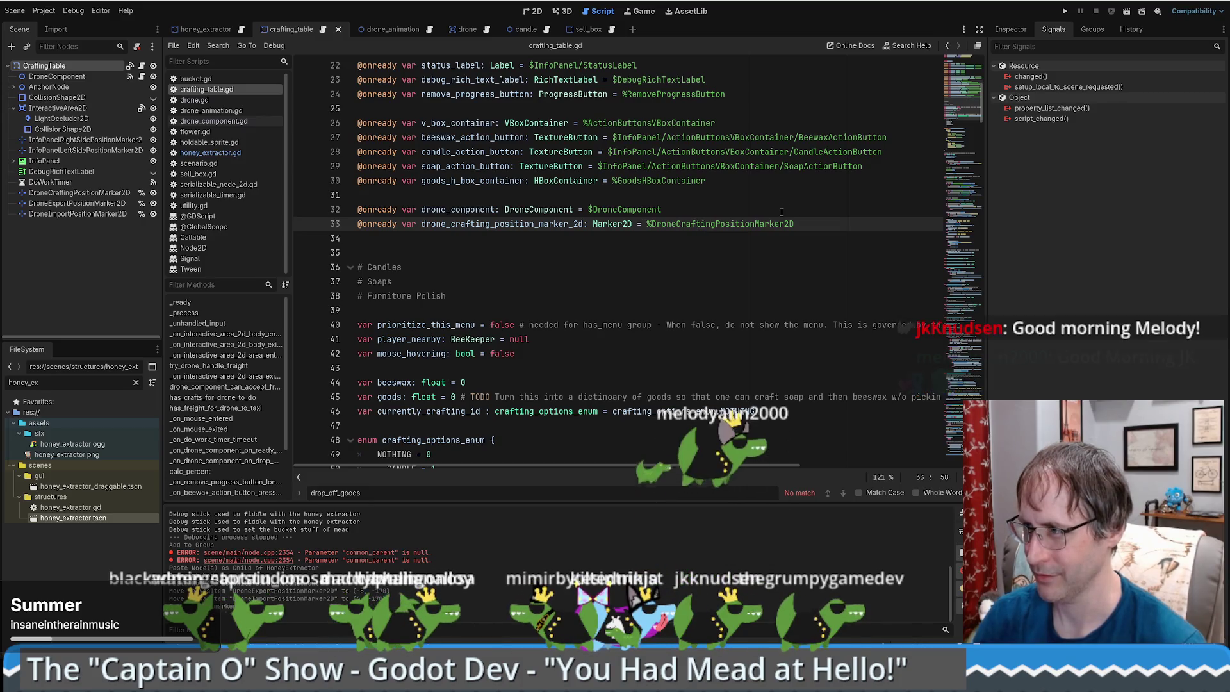
click(821, 227)
click(682, 211)
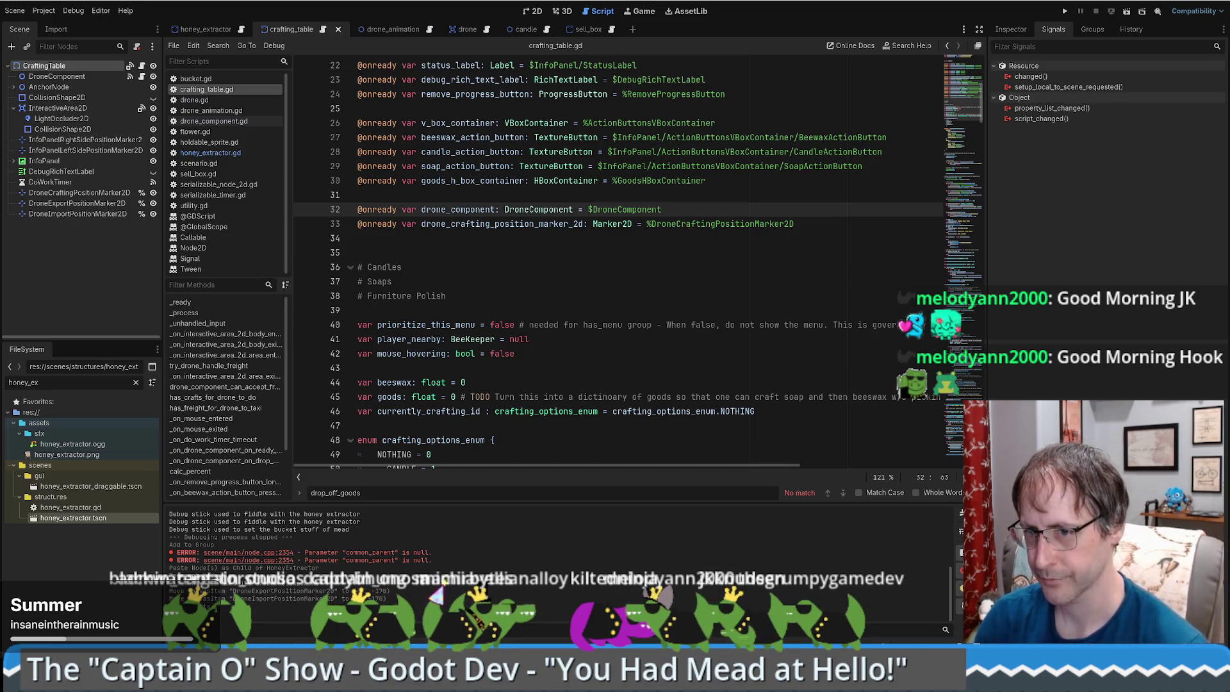
Select the drone_component declaration on line 32, above the Furniture Polish comment.
click(689, 295)
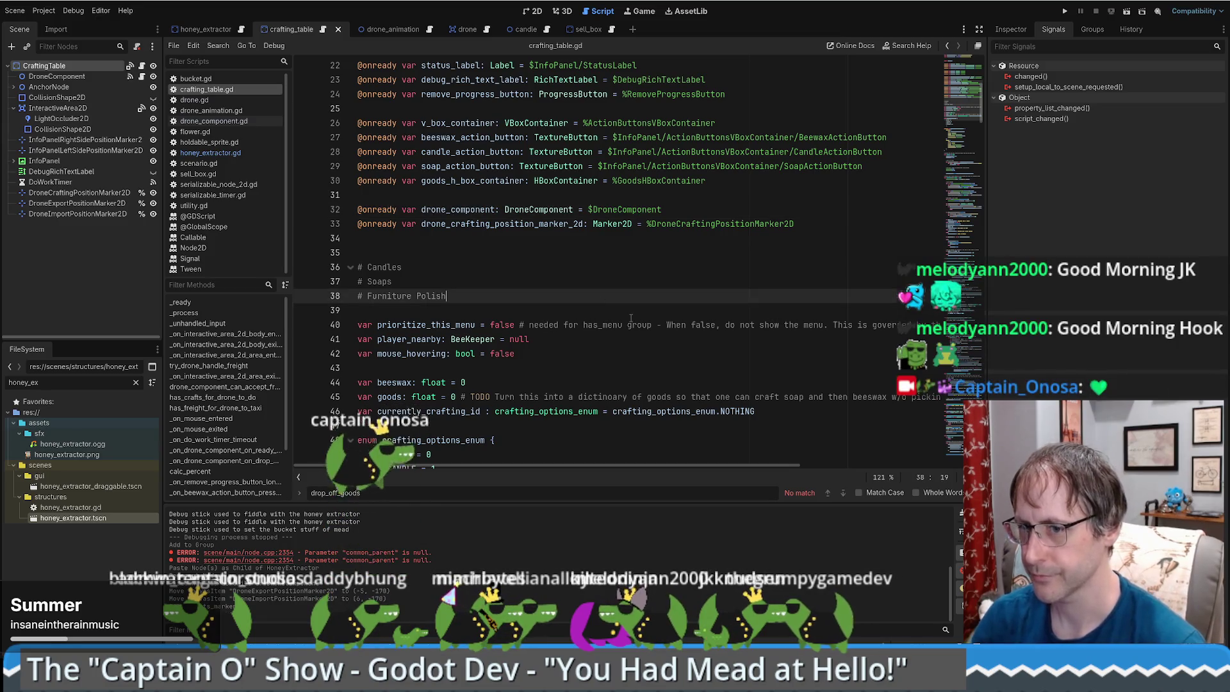
scroll(689, 344, down, 1)
scroll(689, 344, down, 3)
scroll(582, 212, up, 3)
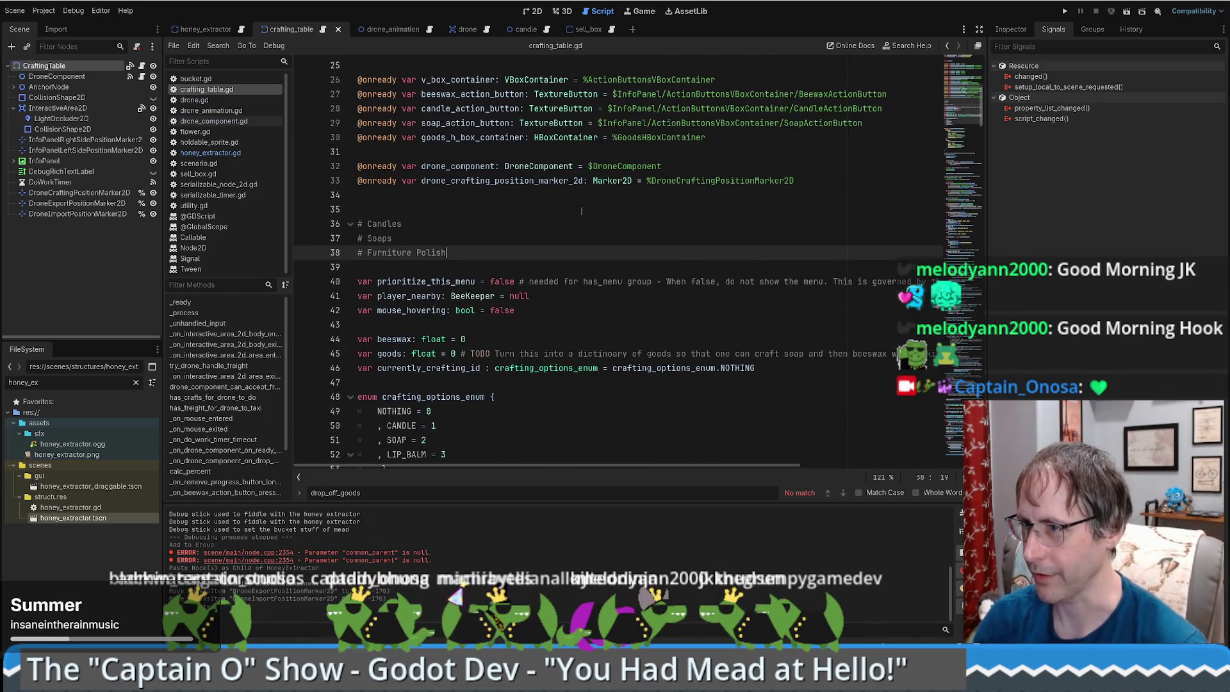
scroll(541, 239, up, 2)
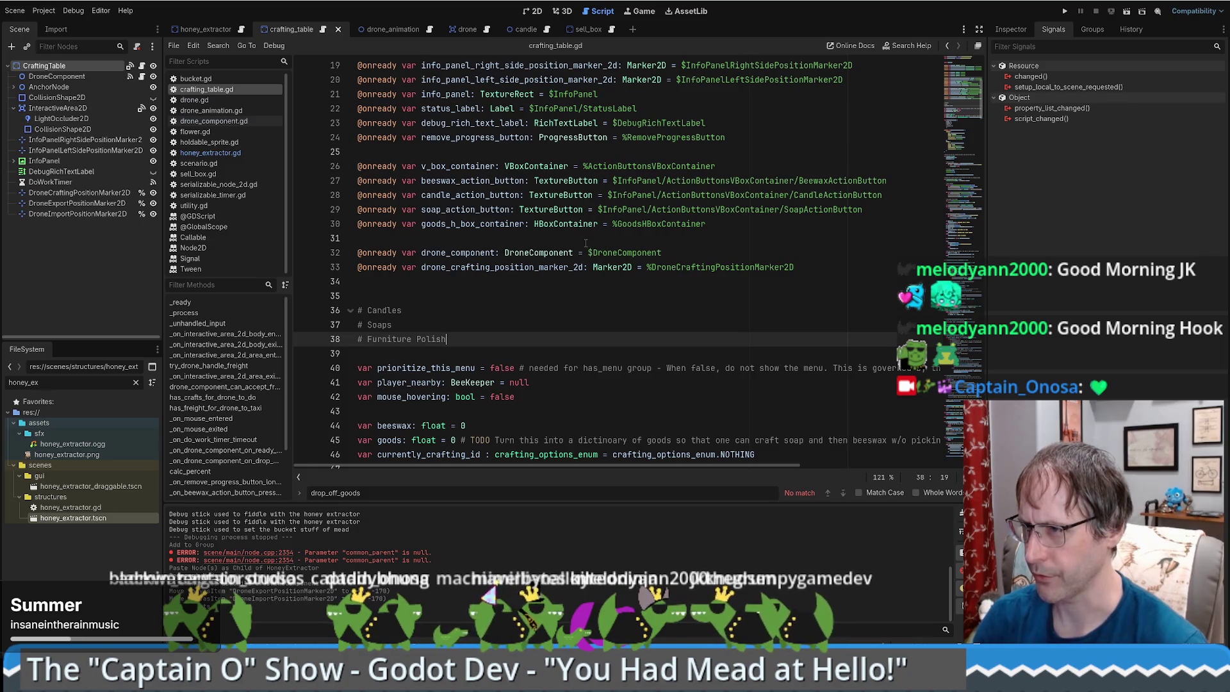
drag(359, 238, 662, 252)
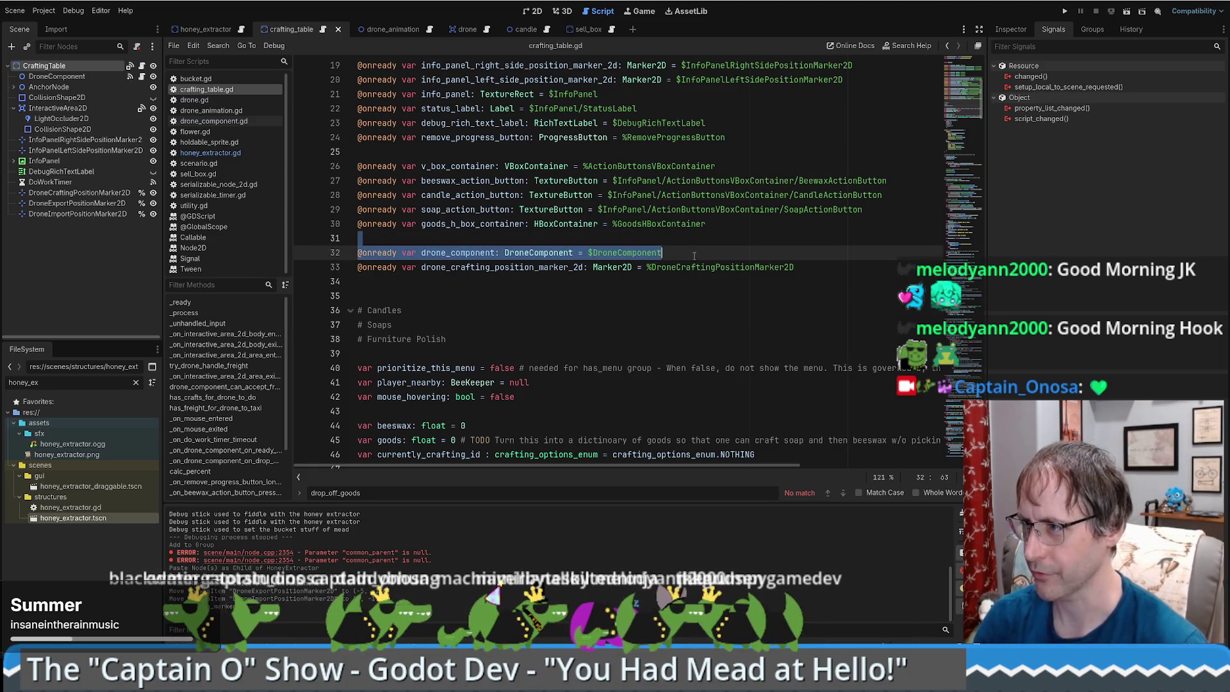
In honey_extractor.gd, add blank lines after beeswax_action_button and drop in a DroneComponent reference.
click(210, 152)
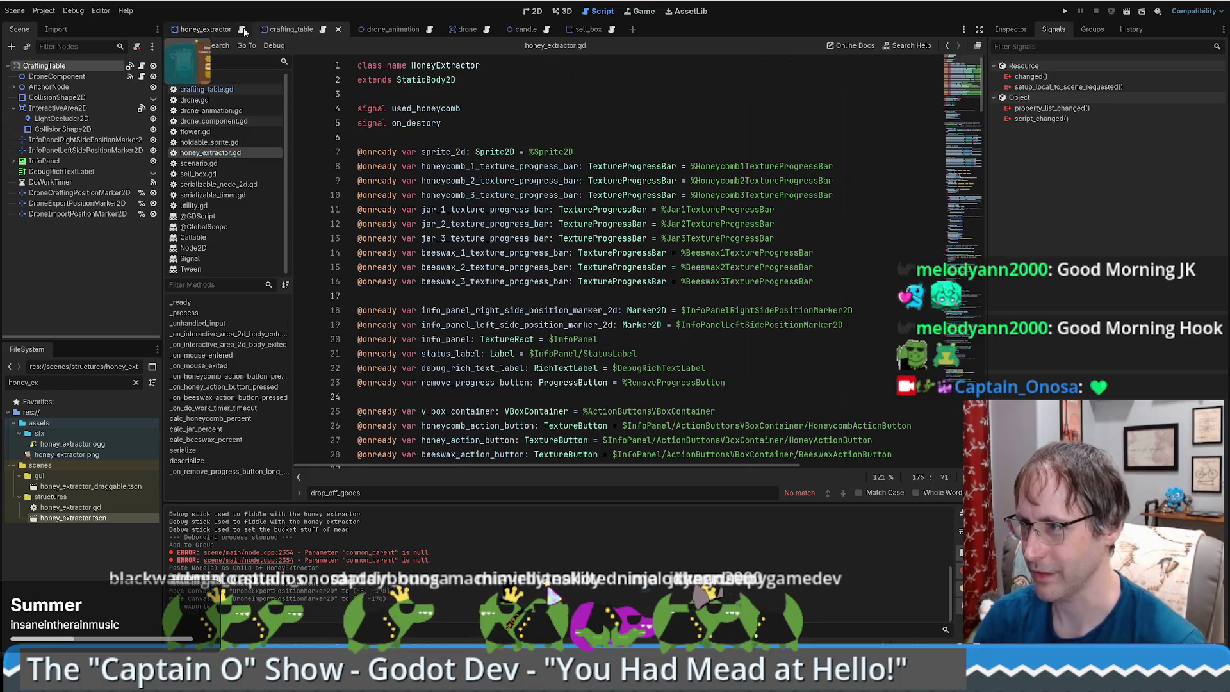
scroll(549, 252, down, 3)
click(570, 193)
key(End)
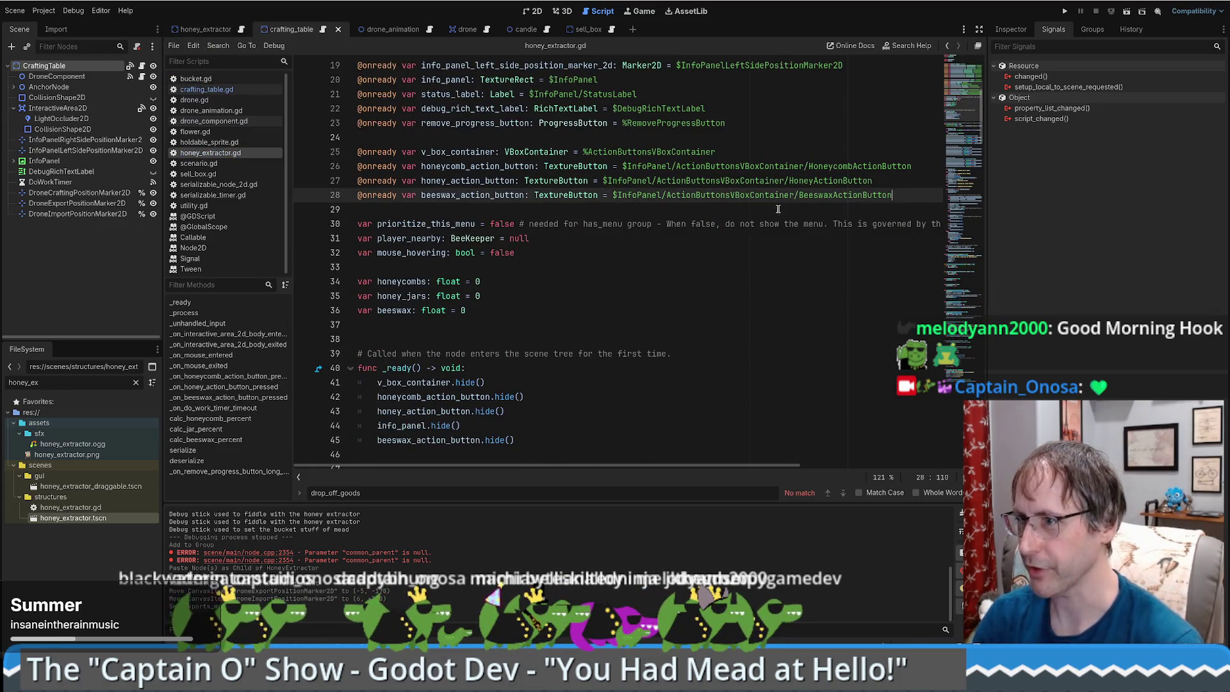
key(Return)
key(Return)
drag(56, 76, 524, 226)
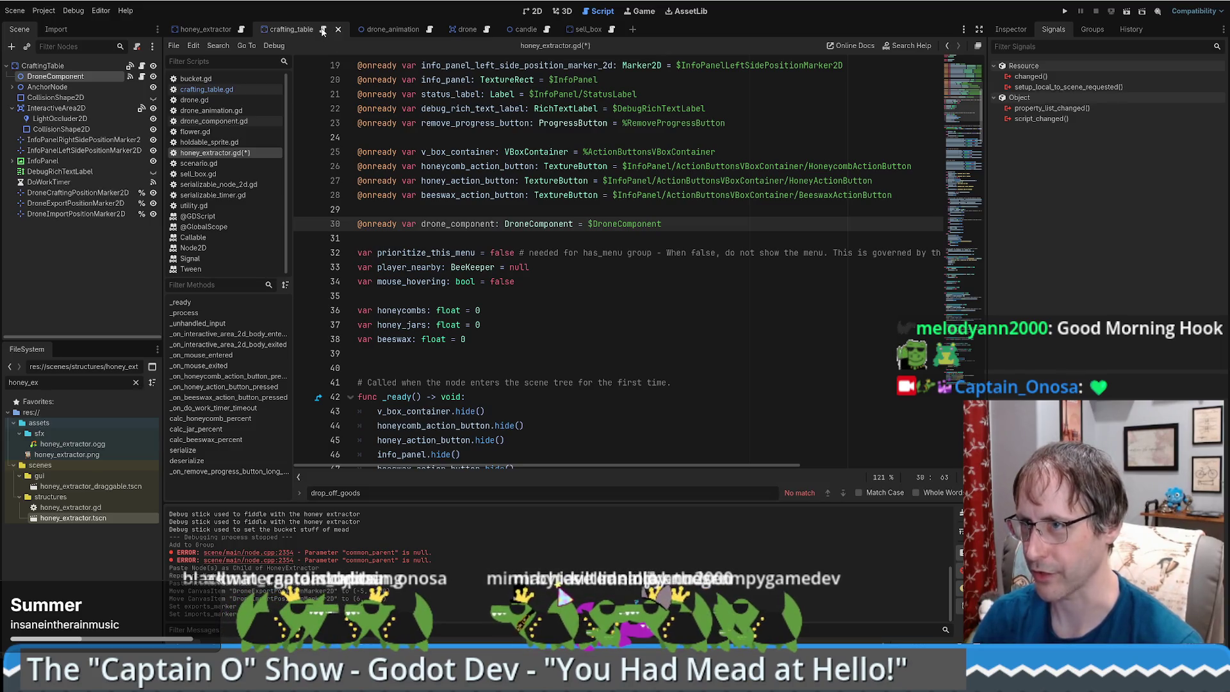
Search crafting_table.gd for drone_component to reach its setup call on line 86.
click(322, 32)
click(688, 247)
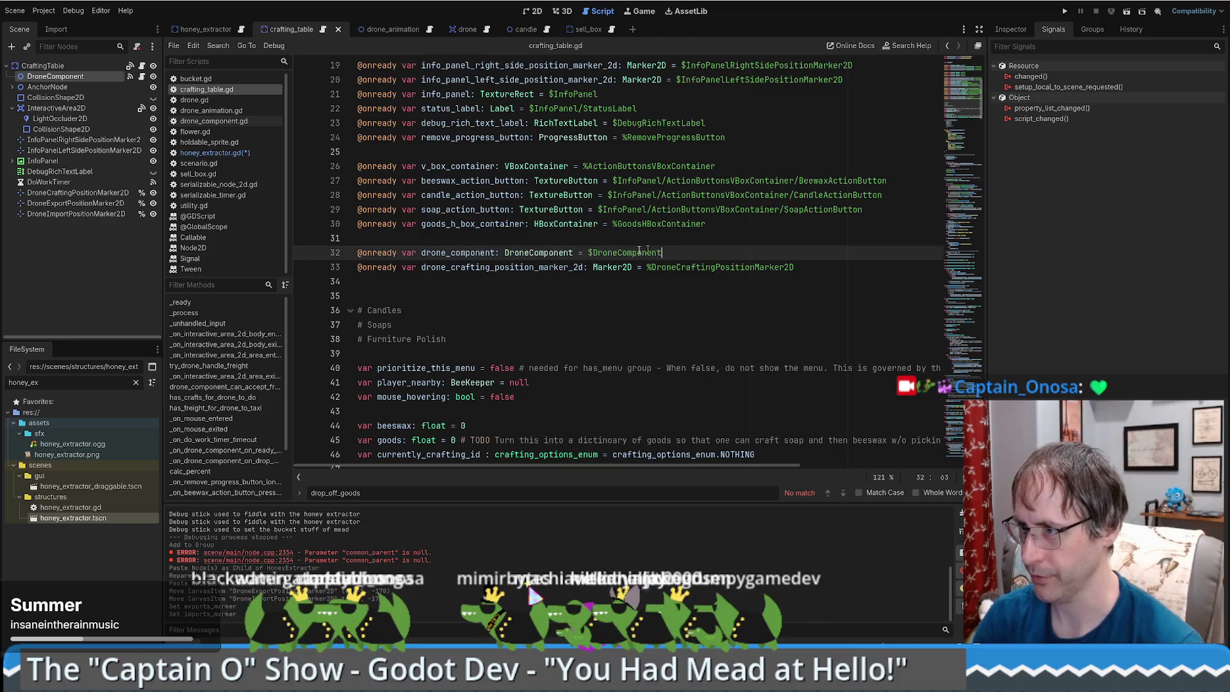
double_click(455, 266)
double_click(466, 252)
key(ctrl+c)
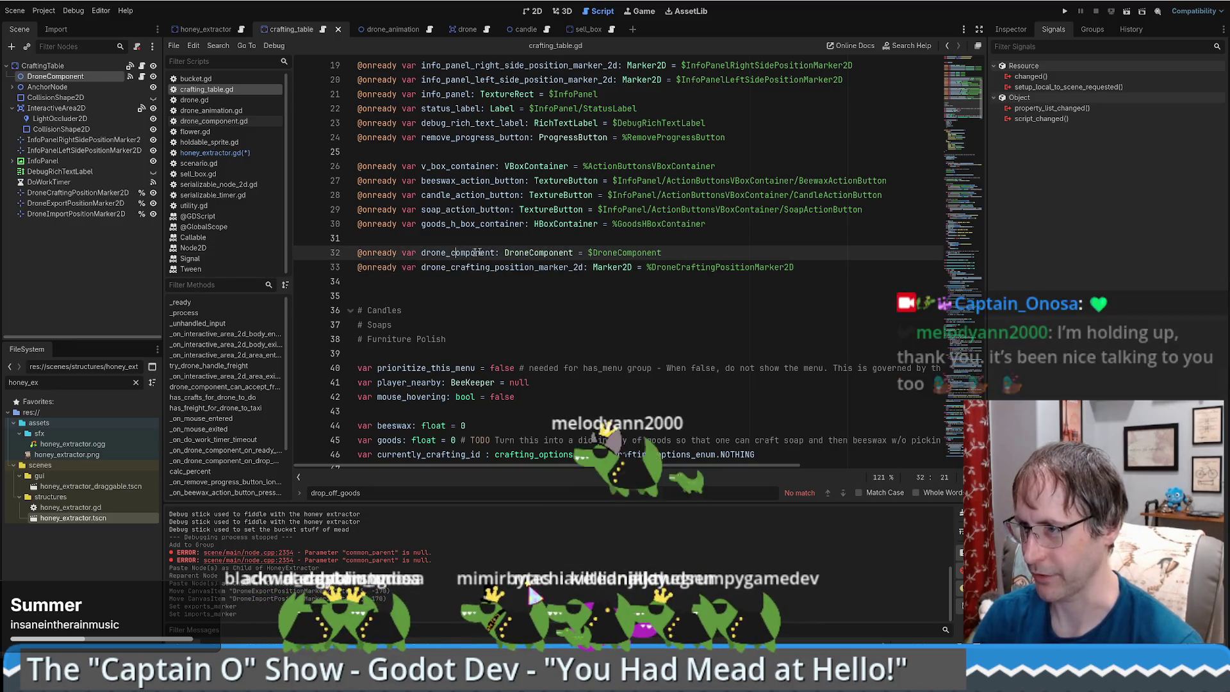
click(205, 29)
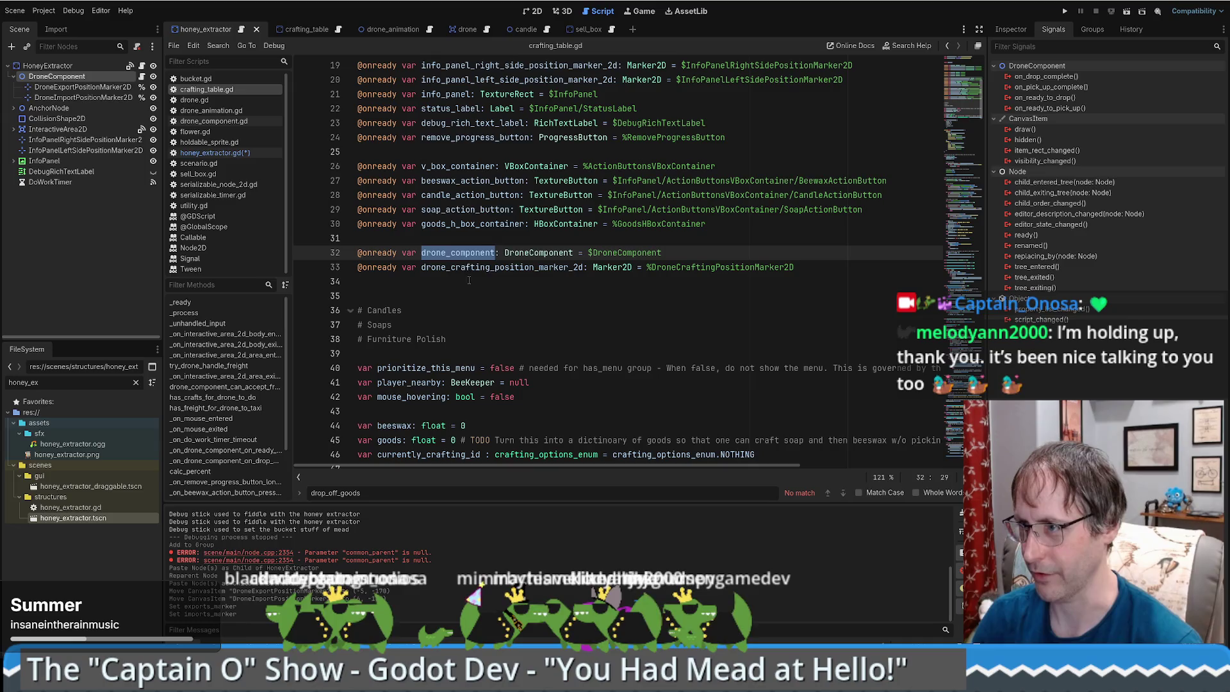
click(480, 250)
key(ctrl+f)
key(ctrl+v)
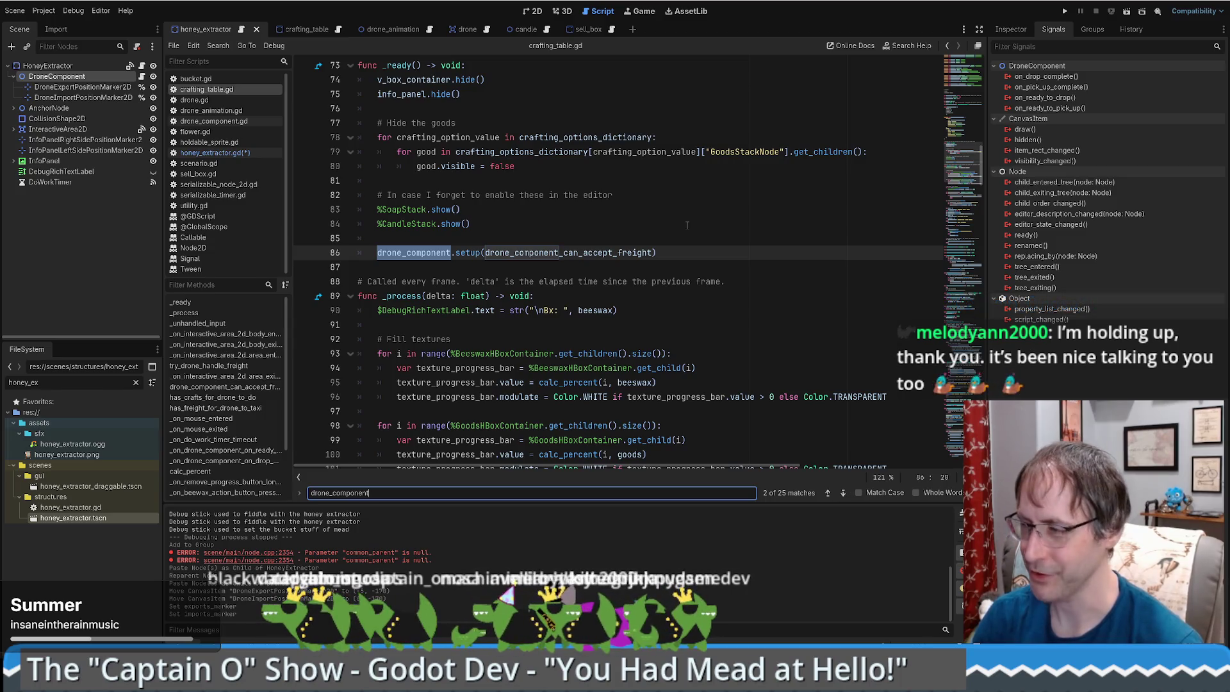
Copy drone_component.setup(drone_component_can_accept_freight) into the end of honey_extractor.gd's _ready, after a blank line.
click(686, 238)
scroll(667, 282, up, 4)
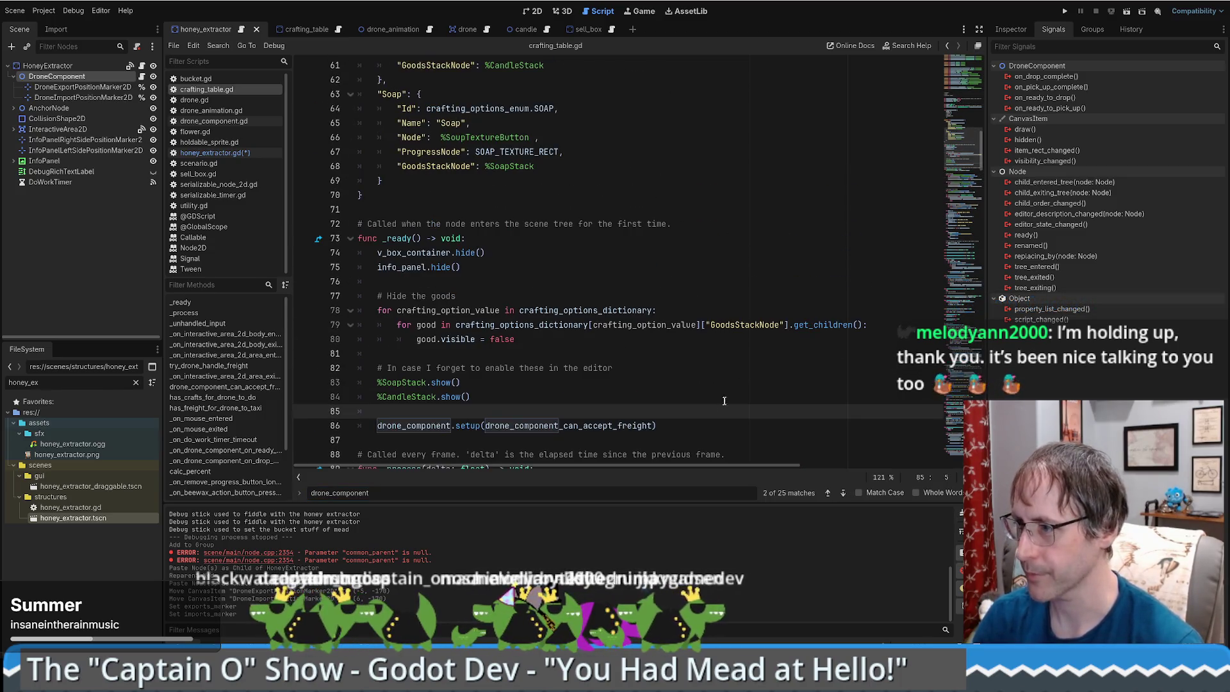
shift+click(727, 426)
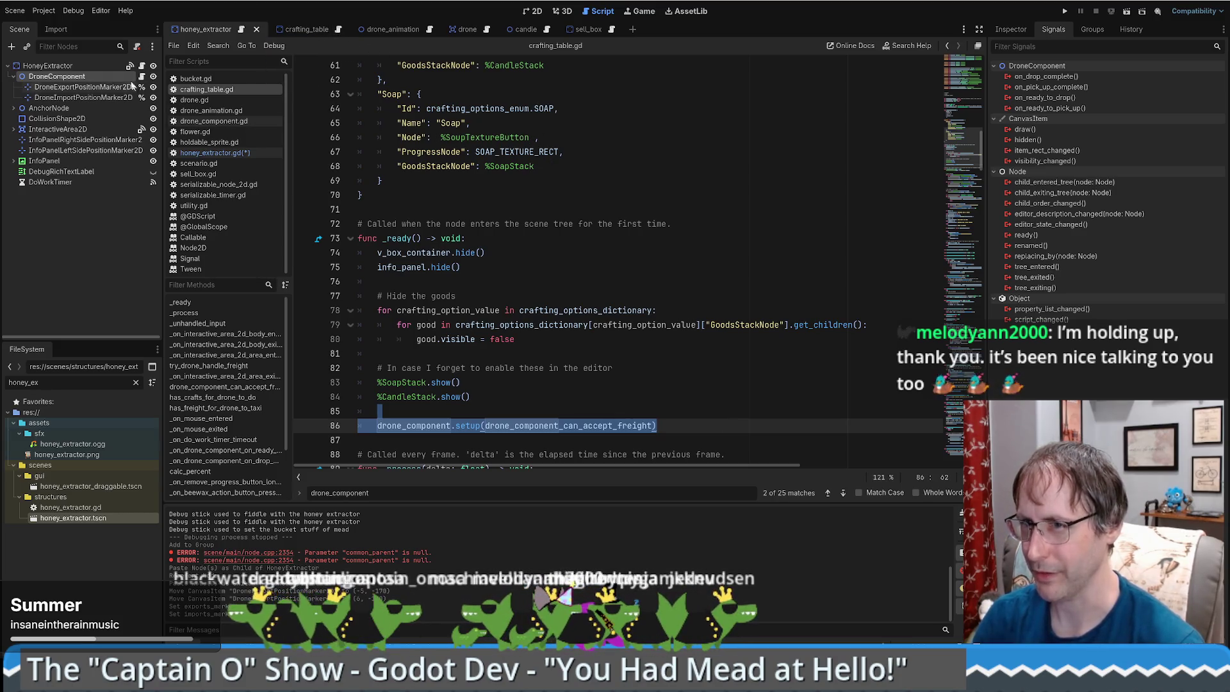
click(241, 31)
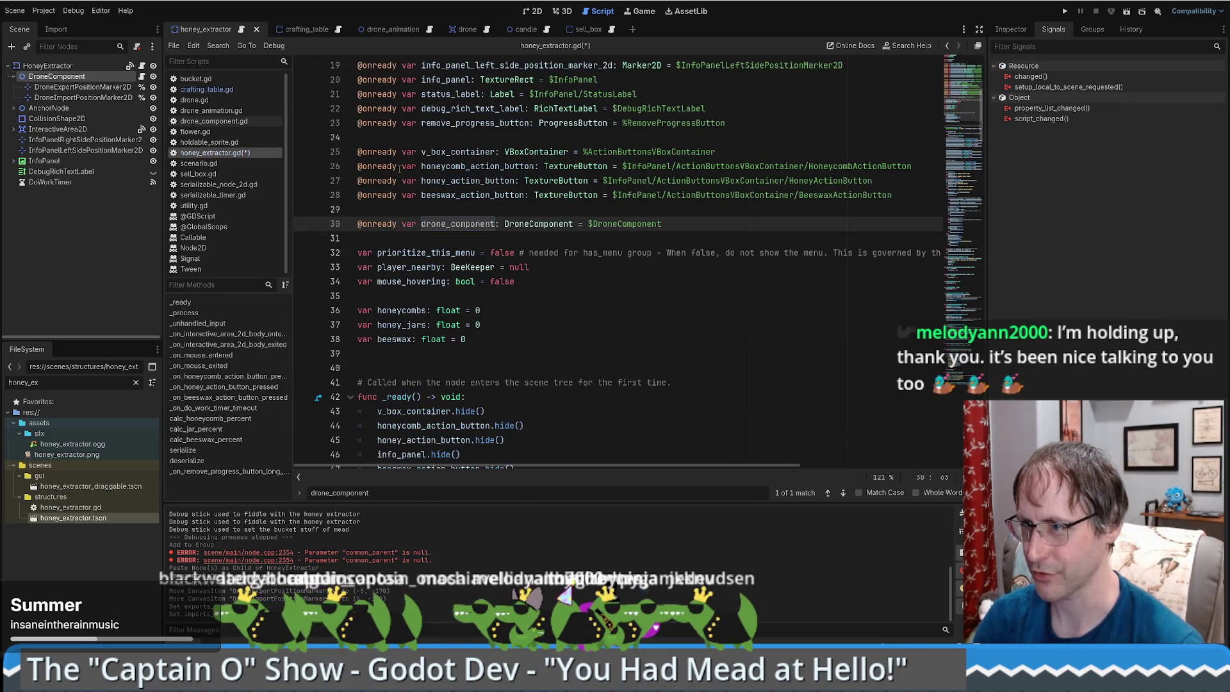
click(519, 354)
text(drone_component.setup(drone_component_can_accept_freight))
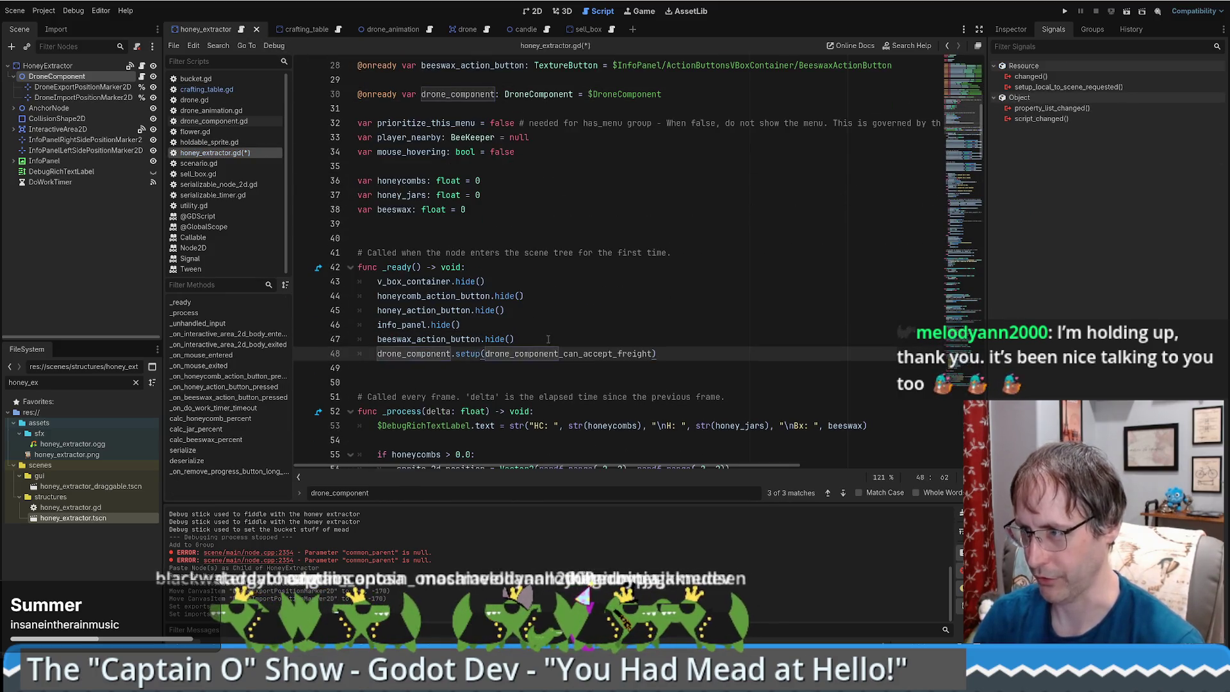
click(547, 339)
key(Return)
Save honey_extractor.gd and look up the drone_component declaration from the setup call.
click(710, 369)
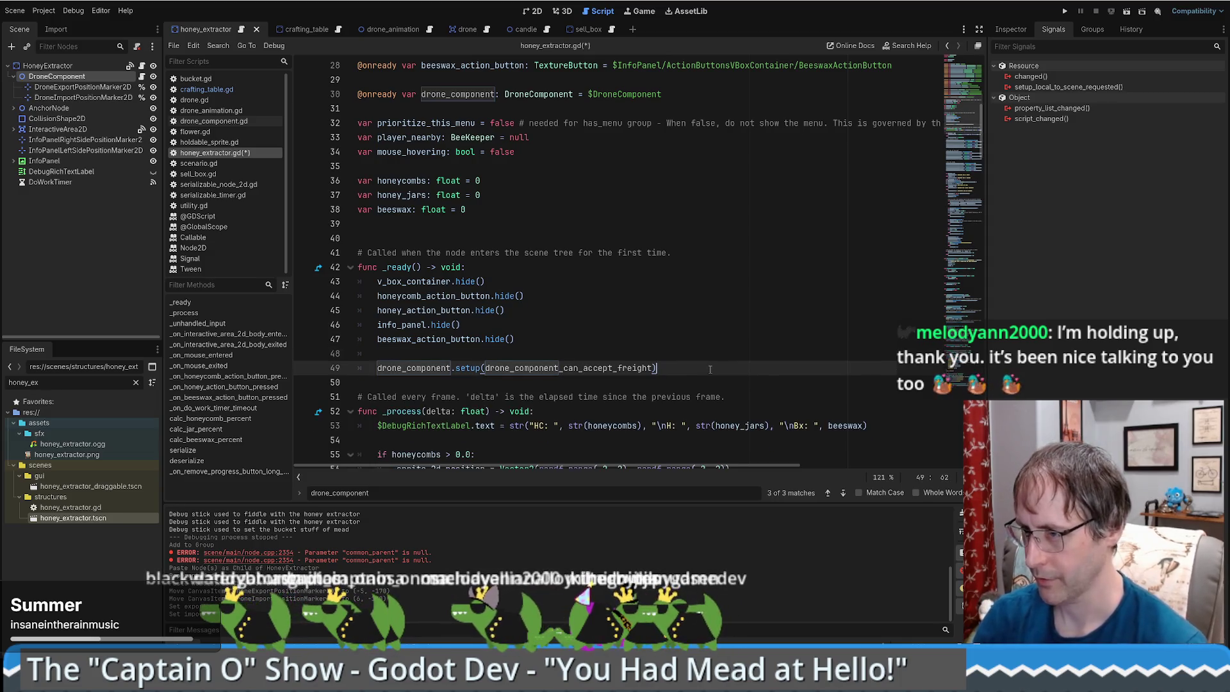
scroll(624, 309, down, 3)
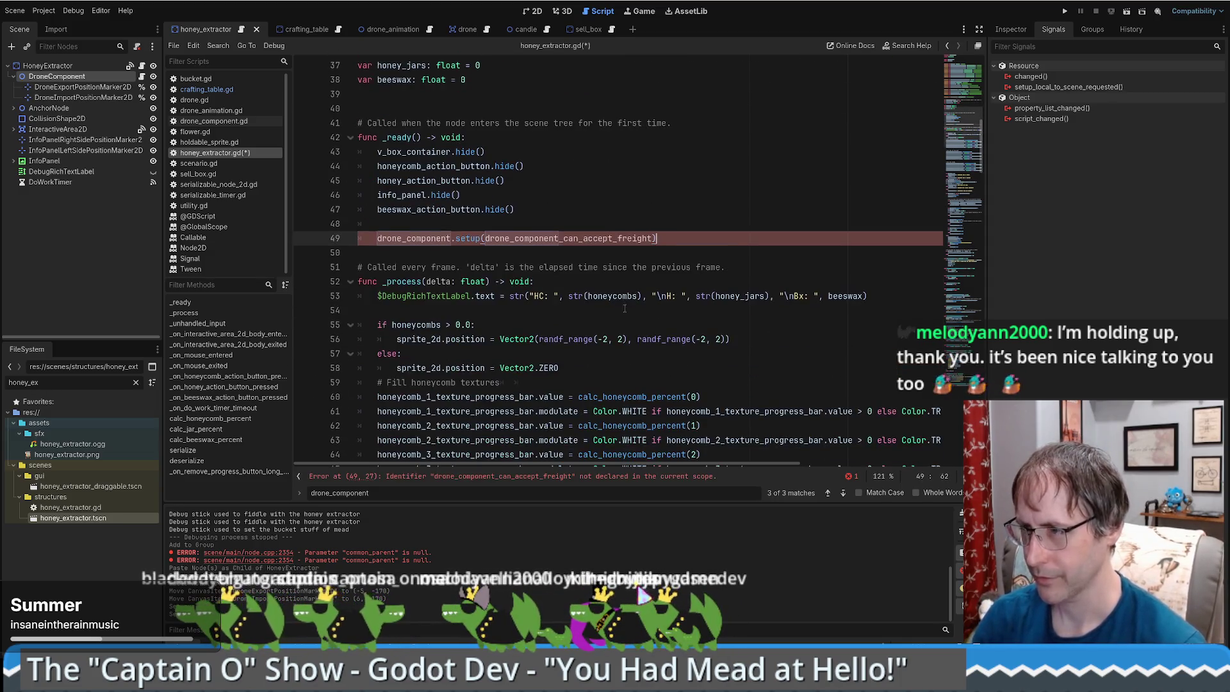
scroll(625, 308, up, 2)
click(592, 314)
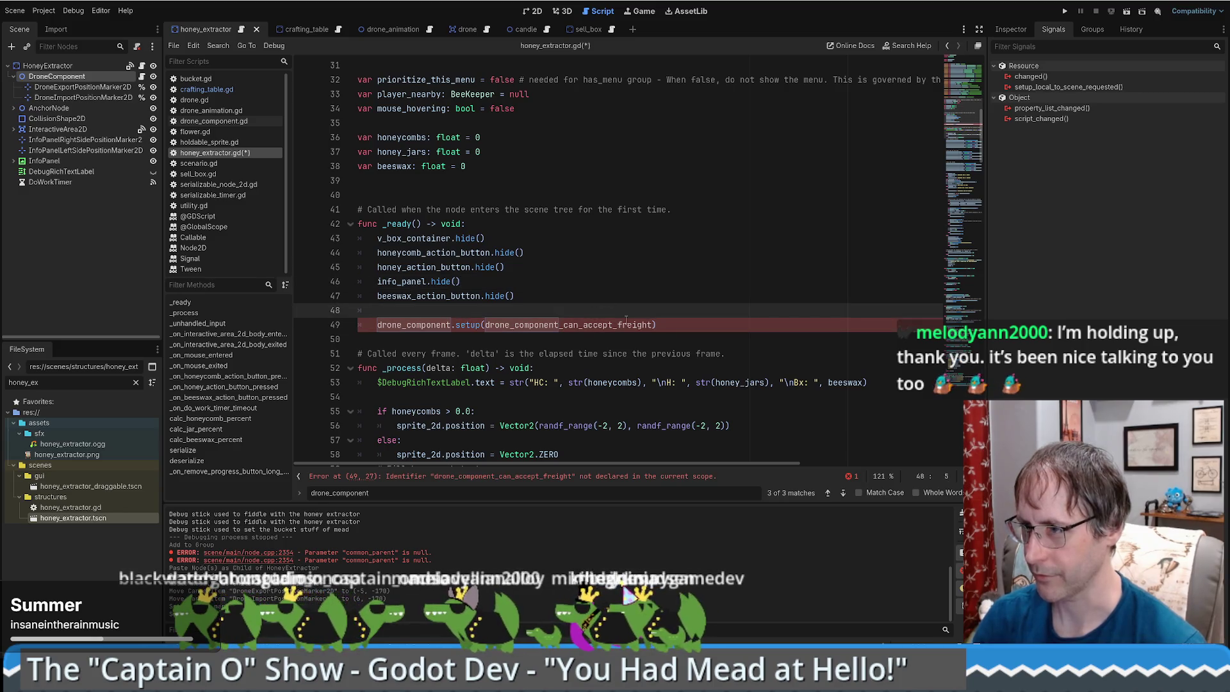
scroll(581, 240, up, 5)
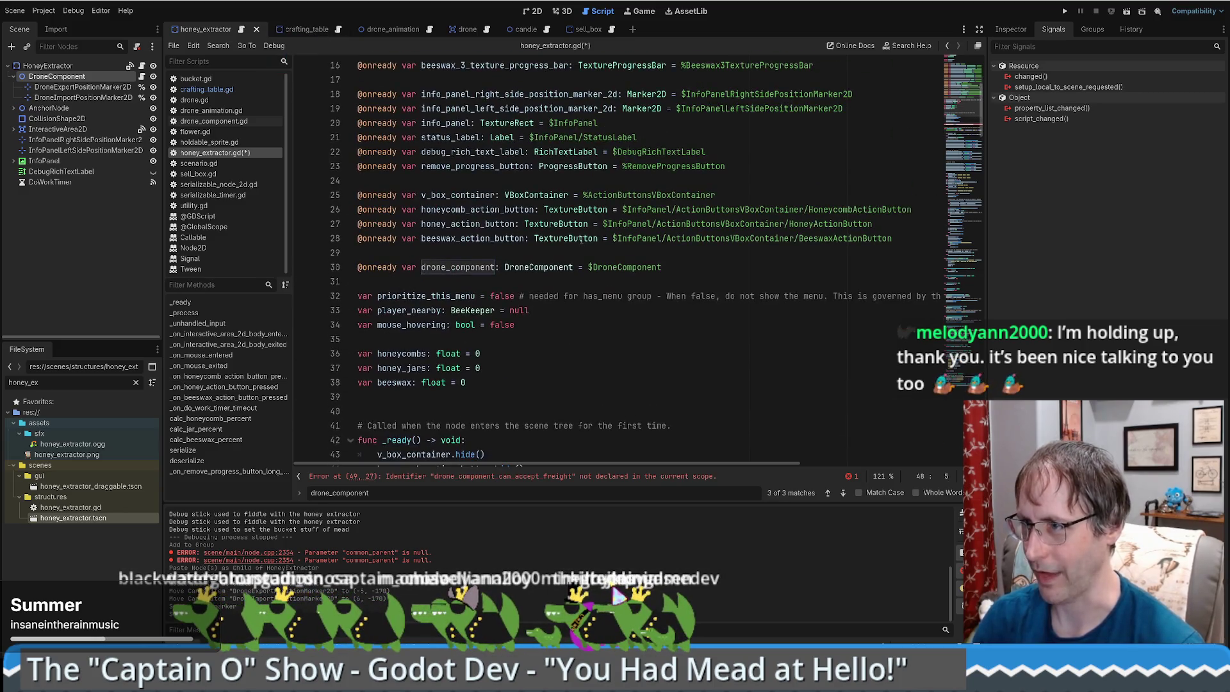
click(515, 267)
key(ctrl+s)
scroll(534, 269, down, 5)
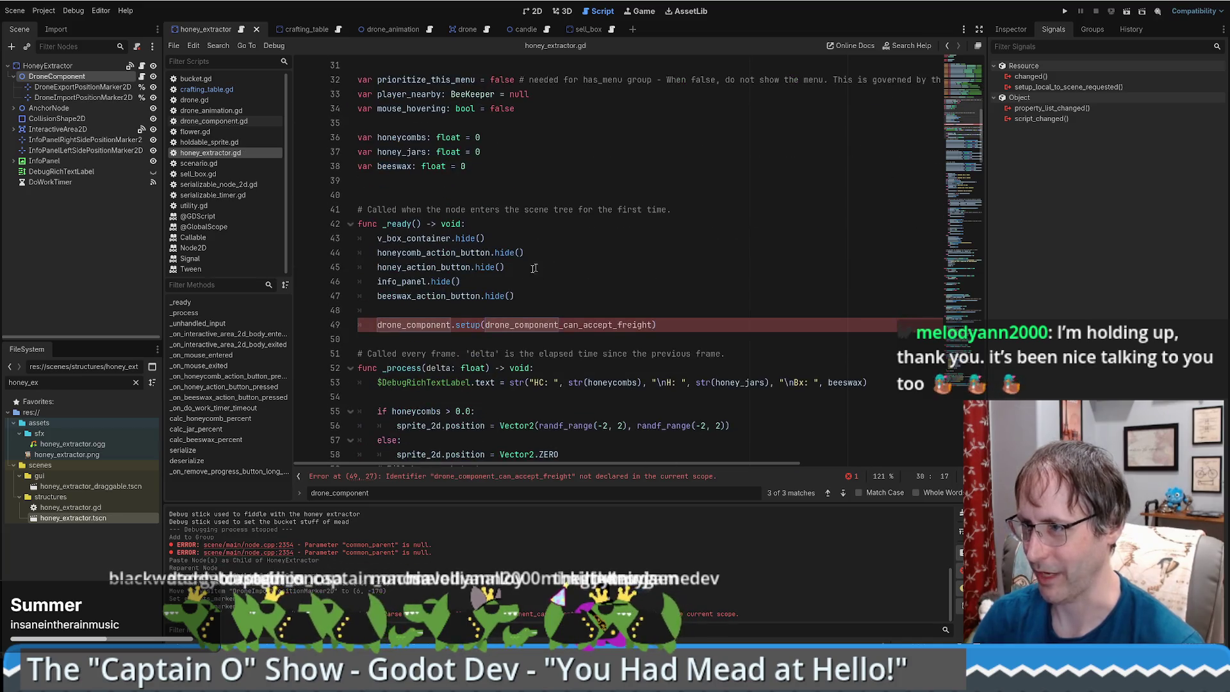
click(430, 326)
ctrl+click(432, 330)
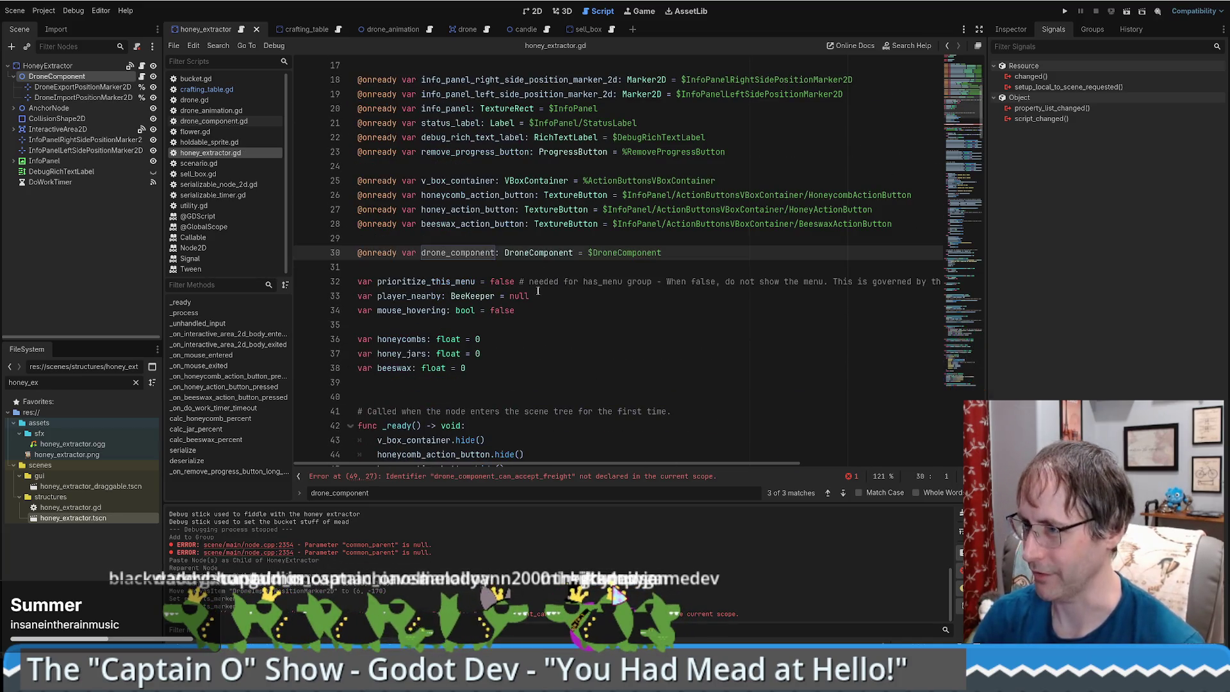
Jump to drone_component_can_accept_freight in crafting_table.gd and select its lines 212–214.
key(alt+Left)
double_click(560, 252)
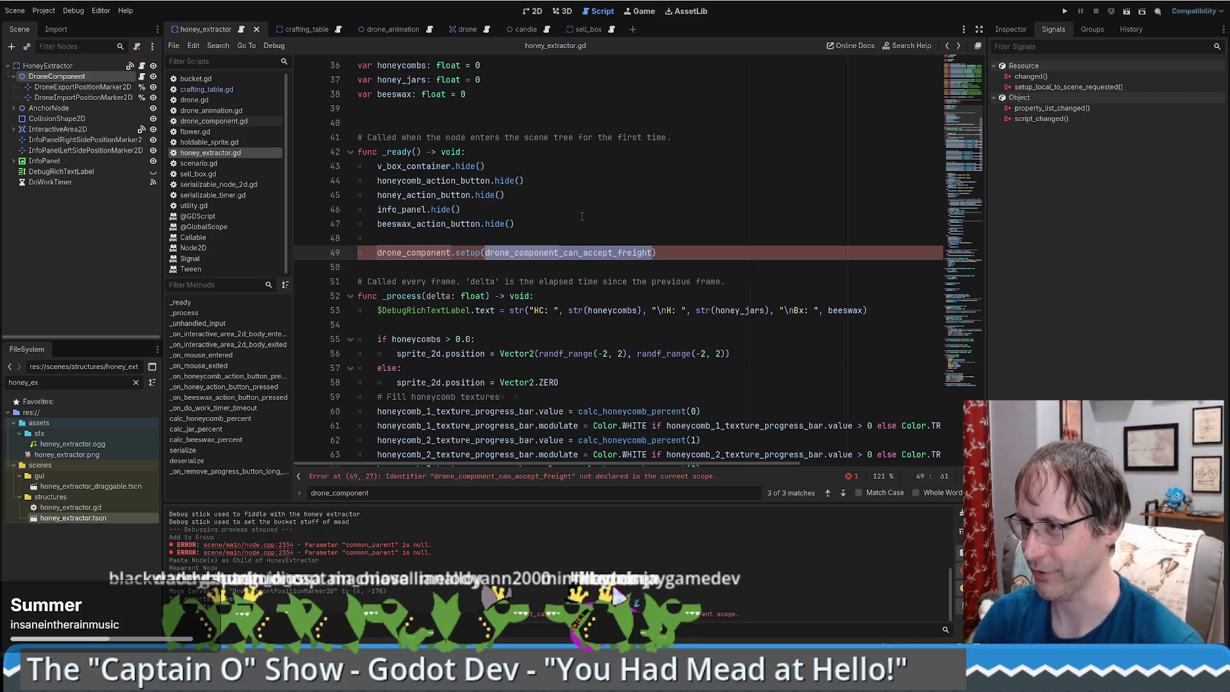
click(304, 30)
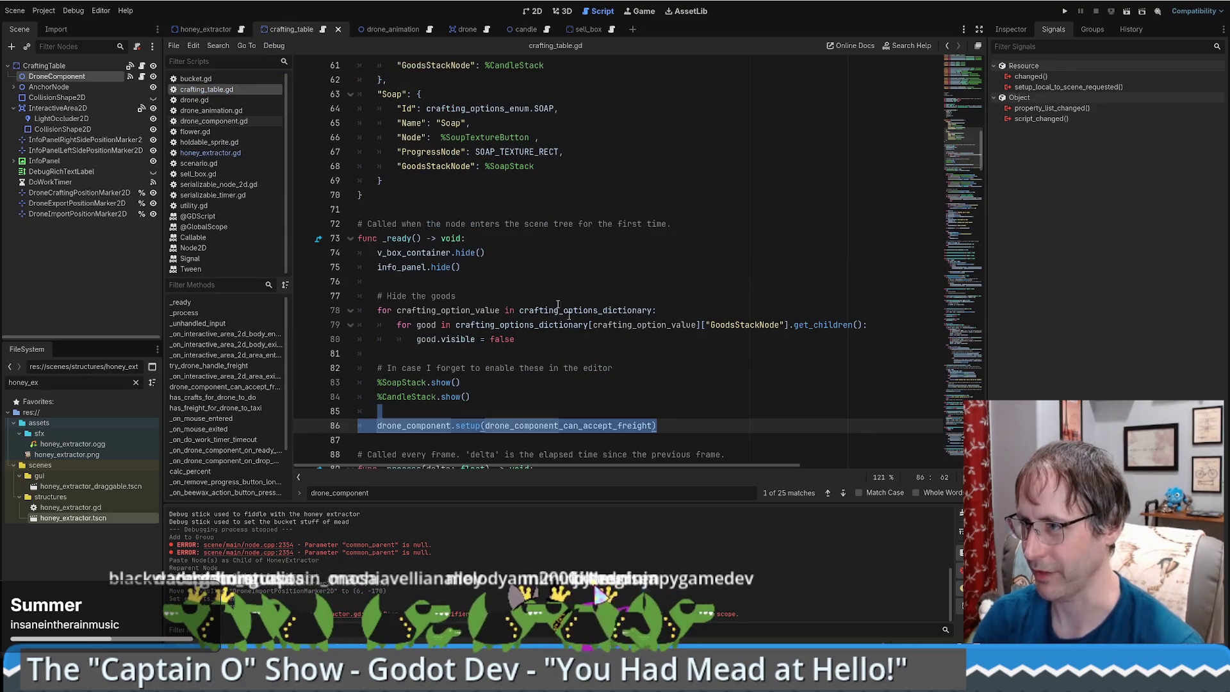
scroll(562, 298, down, 3)
ctrl+click(562, 298)
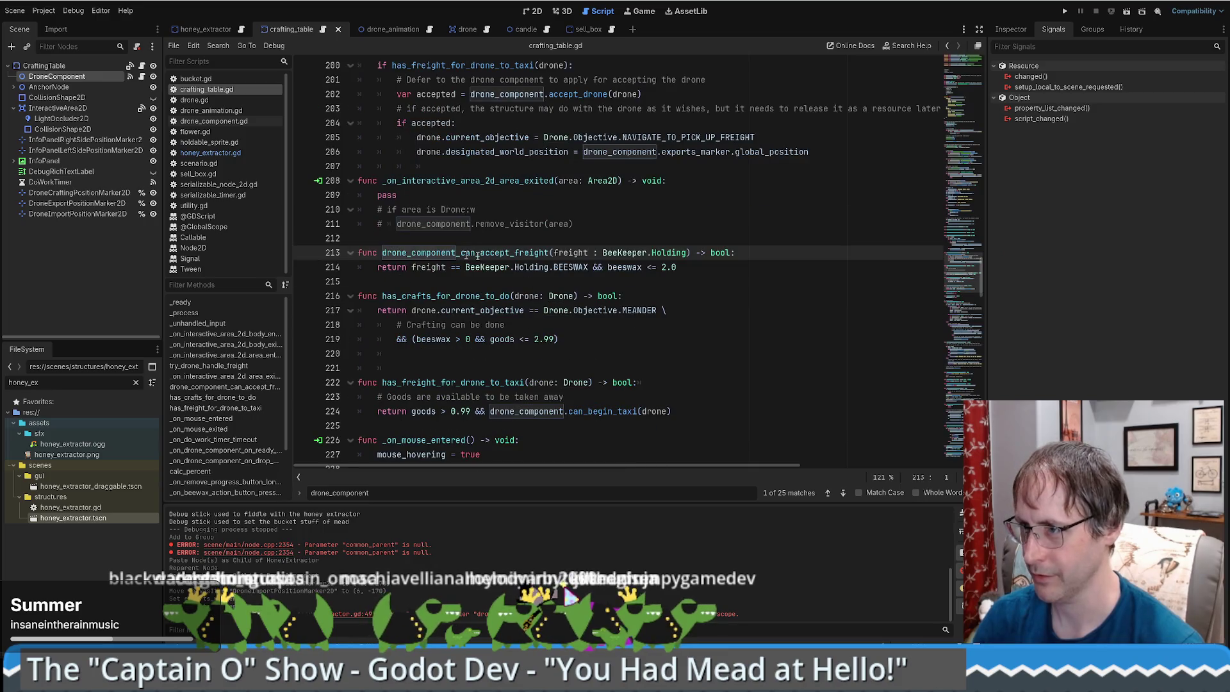
drag(633, 239, 749, 270)
key(ctrl+c)
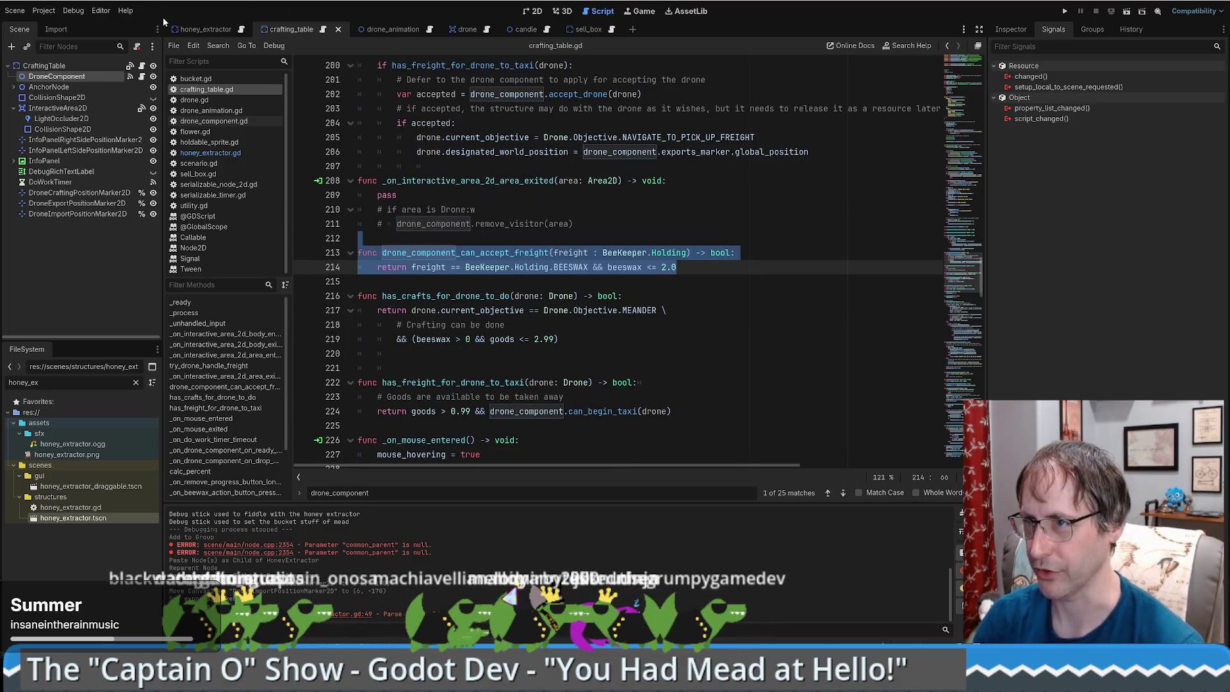
click(180, 28)
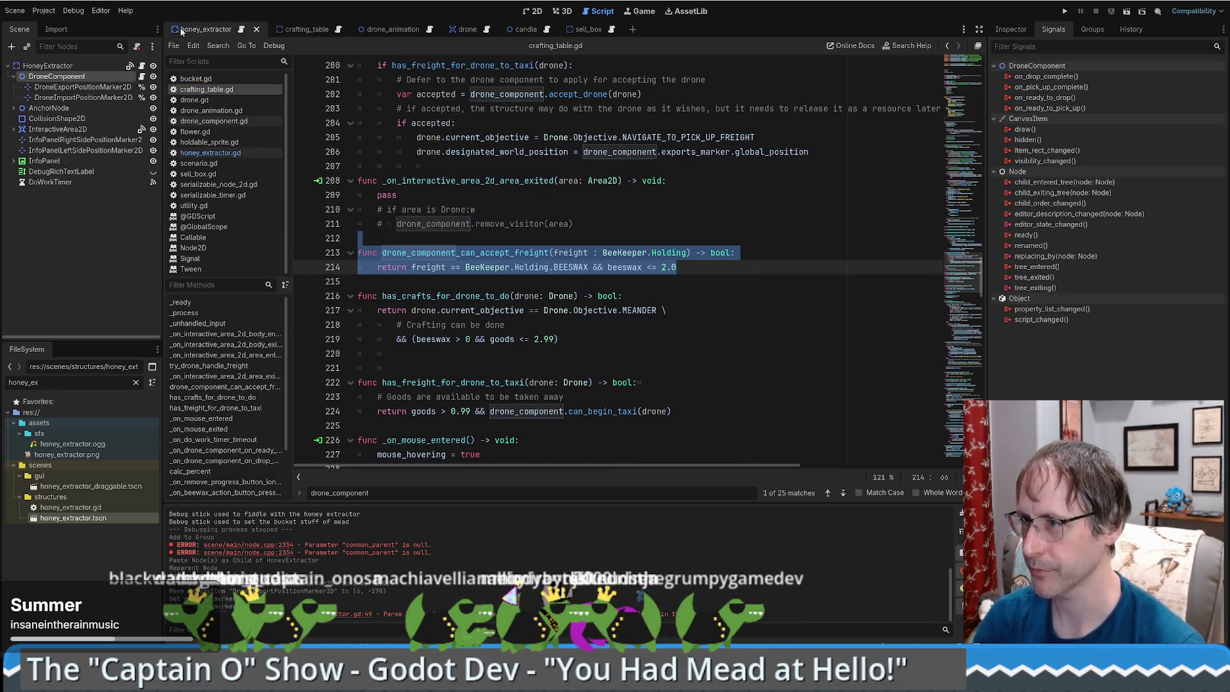
Fold _process in honey_extractor.gd and scroll down to calc_beeswax_percent.
click(243, 30)
scroll(333, 192, down, 3)
click(350, 166)
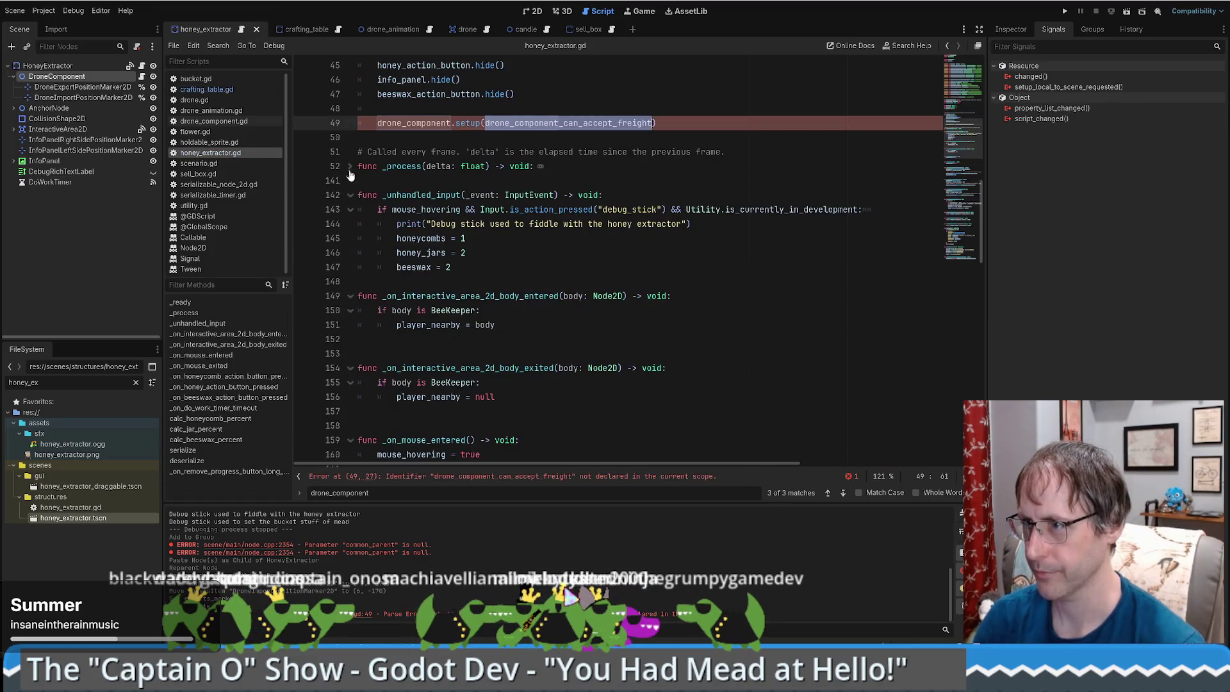
scroll(350, 173, down, 9)
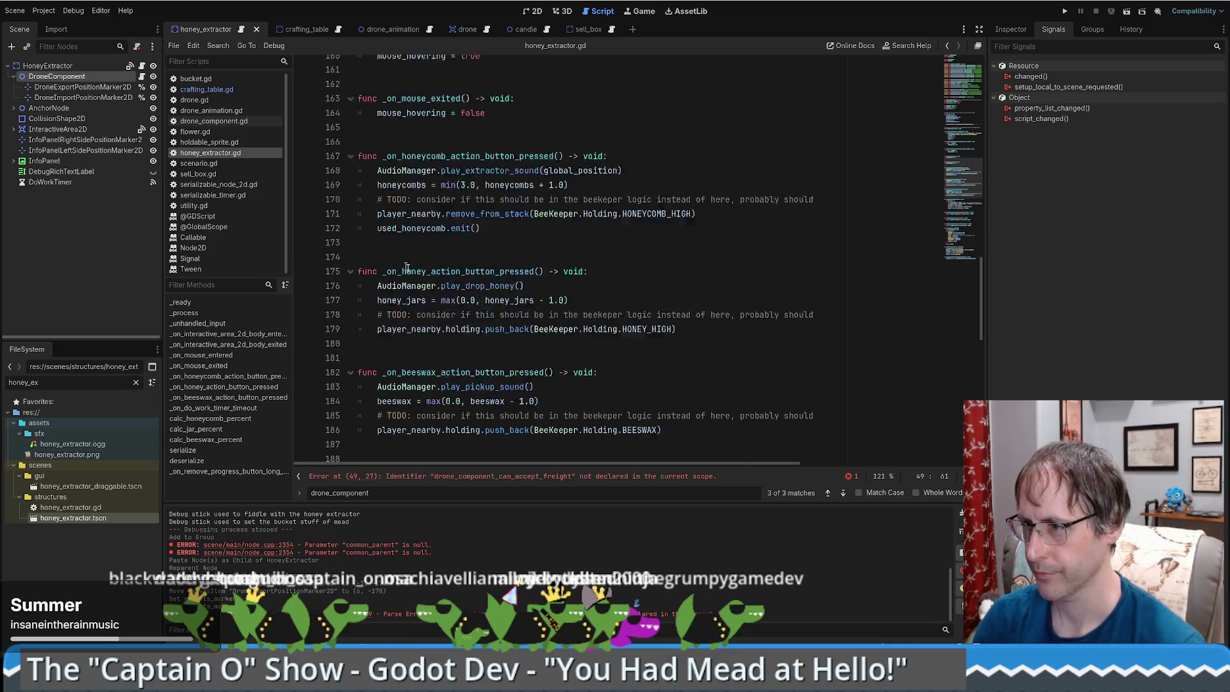
scroll(406, 266, down, 8)
scroll(442, 272, down, 4)
scroll(442, 271, up, 5)
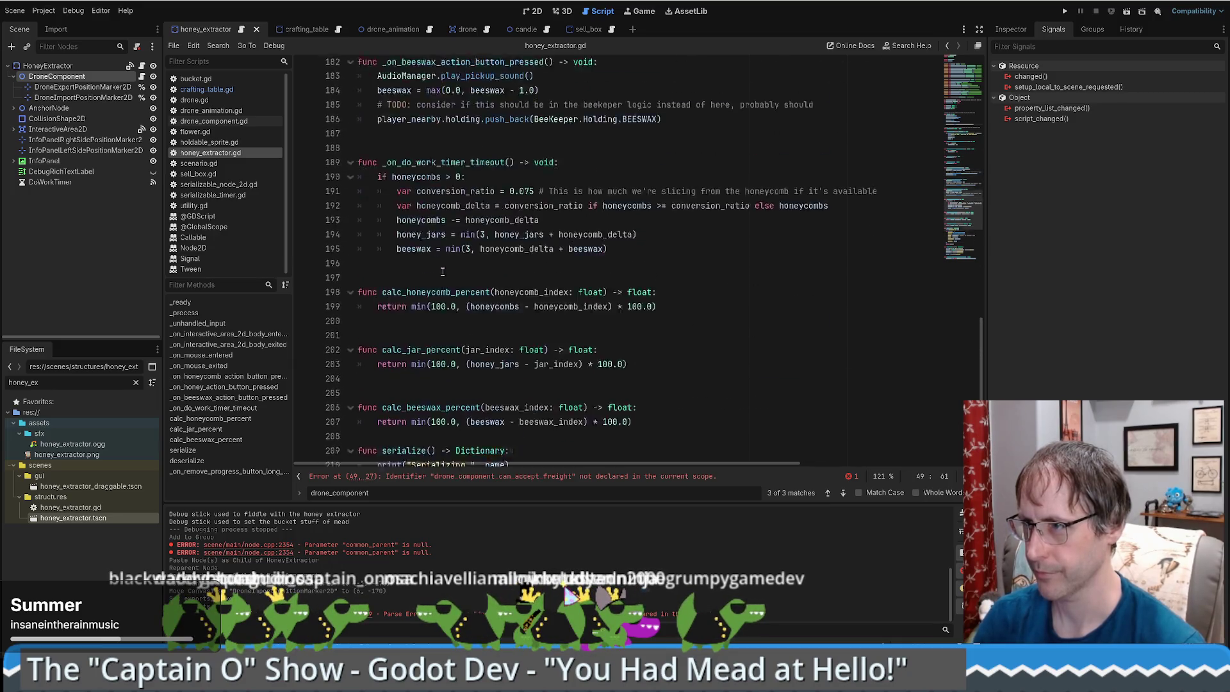
click(442, 269)
scroll(445, 288, down, 5)
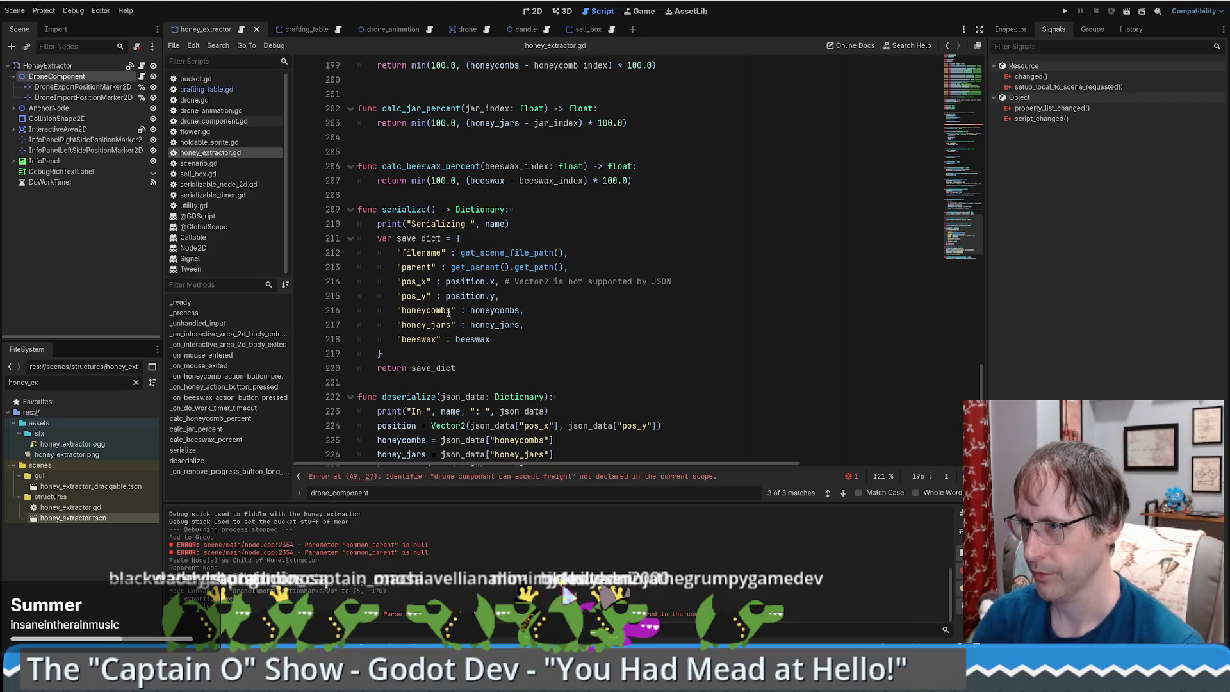
Paste the drone_component_can_accept_freight function on empty line 208, followed by a blank line.
click(467, 194)
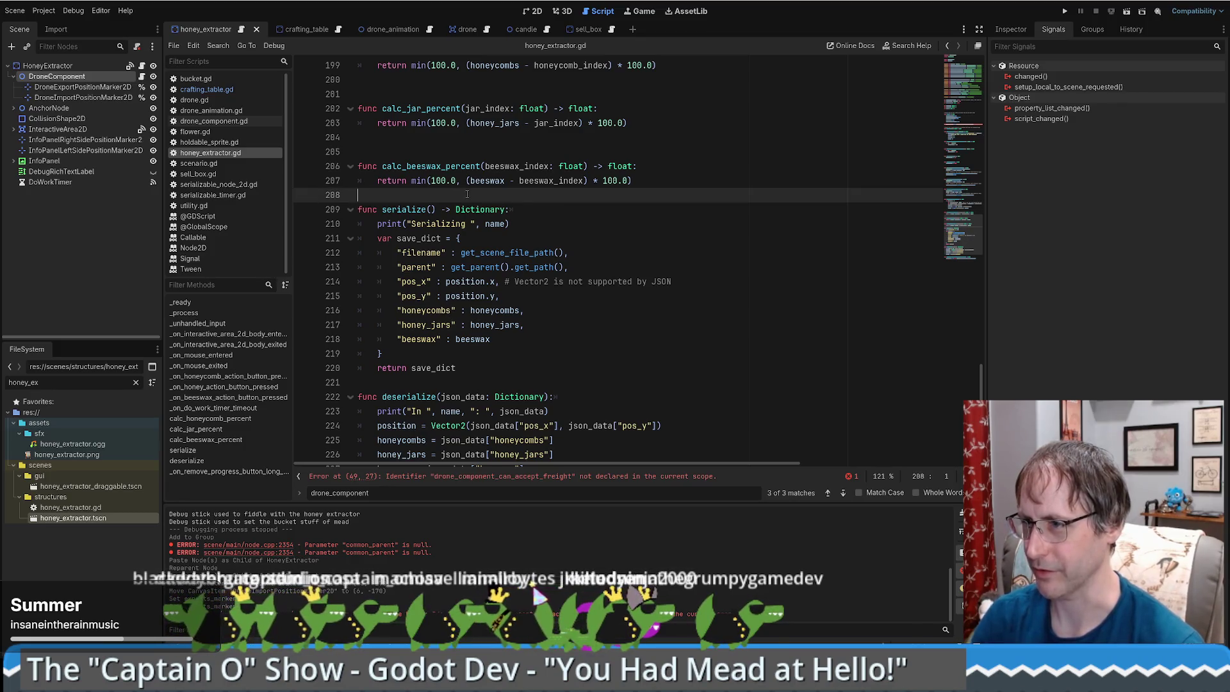
key(ctrl+v)
key(Return)
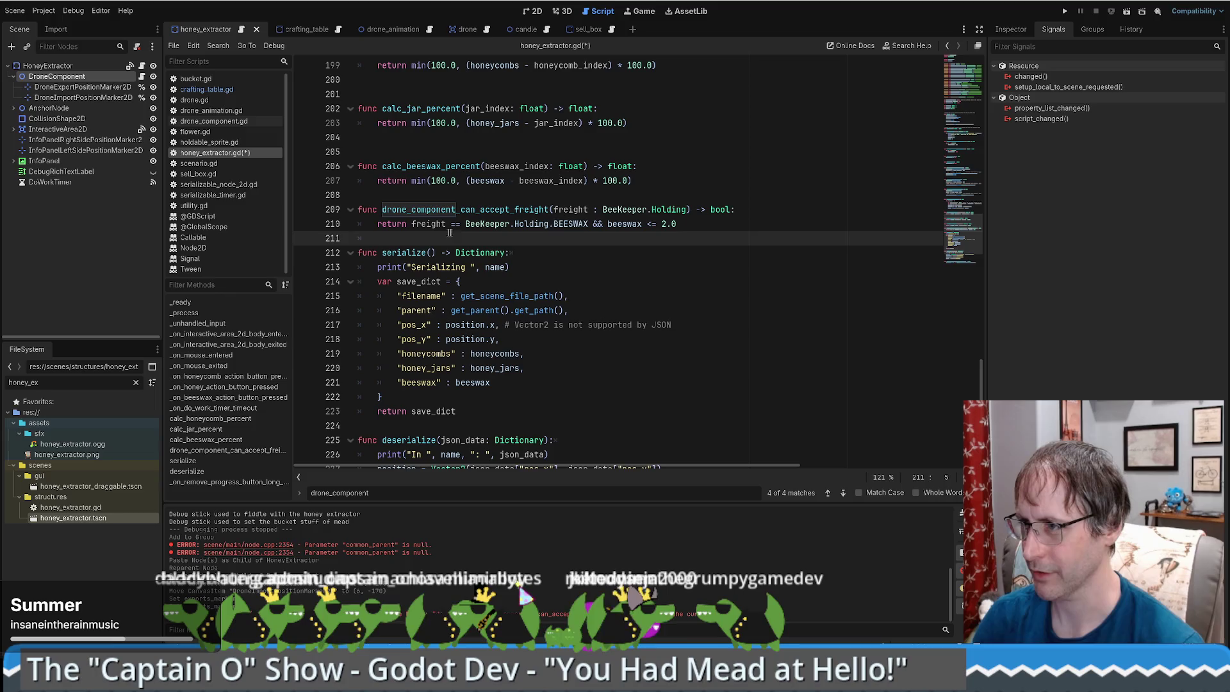
scroll(629, 265, up, 4)
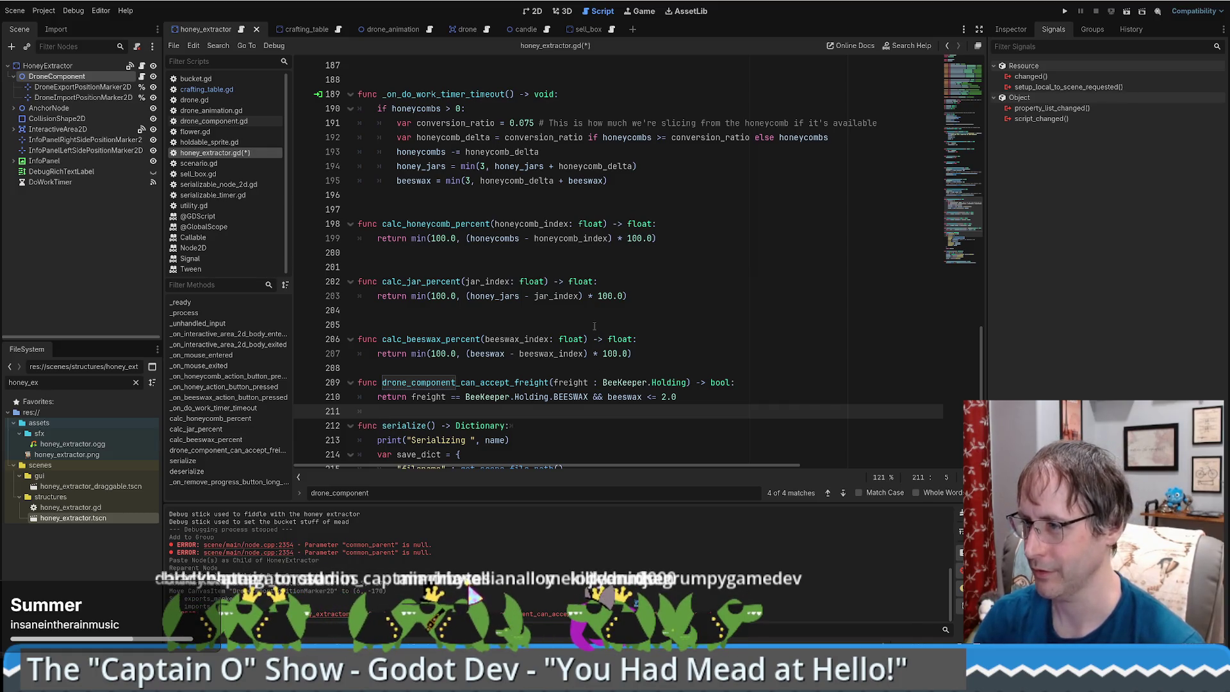
scroll(483, 282, down, 2)
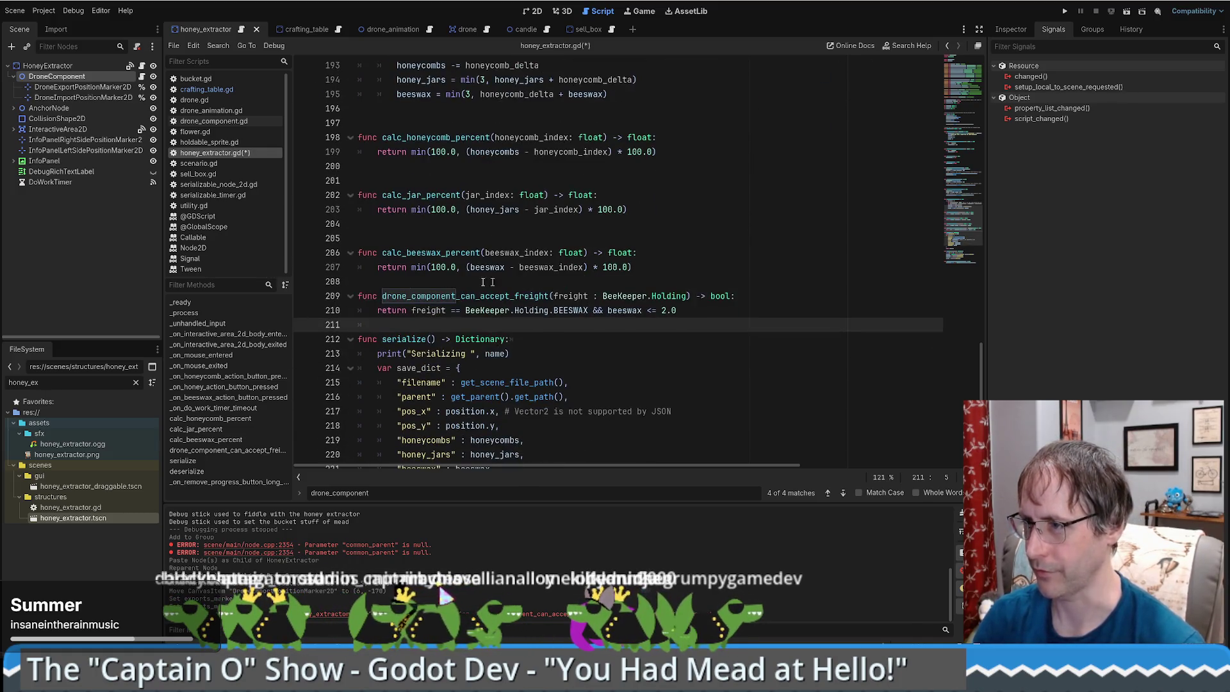
Change line 210's check from BEESWAX/beeswax to HONEYCOMB_HIGH/honeycombs.
double_click(571, 310)
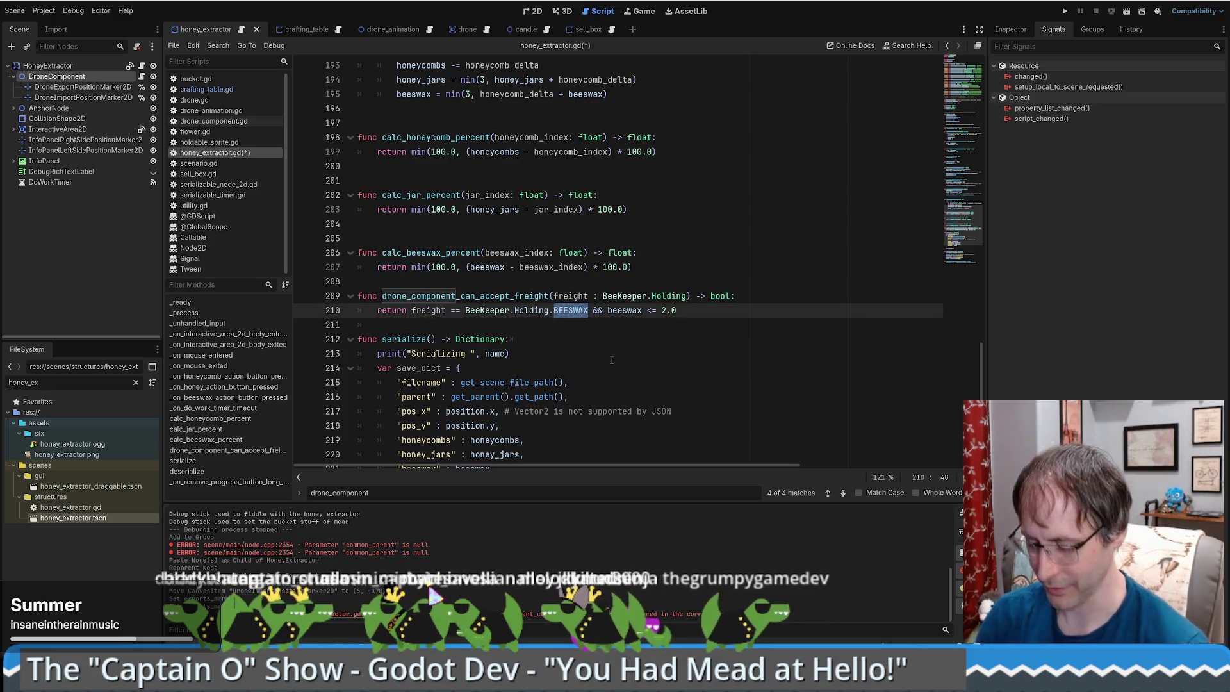
text(HON)
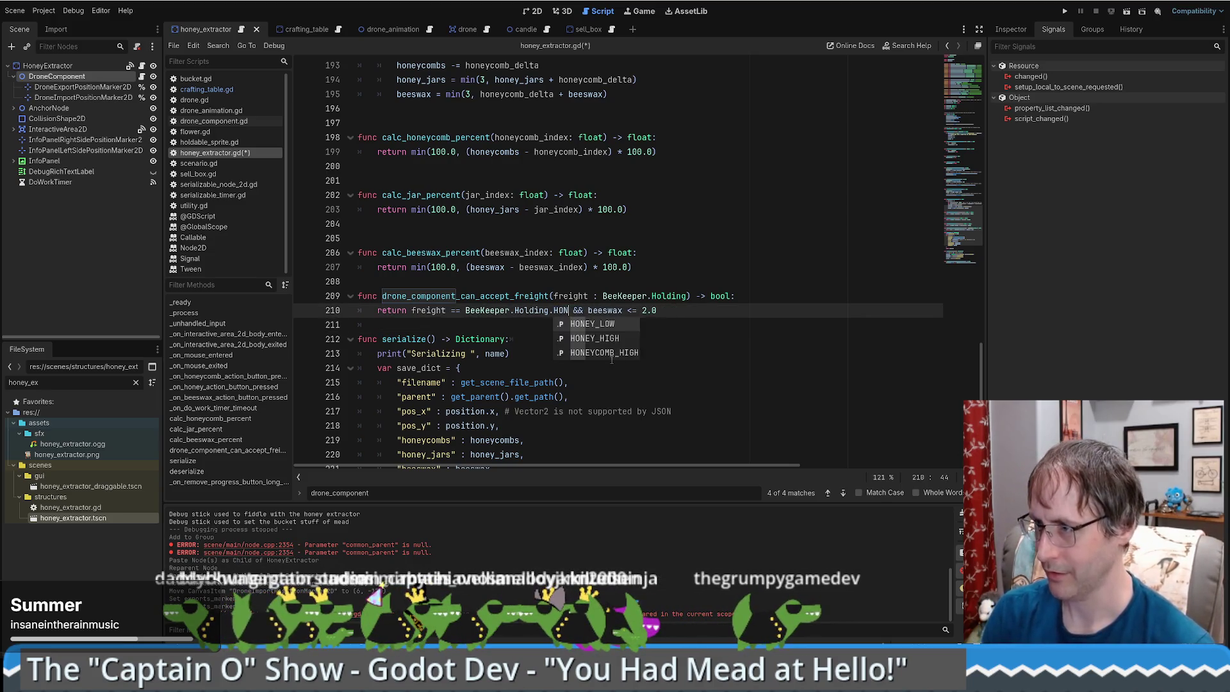
key(Down)
key(Down)
key(Return)
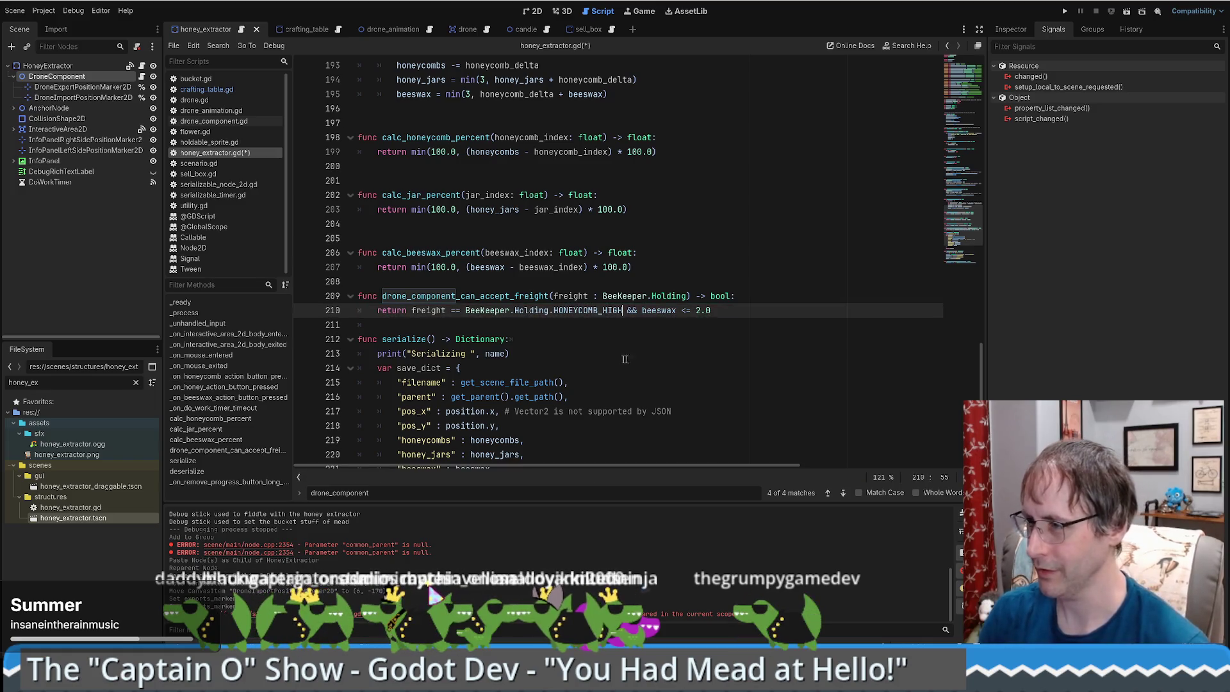
double_click(659, 310)
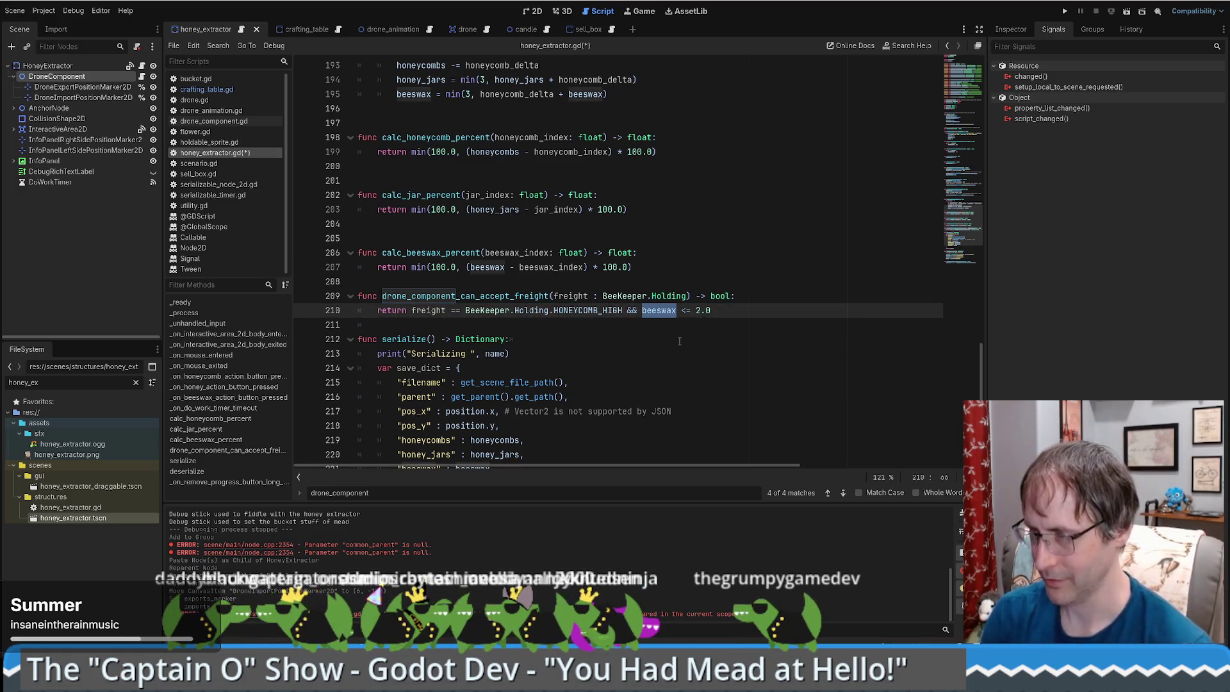
text(ho)
key(Return)
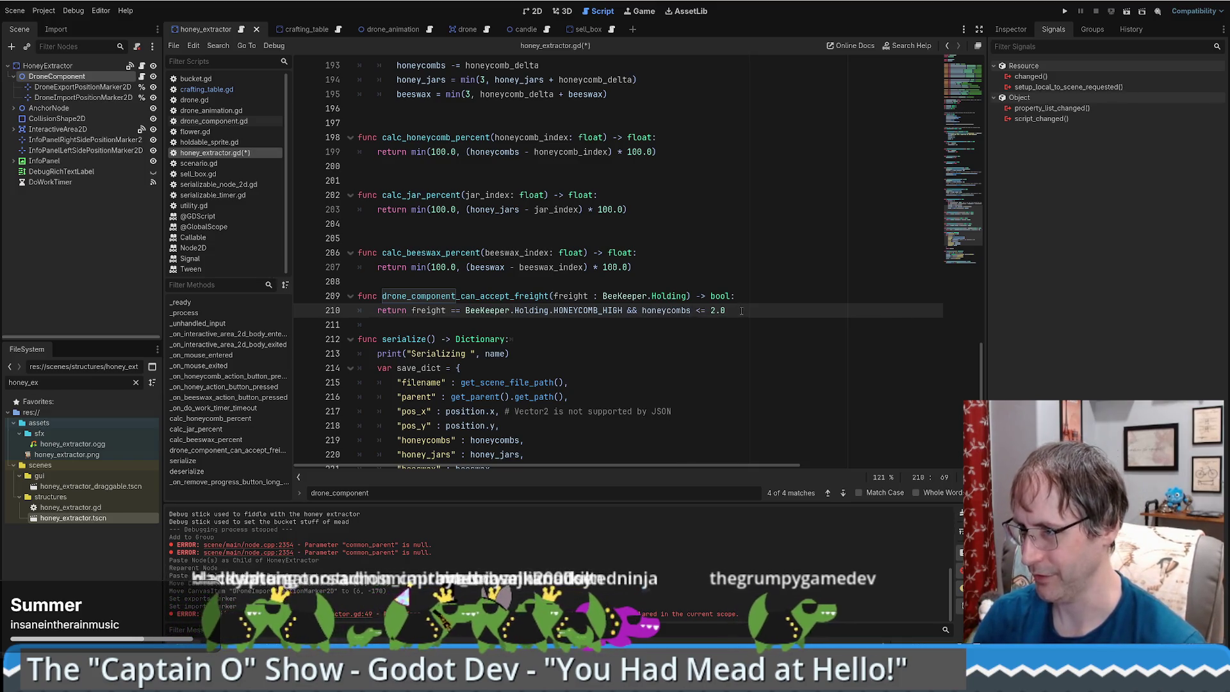
Save honey_extractor.gd and scroll through the updated drone_component_can_accept_freight function.
double_click(503, 296)
click(750, 312)
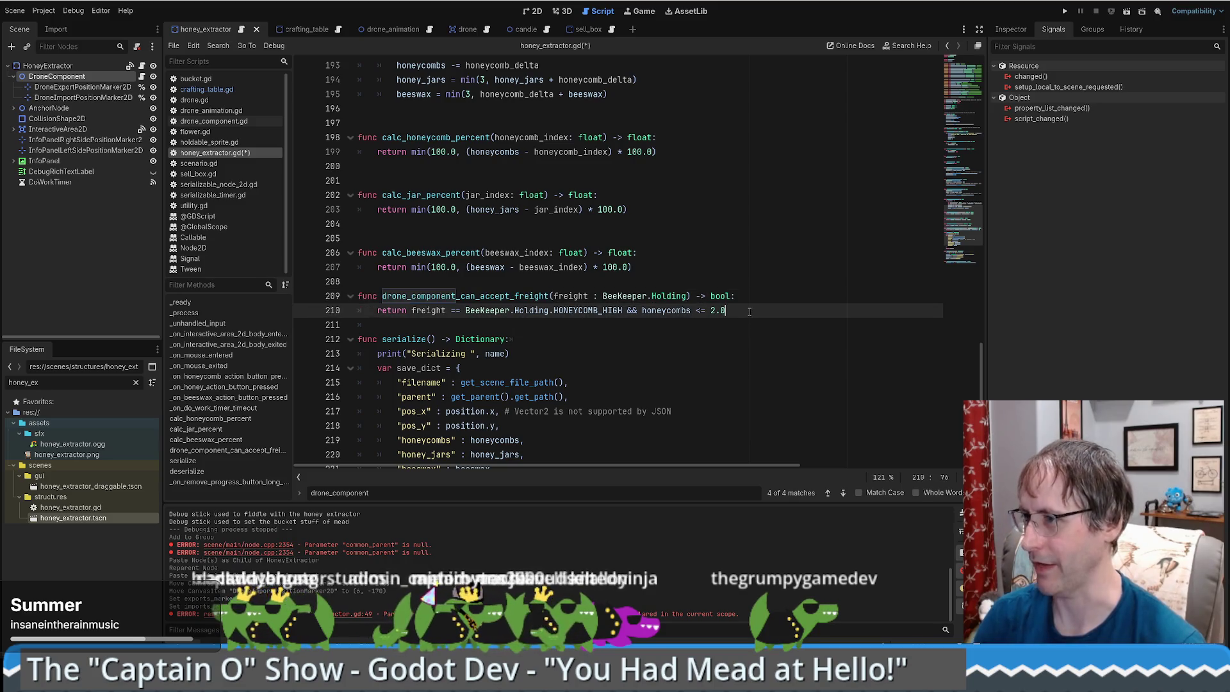
key(ctrl+s)
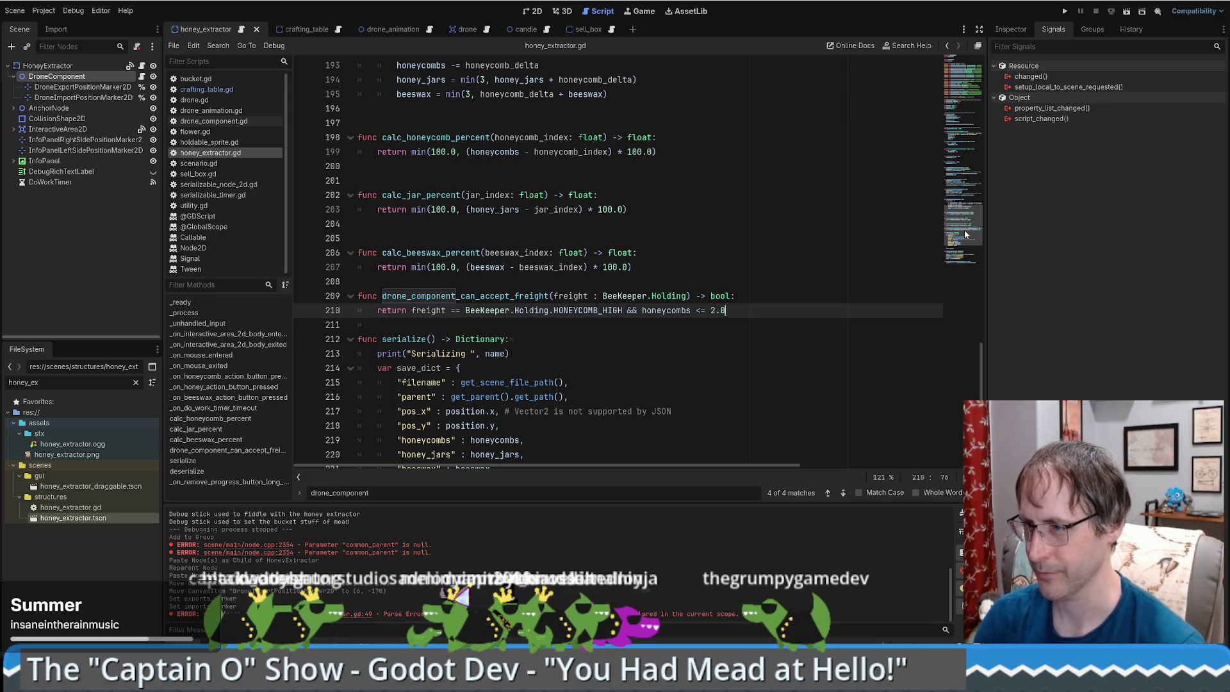
drag(965, 234, 982, 48)
scroll(816, 218, down, 5)
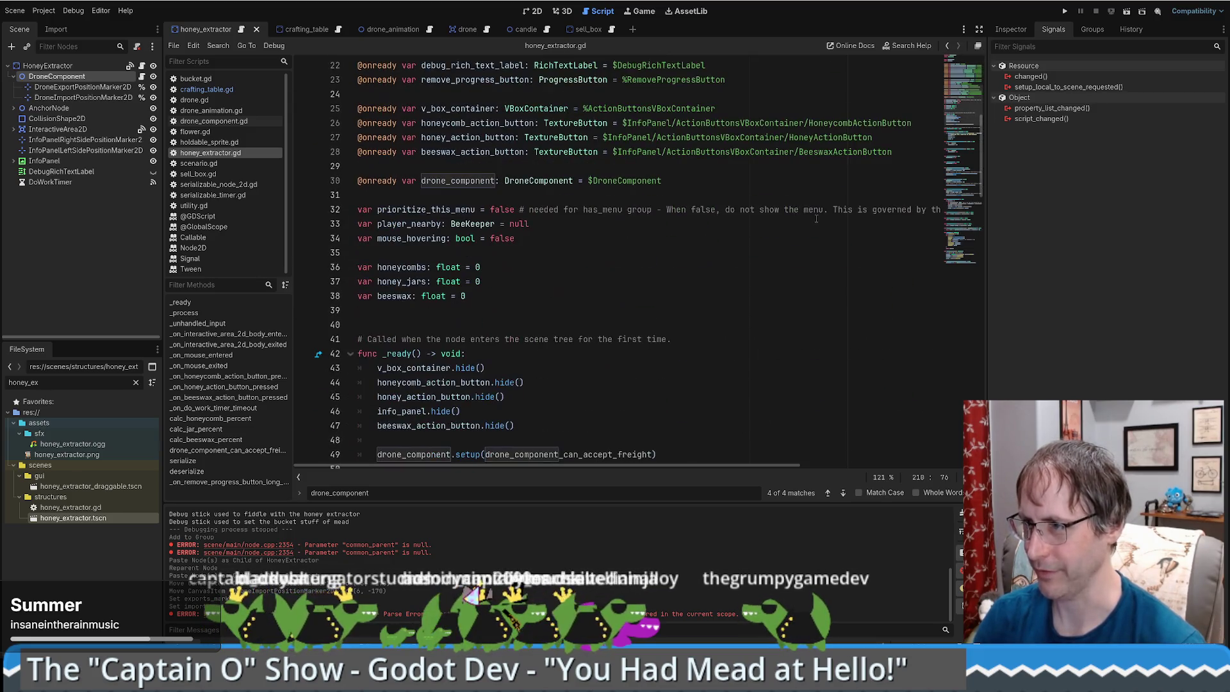
scroll(790, 249, down, 5)
scroll(756, 275, up, 4)
click(729, 296)
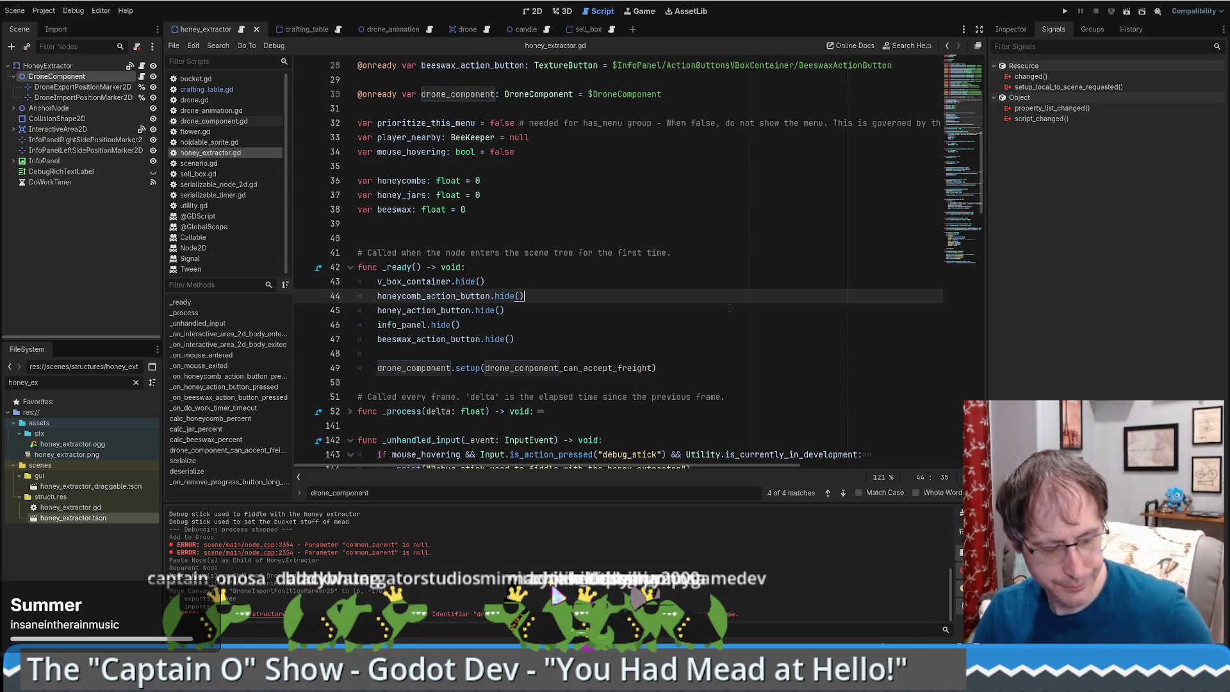
click(752, 354)
scroll(787, 350, down, 7)
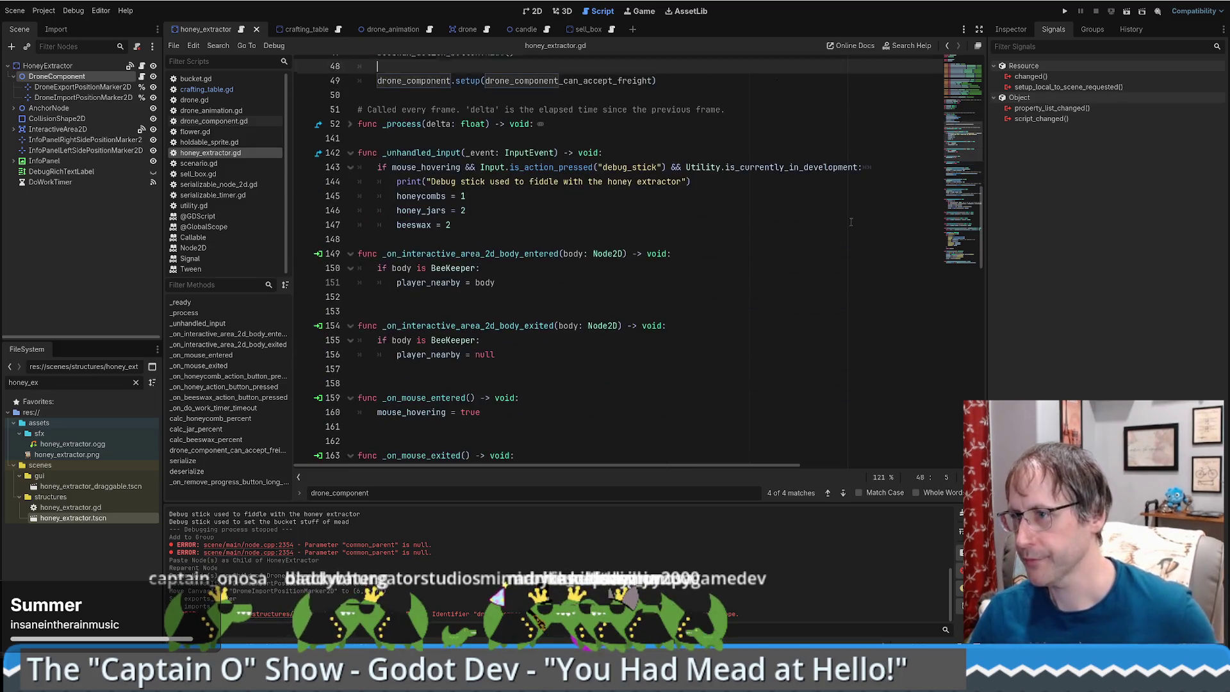
scroll(782, 250, up, 5)
scroll(762, 244, down, 2)
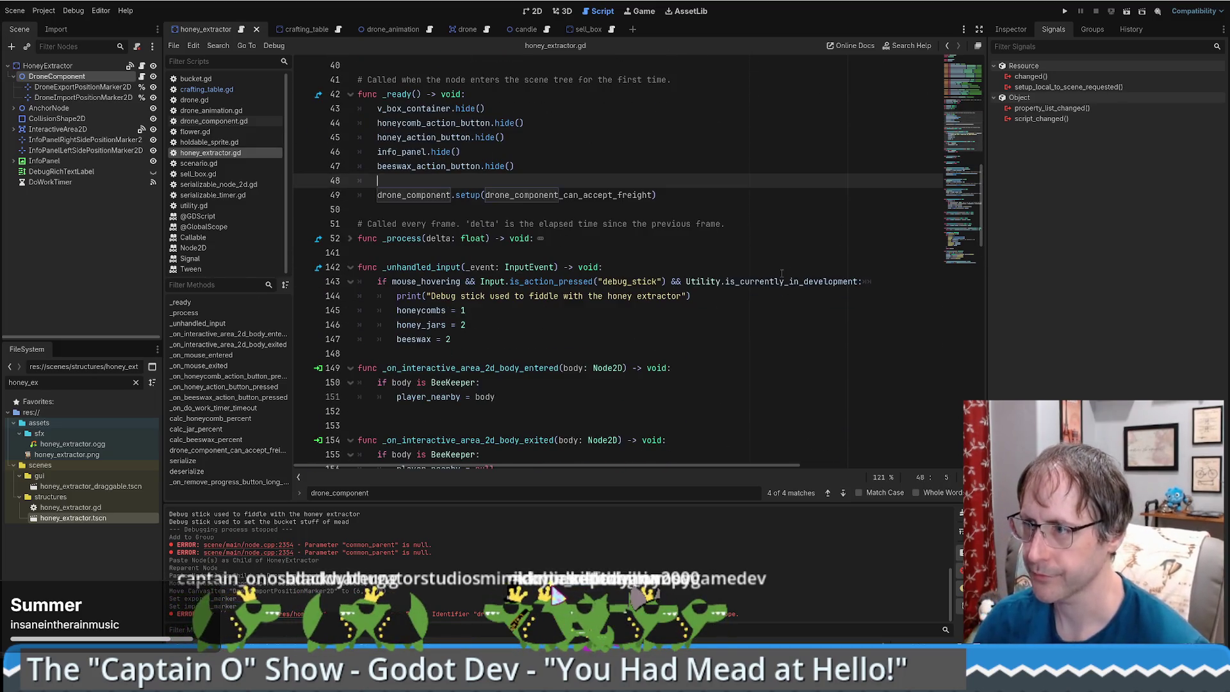
scroll(792, 255, down, 4)
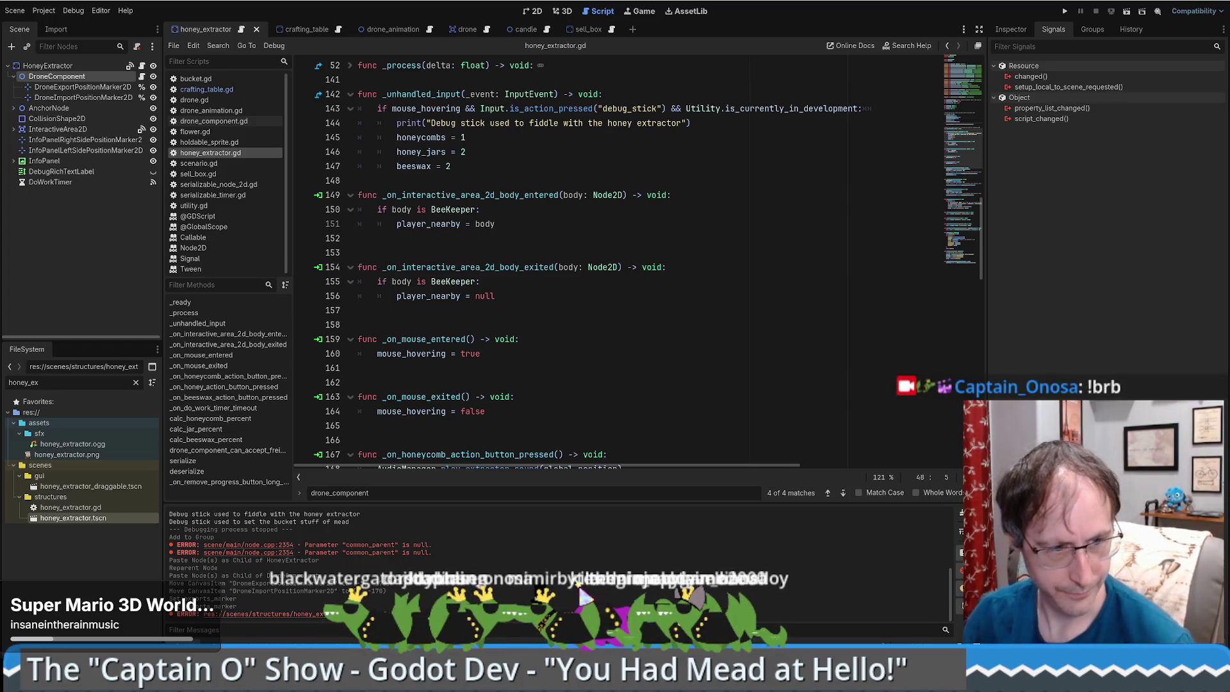
Go from the sell_box scene to crafting_table, showing its BEESWAX drone_component_can_accept_freight check.
key(super+d)
key(super+d)
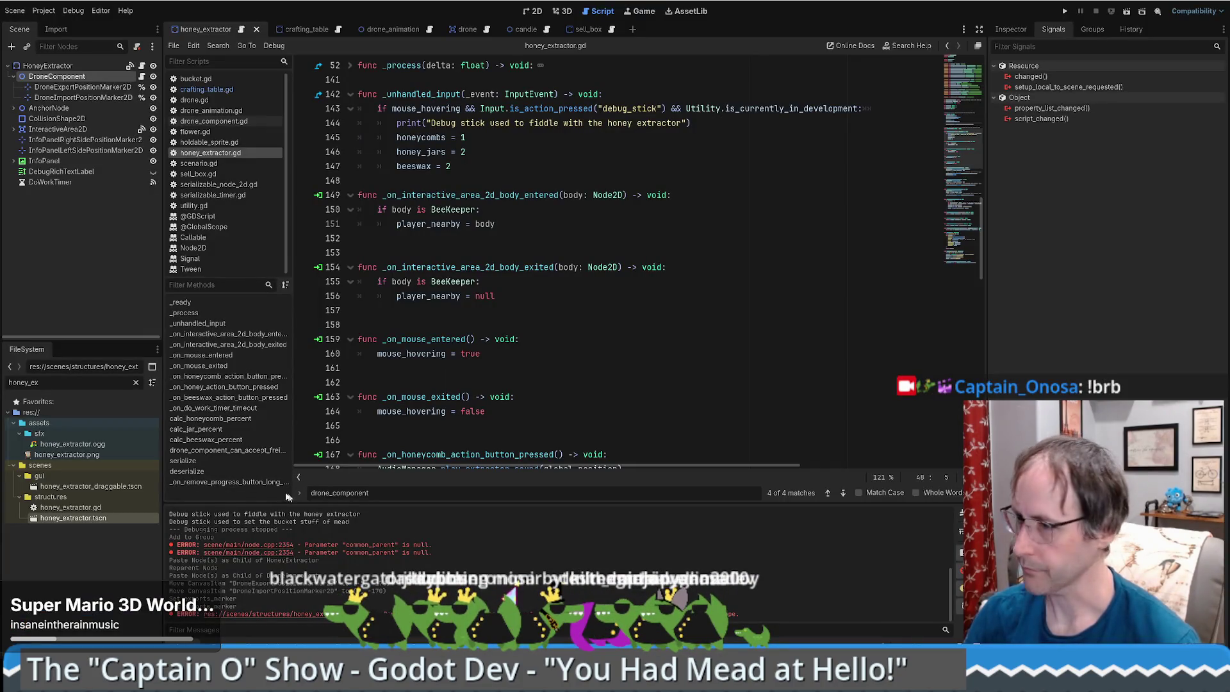
click(696, 368)
scroll(696, 344, up, 10)
scroll(696, 344, up, 7)
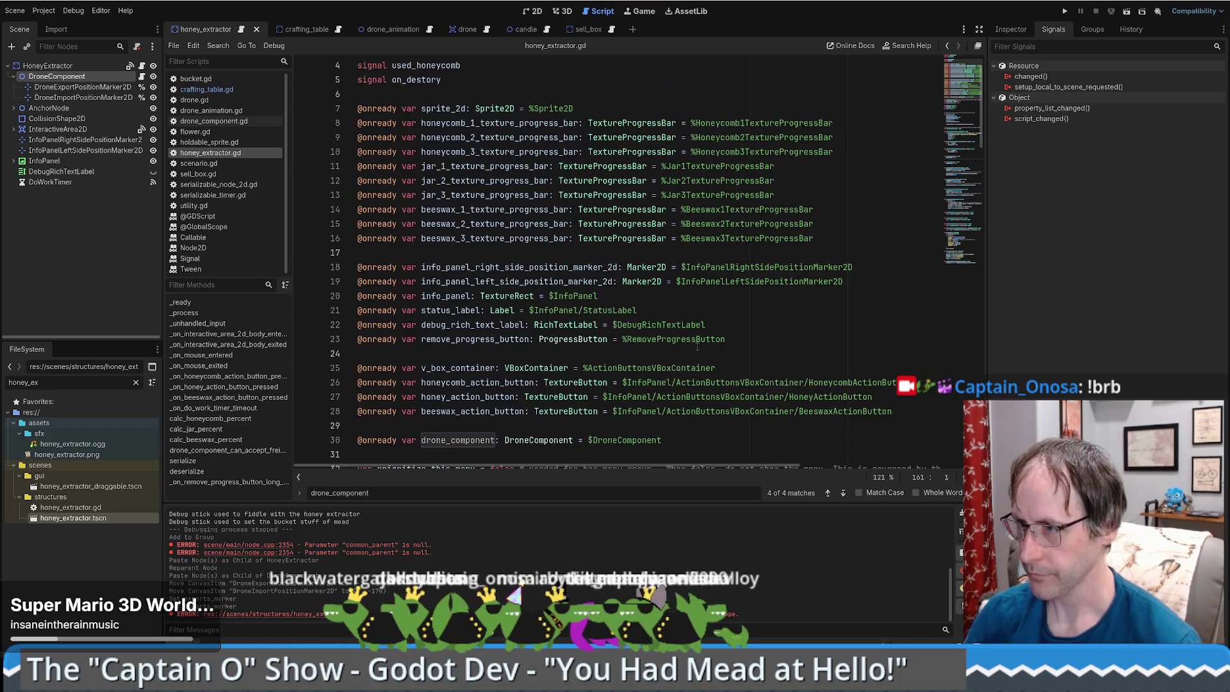
scroll(691, 343, down, 8)
scroll(674, 235, down, 3)
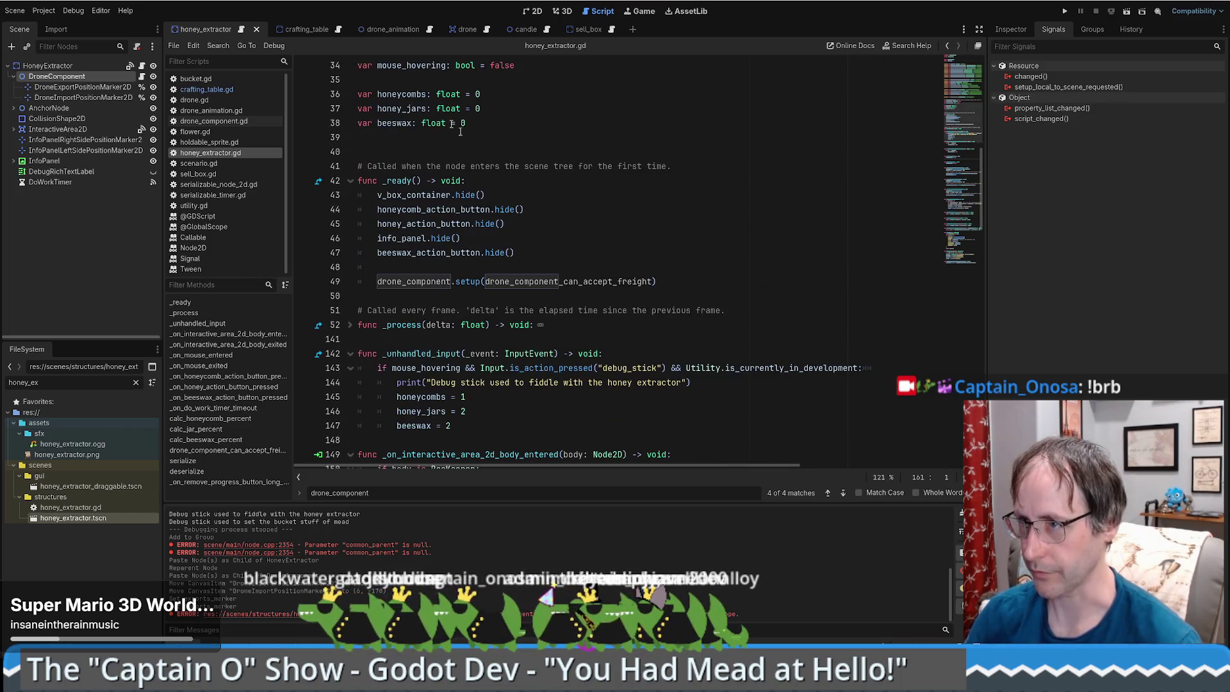
mouse_move(309, 30)
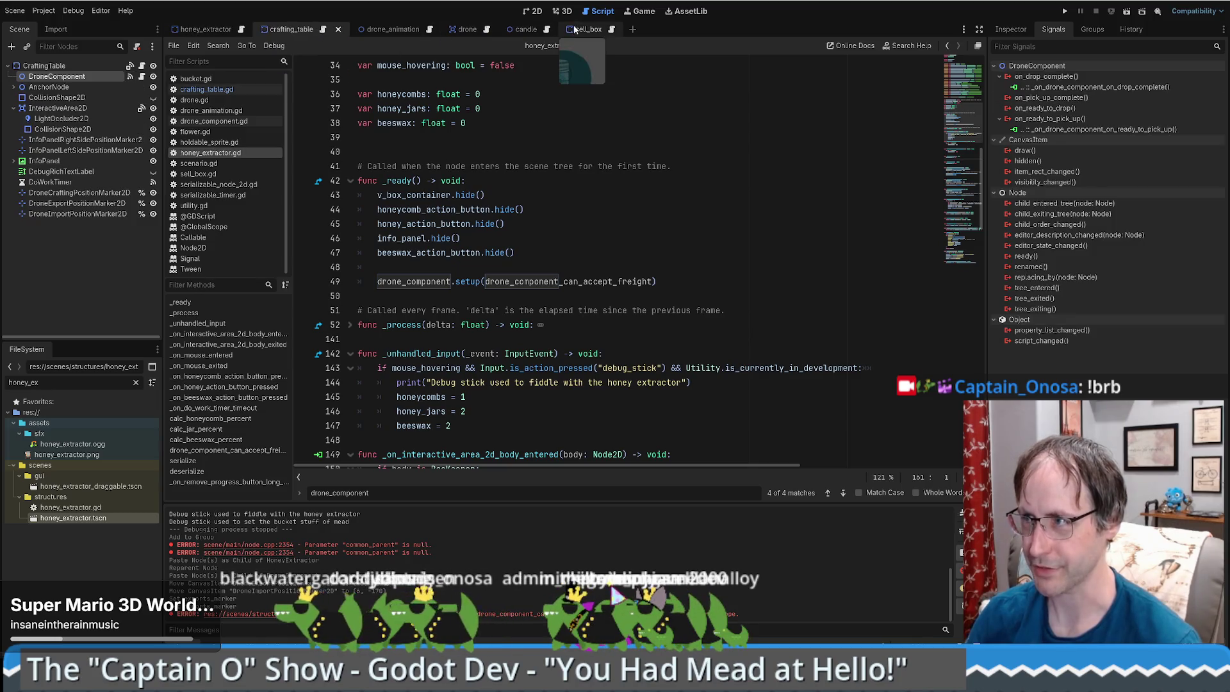
mouse_move(588, 29)
mouse_down()
mouse_move(362, 19)
mouse_move(384, 32)
mouse_up()
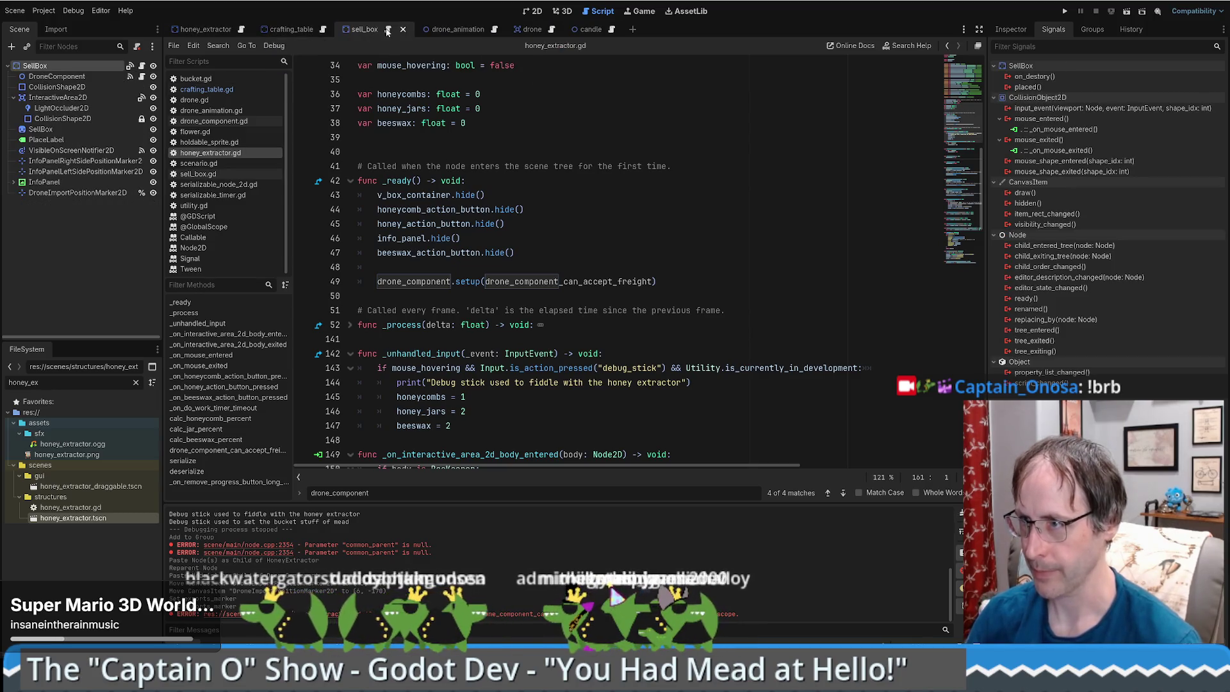
scroll(831, 146, up, 5)
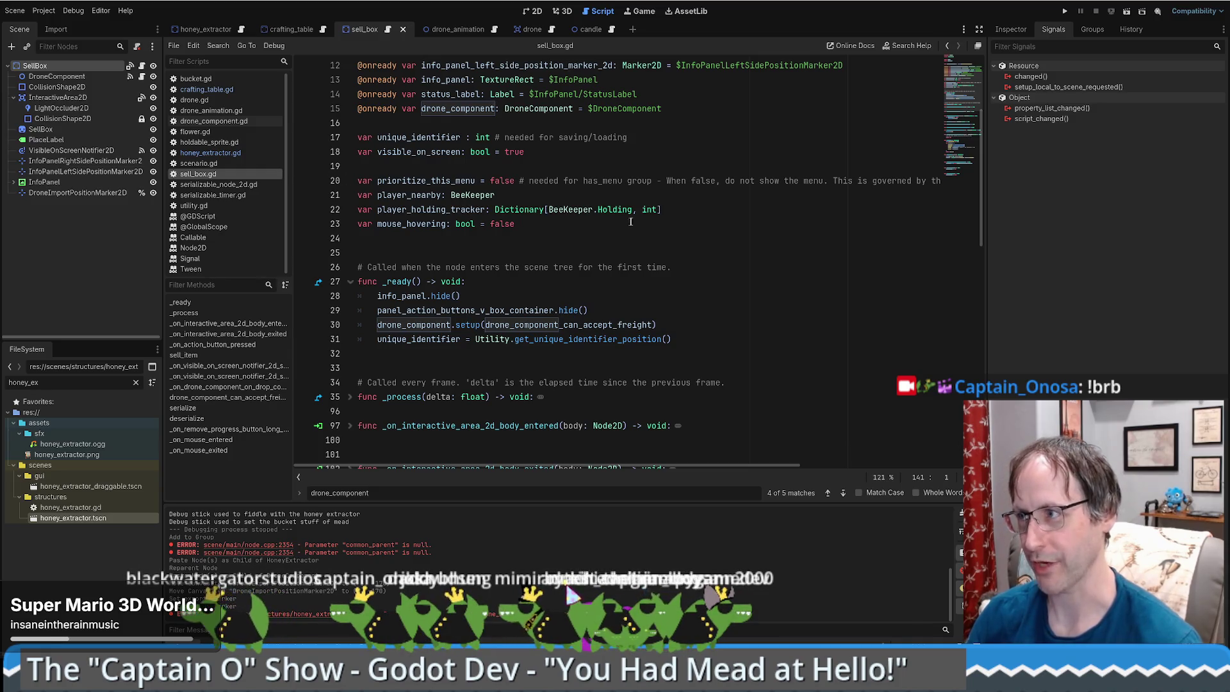
click(290, 29)
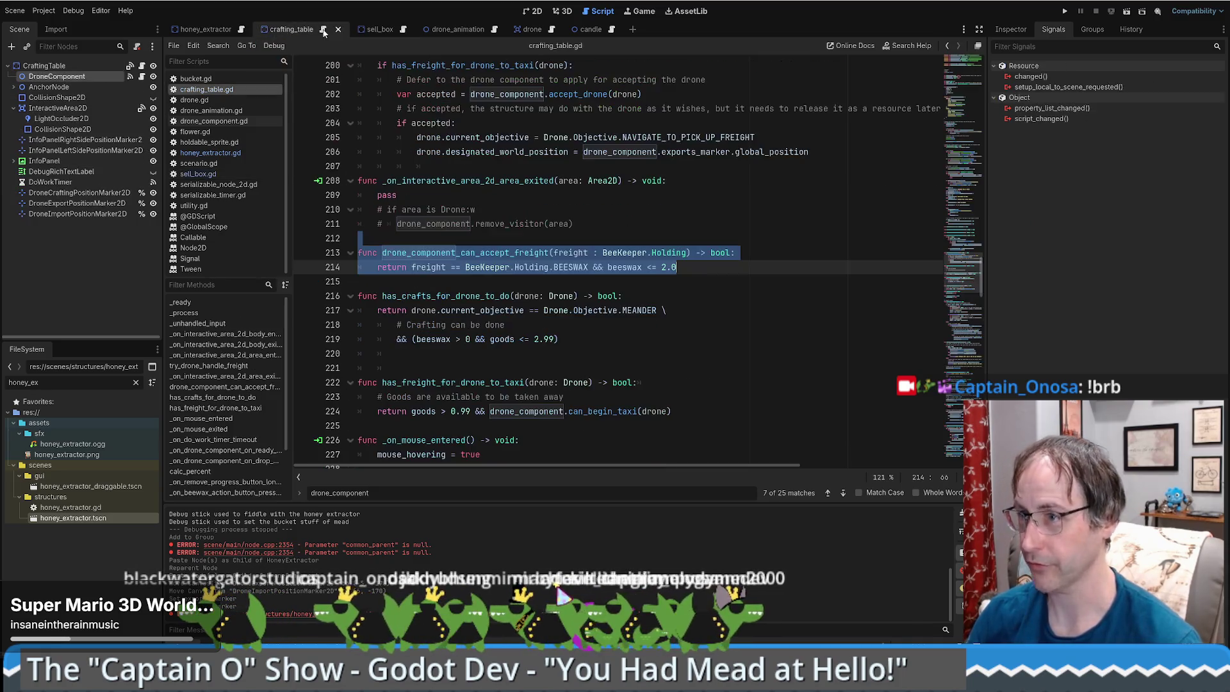
Select has_freight_for_drone_to_taxi in crafting_table.gd and search all project files for its uses.
click(712, 221)
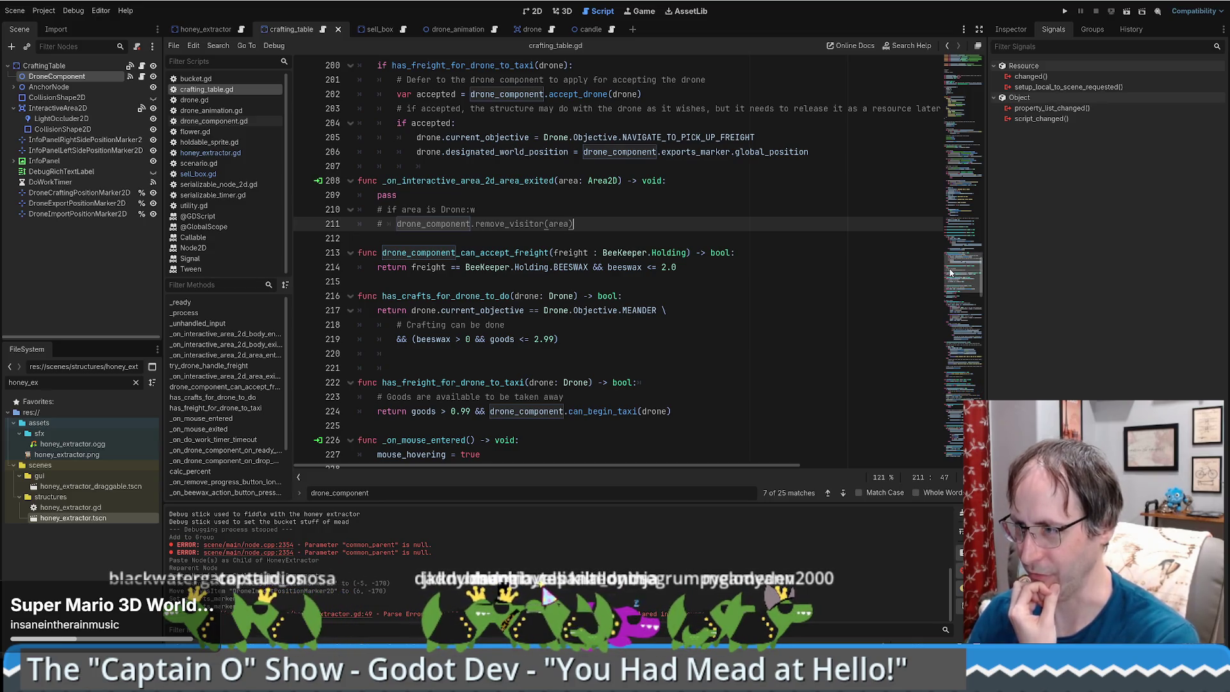
click(502, 295)
click(452, 382)
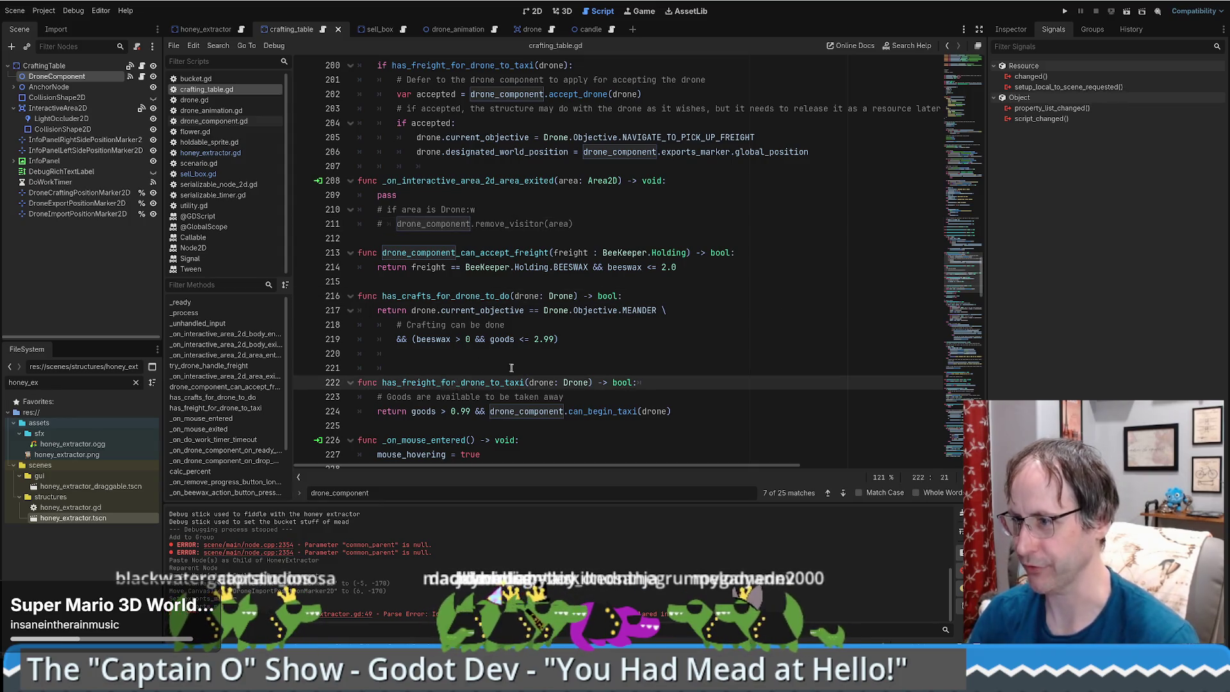
drag(511, 368, 679, 411)
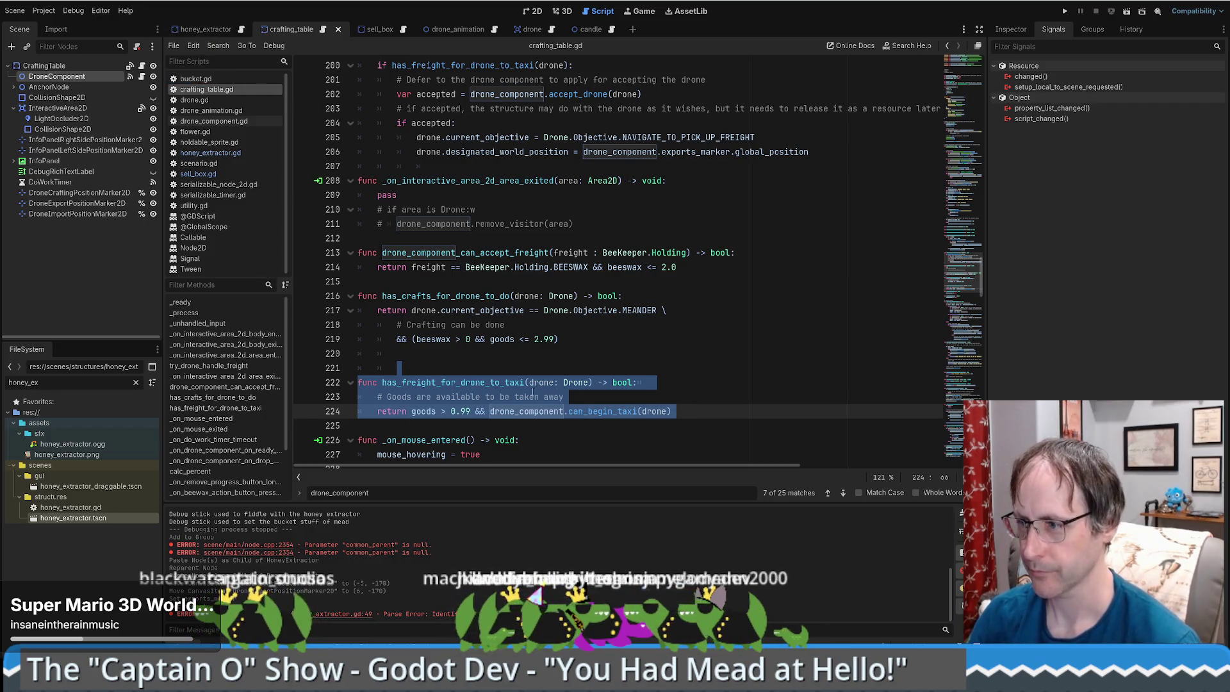
double_click(500, 382)
key(ctrl+shift+f)
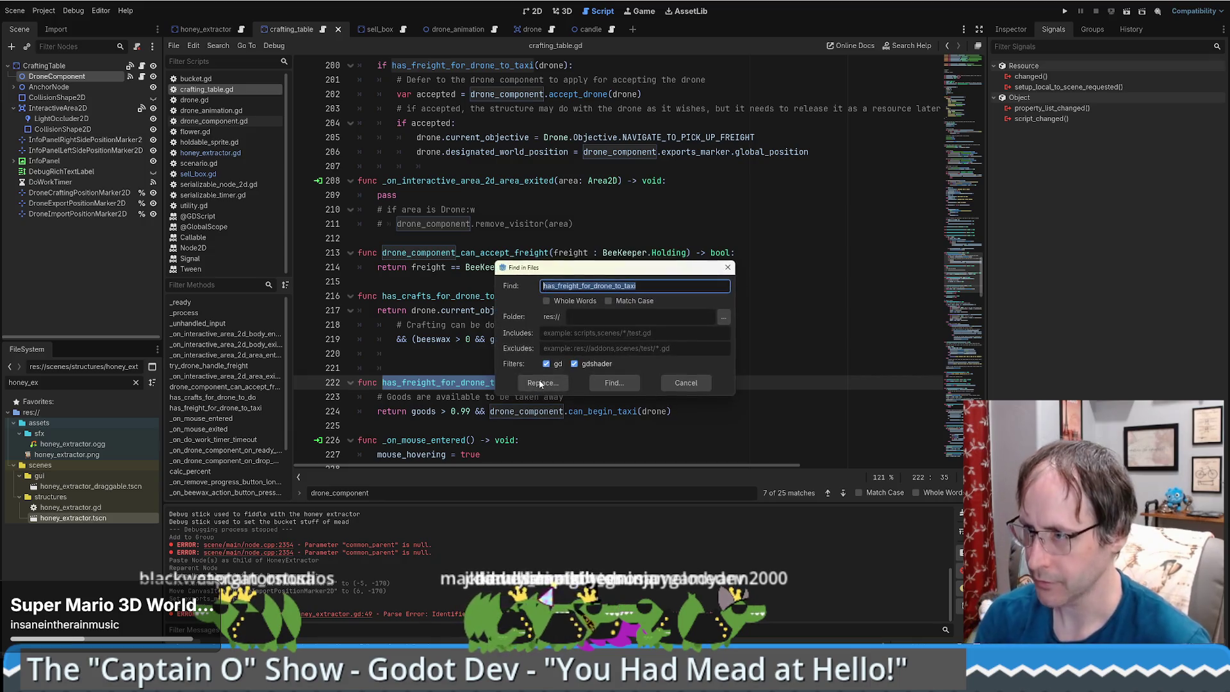
click(540, 383)
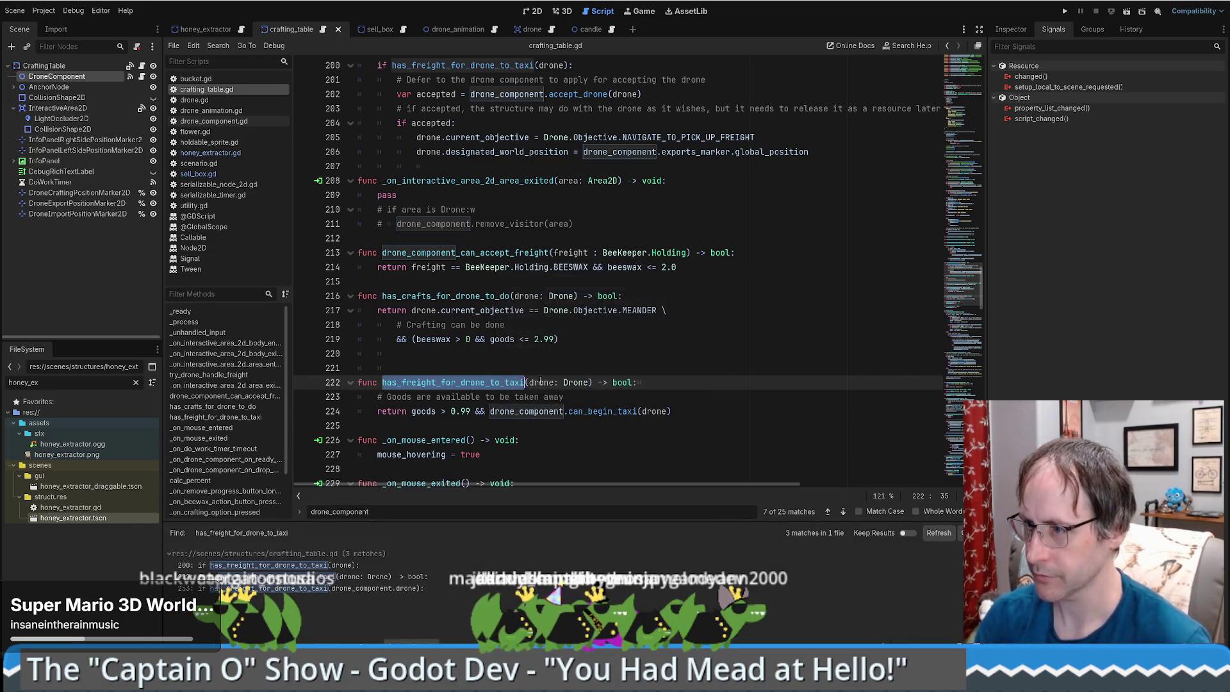
Trace its line-200 call up to _on_interactive_area_2d_area_entered, then show InteractiveArea2D's signals.
click(275, 565)
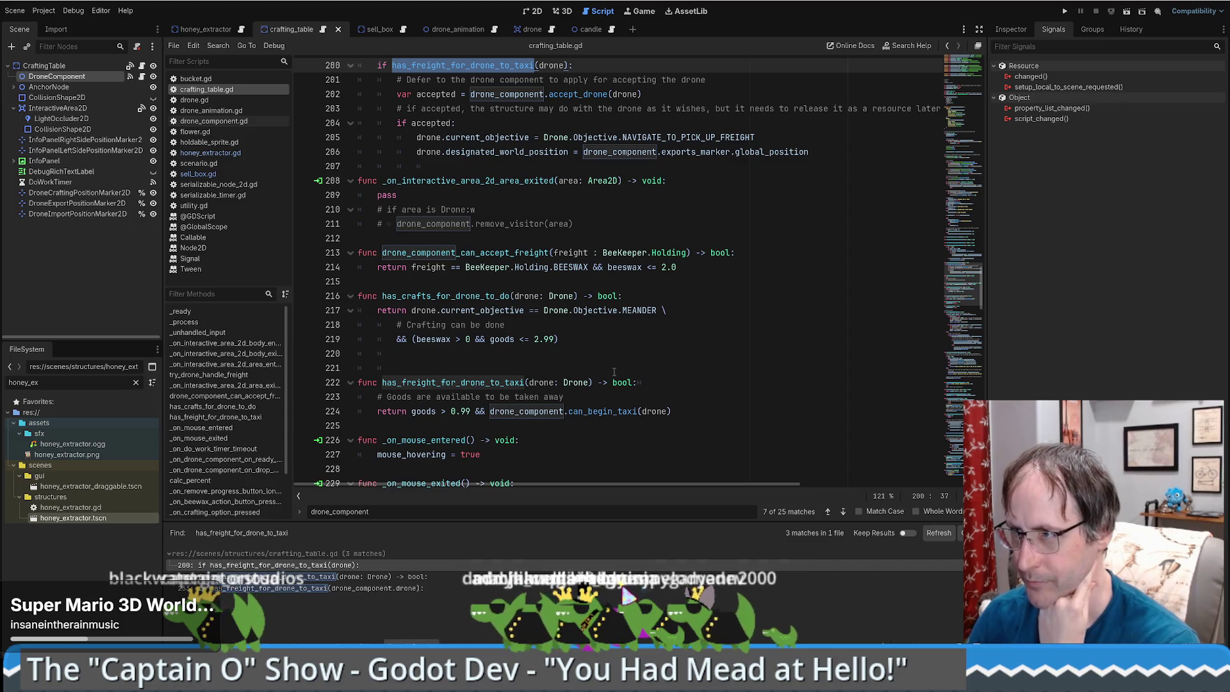
scroll(614, 371, up, 6)
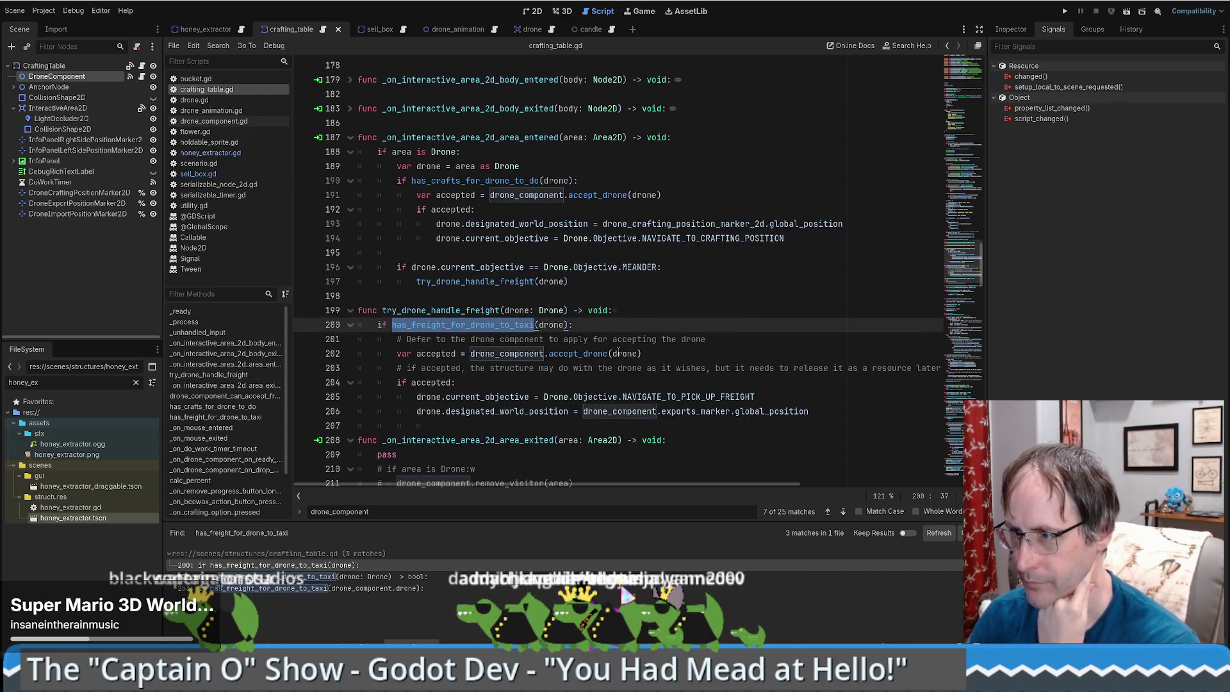
ctrl+click(474, 281)
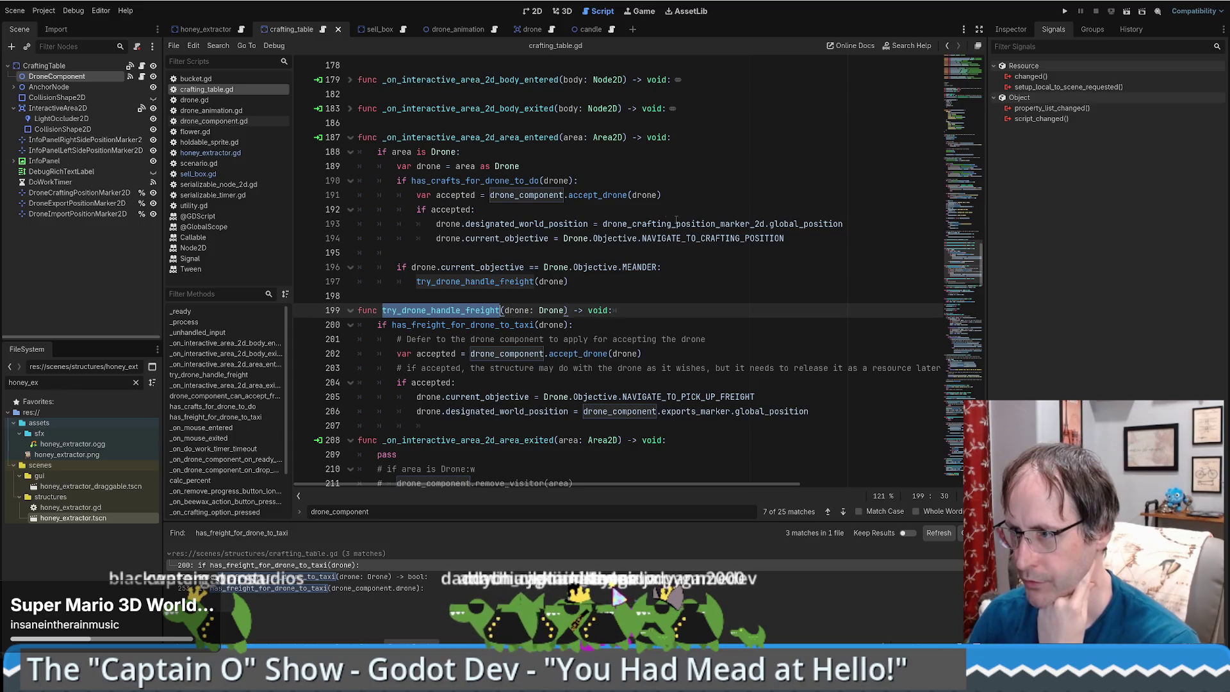
ctrl+click(465, 166)
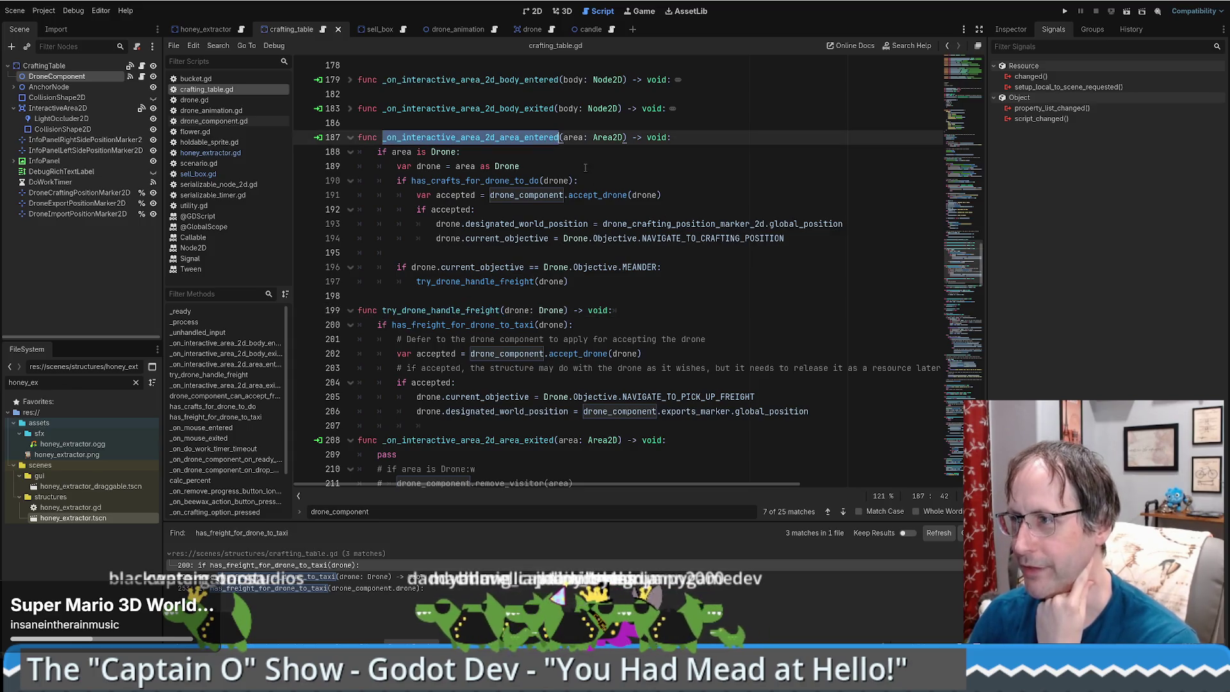
scroll(561, 170, down, 1)
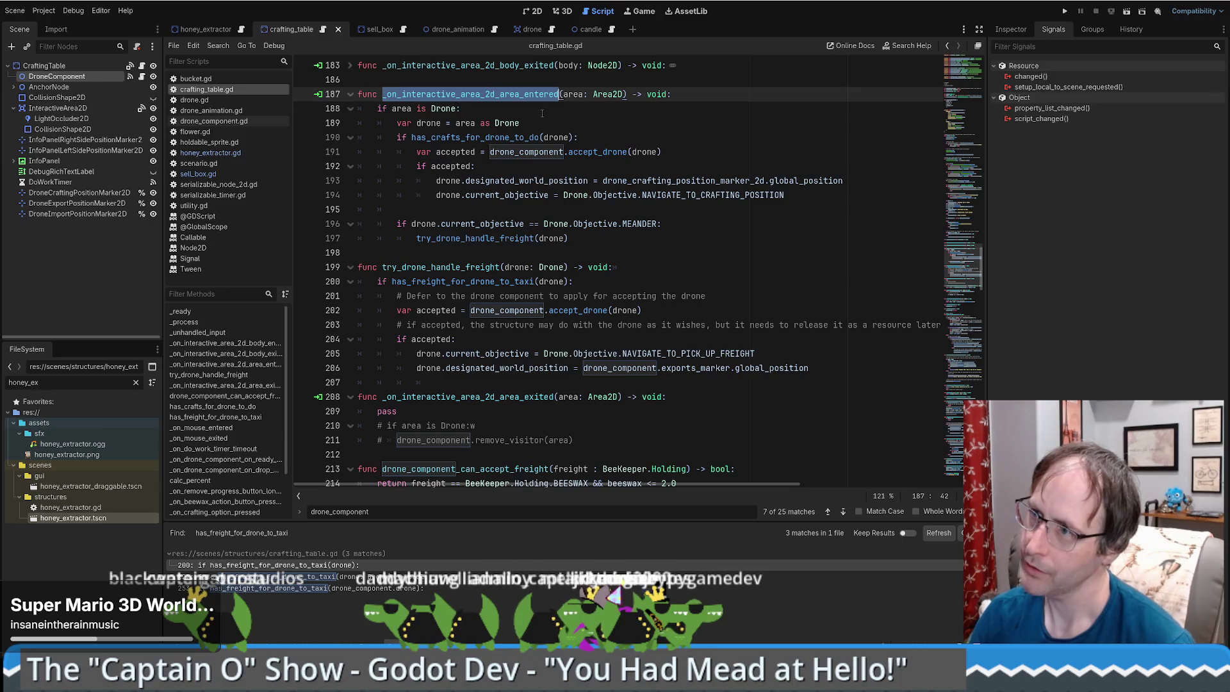
click(500, 94)
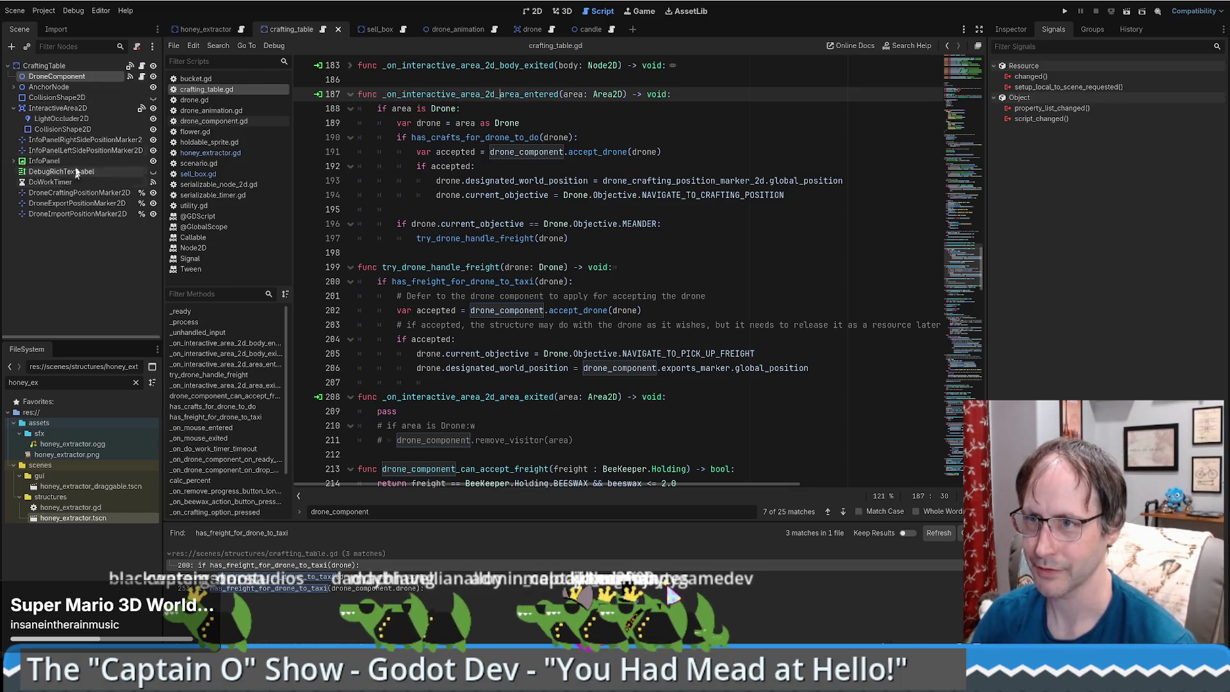
click(524, 18)
click(57, 108)
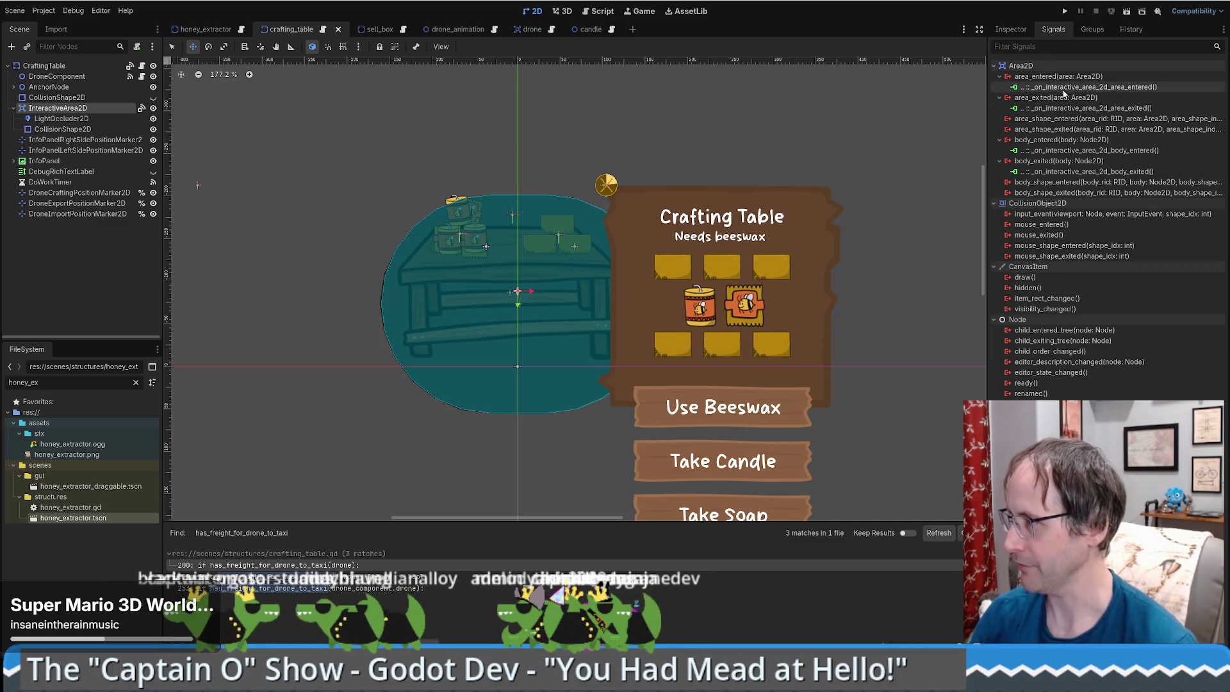
Connect the honey extractor's InteractiveArea2D area_entered signal to a new handler method.
click(208, 31)
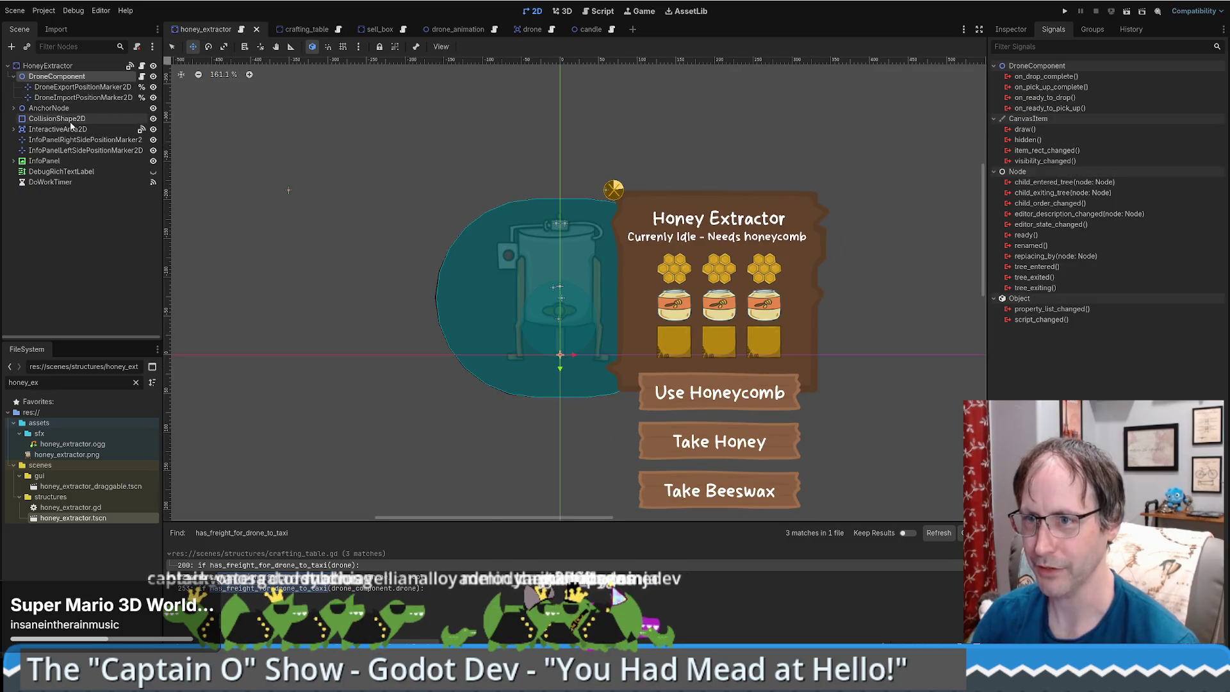
click(72, 130)
click(14, 130)
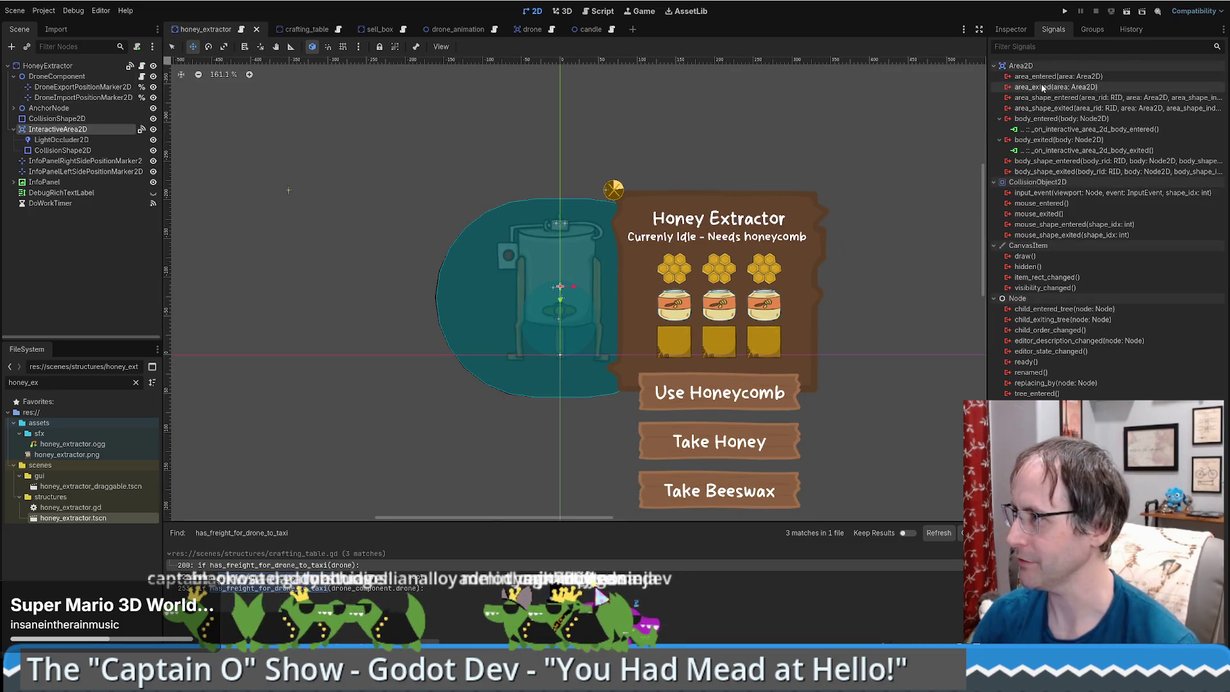
mouse_move(1072, 79)
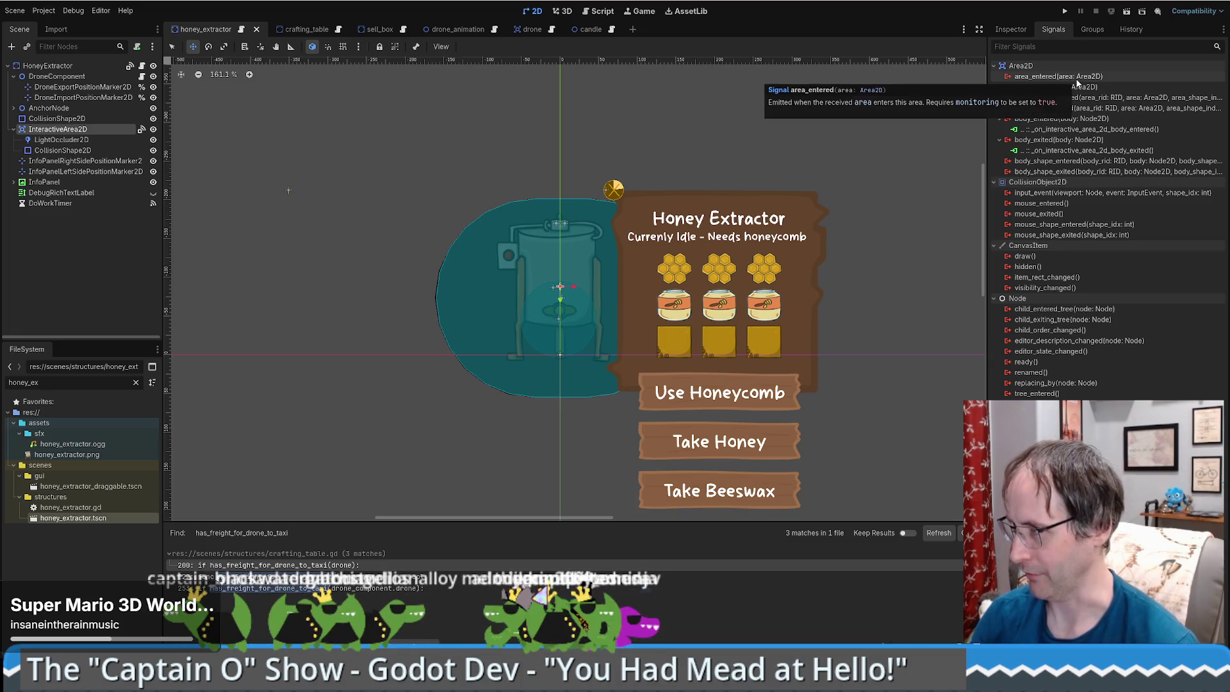
double_click(1075, 79)
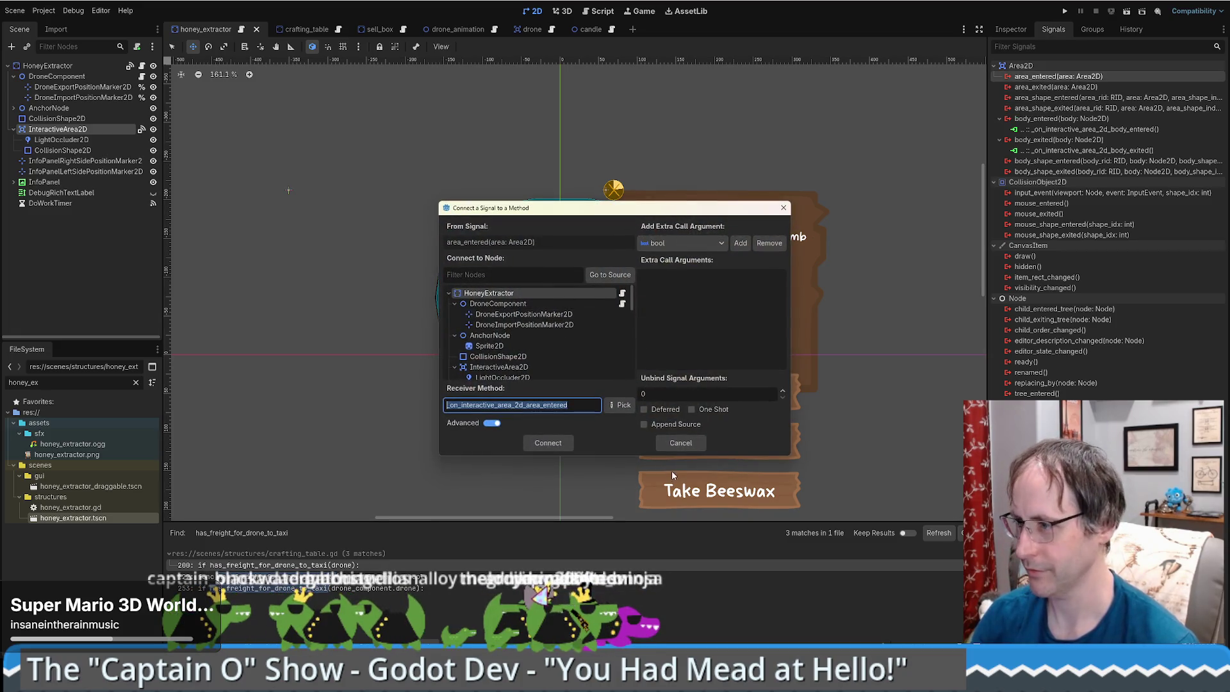
click(552, 445)
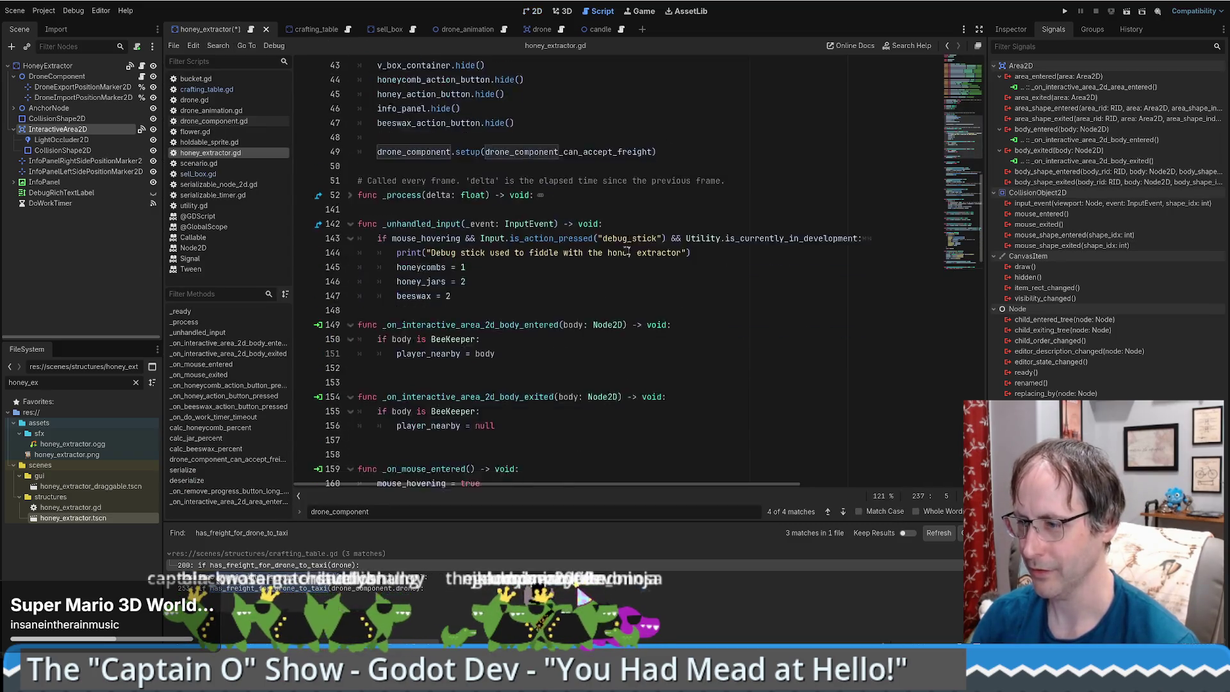
Move the generated area_entered stub from the file end to below _on_do_work_timer_timeout.
scroll(621, 253, down, 20)
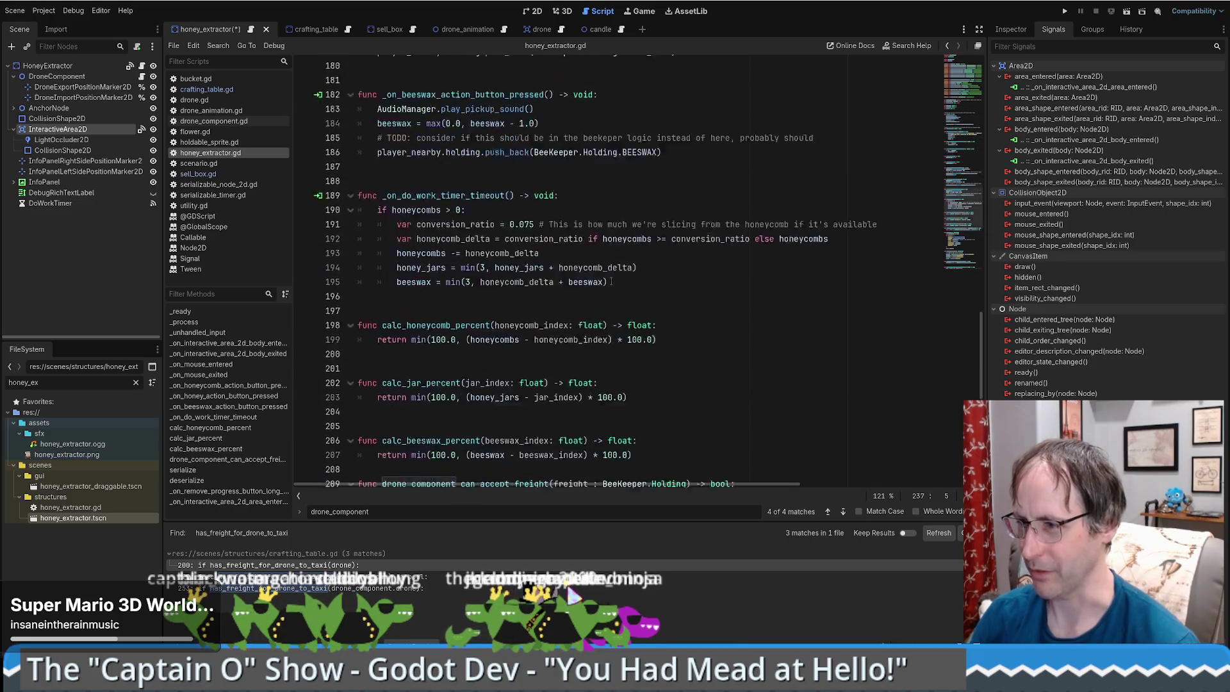
scroll(608, 281, down, 5)
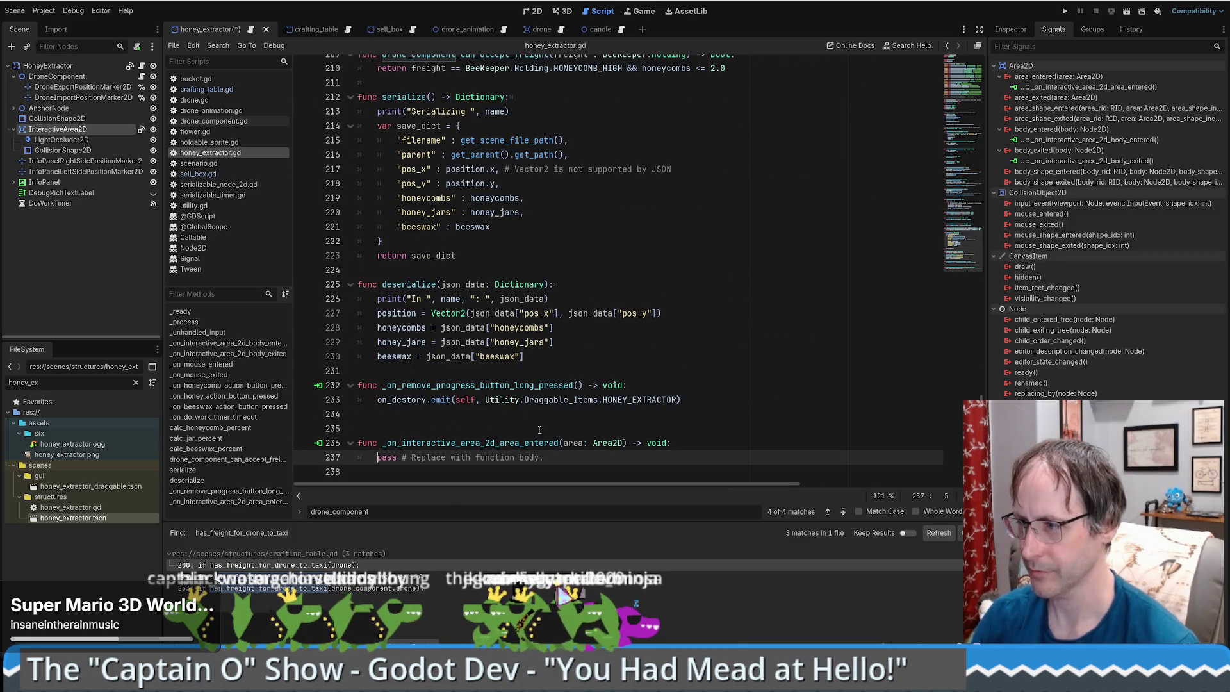
drag(360, 428, 618, 468)
key(ctrl+c)
key(Delete)
scroll(459, 309, up, 7)
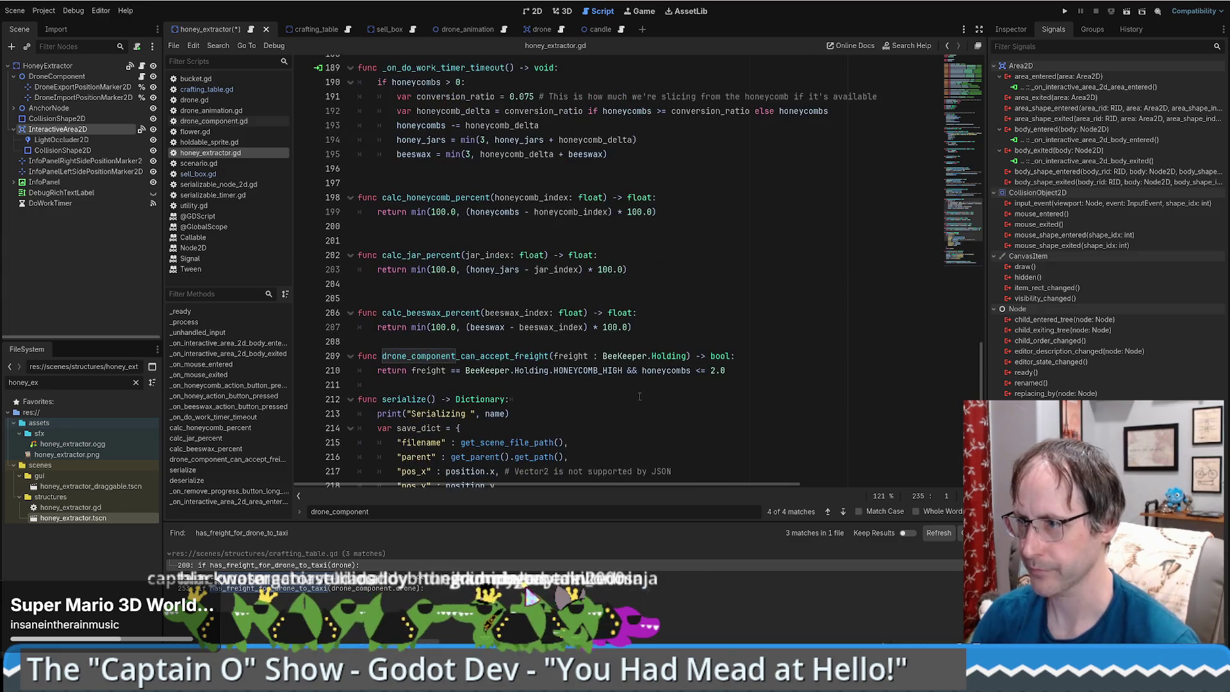
scroll(460, 310, up, 3)
click(438, 313)
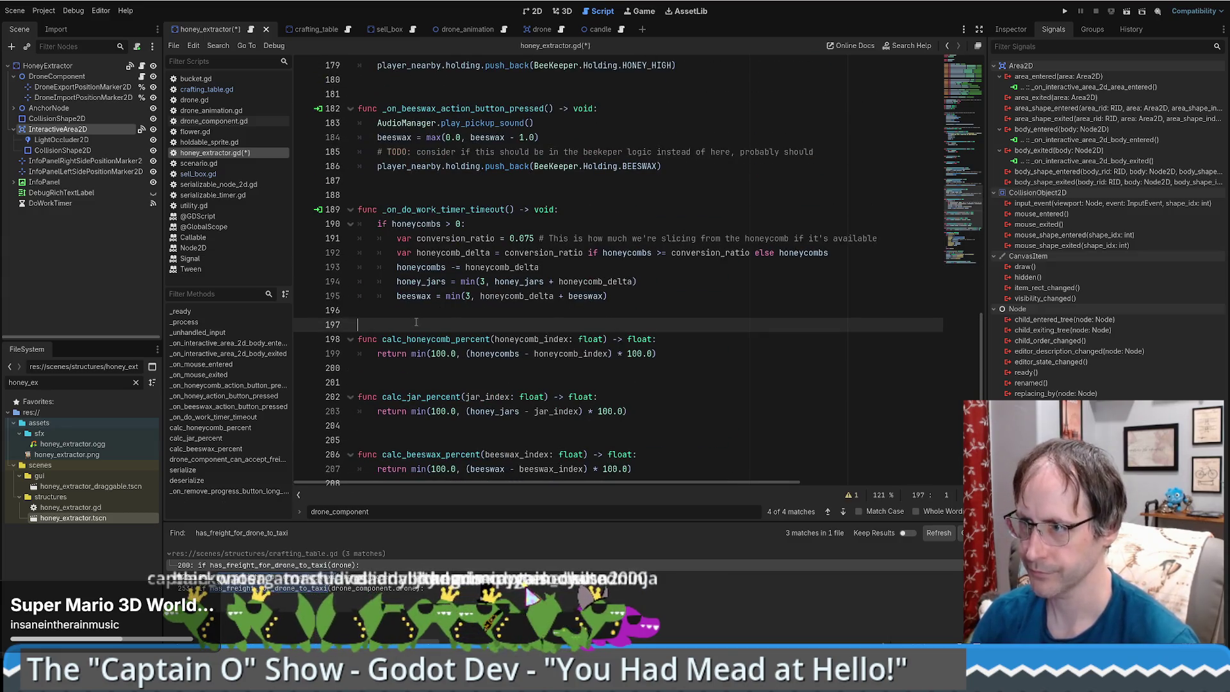
key(ctrl+z)
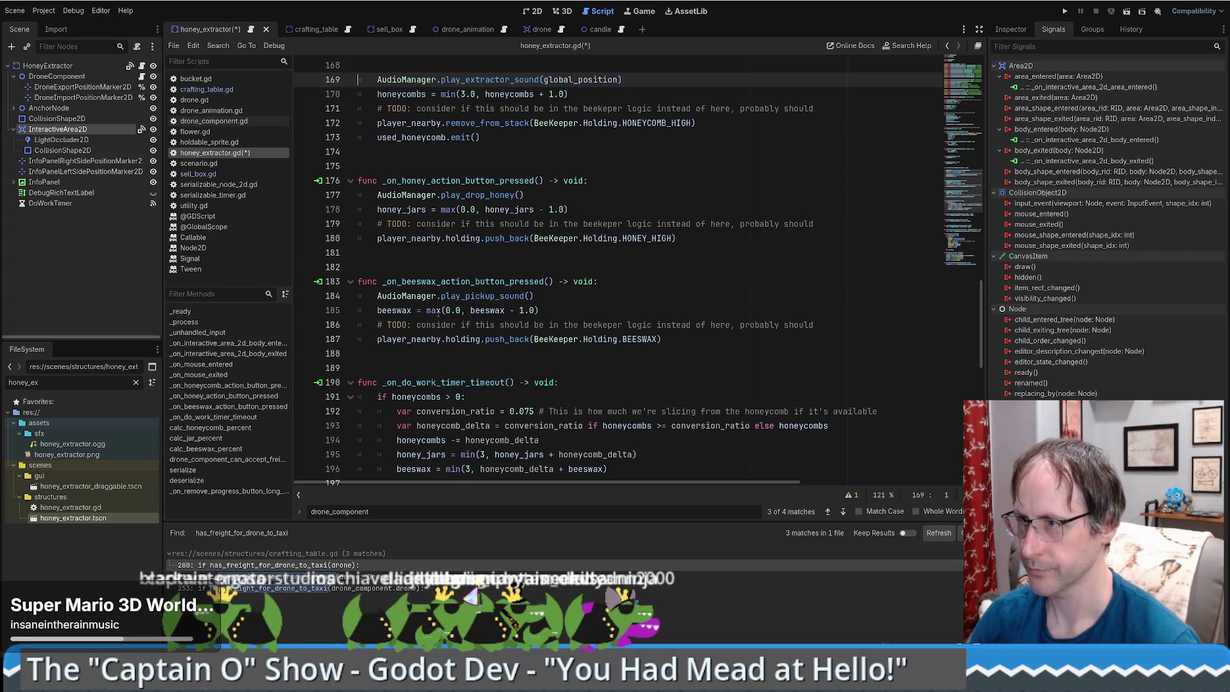
click(527, 294)
key(ctrl+v)
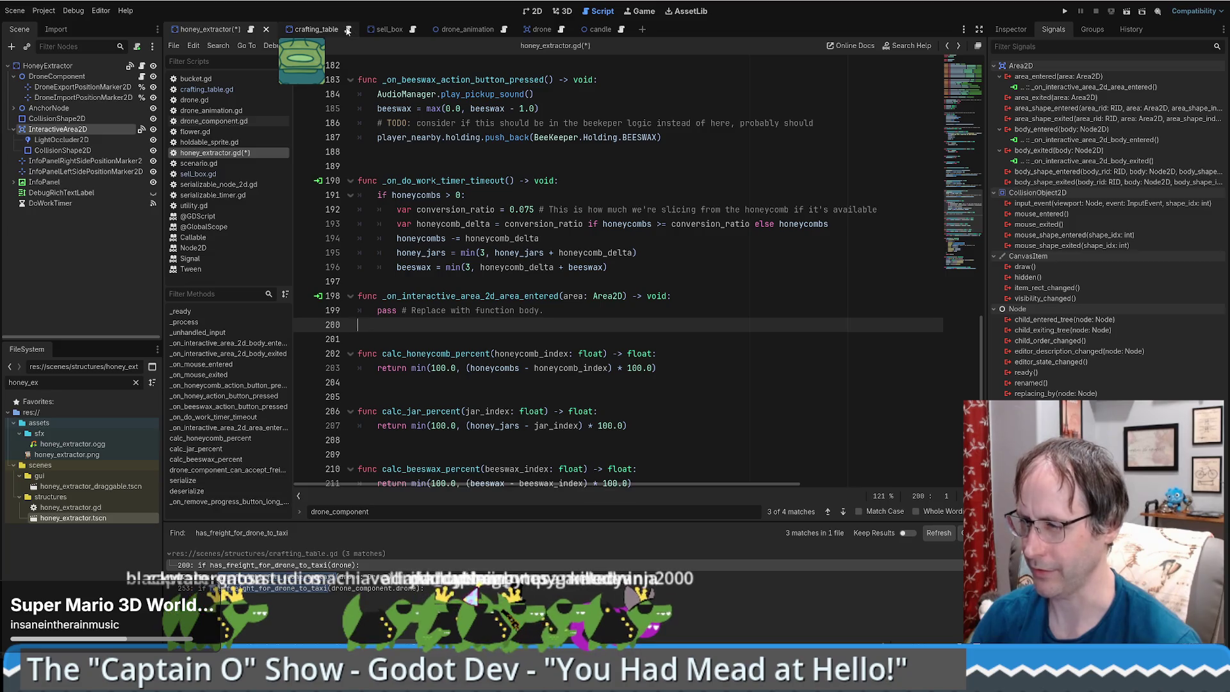
Replace the handler's pass with the crafting table's area_entered drone-handling code.
key(alt+Left)
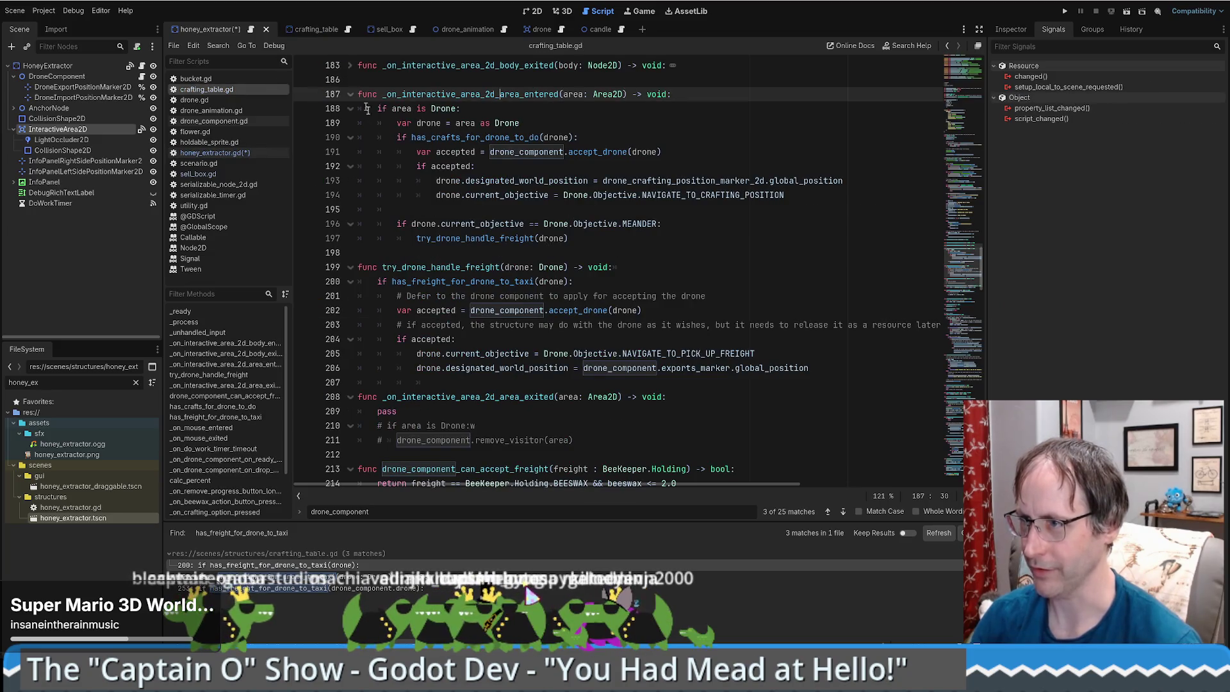
mouse_move(568, 238)
mouse_down()
mouse_move(410, 154)
mouse_move(249, 117)
mouse_up()
key(ctrl+c)
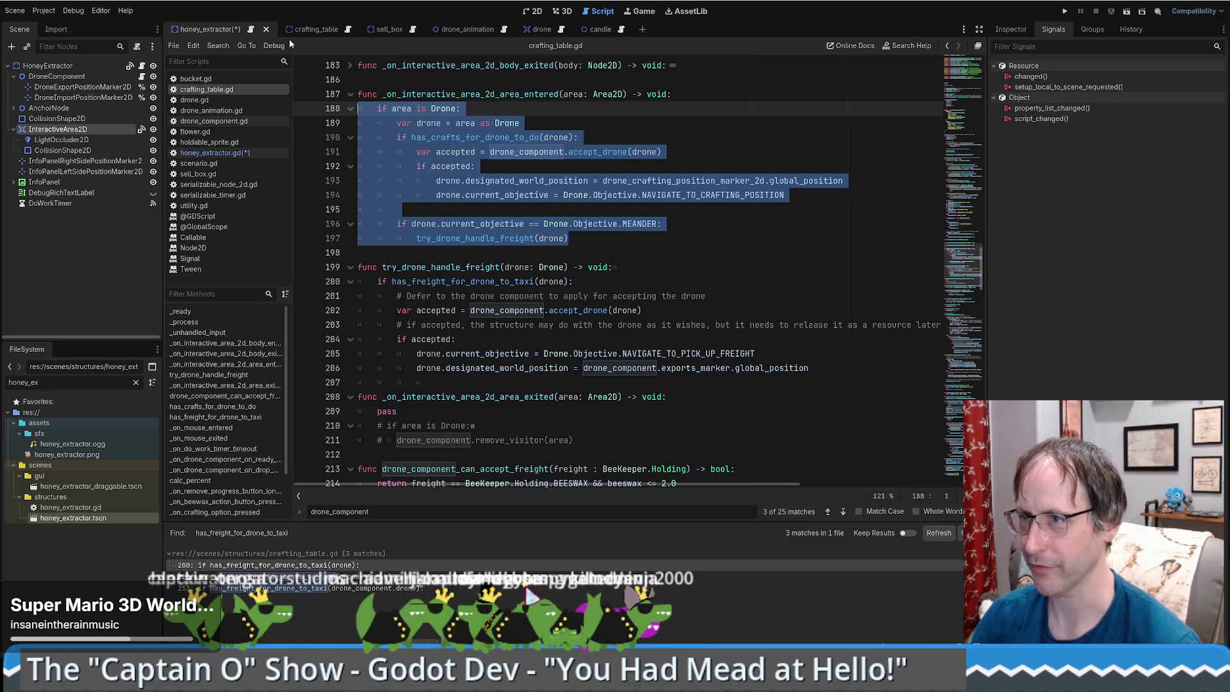
click(250, 32)
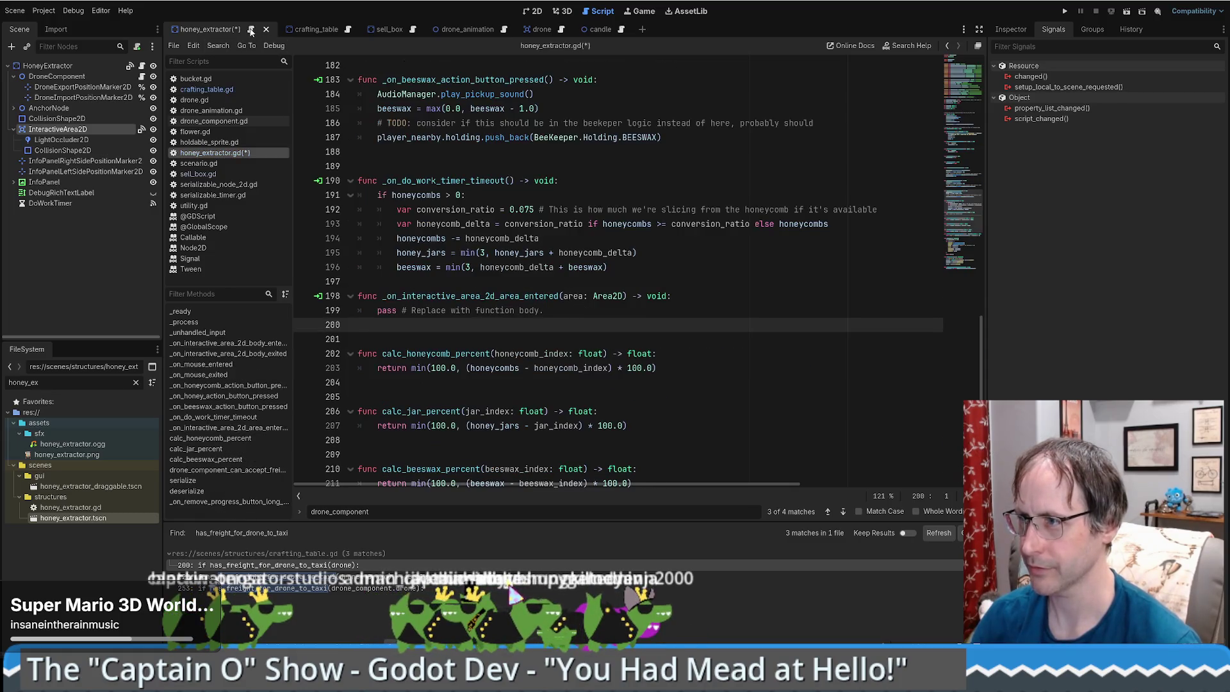
click(711, 307)
key(shift+Home)
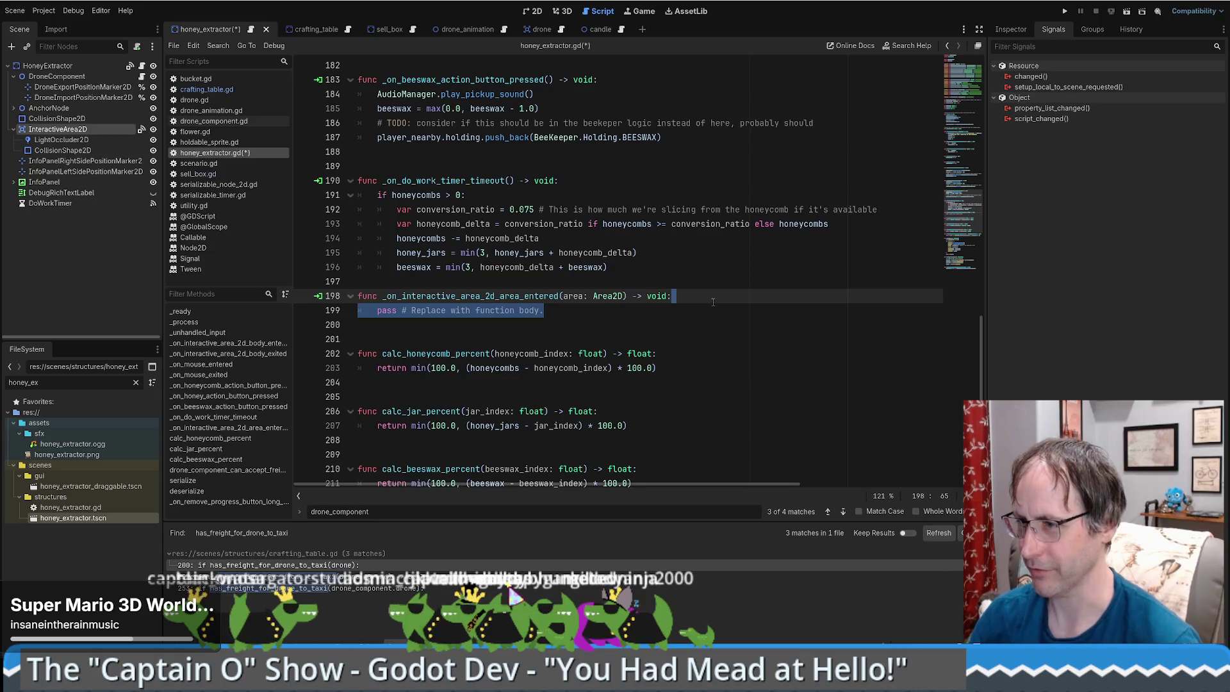
key(BackSpace)
key(ctrl+v)
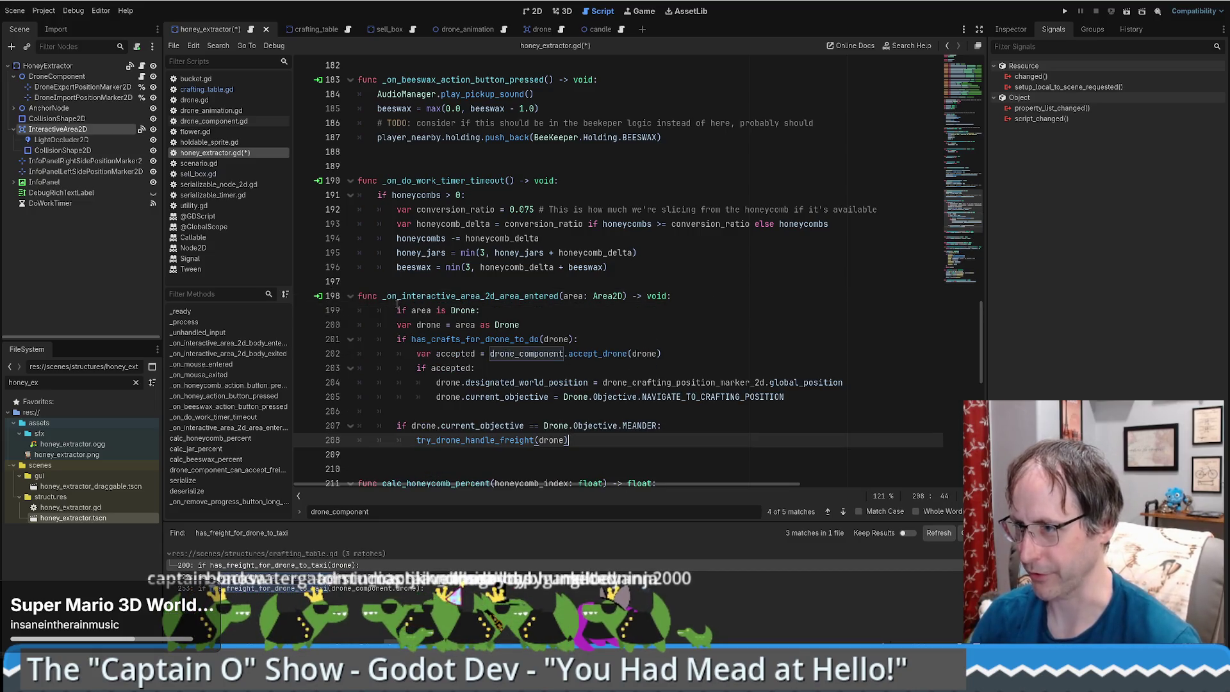
Fix the pasted block's indentation, dedenting it and re-indenting the lines under the Drone check.
drag(359, 310, 657, 434)
key(shift+Tab)
click(627, 398)
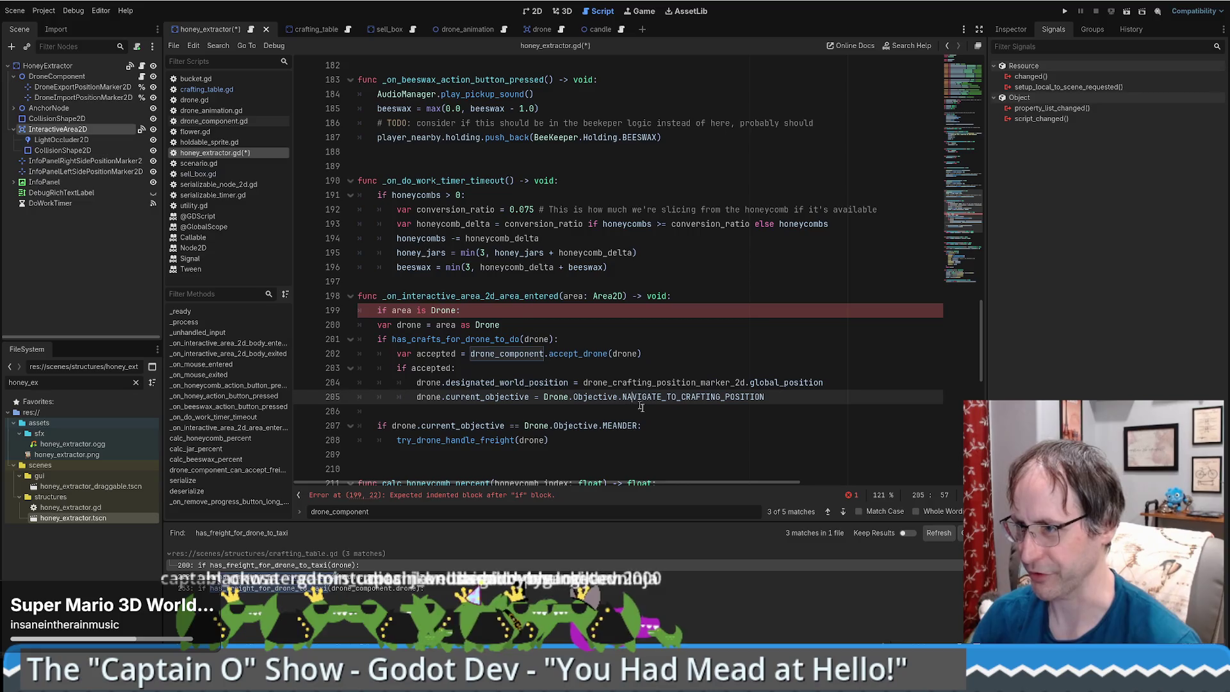
drag(378, 325, 679, 442)
key(Tab)
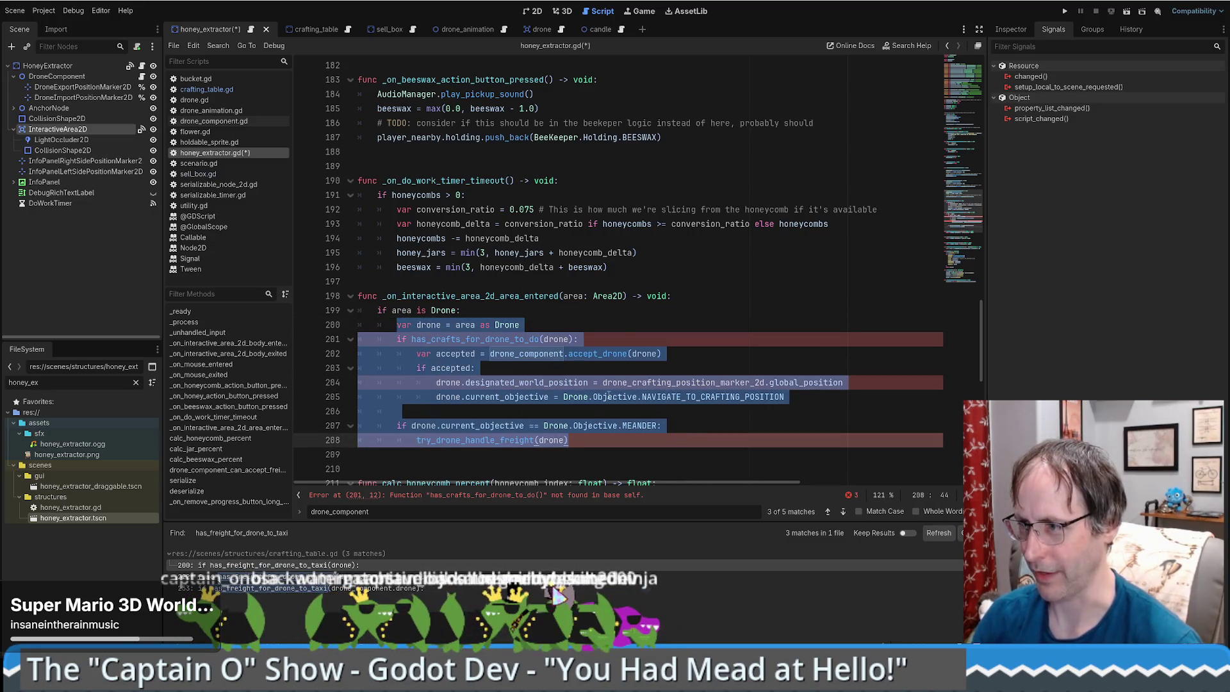
click(593, 397)
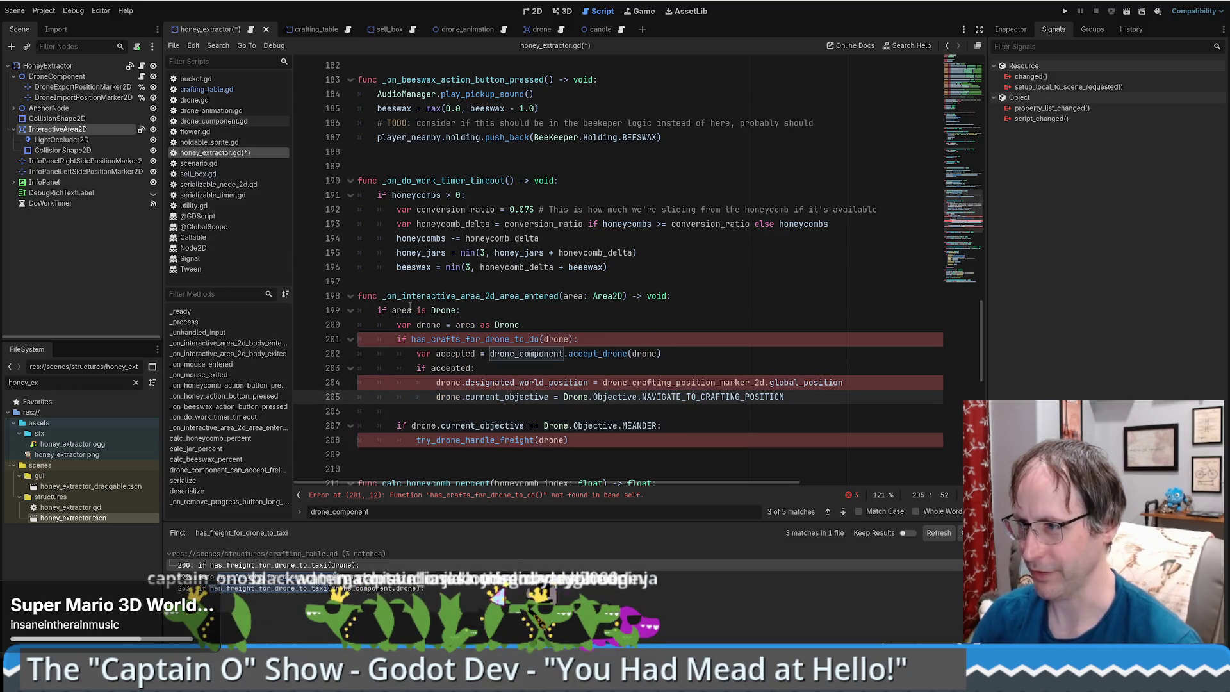
Delete the has_crafts_for_drone_to_do block, leaving only the MEANDER try_drone_handle_freight check.
click(644, 340)
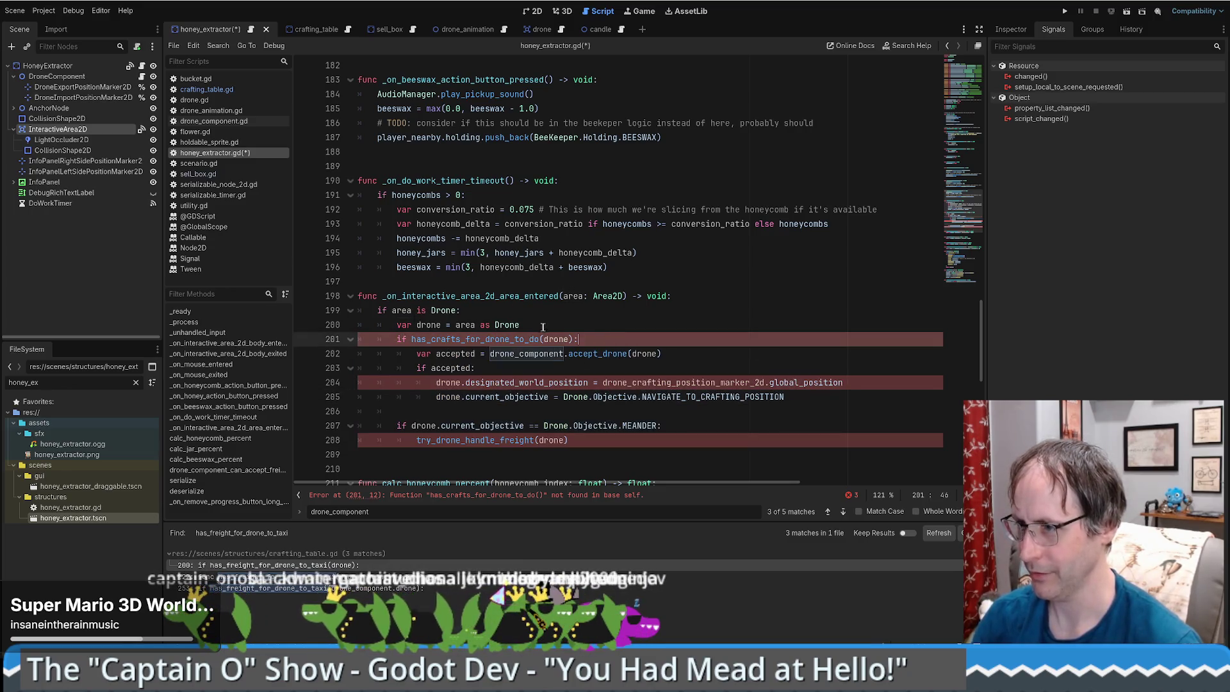
double_click(419, 339)
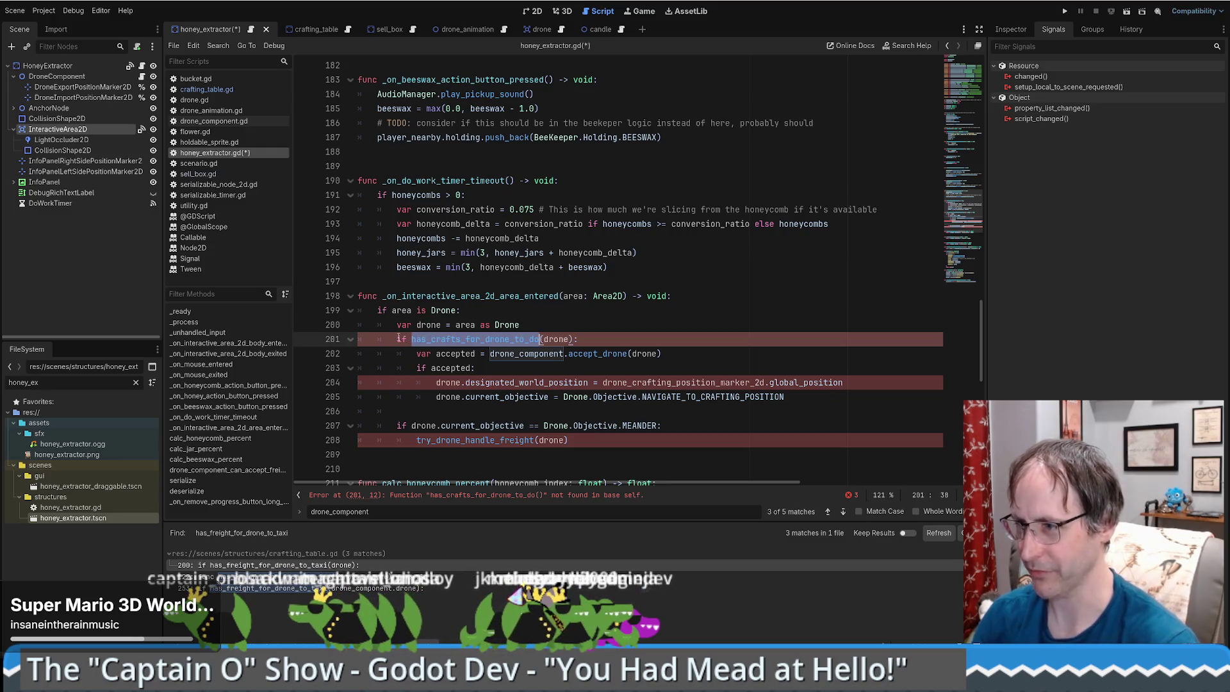
mouse_move(397, 339)
mouse_down()
mouse_move(487, 361)
mouse_move(563, 413)
mouse_up()
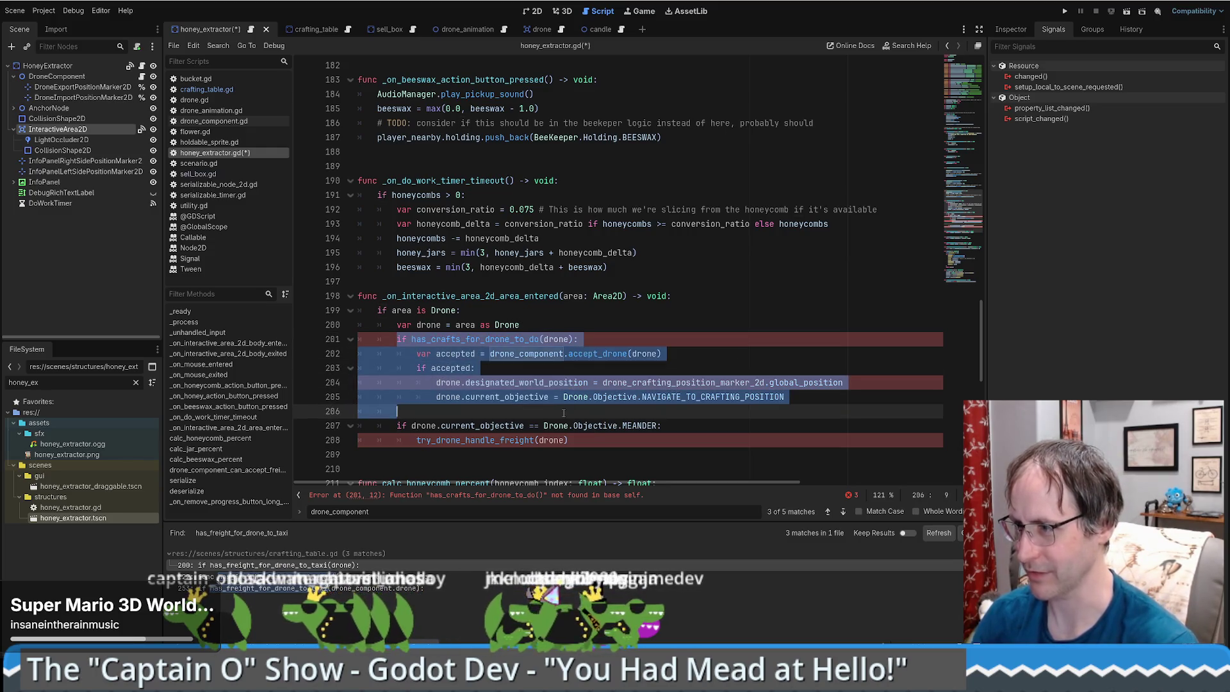
key(BackSpace)
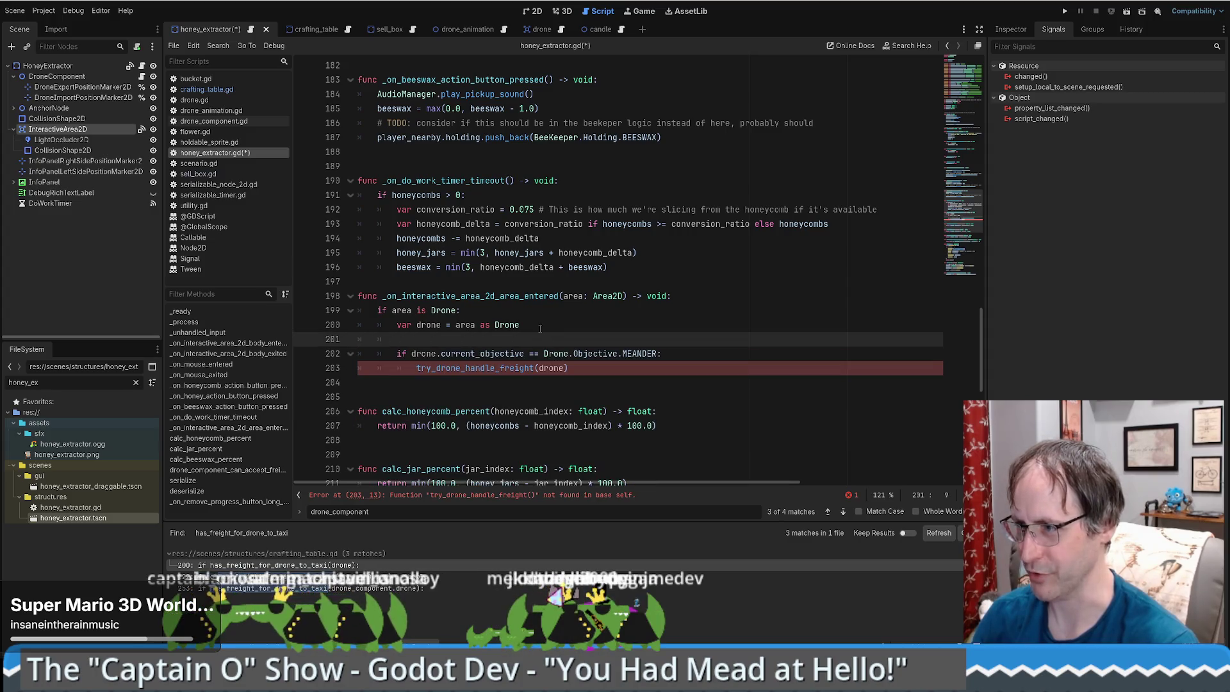
click(538, 327)
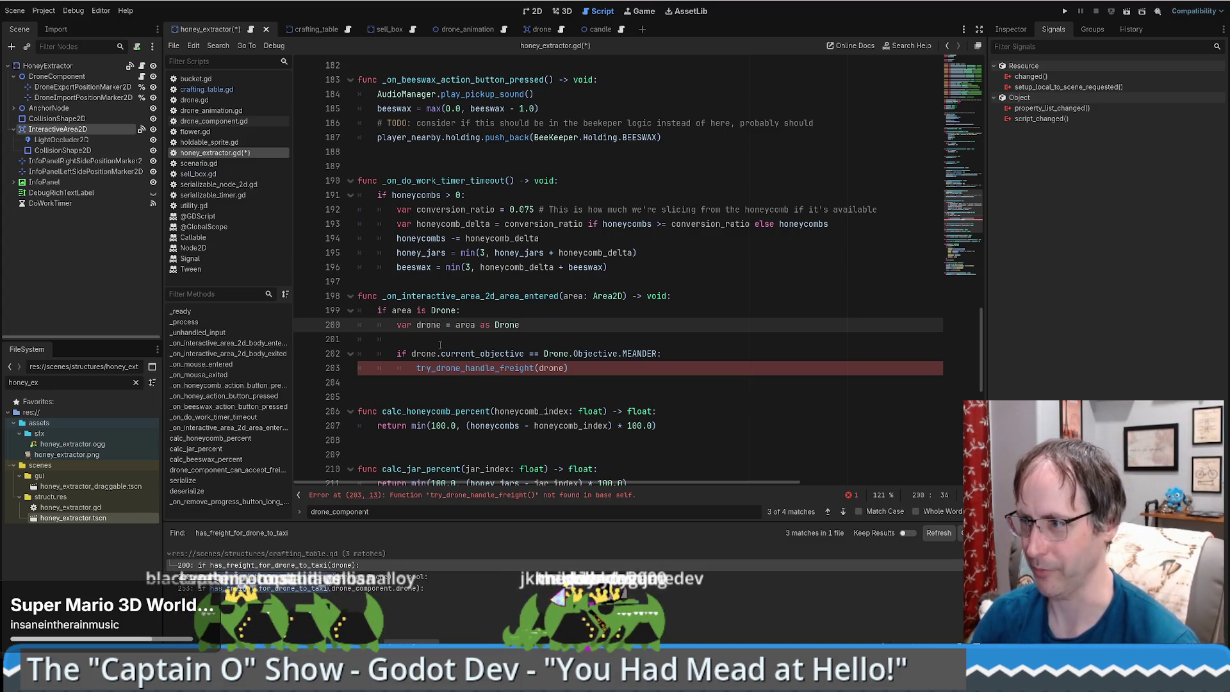
click(460, 345)
drag(398, 353, 663, 355)
click(659, 359)
click(614, 369)
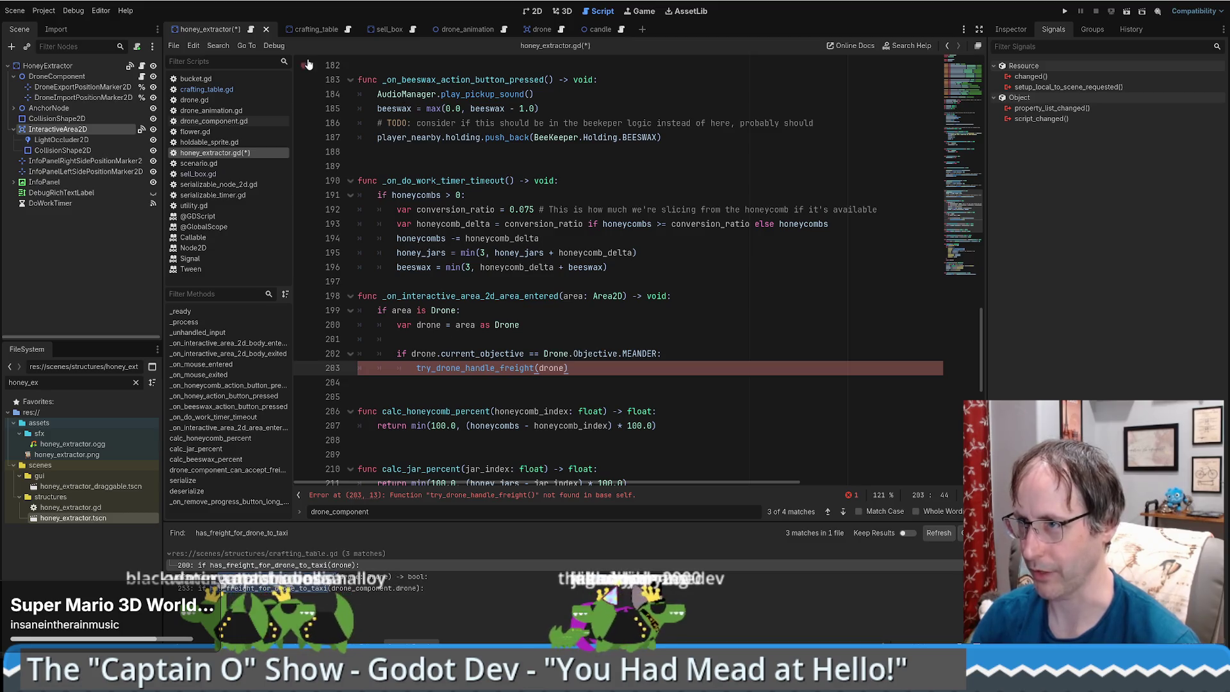
click(347, 32)
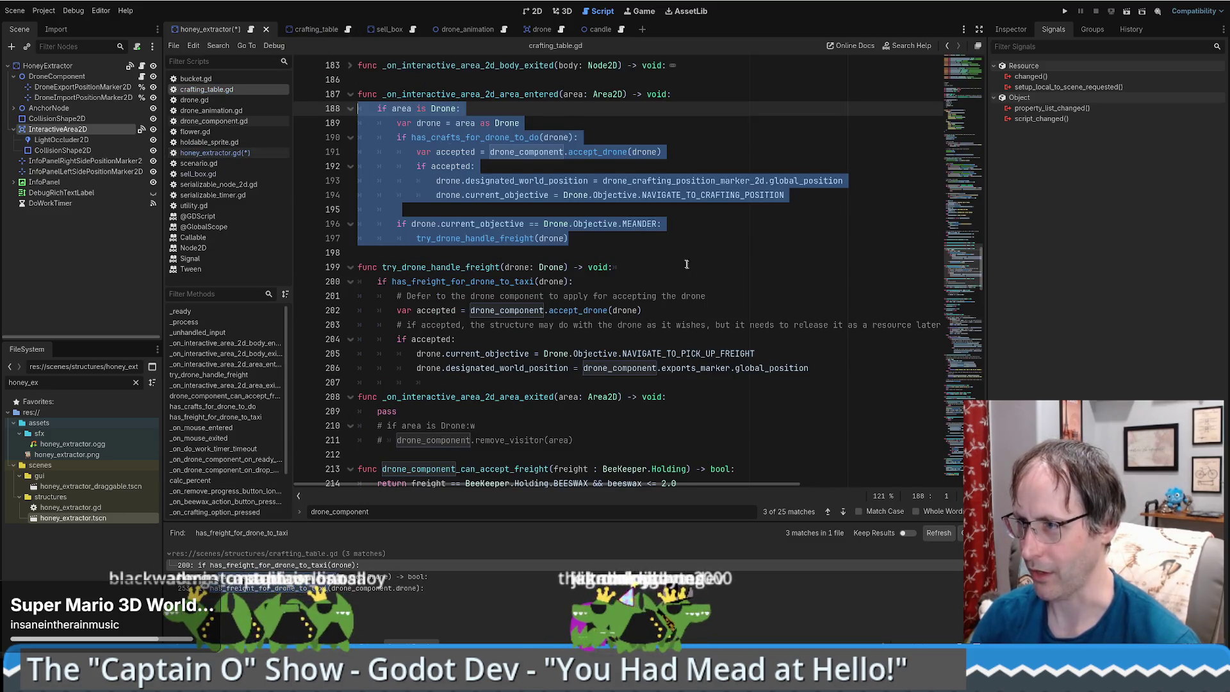
Remove the commented-out lines and the empty _on_interactive_area_2d_area_exited handler from crafting_table.gd.
ctrl+click(497, 267)
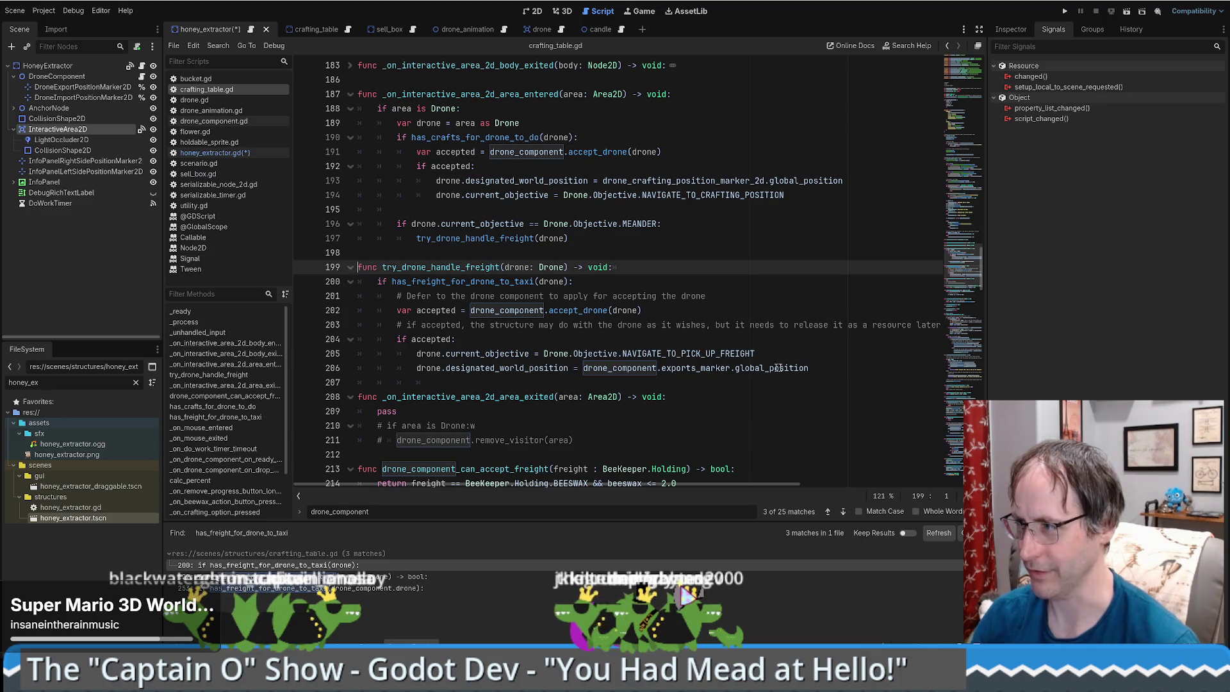
drag(834, 370, 407, 338)
click(588, 397)
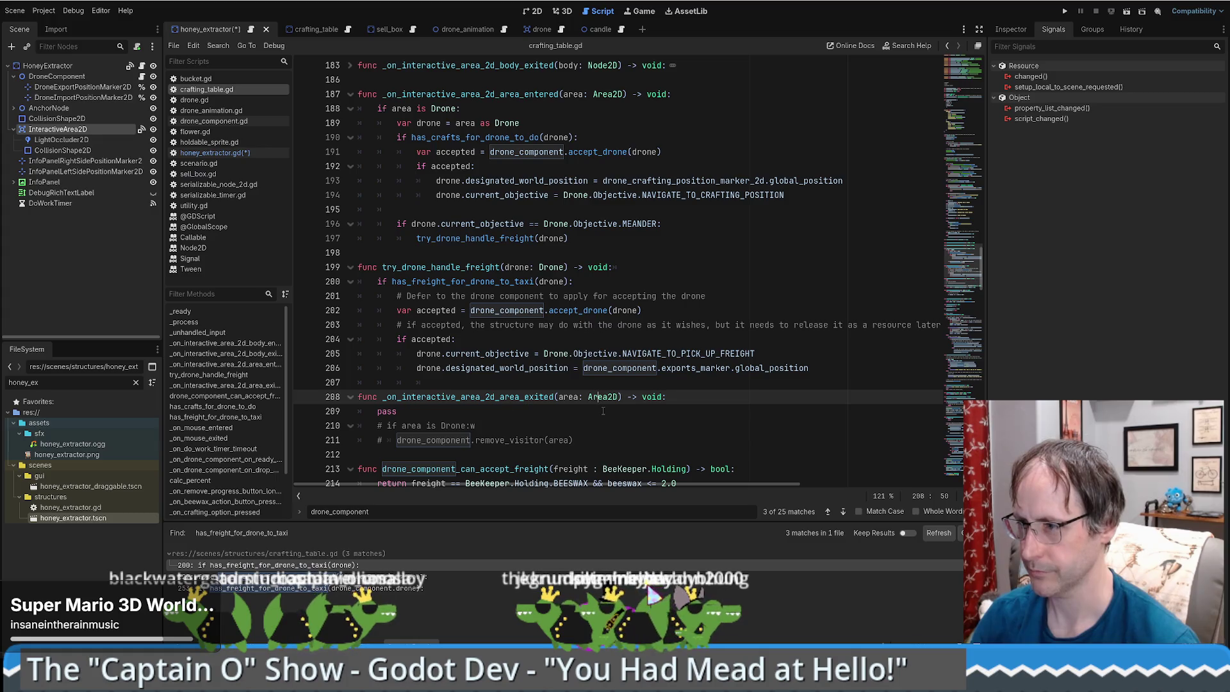
drag(602, 441, 593, 415)
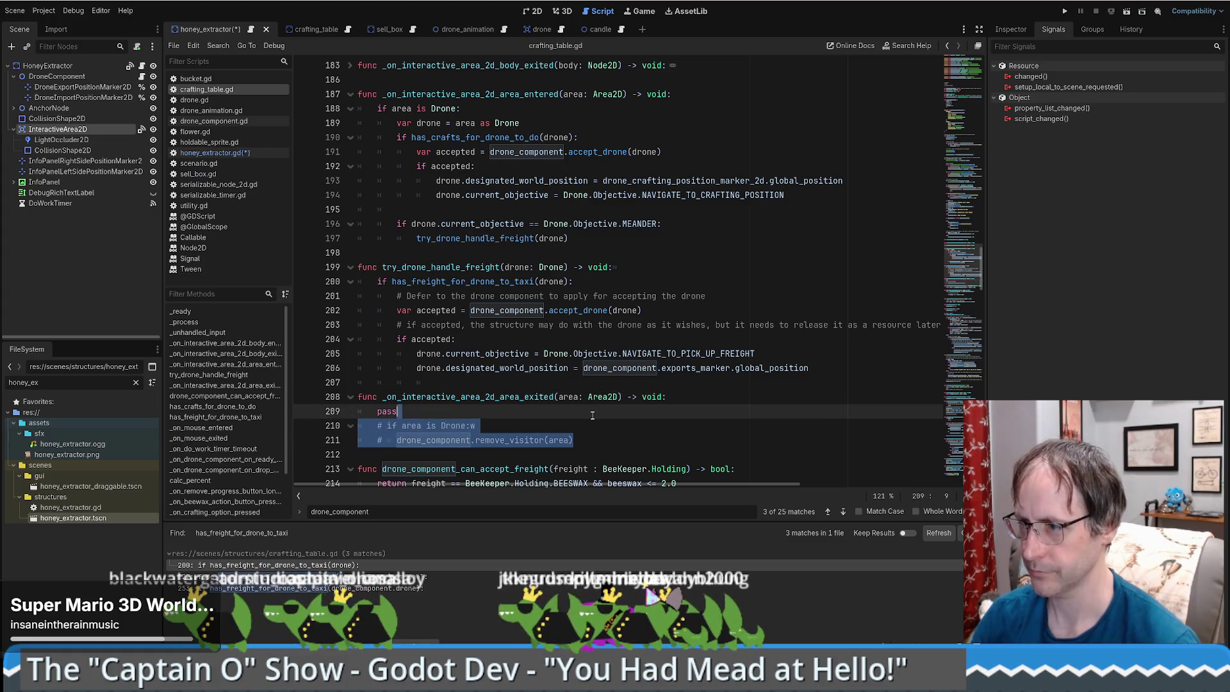
key(Delete)
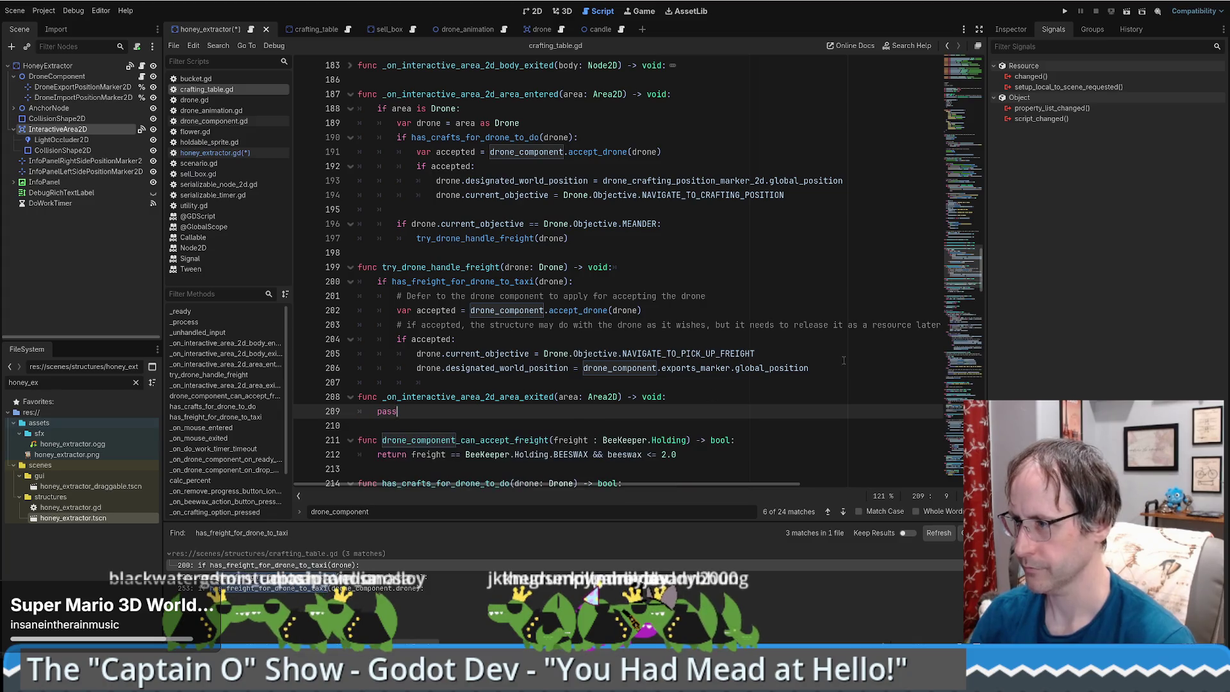
click(86, 130)
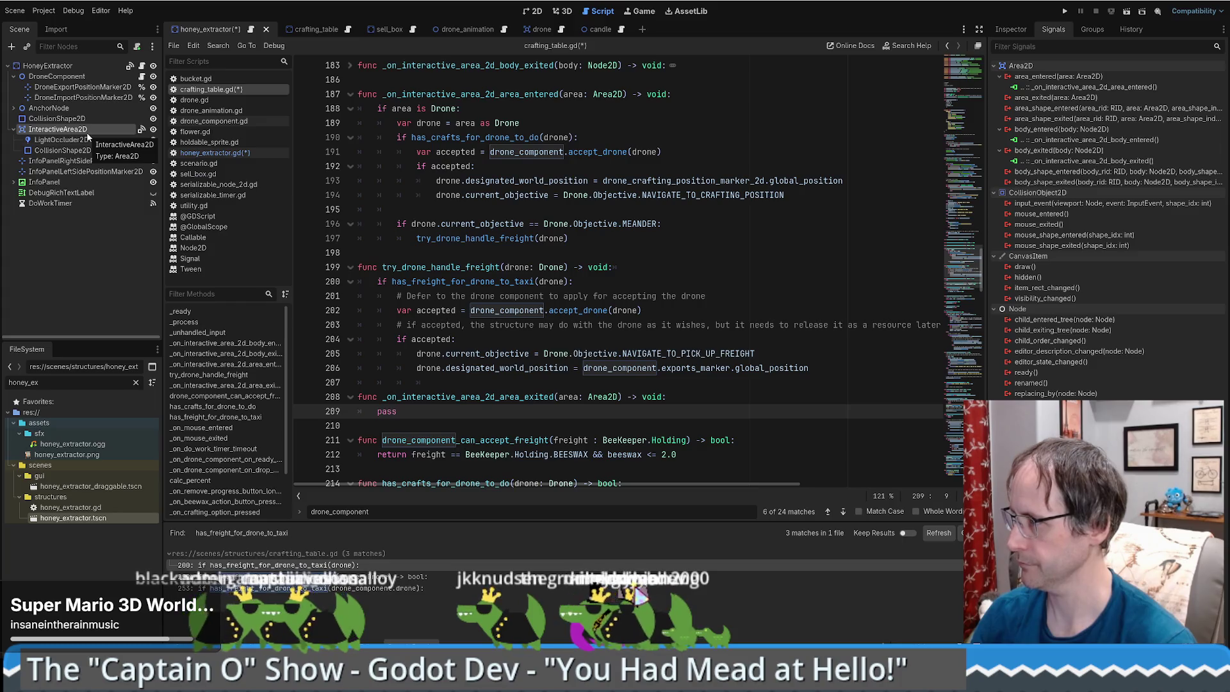
shift+click(403, 385)
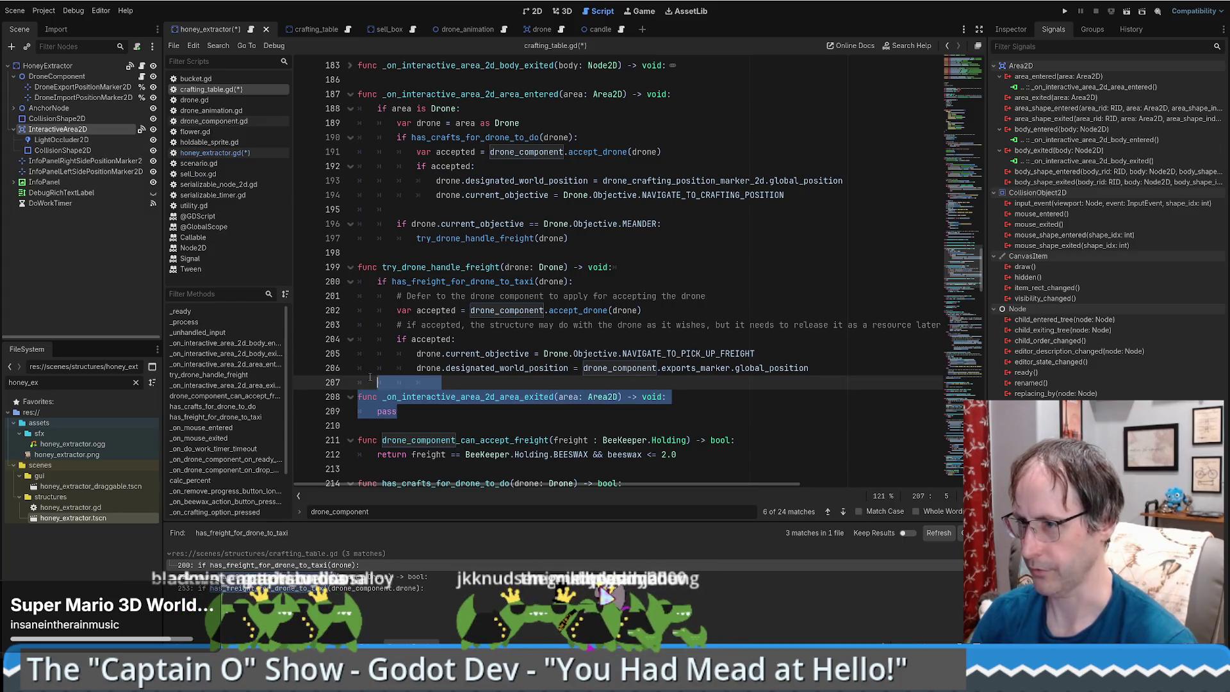
key(BackSpace)
key(BackSpace)
key(BackSpace)
Copy the try_drone_handle_freight function and save all scripts.
key(shift+Up)
key(shift+Up)
key(shift+Up)
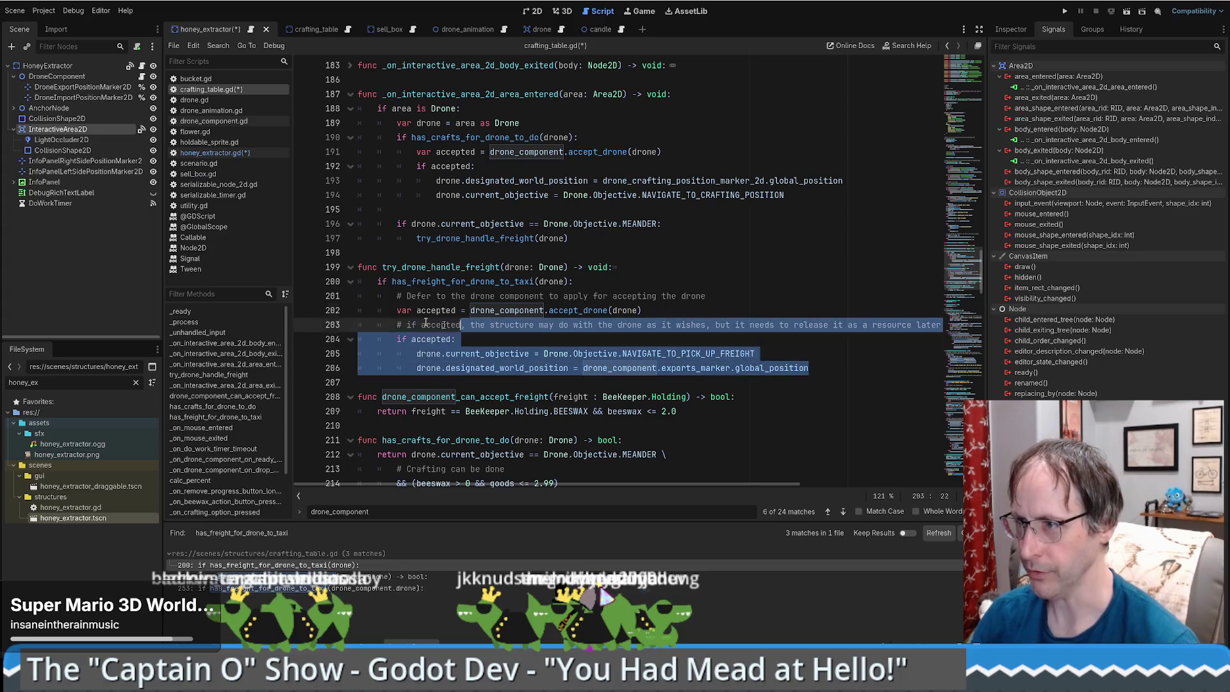
key(shift+Home)
key(ctrl+c)
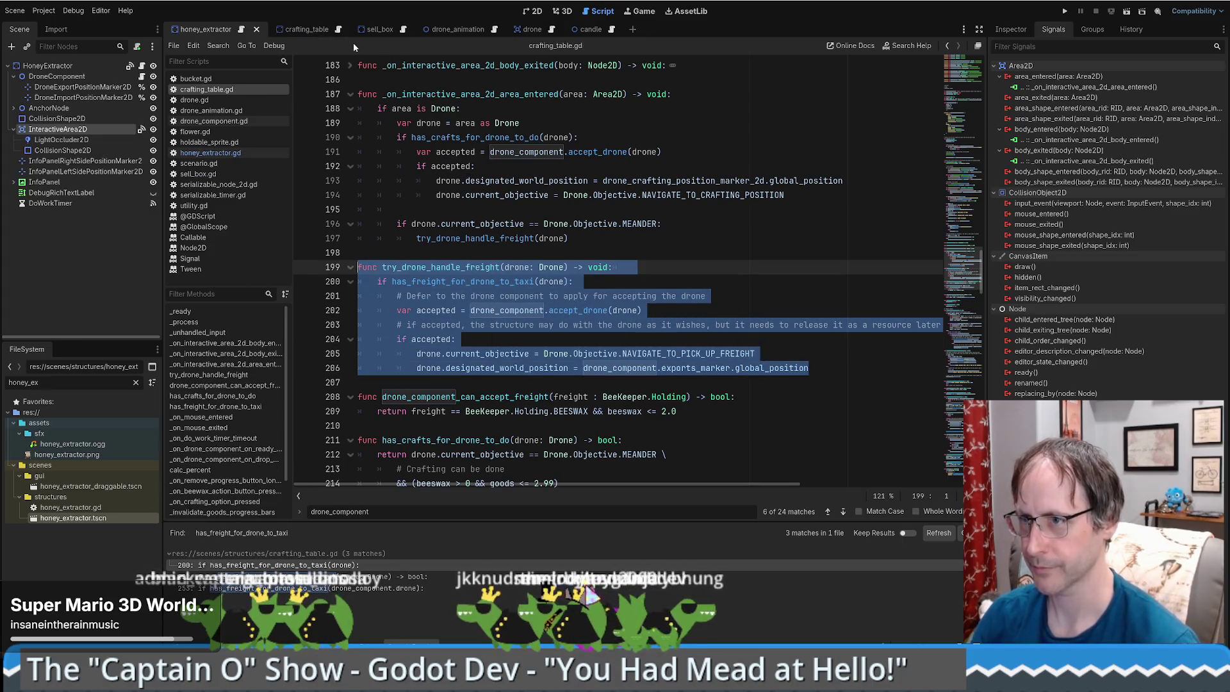
key(ctrl+s)
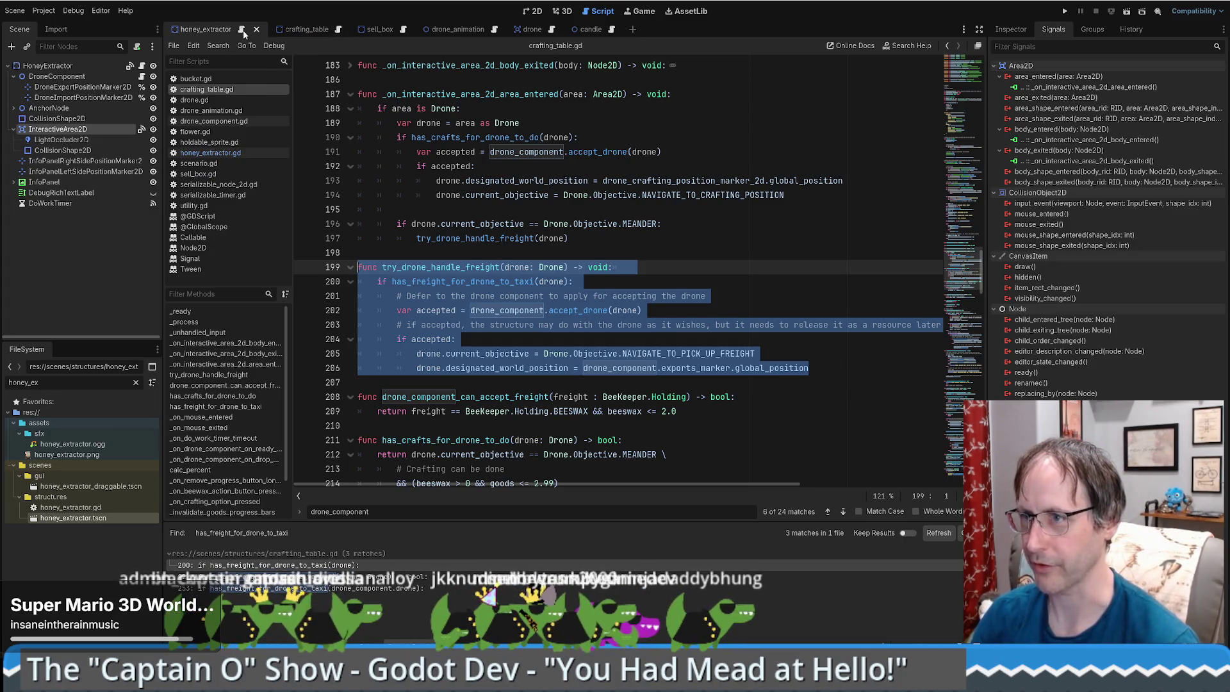
Paste try_drone_handle_freight into honey_extractor.gd after the area_entered handler, separated by a blank line.
click(242, 31)
key(Return)
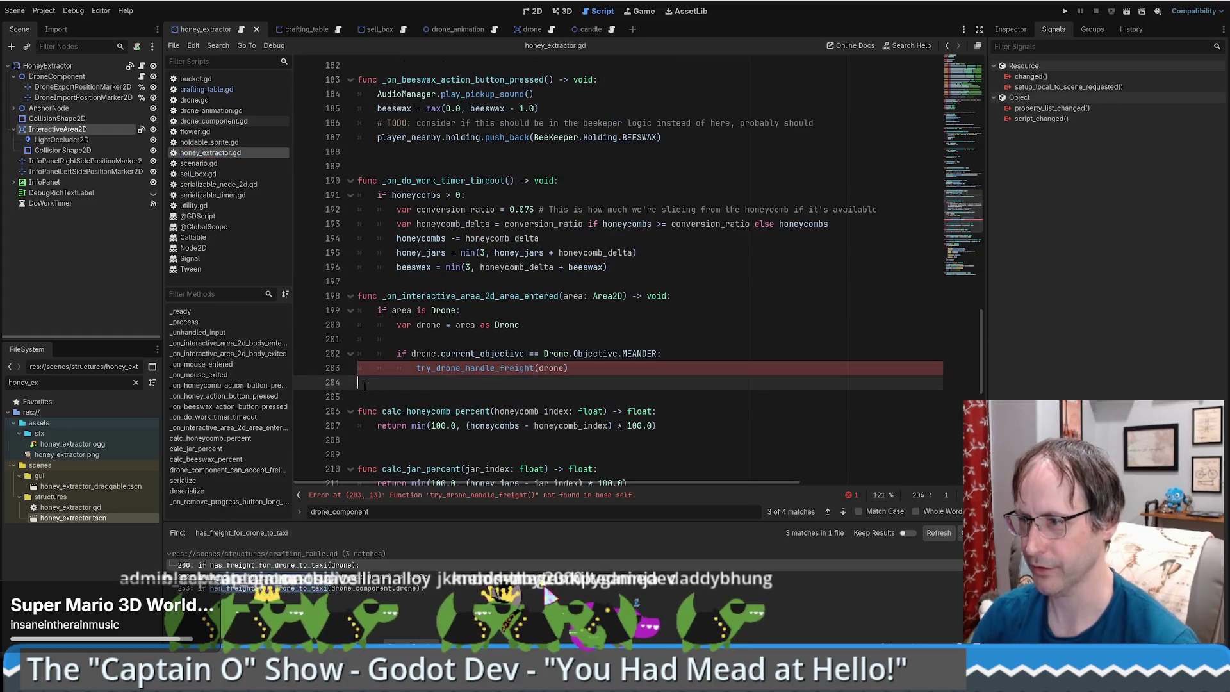
key(ctrl+v)
click(471, 358)
key(Return)
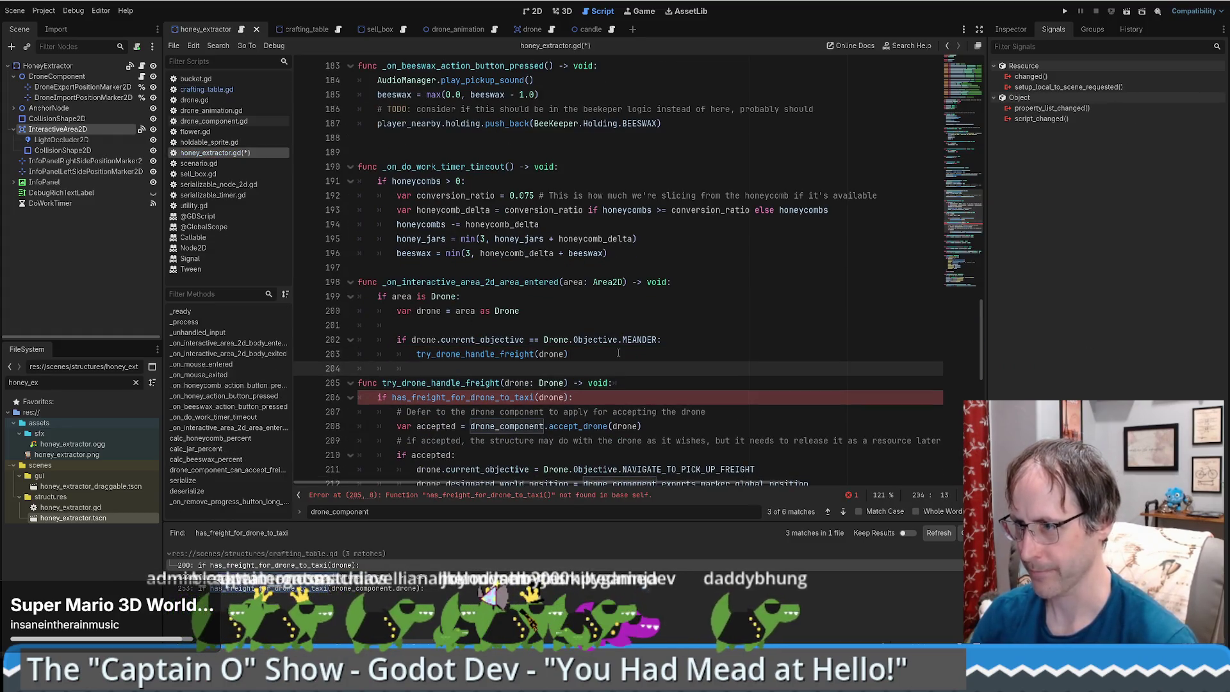
click(481, 354)
Review the pasted function, noting the missing has_freight_for_drone_to_taxi reference.
scroll(506, 269, down, 3)
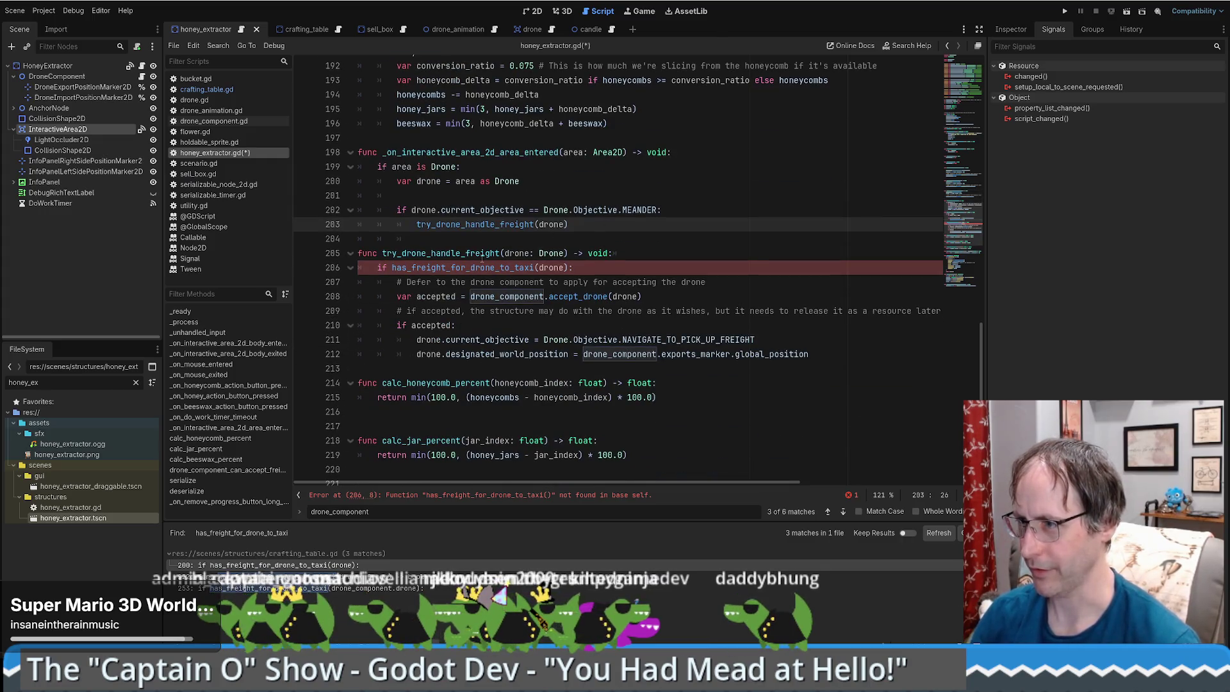
drag(383, 253, 501, 253)
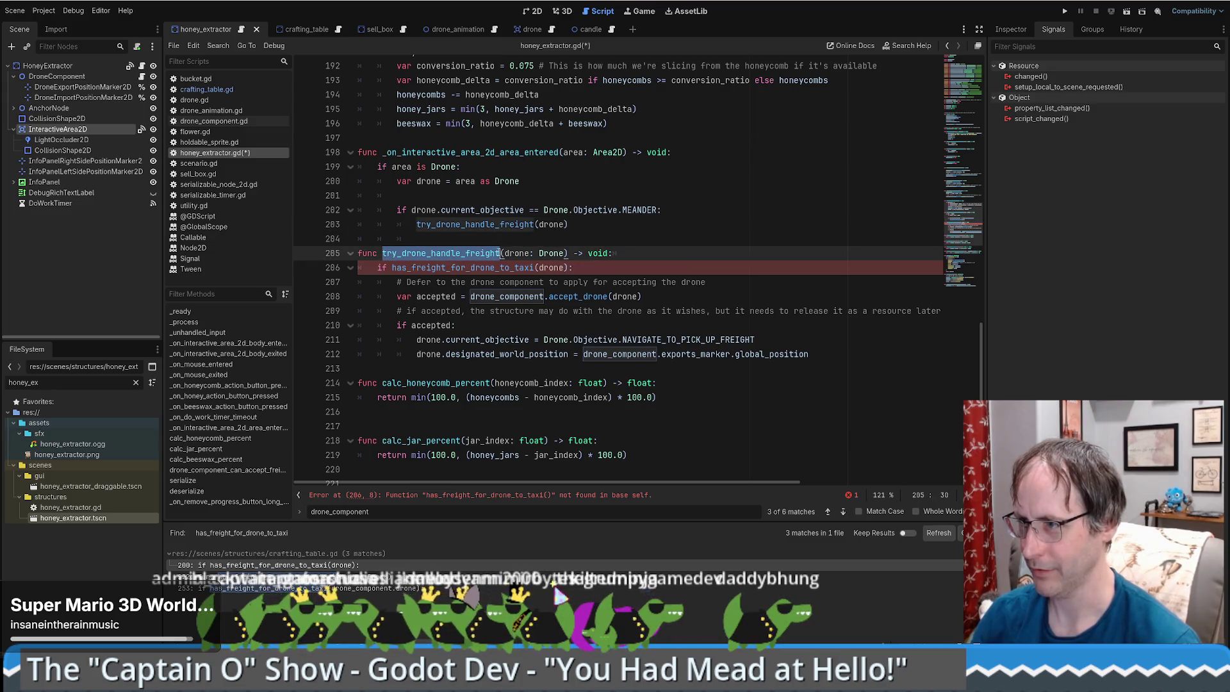
double_click(519, 253)
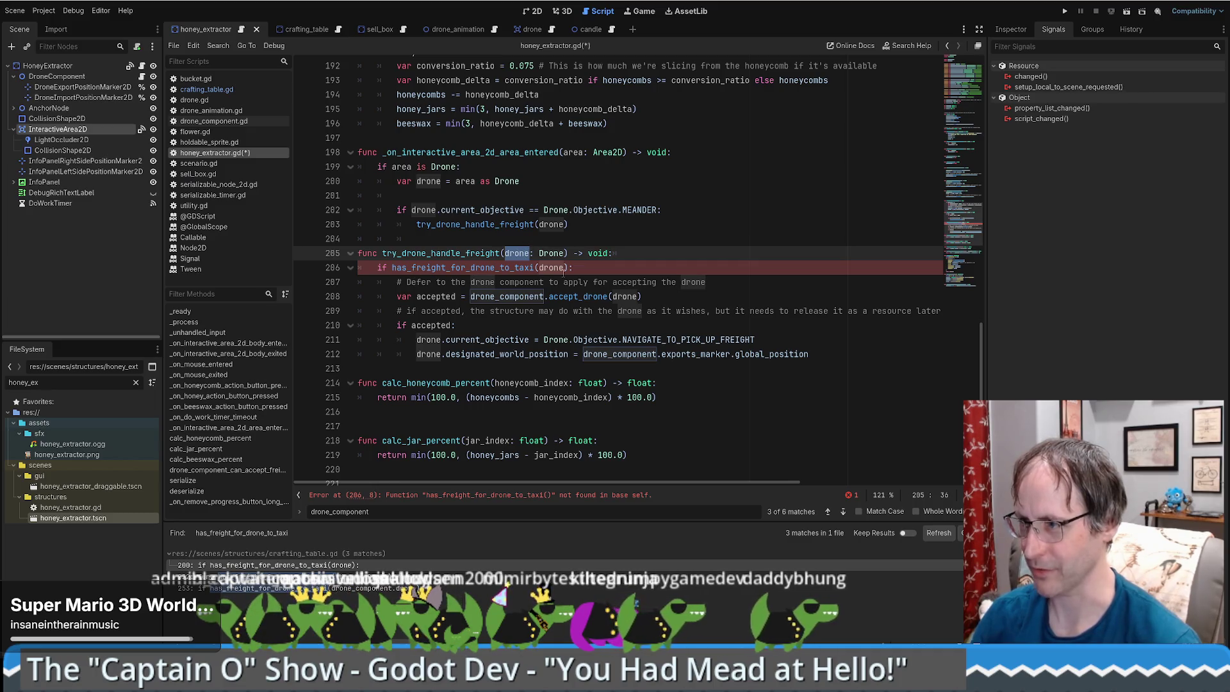
click(470, 296)
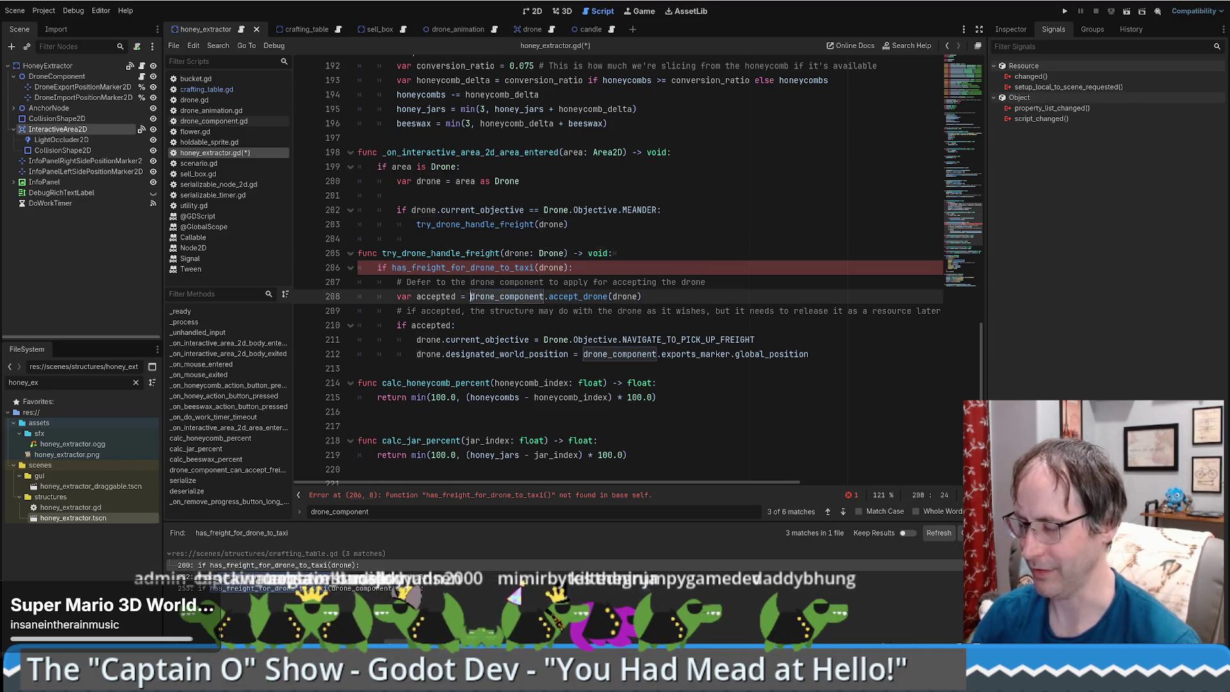
mouse_move(471, 295)
mouse_down()
mouse_move(637, 310)
mouse_move(652, 299)
mouse_up()
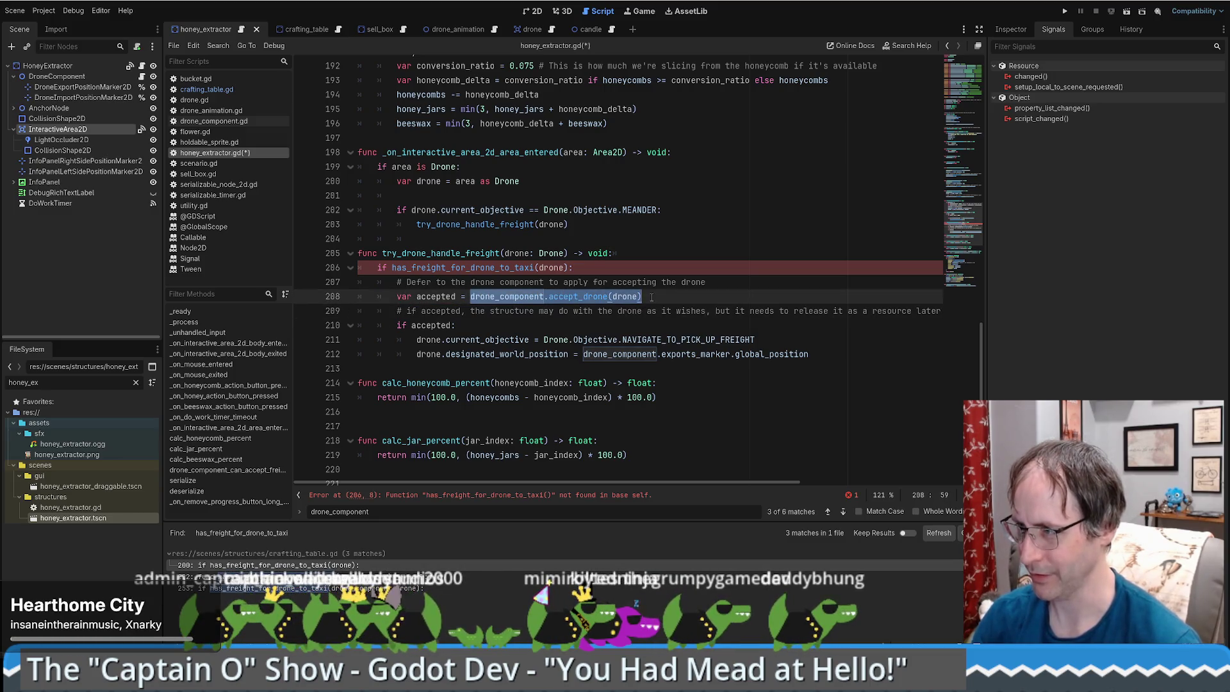
mouse_move(457, 326)
mouse_down()
mouse_move(753, 340)
mouse_move(765, 354)
mouse_up()
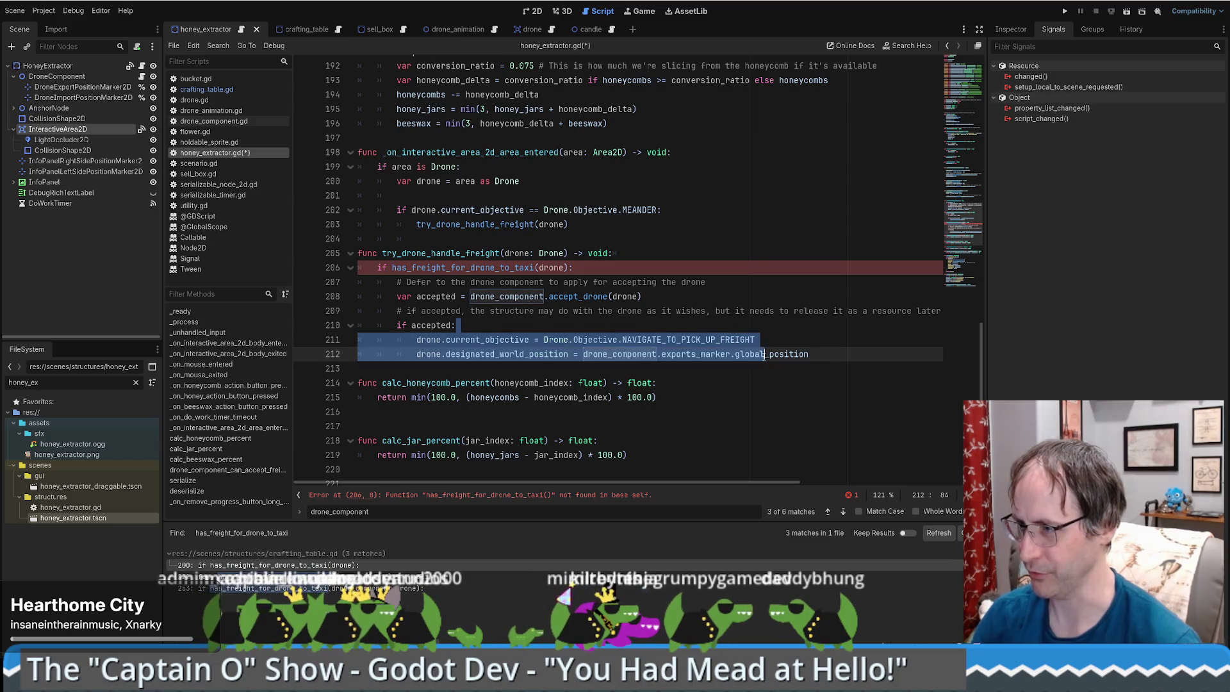
key(End)
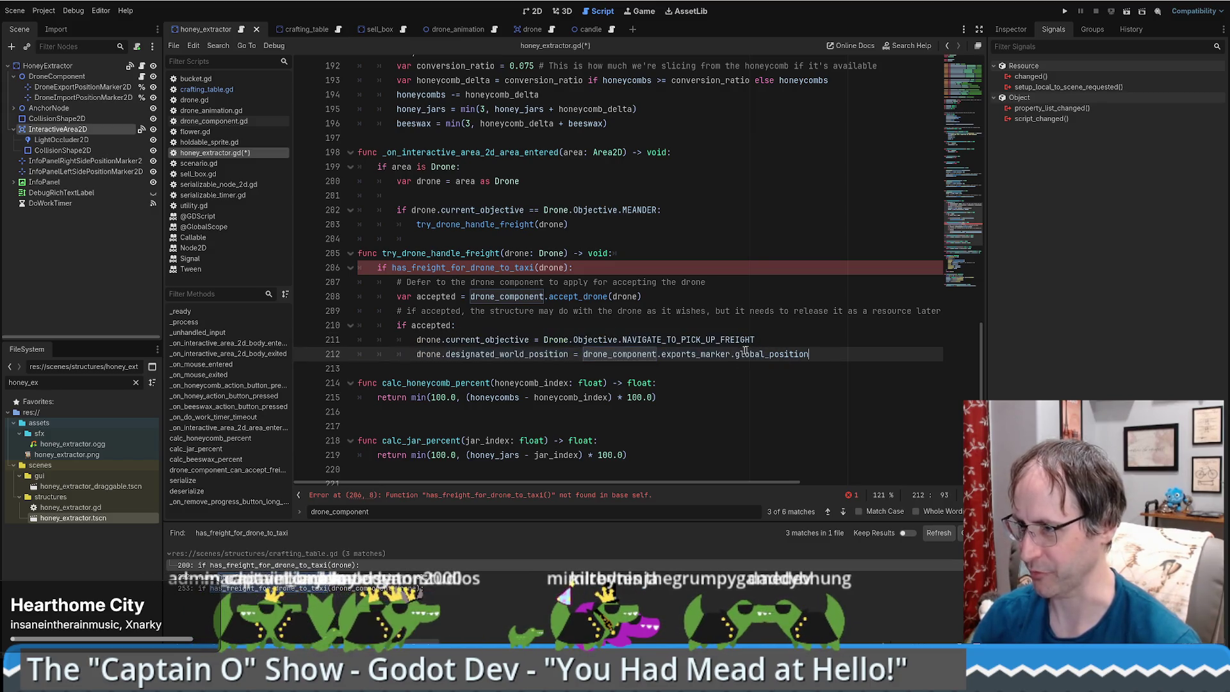
double_click(462, 268)
Jump to and select the has_freight_for_drone_to_taxi definition in crafting_table.gd.
click(302, 30)
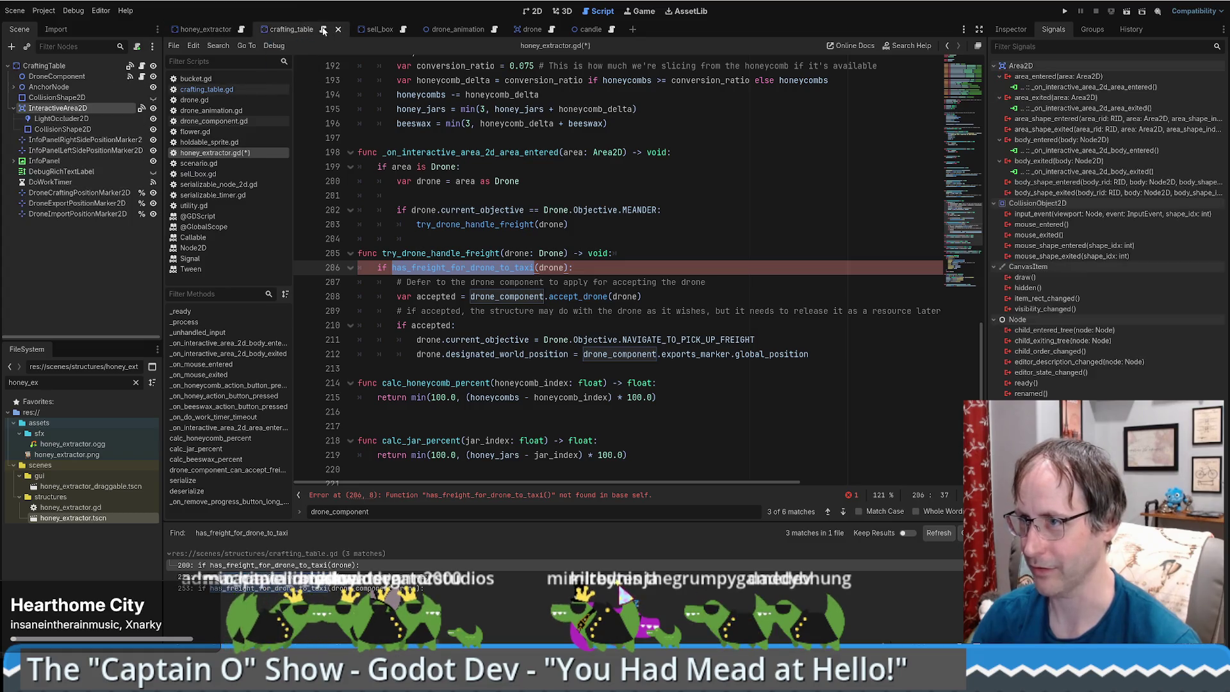
click(461, 283)
ctrl+click(460, 283)
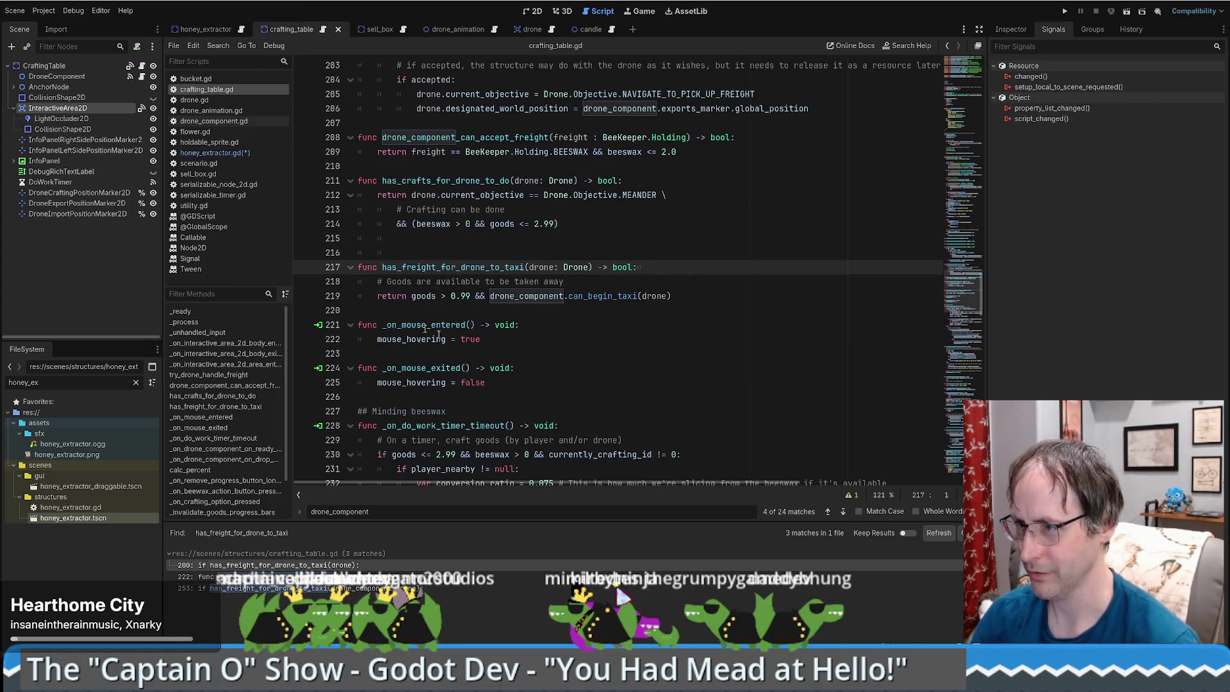
drag(676, 297, 639, 245)
key(ctrl+c)
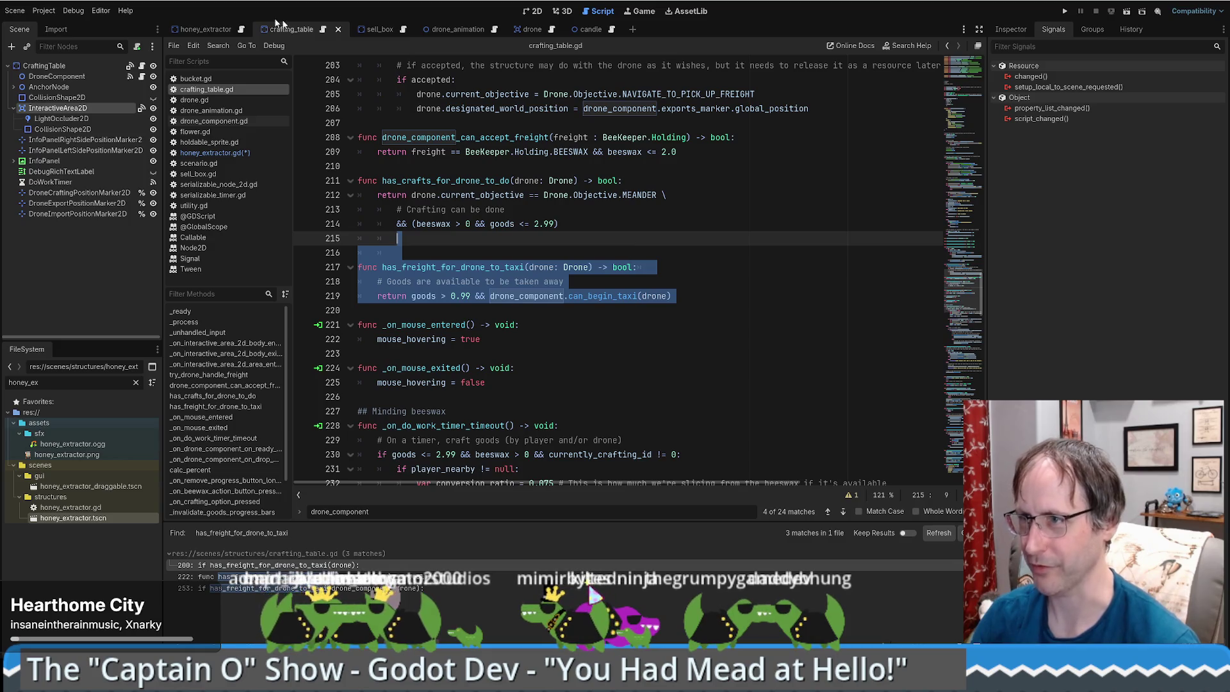
Paste has_freight_for_drone_to_taxi into honey_extractor.gd below try_drone_handle_freight.
click(205, 30)
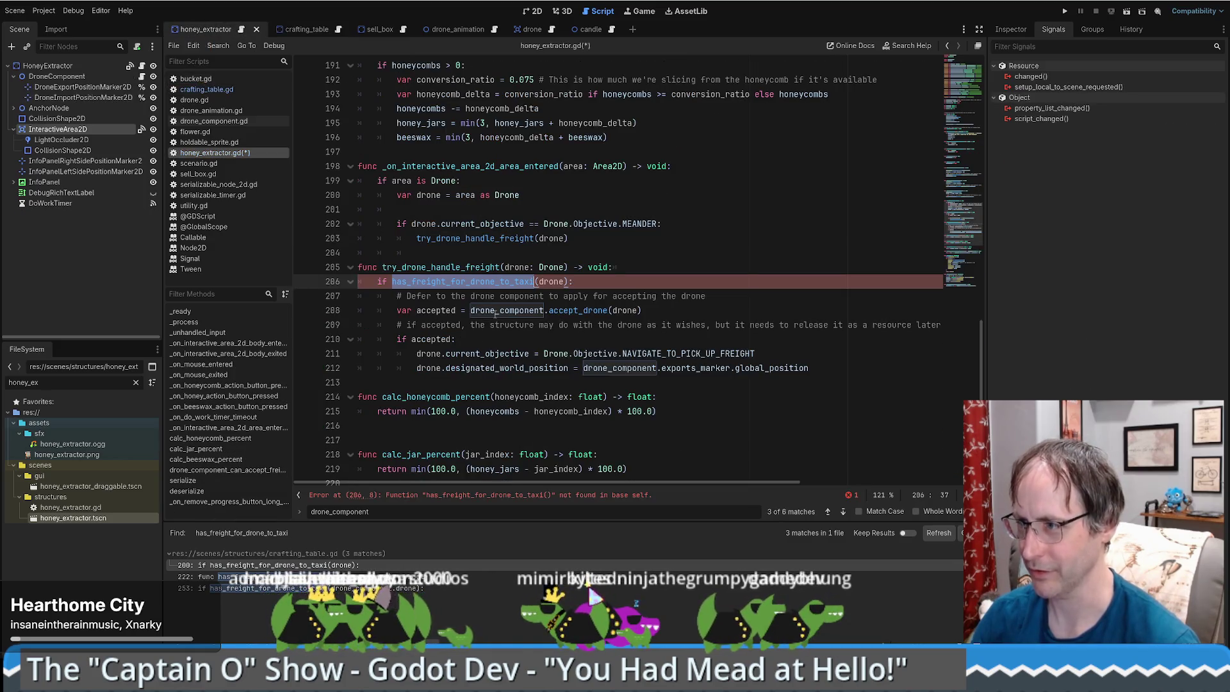
click(399, 381)
key(ctrl+v)
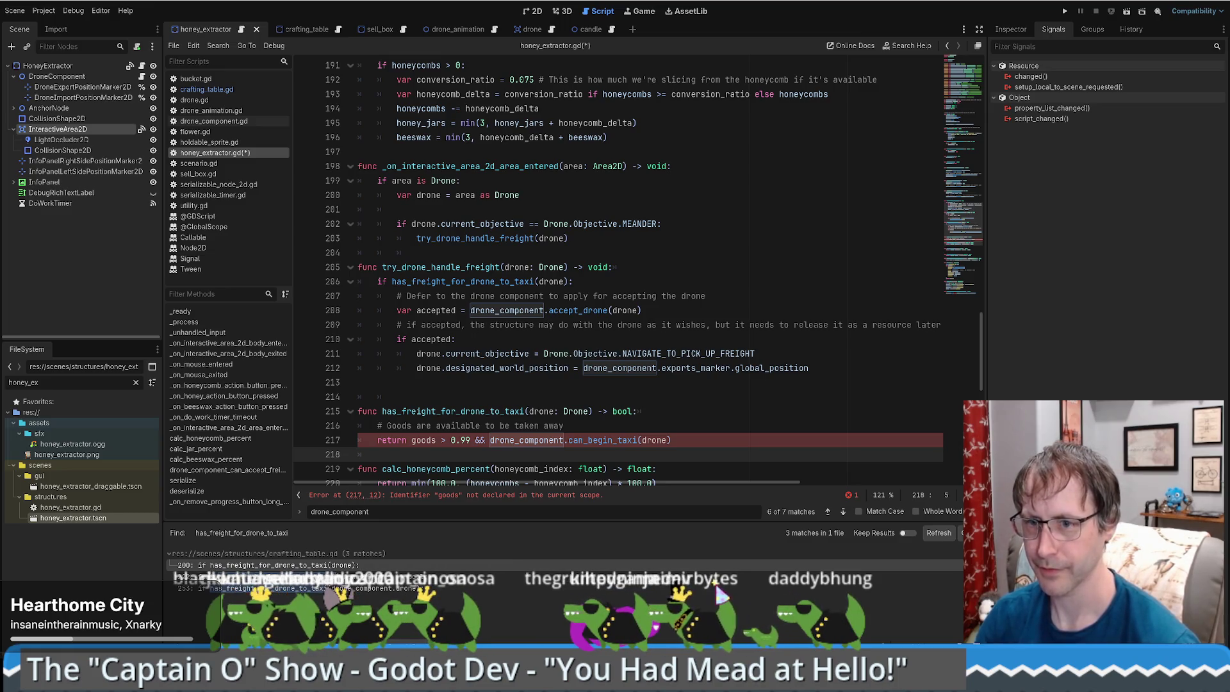
scroll(779, 279, down, 5)
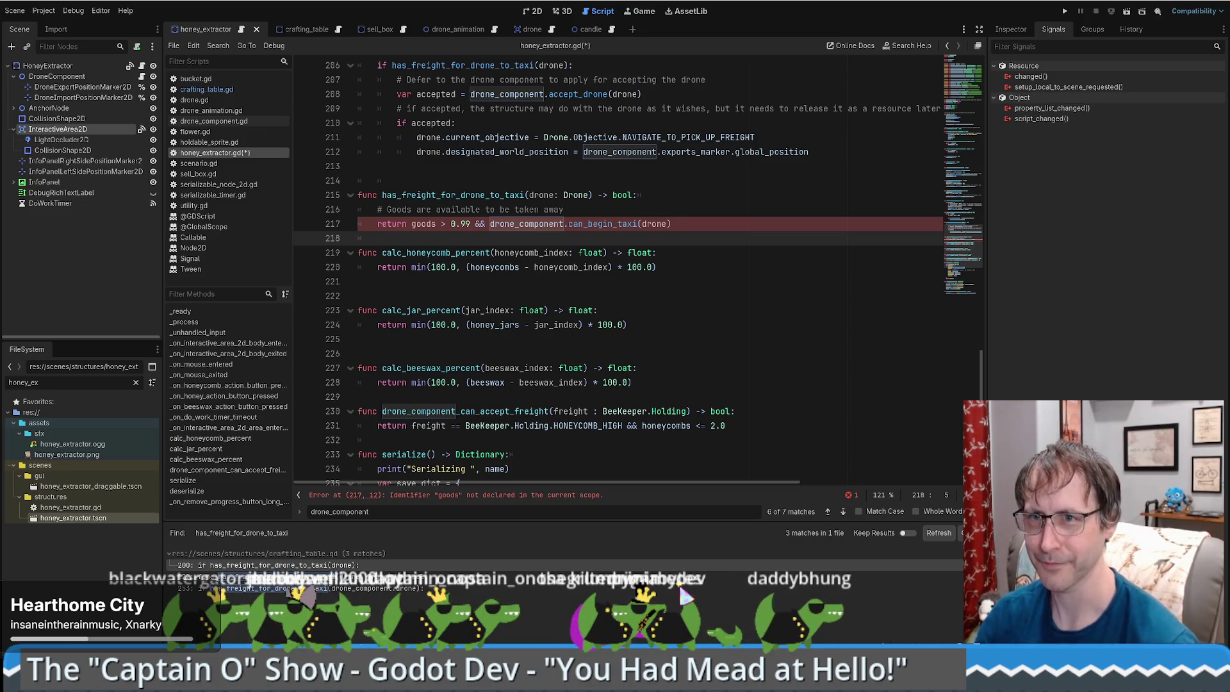
click(570, 210)
scroll(445, 246, up, 4)
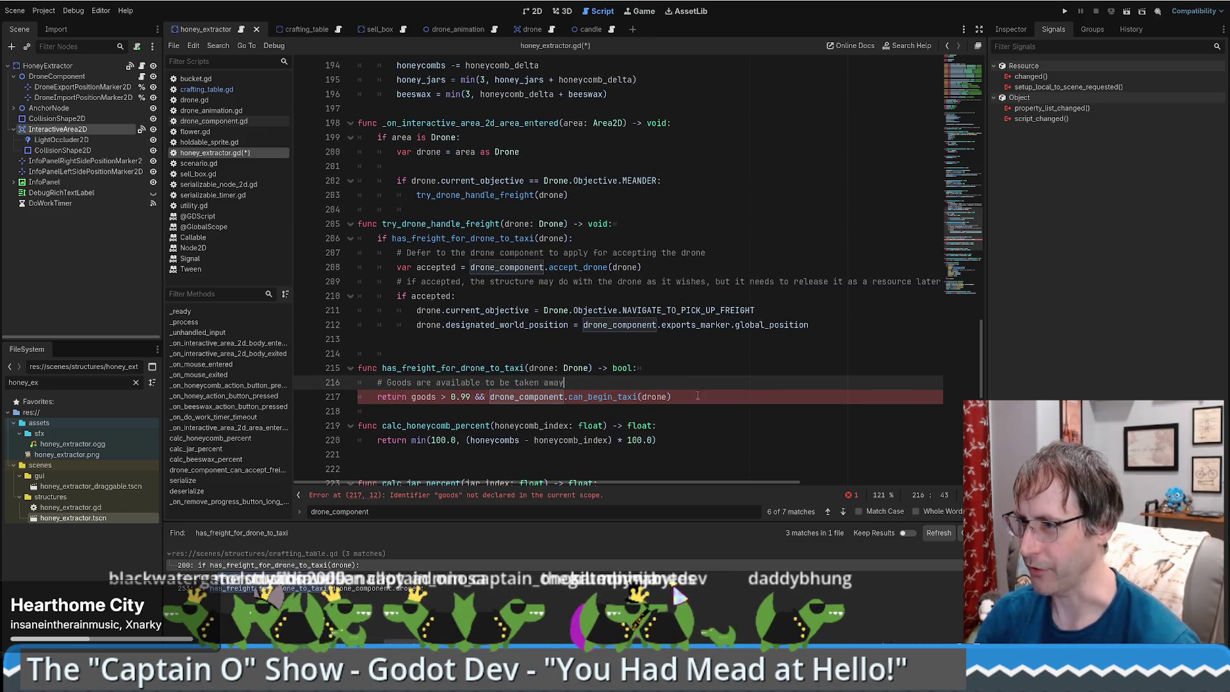
Search all project files for try_drone_handle_freight.
double_click(442, 223)
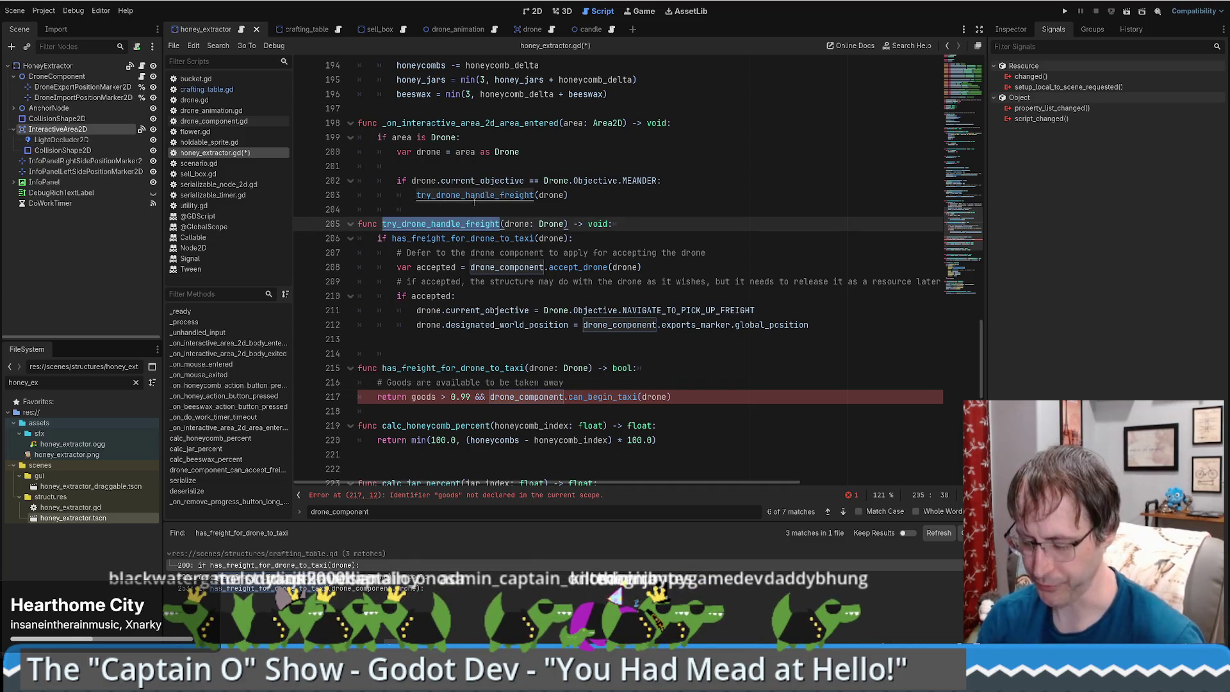
key(ctrl+shift+f)
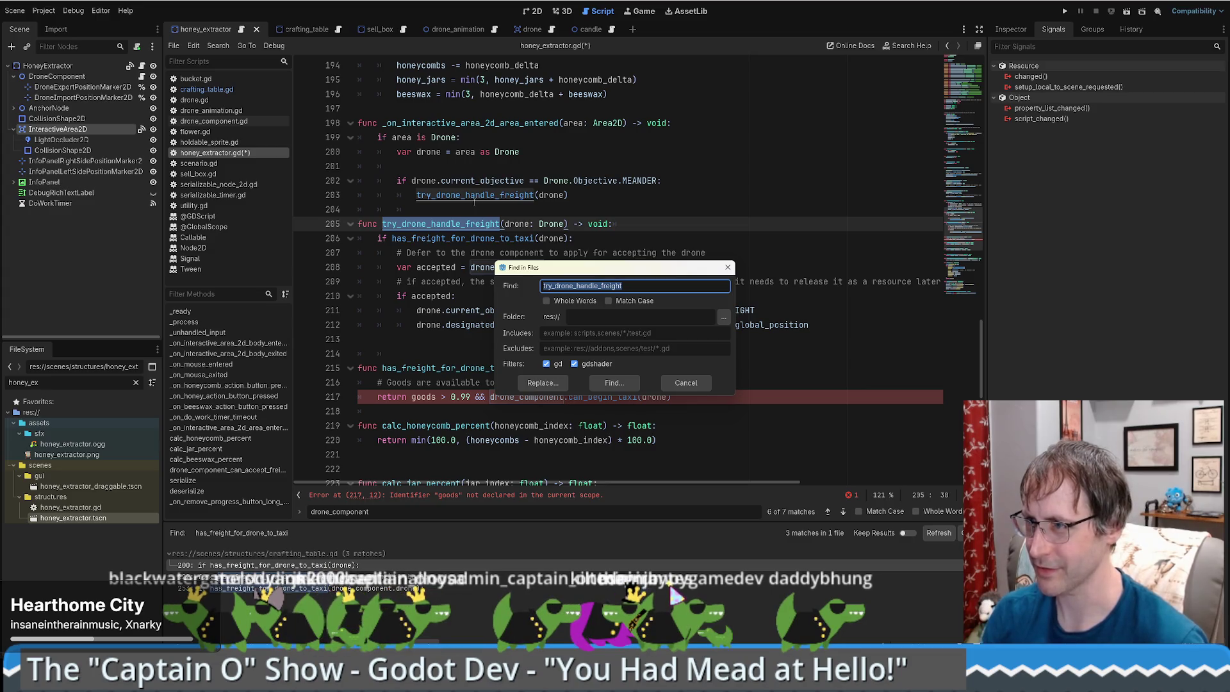
key(Return)
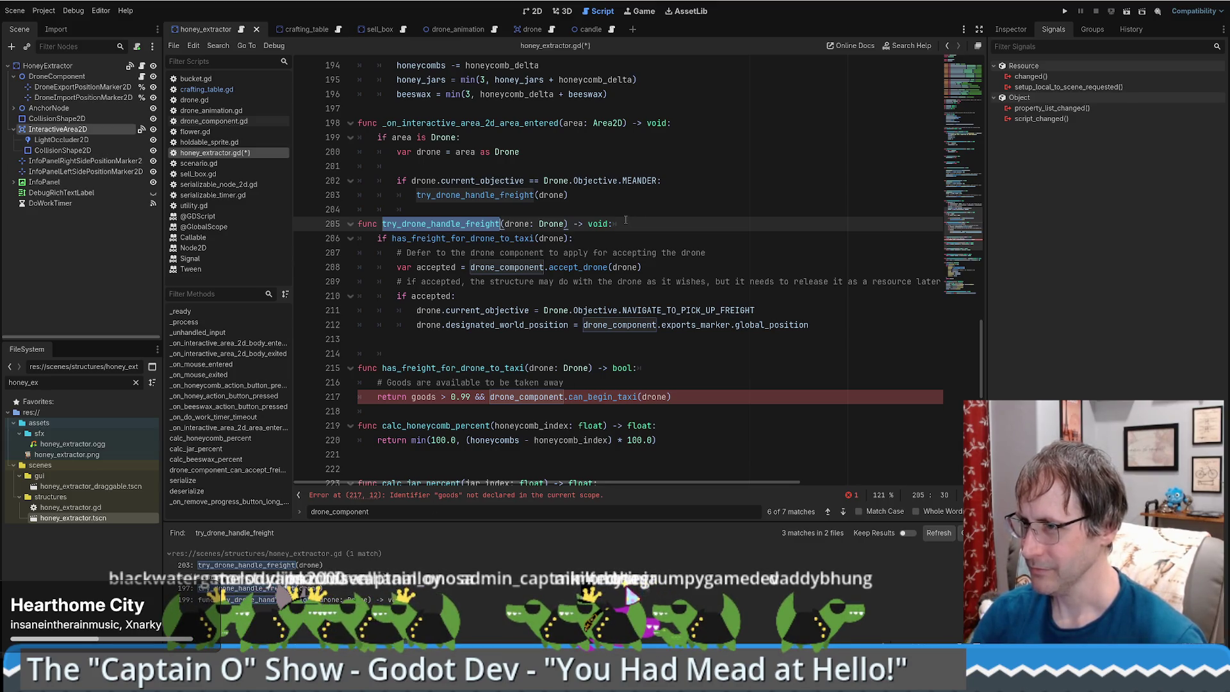
Search all project files for has_freight_for_drone_to_taxi, finding 3 matches in crafting_table.gd.
double_click(472, 238)
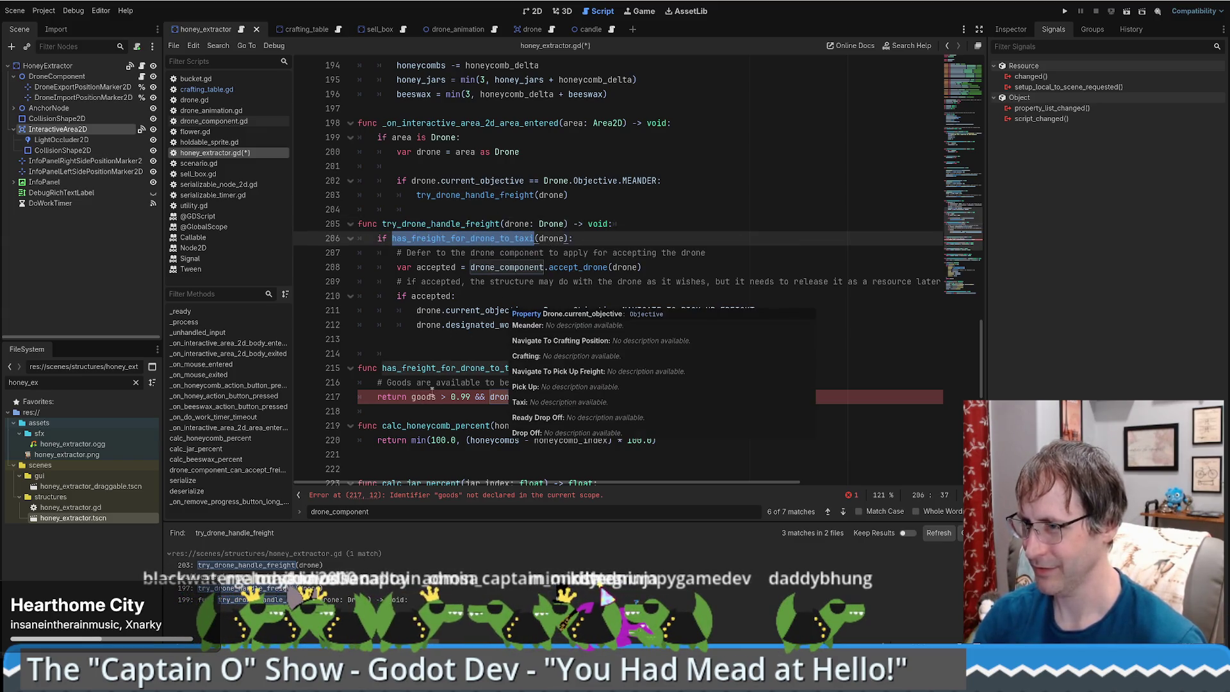
double_click(512, 362)
key(ctrl+shift+f)
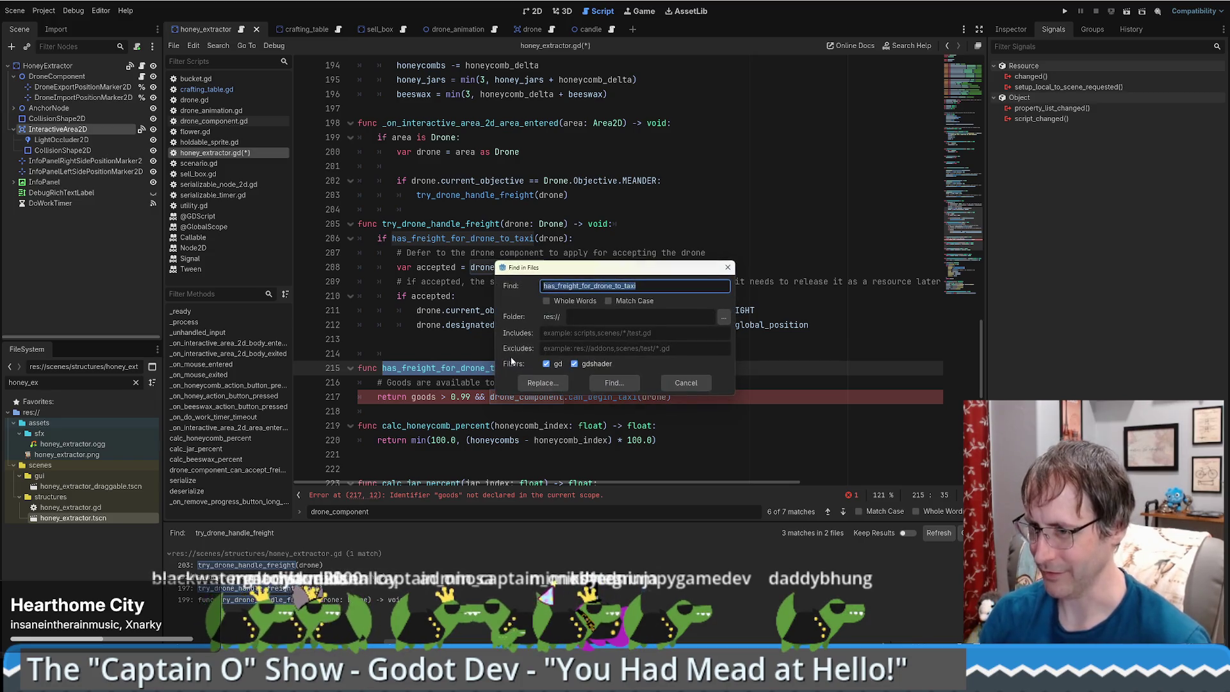
key(Return)
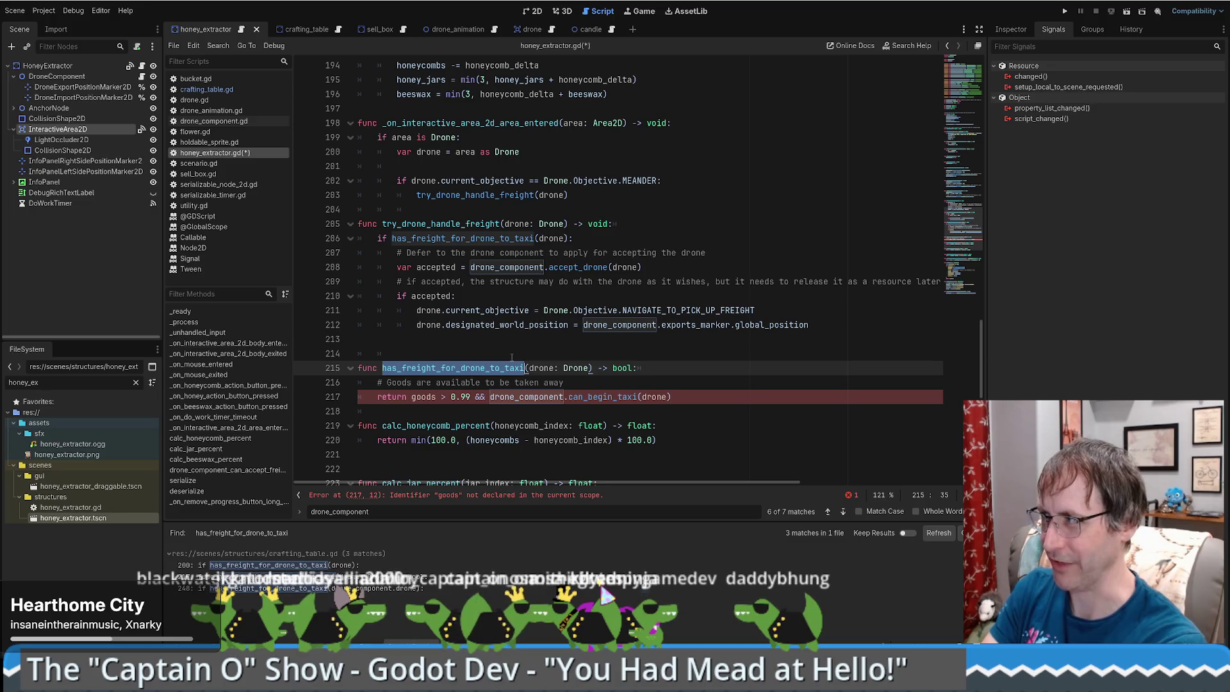
click(621, 238)
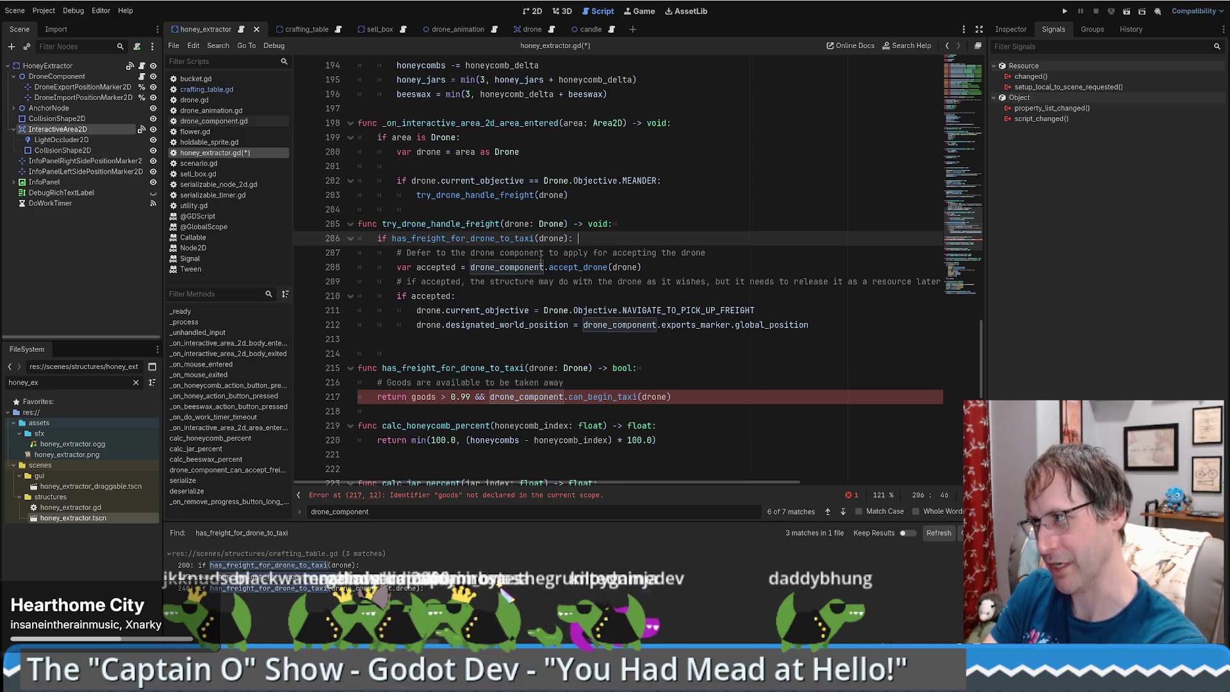
mouse_move(541, 266)
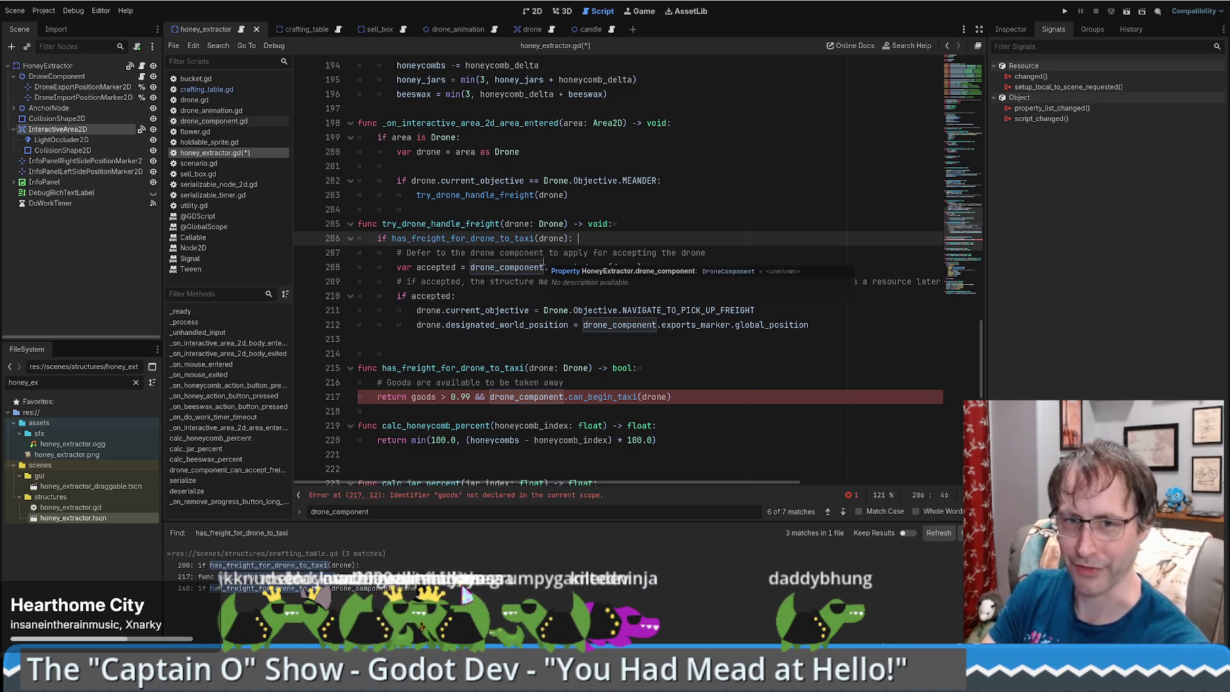
scroll(574, 265, up, 1)
click(632, 267)
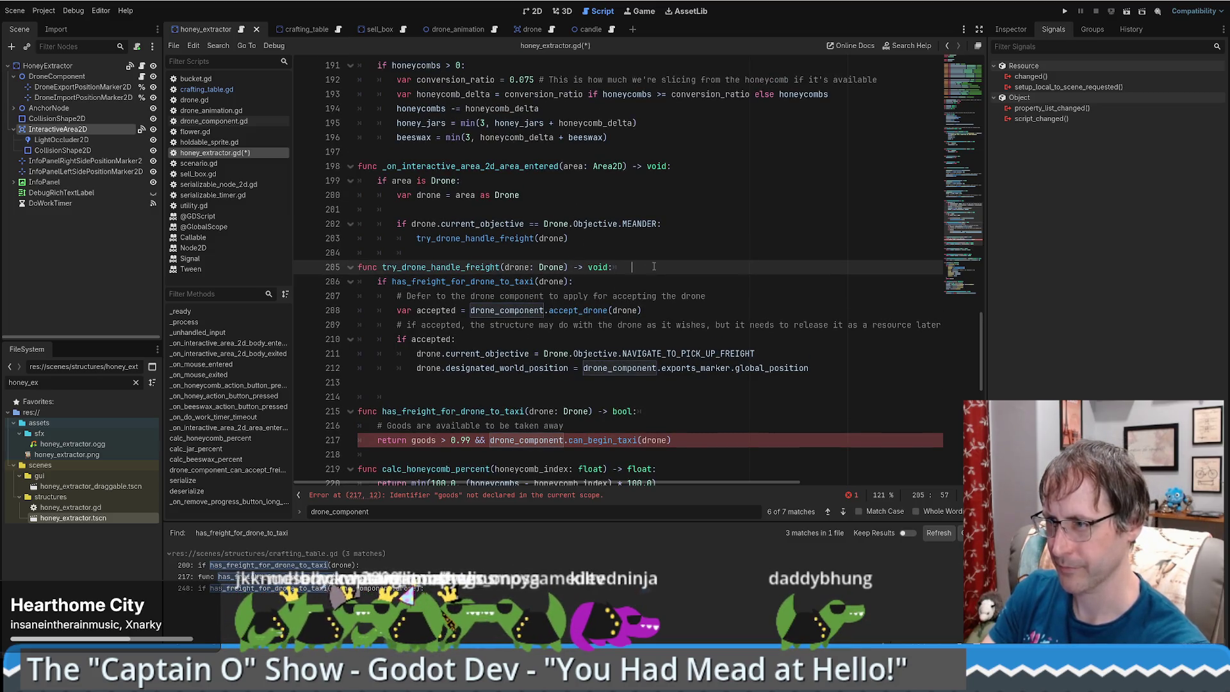
click(402, 411)
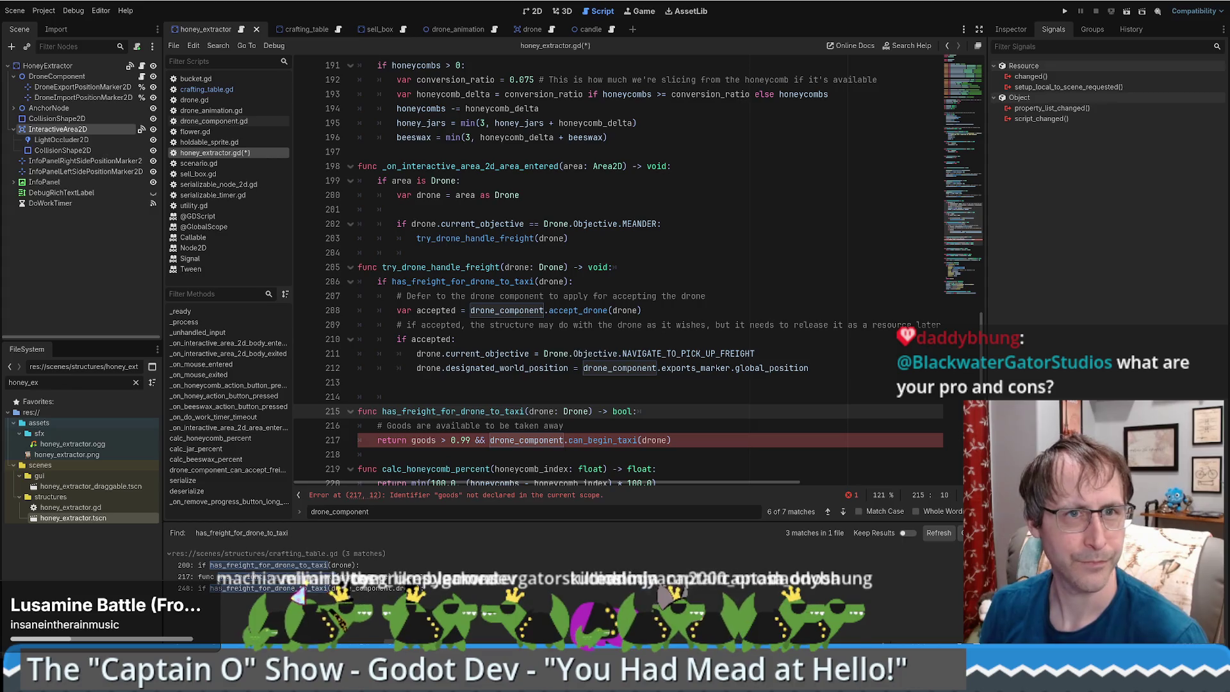
click(772, 431)
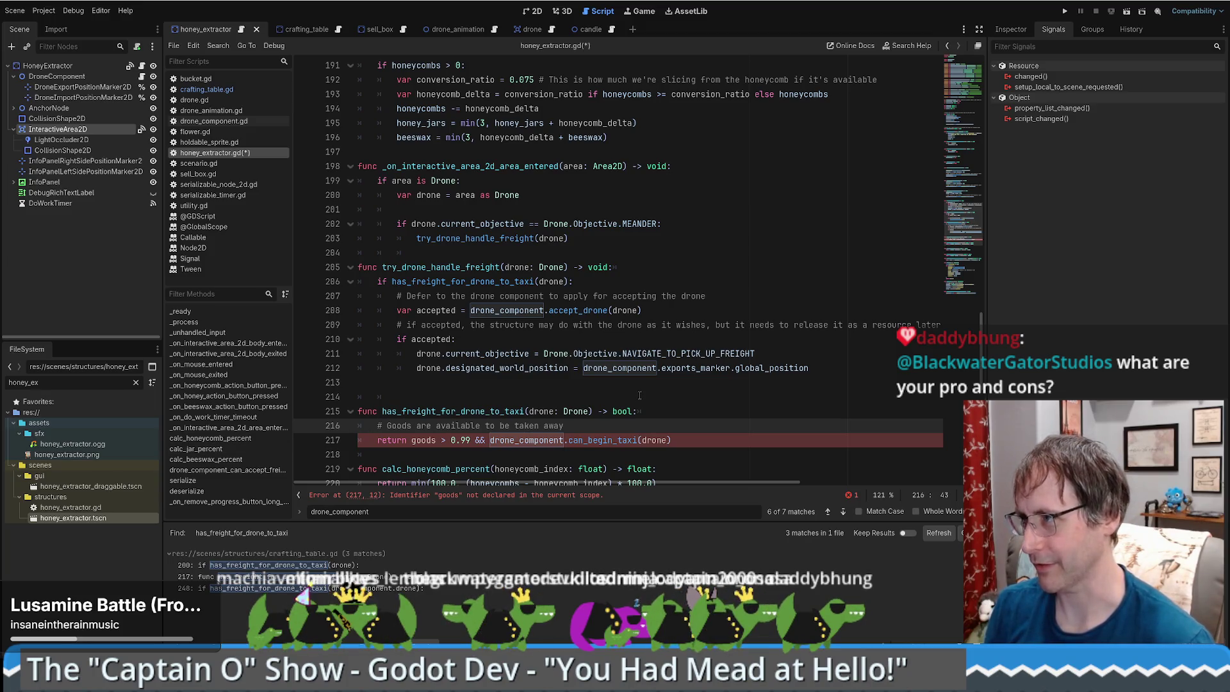
scroll(641, 396, down, 5)
scroll(641, 396, up, 4)
click(686, 393)
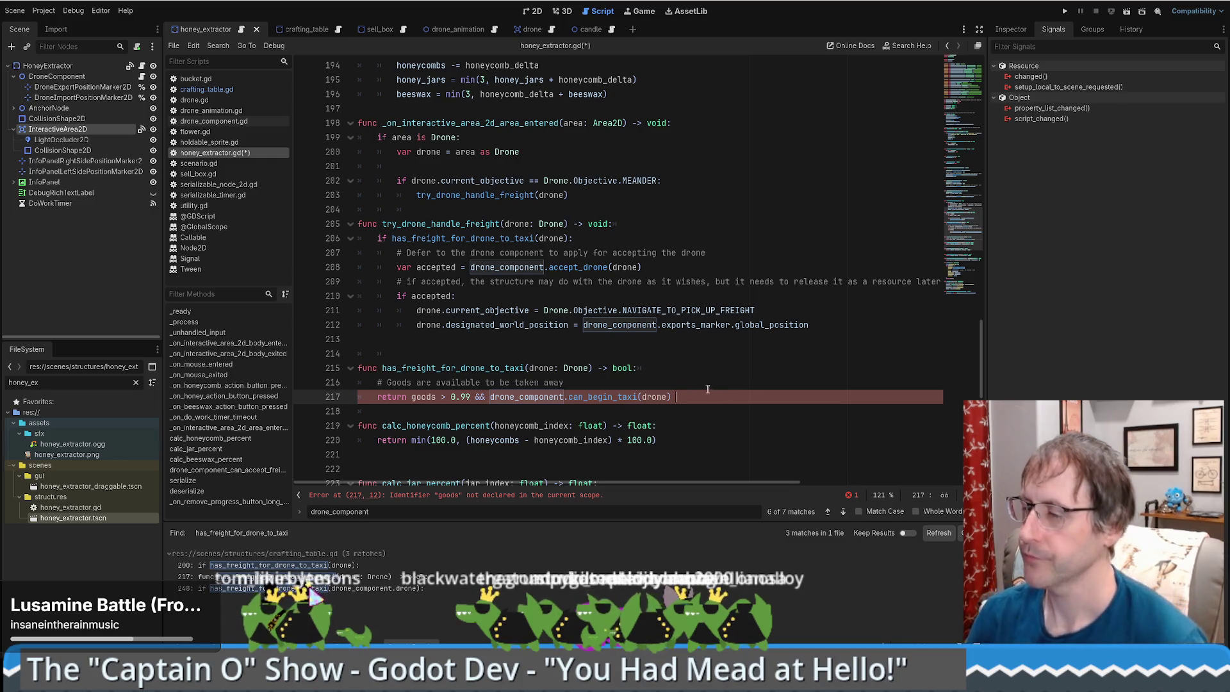
click(665, 377)
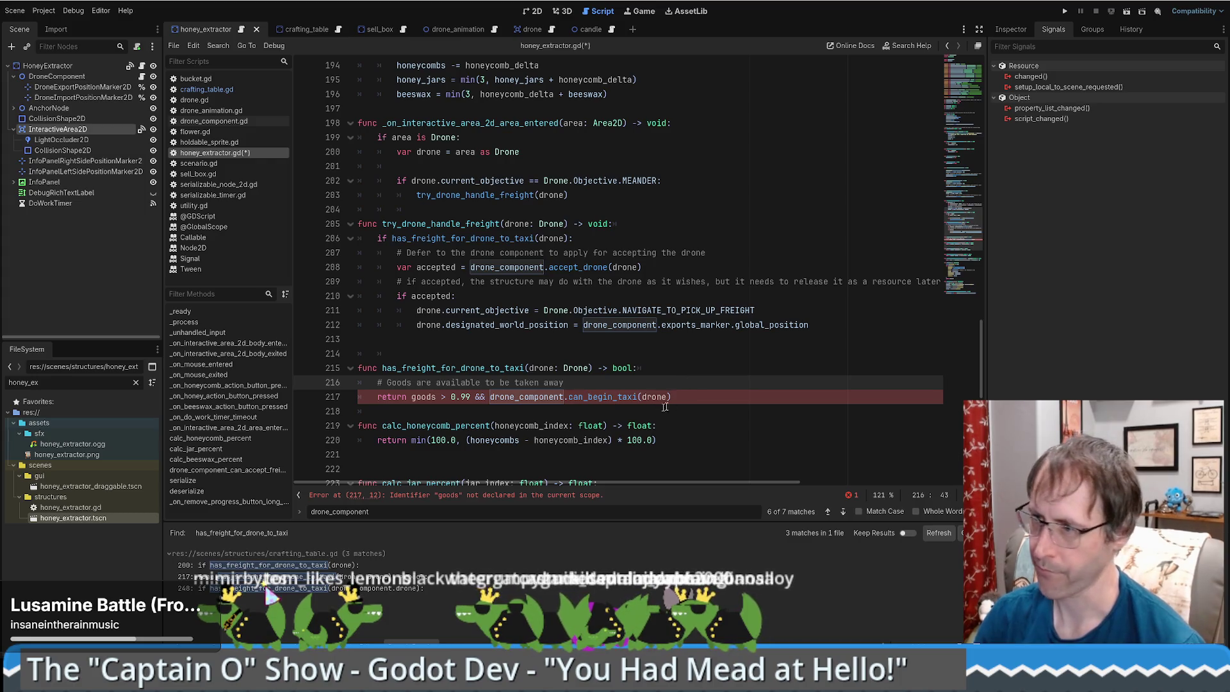
scroll(661, 388, down, 1)
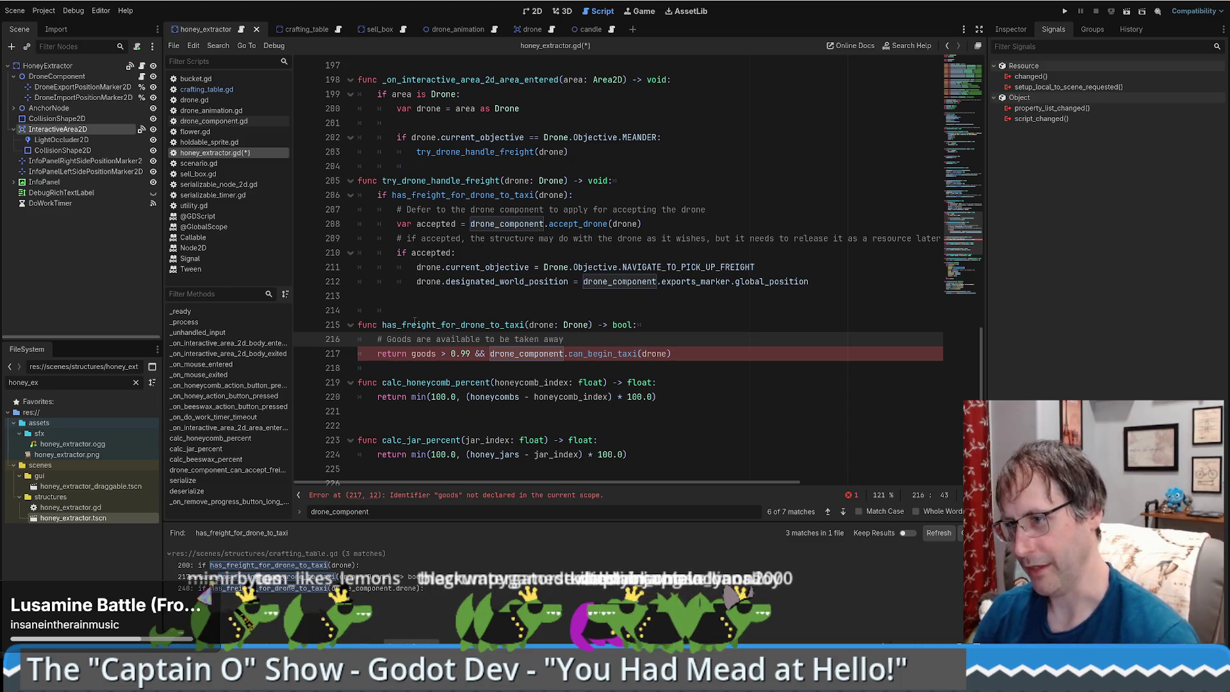
click(401, 325)
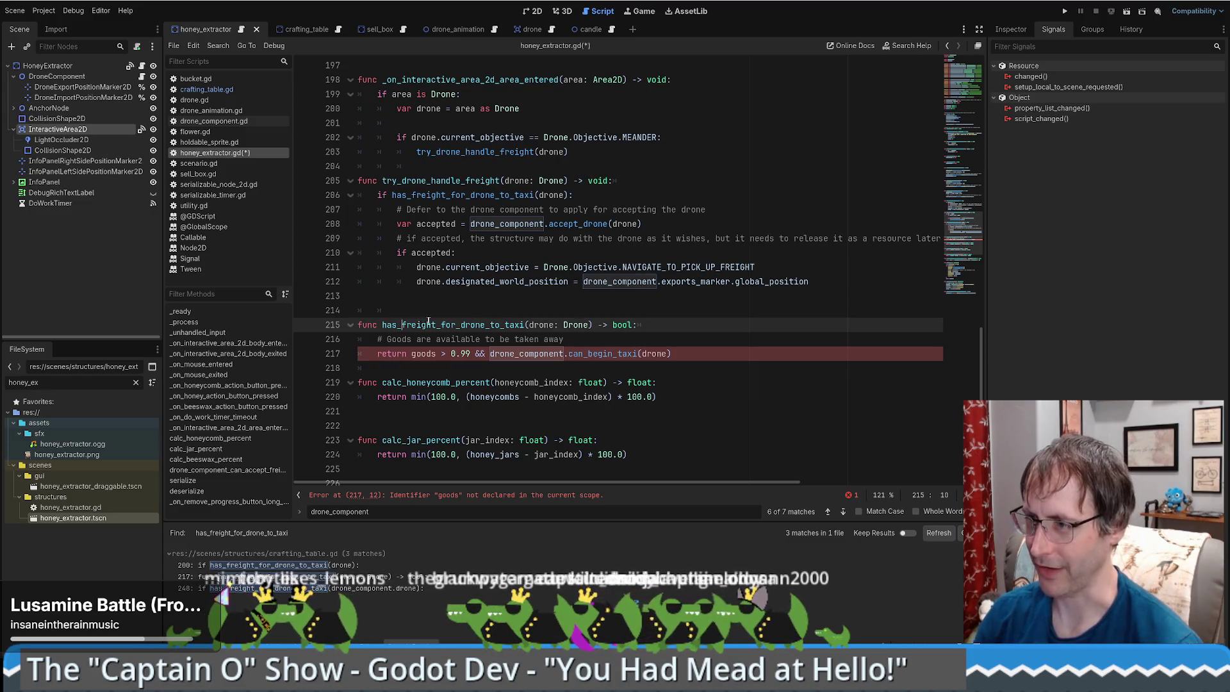
Rename the function to has_honey_for_drone_to_taxi in its declaration and its line 206 call.
key(ctrl+shift+Right)
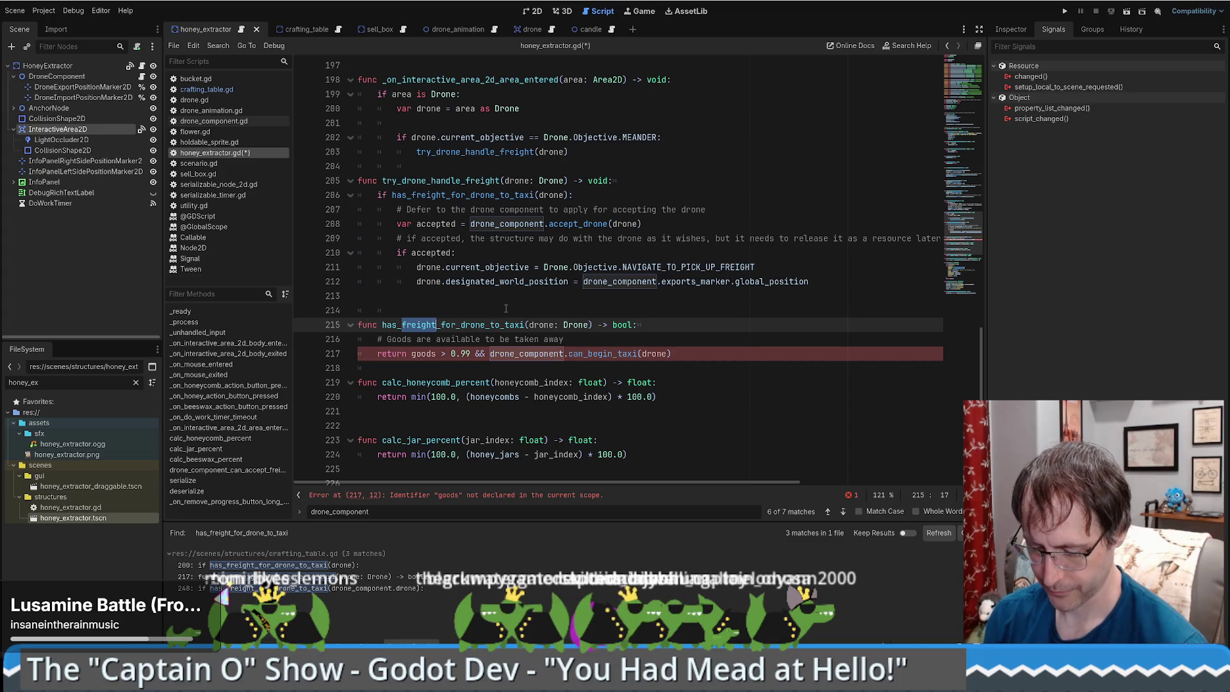
text(honey)
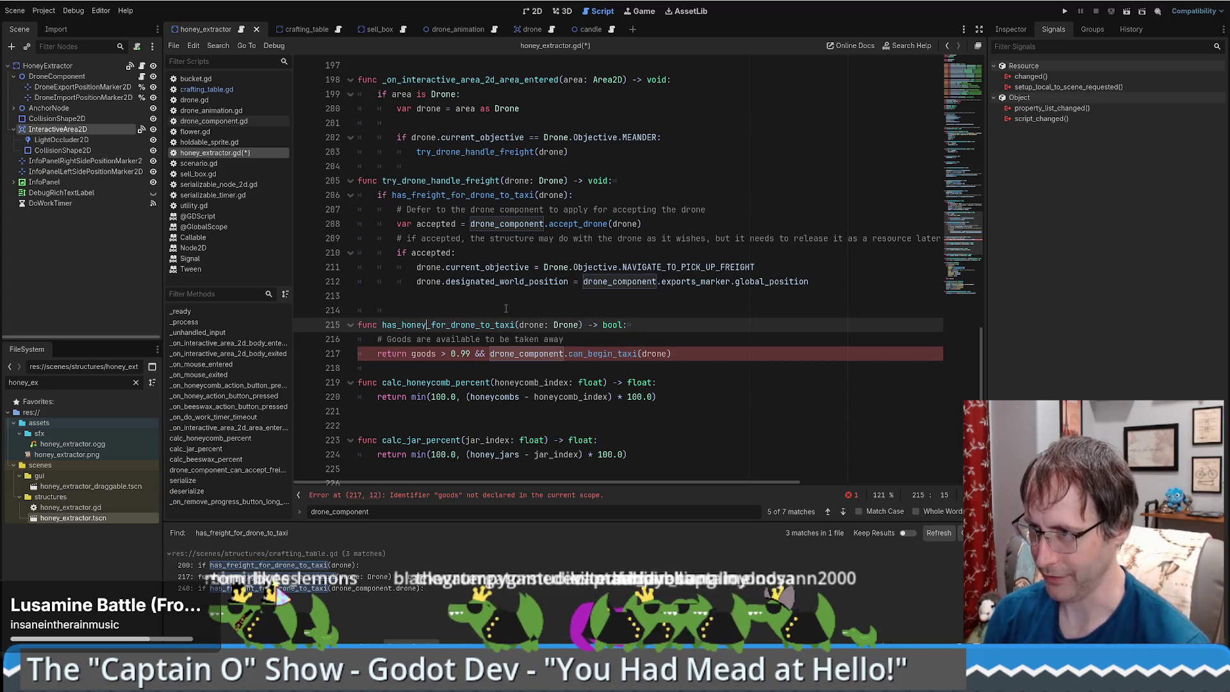
double_click(448, 324)
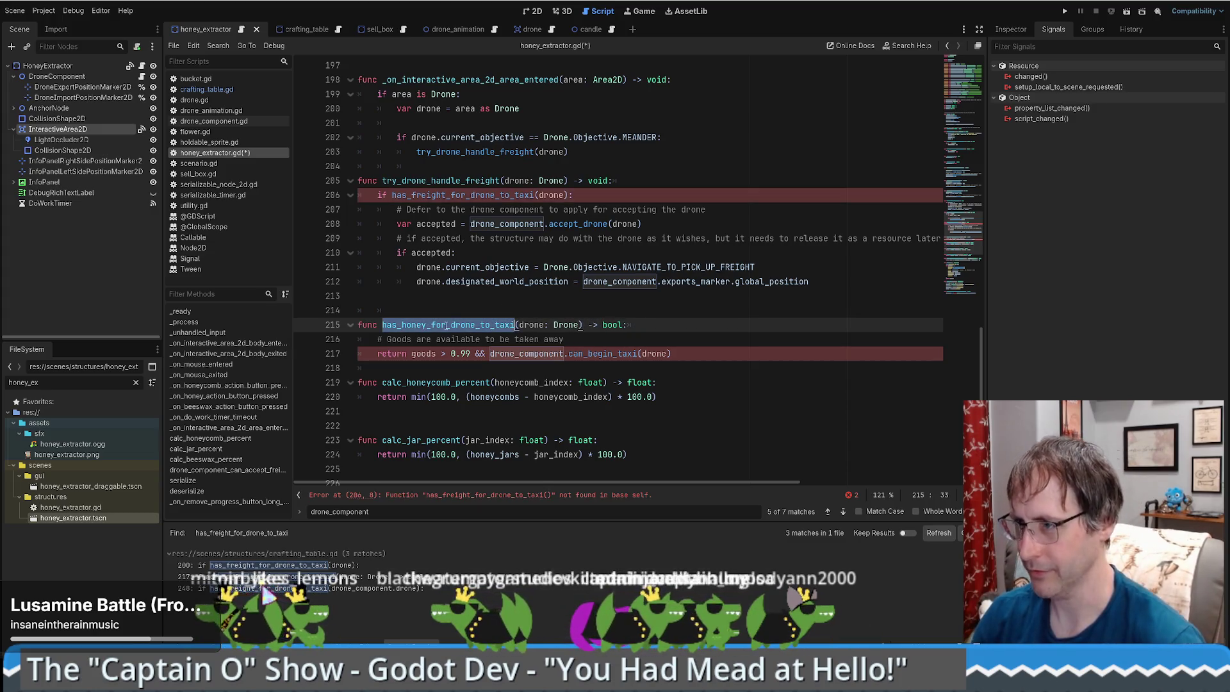
key(ctrl+c)
double_click(453, 194)
key(ctrl+v)
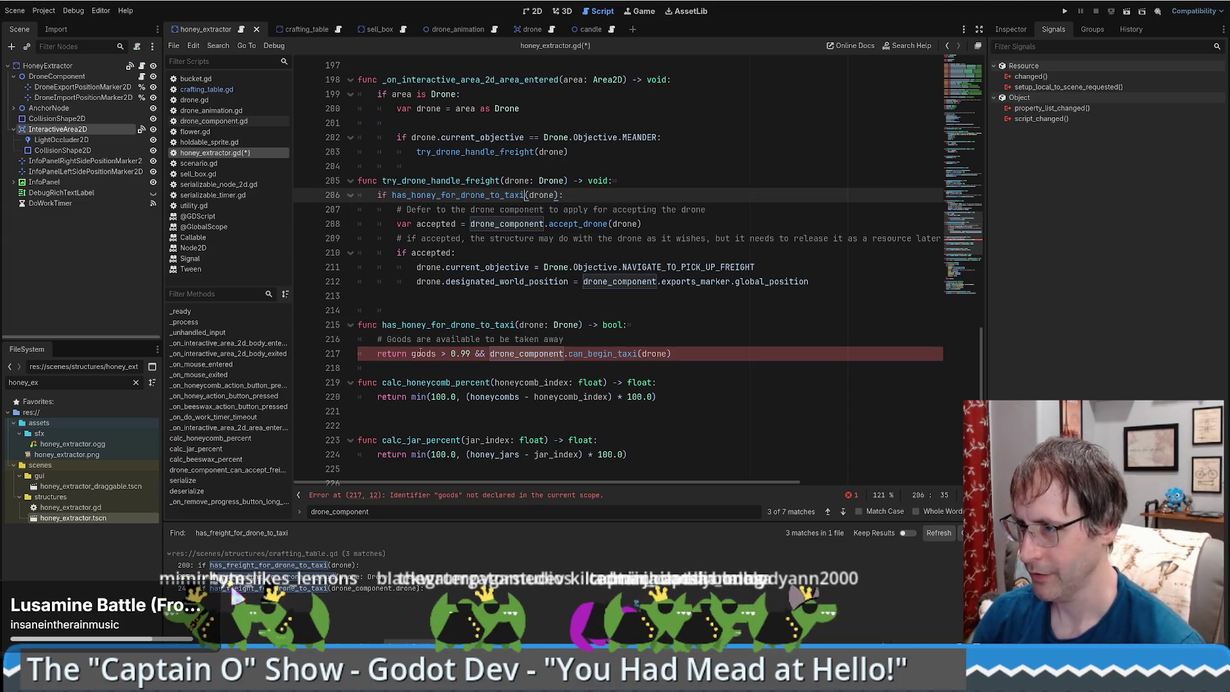
Change goods to honey_jars in the return line and check where honey_jars is defined.
double_click(423, 353)
text(hon)
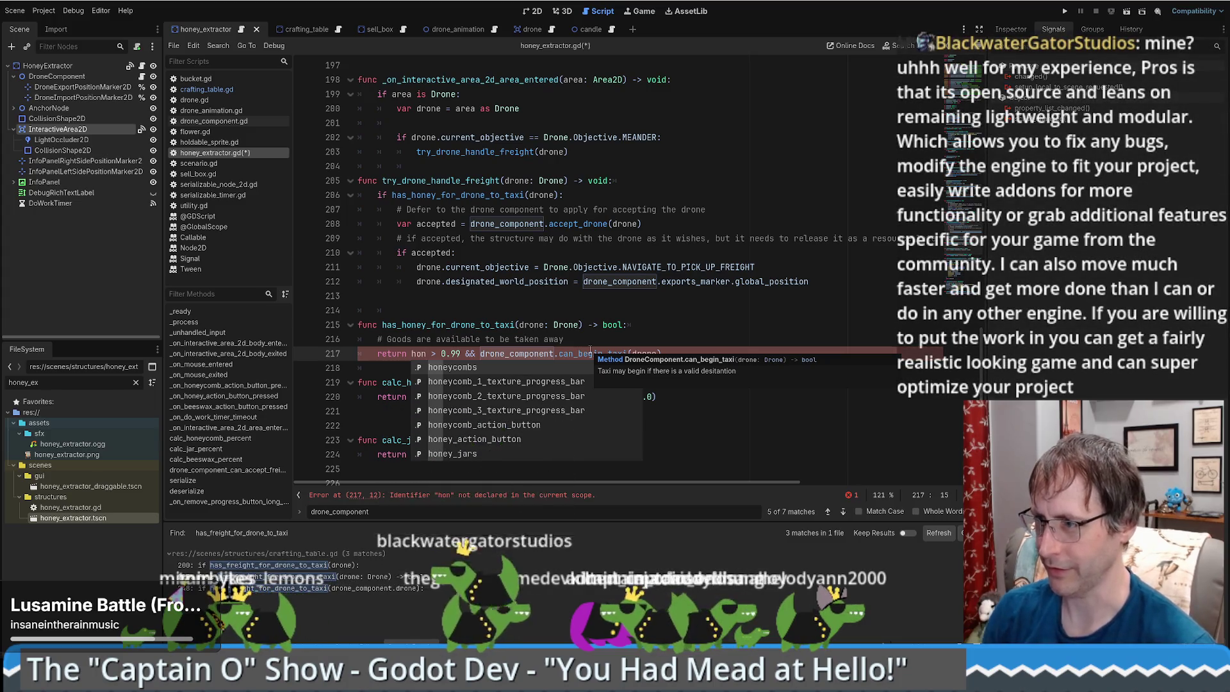
click(480, 454)
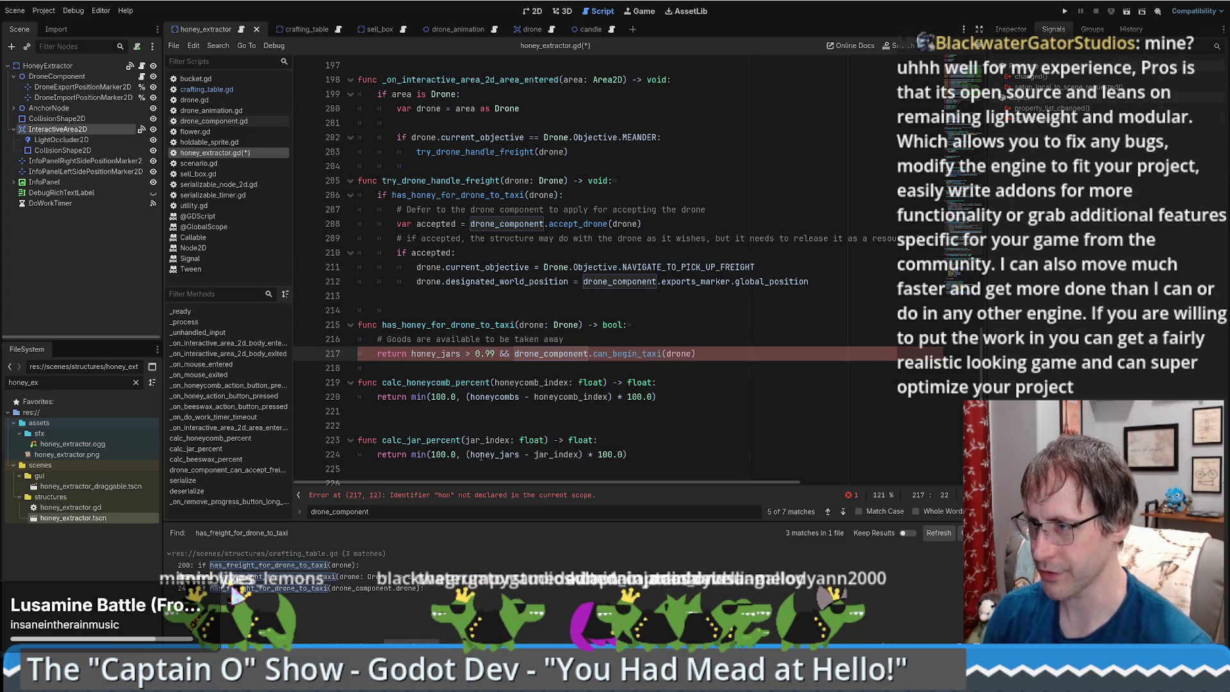
ctrl+click(436, 354)
key(alt+Left)
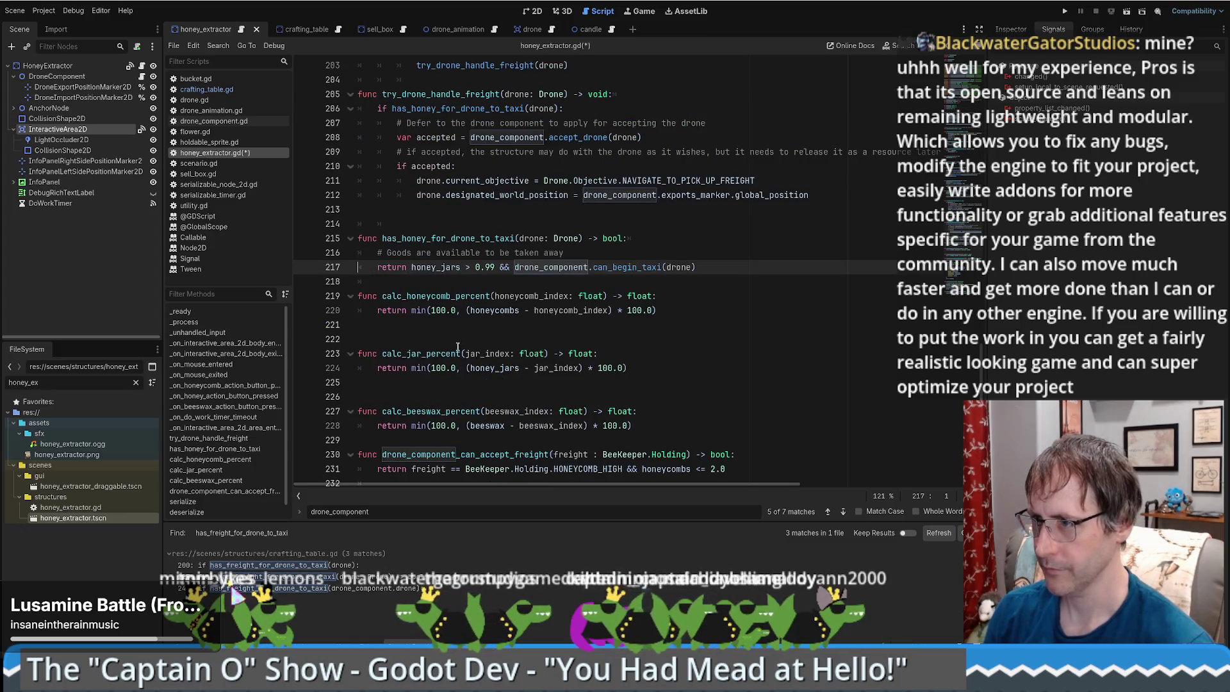
Inspect can_begin_taxi in drone.gd and the holding values passed to can_accept_freight, then navigate back.
ctrl+click(640, 269)
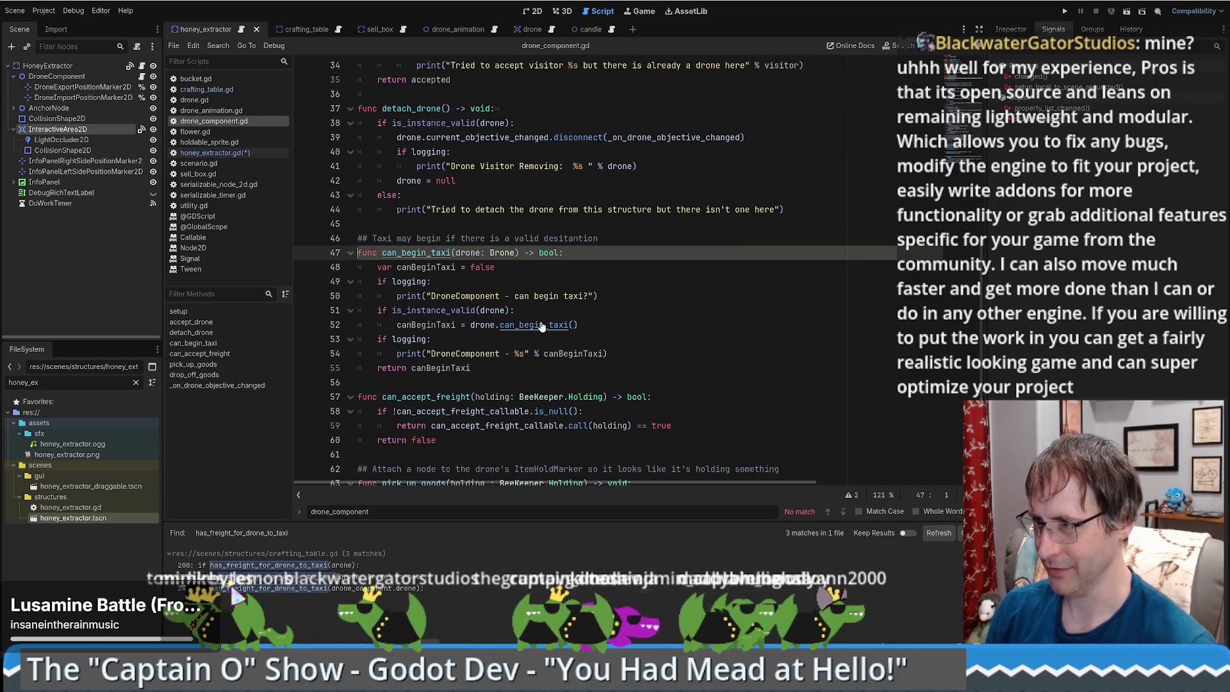
key(alt+Left)
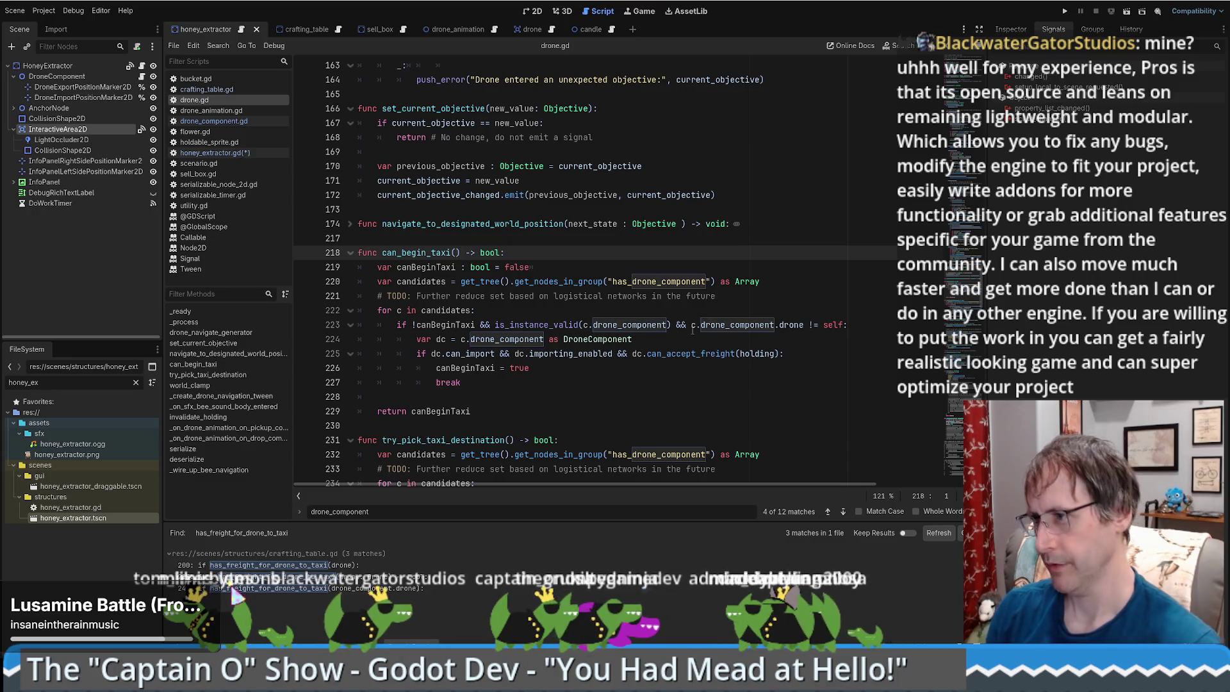
click(751, 353)
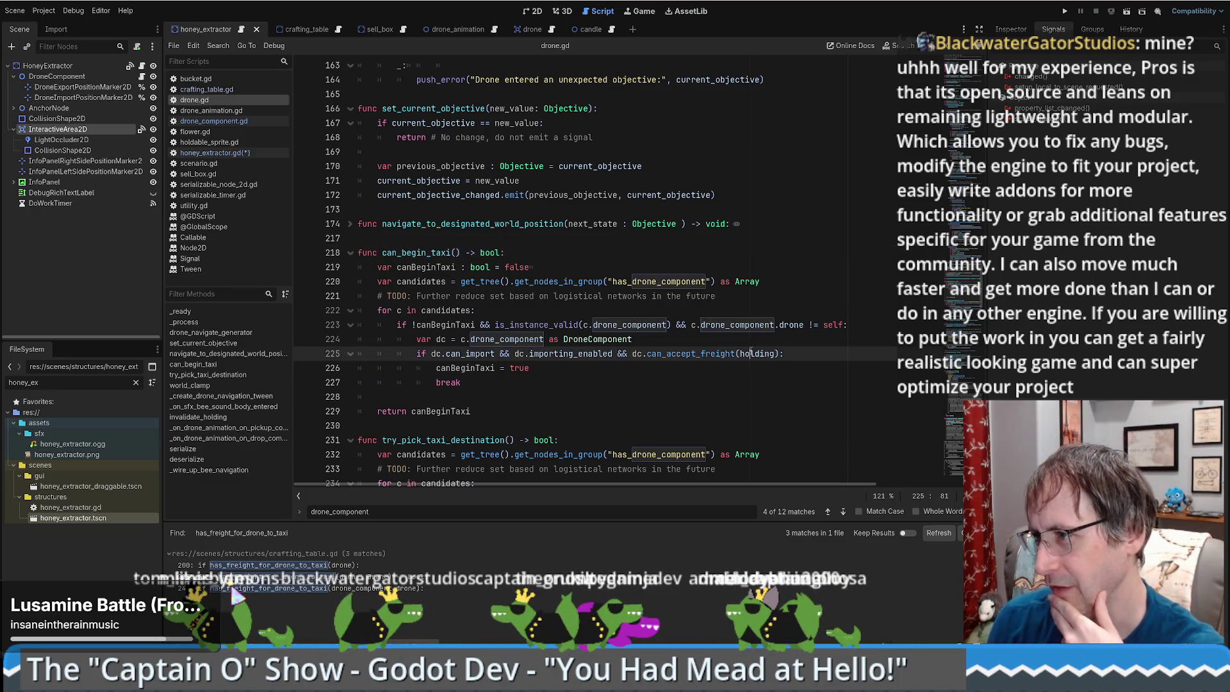
double_click(753, 353)
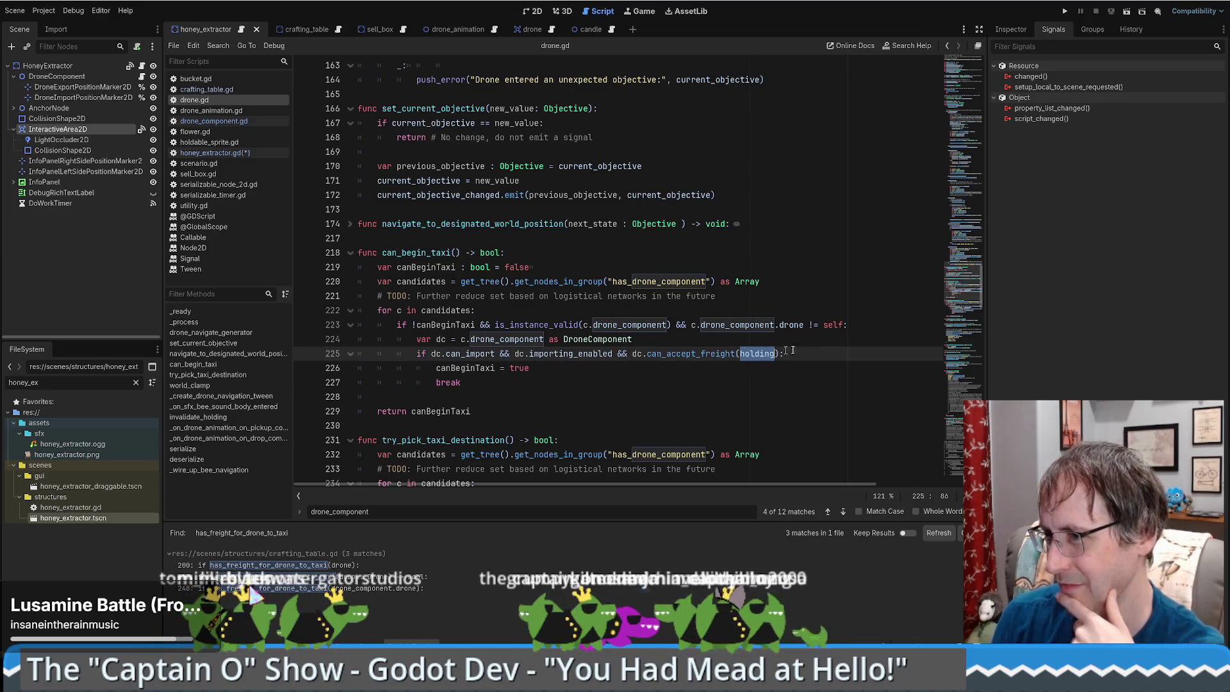
key(alt+Left)
key(alt+Left)
key(alt+Left)
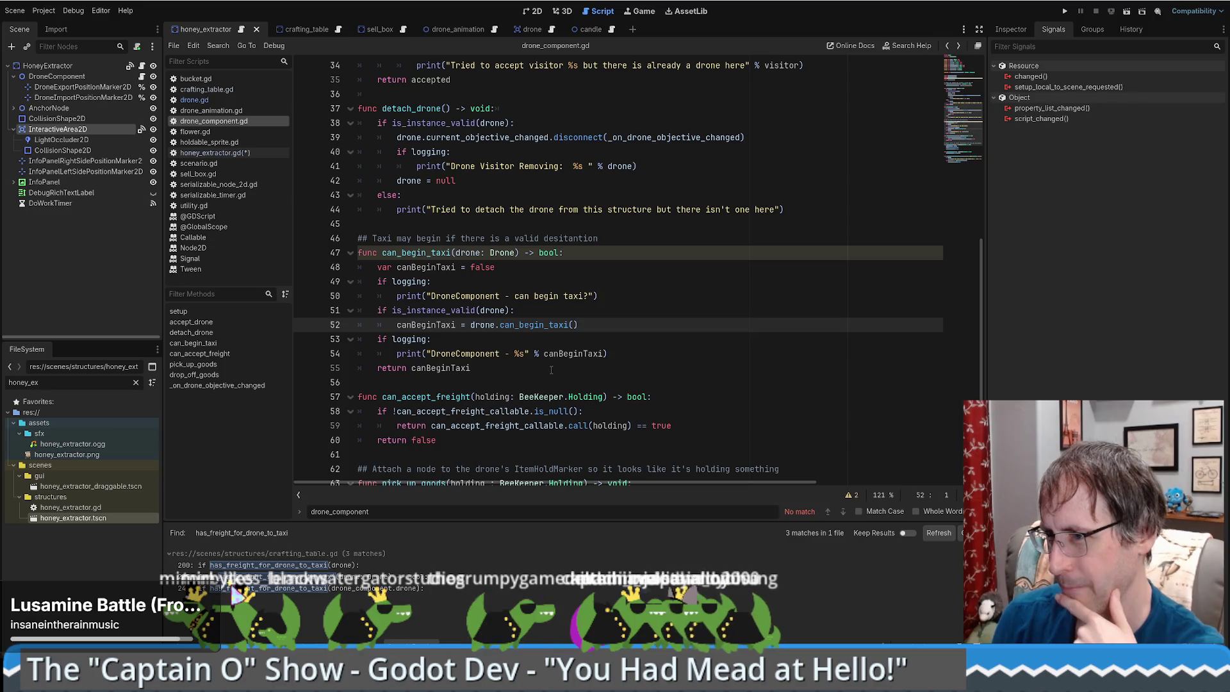
key(alt+Left)
key(alt+Left)
key(alt+Left)
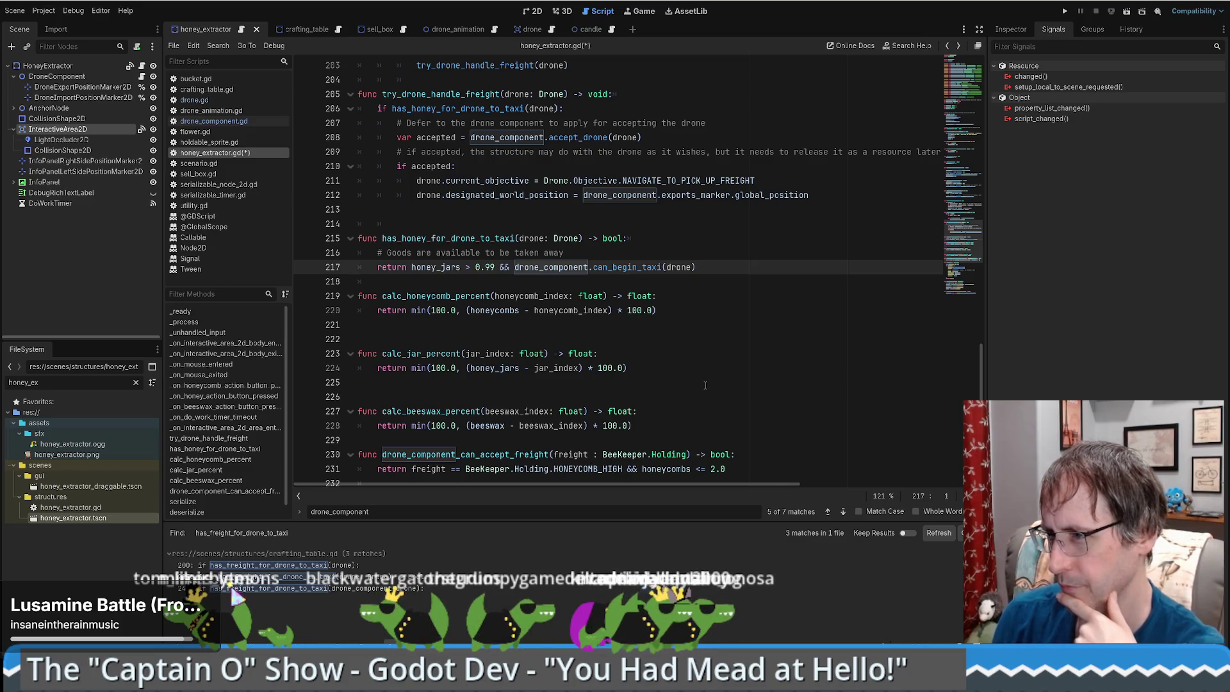
Delete the extra blank lines above calc_jar_percent and calc_beeswax_percent in honey_extractor.gd.
scroll(704, 385, up, 4)
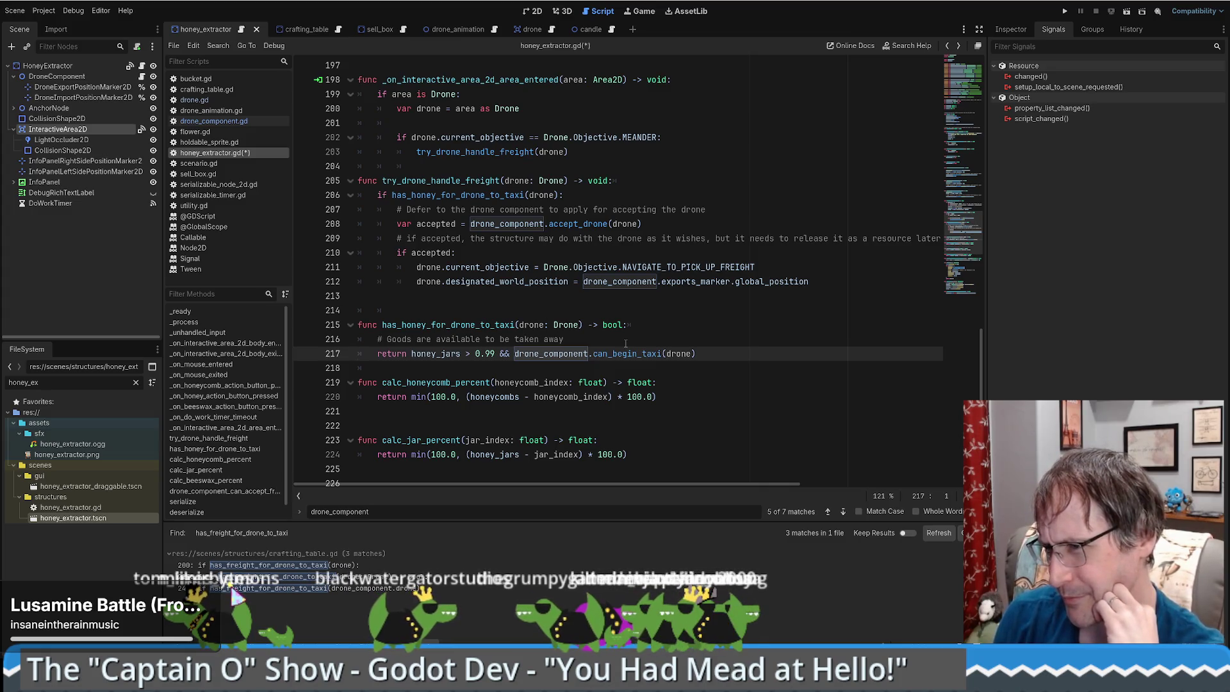
double_click(505, 326)
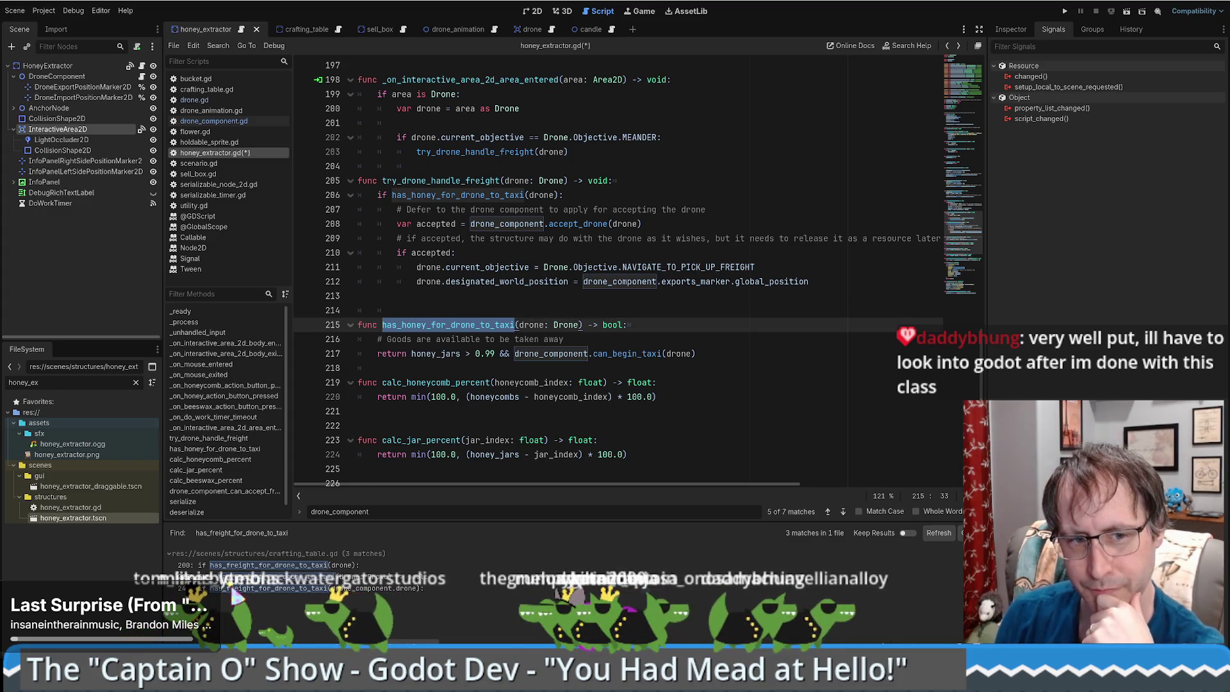
click(629, 396)
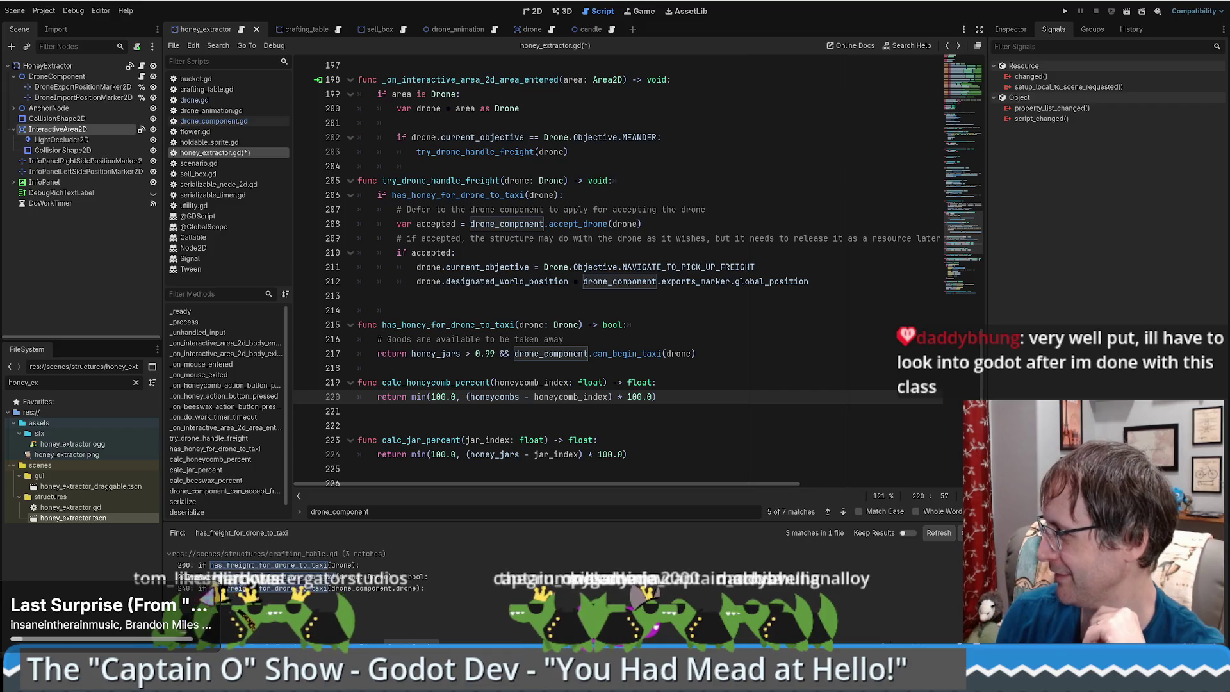
click(720, 380)
scroll(718, 381, down, 1)
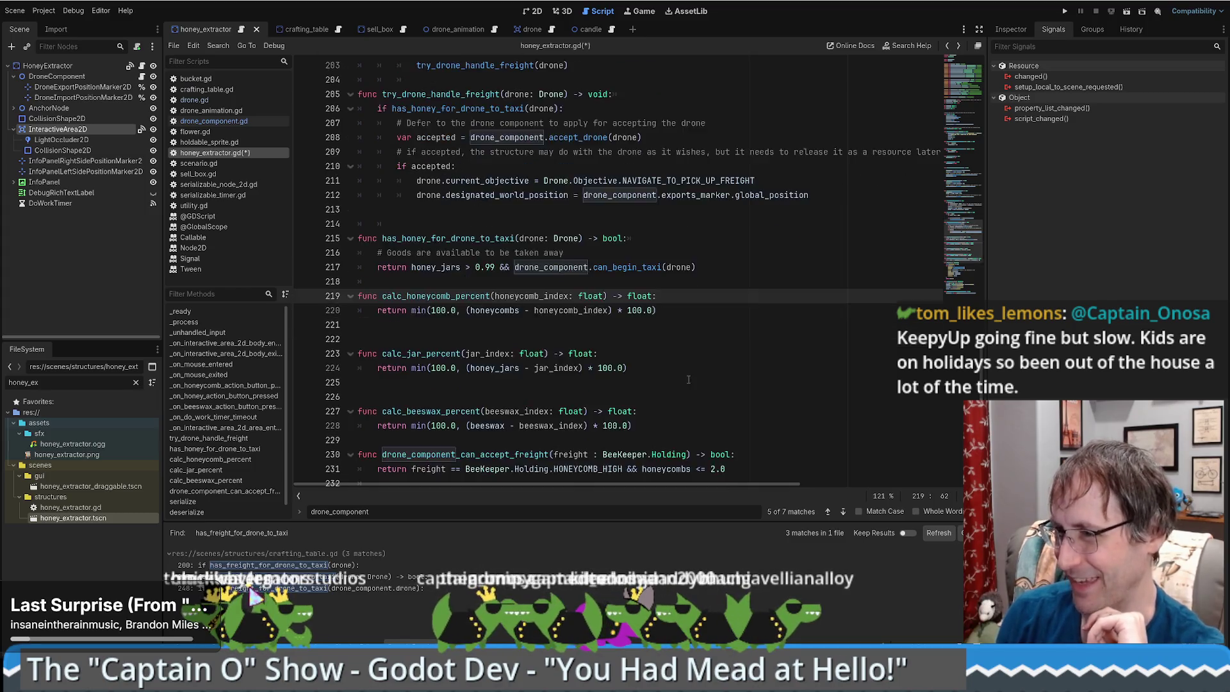
click(675, 378)
key(Delete)
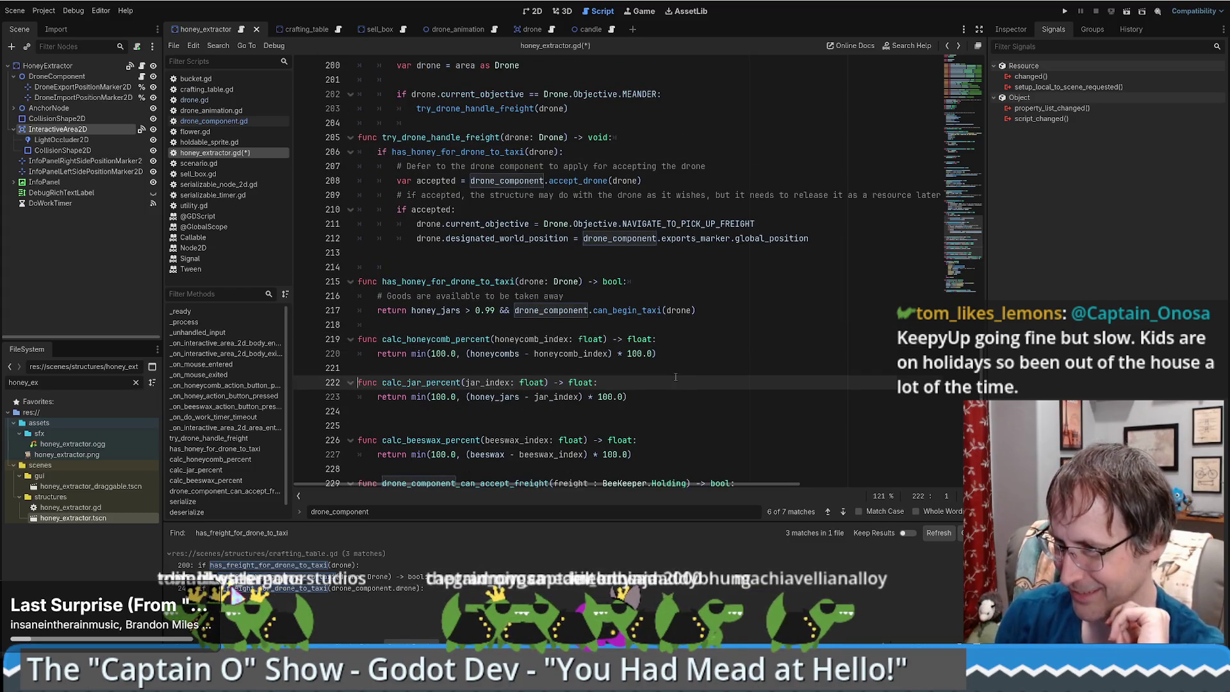
click(468, 426)
key(Delete)
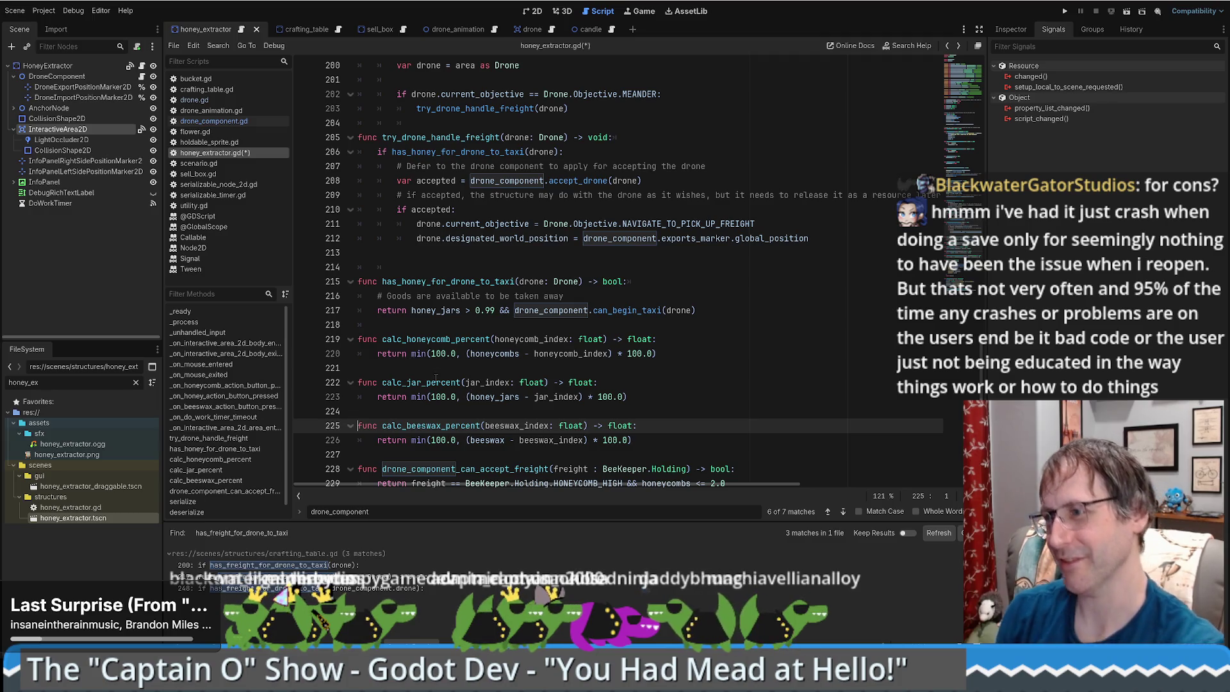
ctrl+click(565, 287)
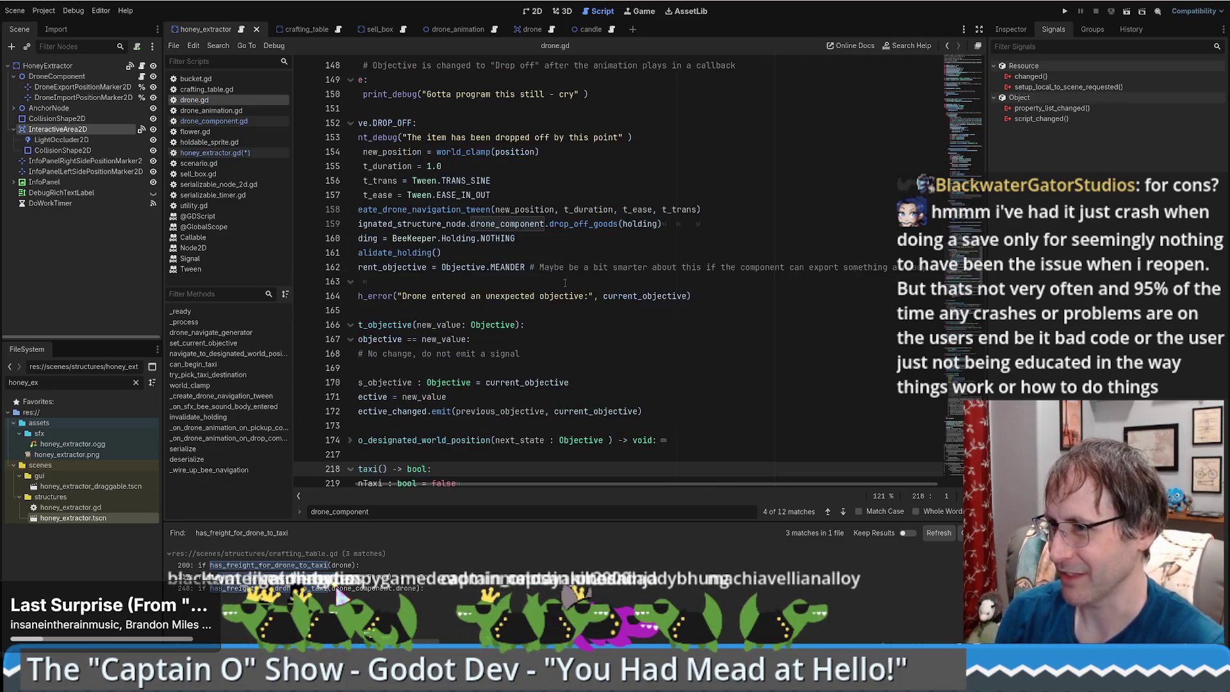
ctrl+click(428, 195)
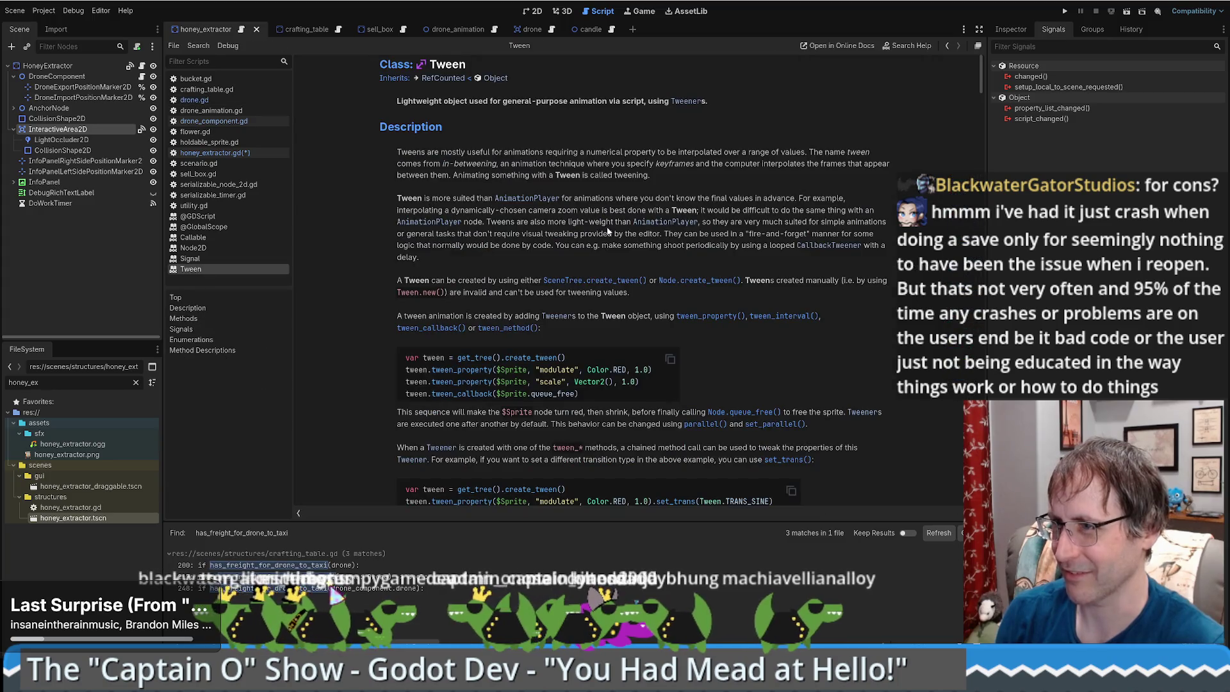
scroll(612, 291, down, 15)
scroll(766, 302, down, 8)
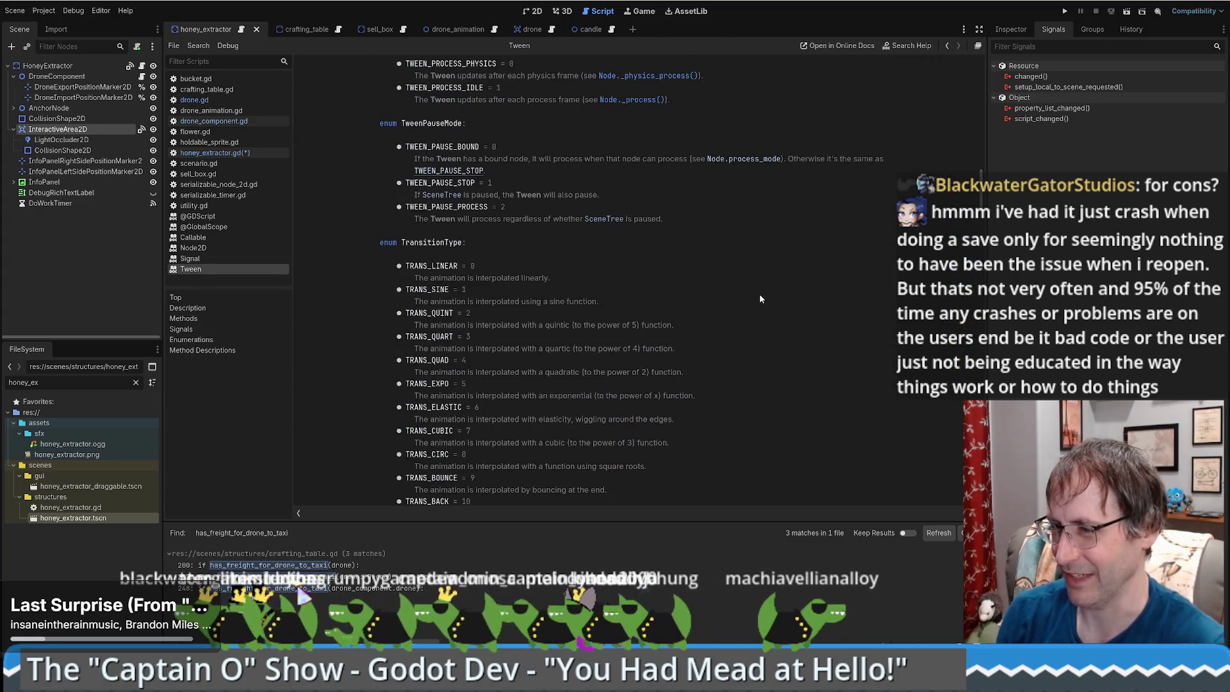
scroll(983, 191, down, 20)
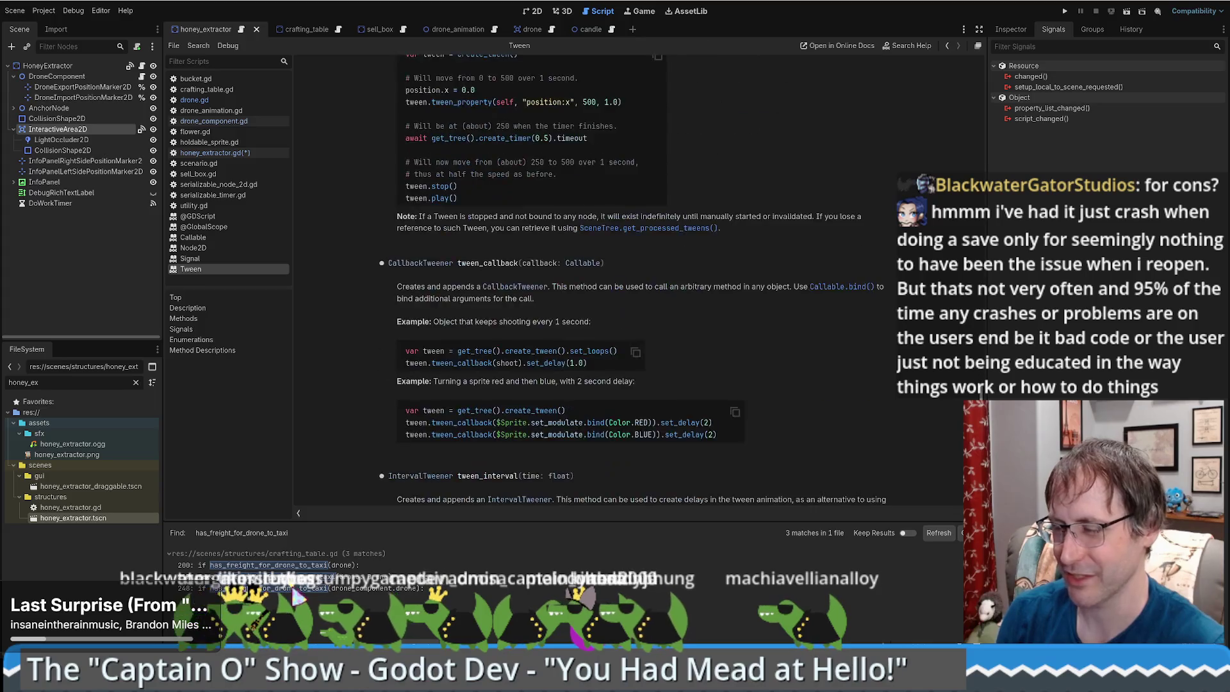
scroll(780, 196, up, 20)
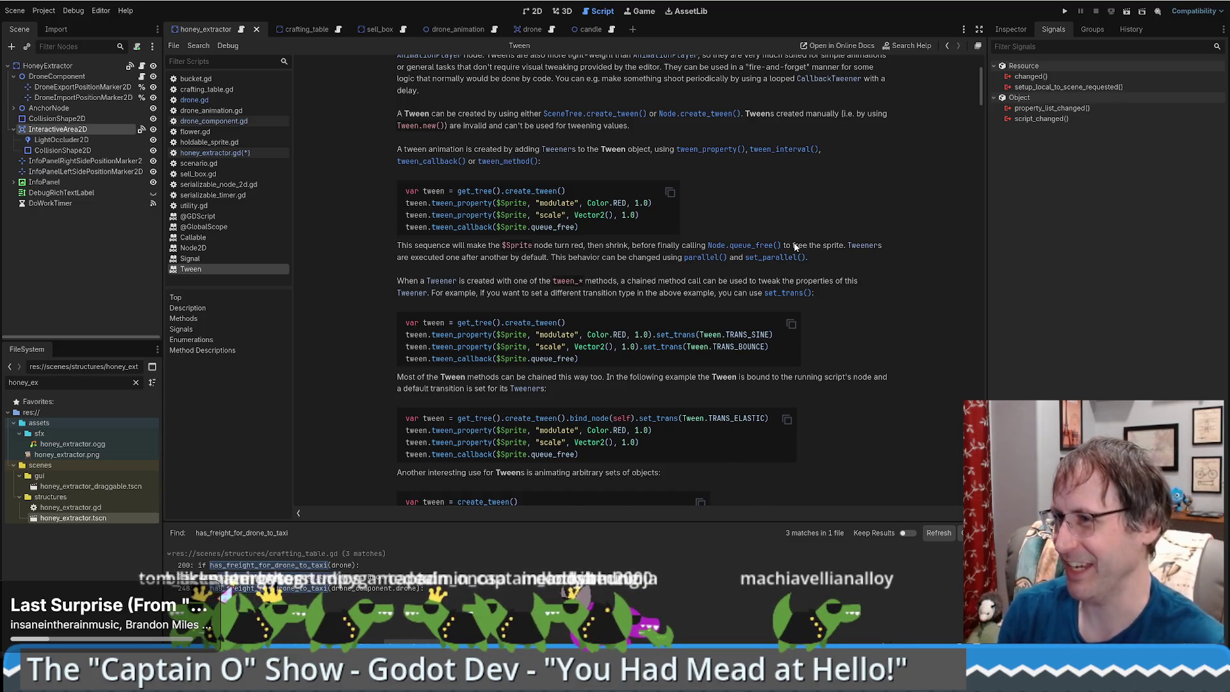
key(alt+Left)
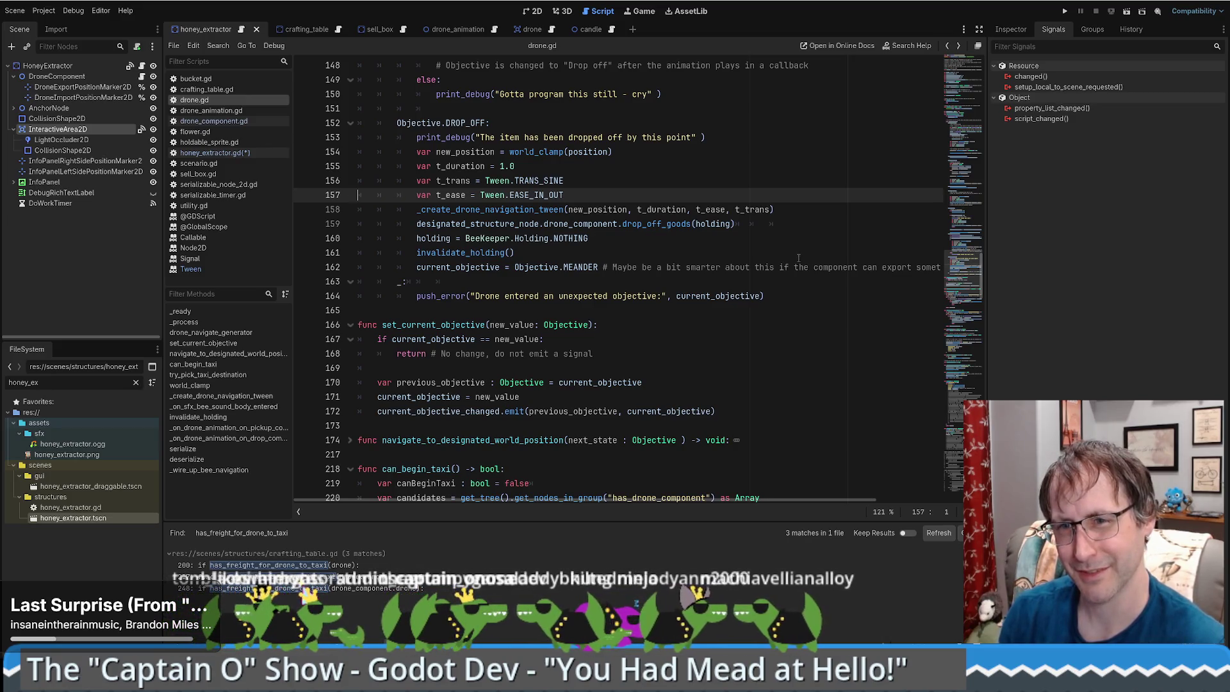
Trace can_begin_taxi through drone.gd and drone_component.gd, returning to its call on line 217.
key(alt+Left)
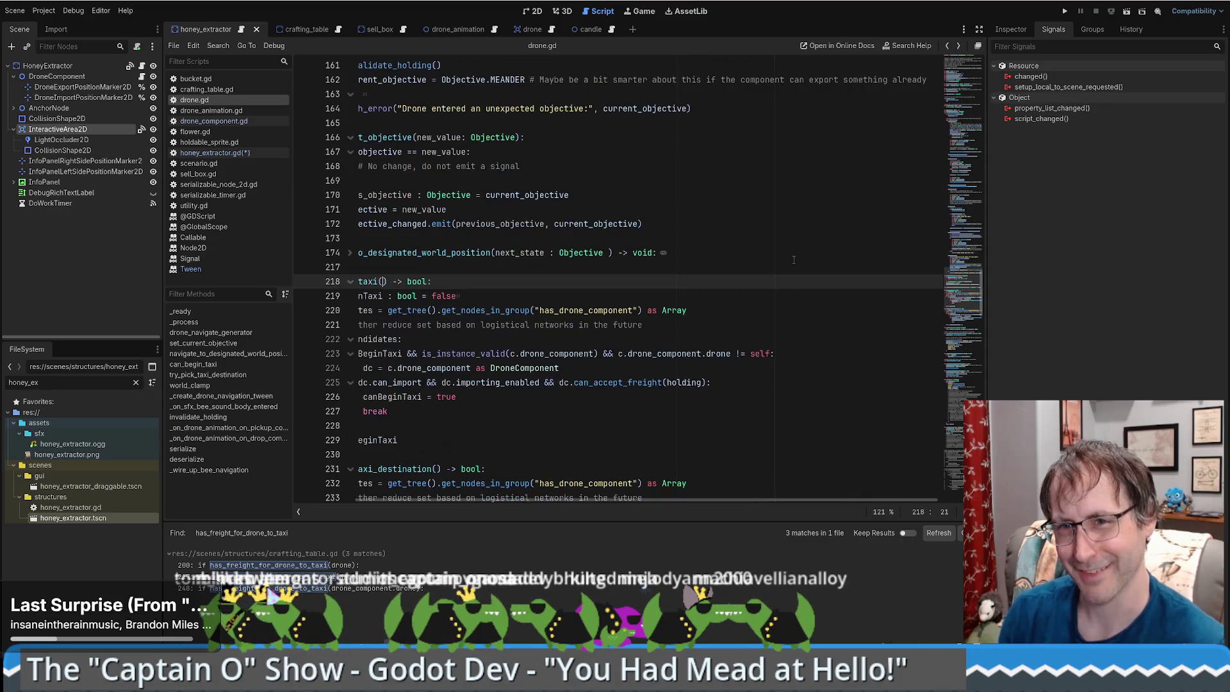
scroll(793, 262, down, 1)
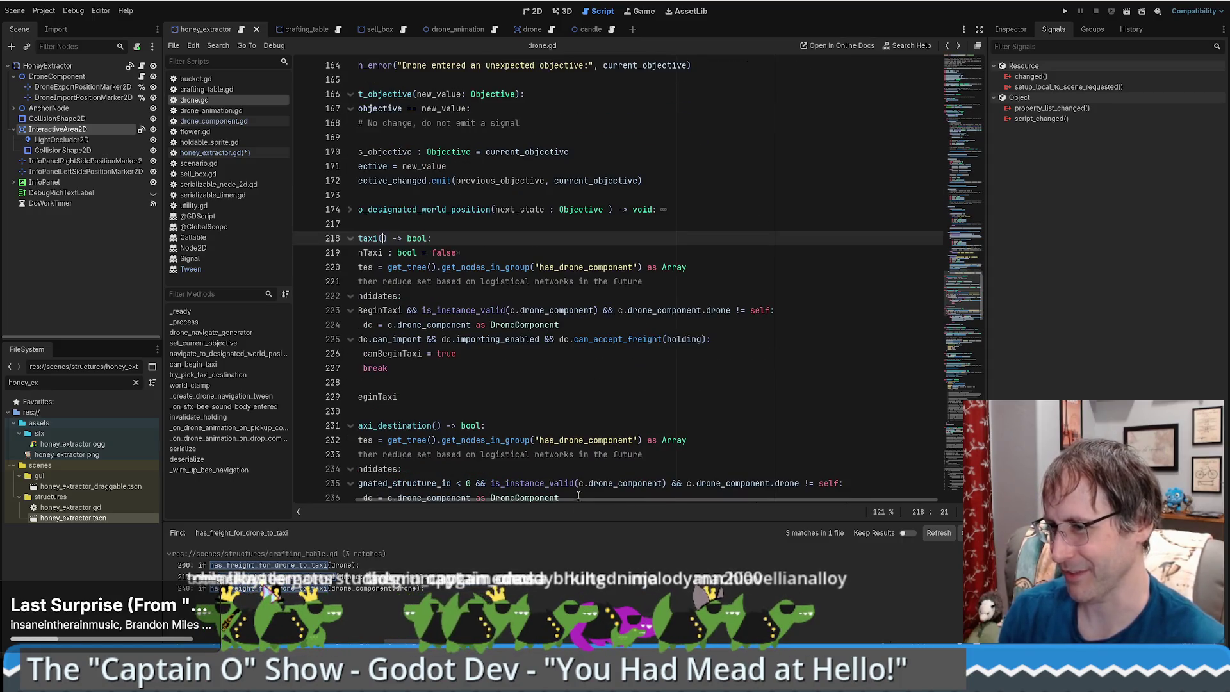
scroll(584, 497, left, 3)
scroll(691, 394, up, 4)
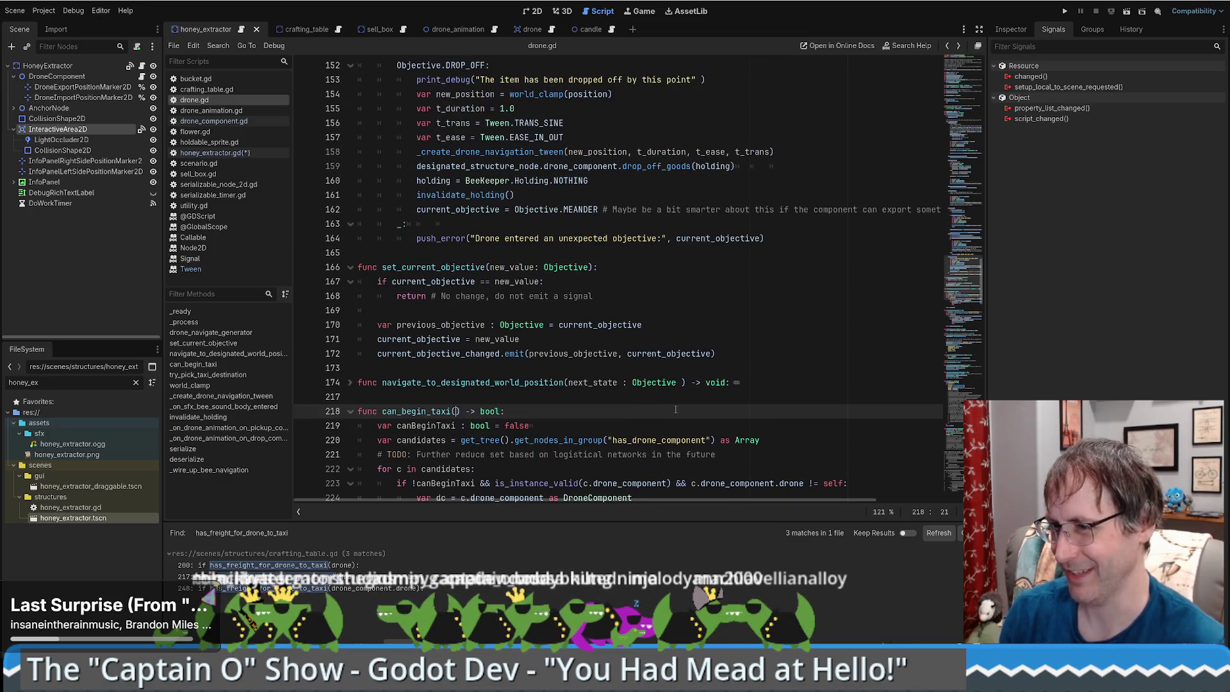
key(alt+Left)
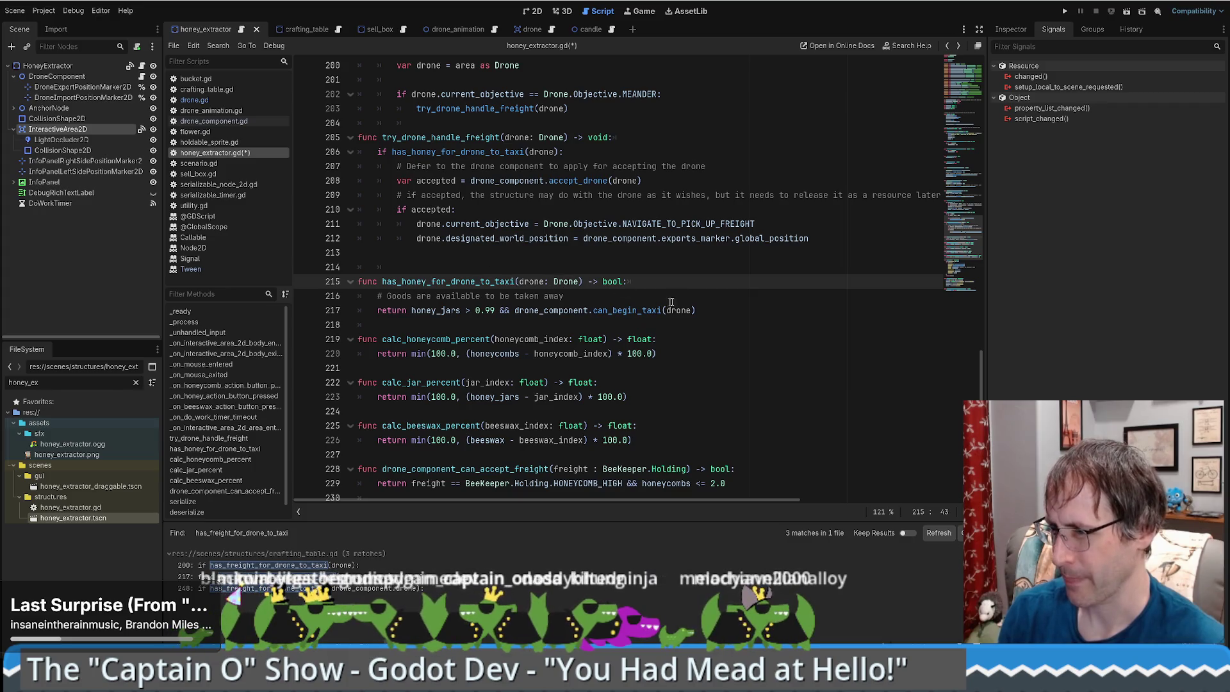
ctrl+click(624, 310)
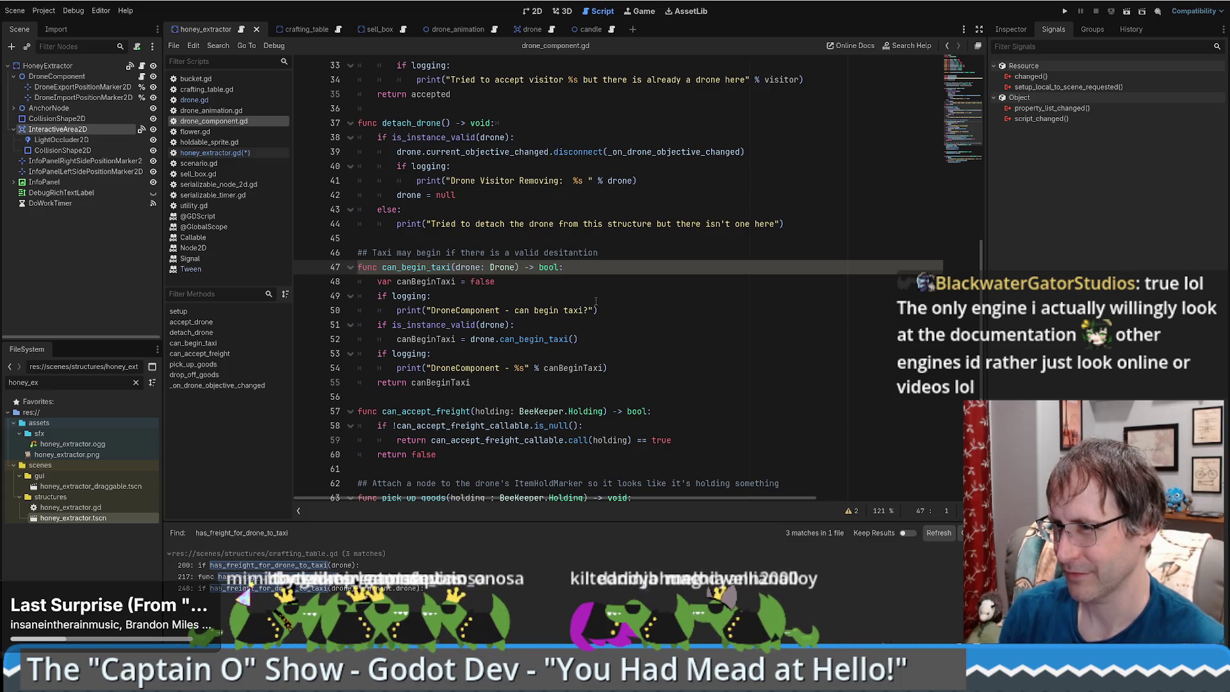
key(alt+Left)
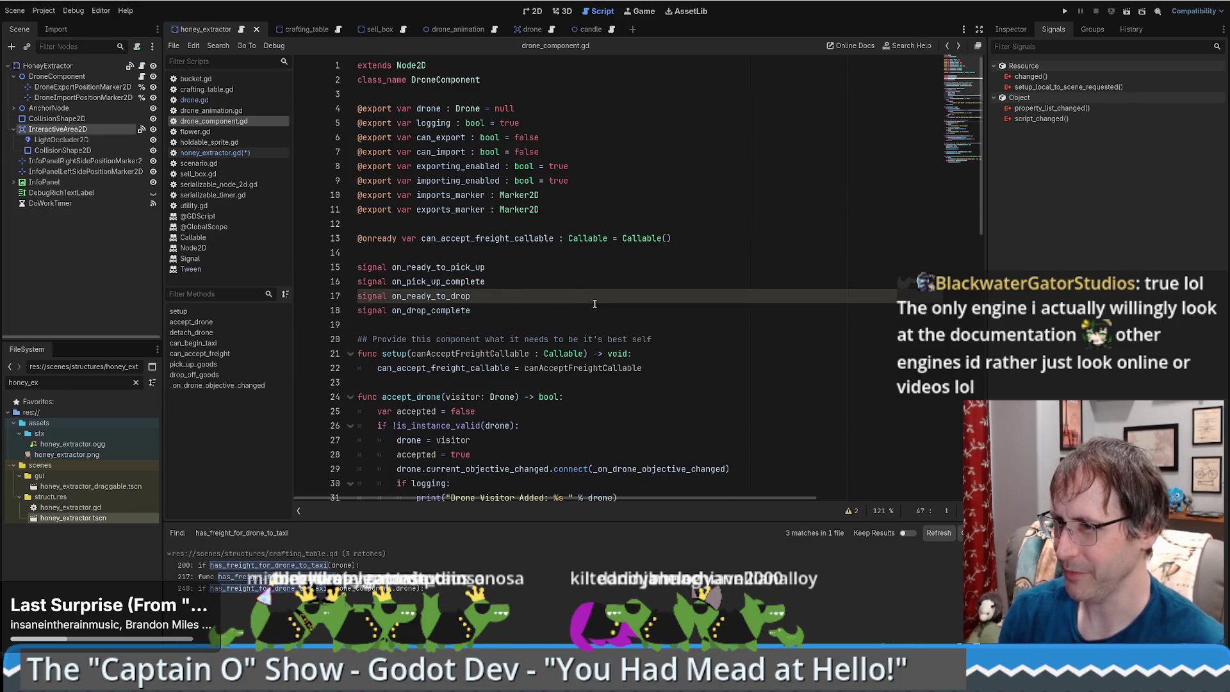
key(alt+Left)
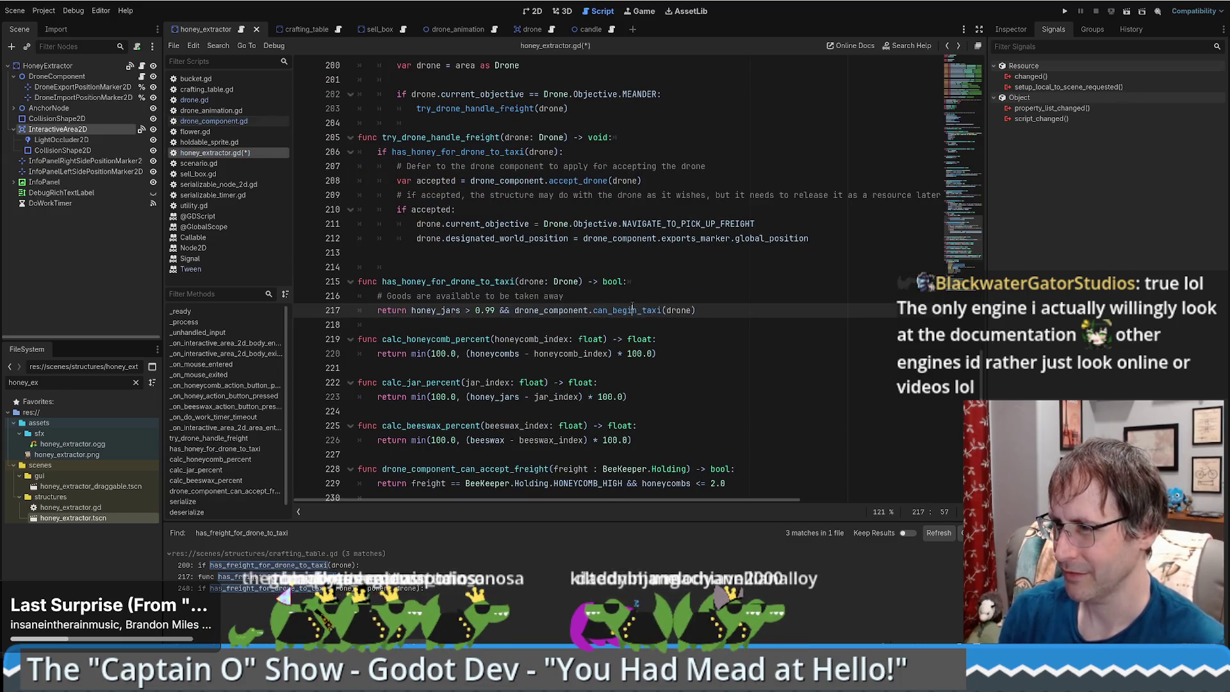
double_click(632, 310)
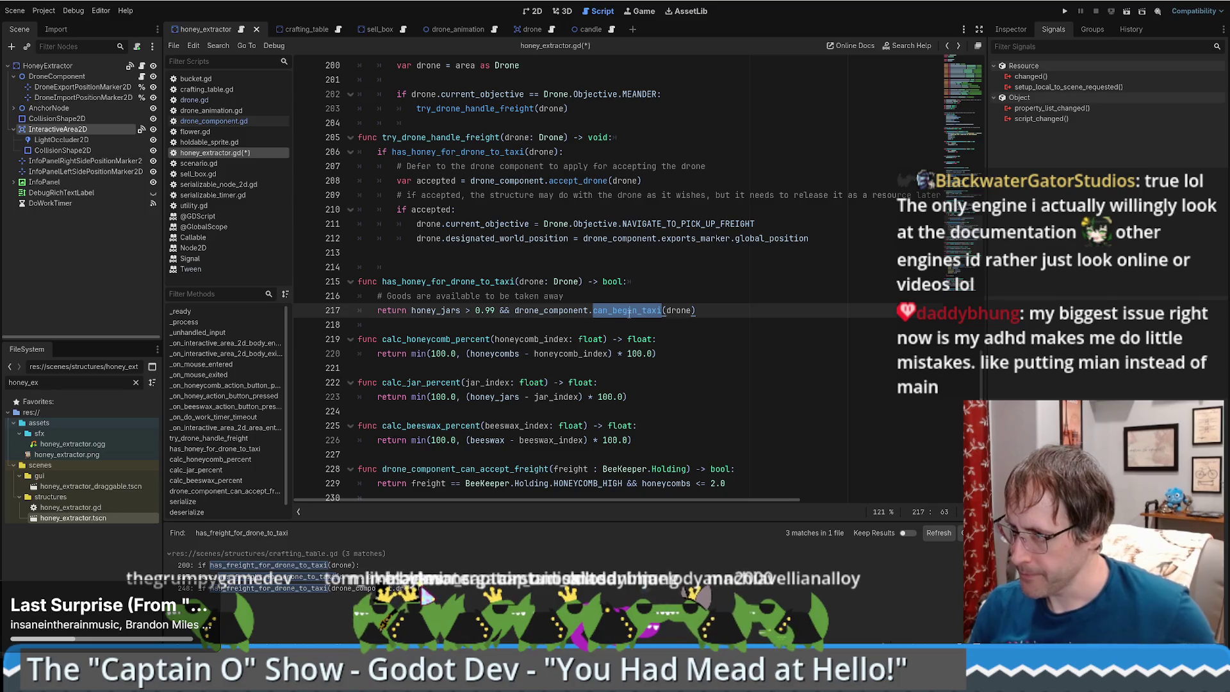
Follow can_begin_taxi through drone_component.gd to its definition in drone.gd.
ctrl+click(630, 311)
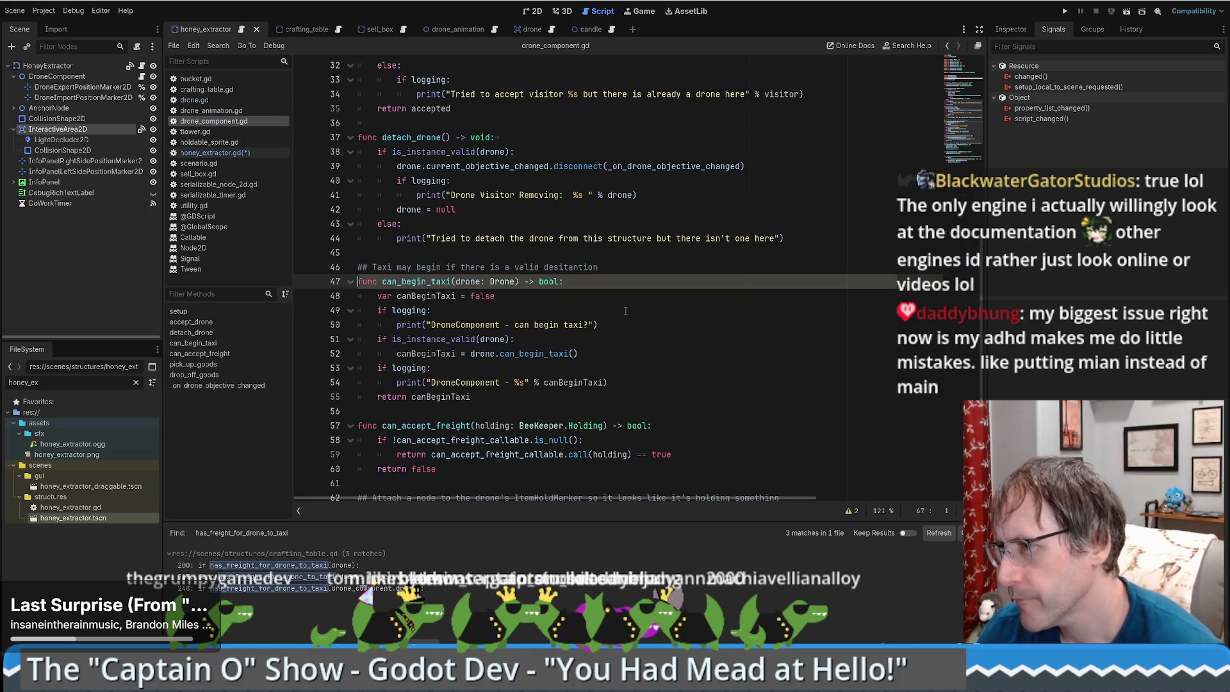
double_click(466, 282)
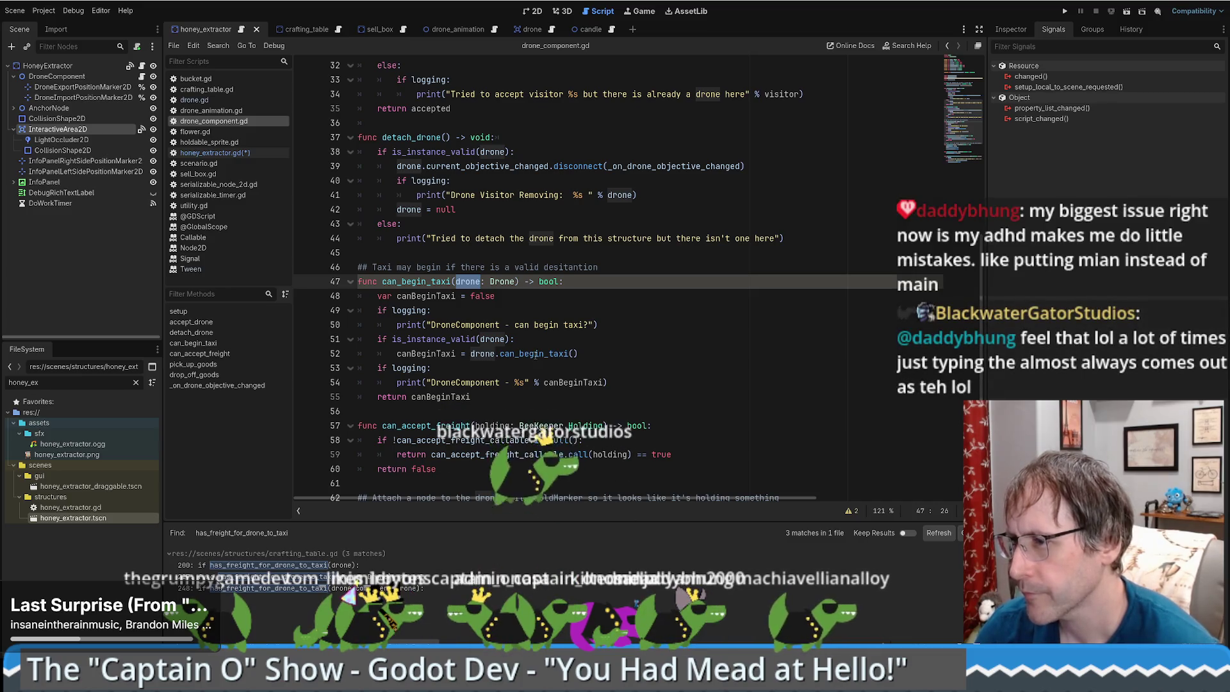
ctrl+click(535, 353)
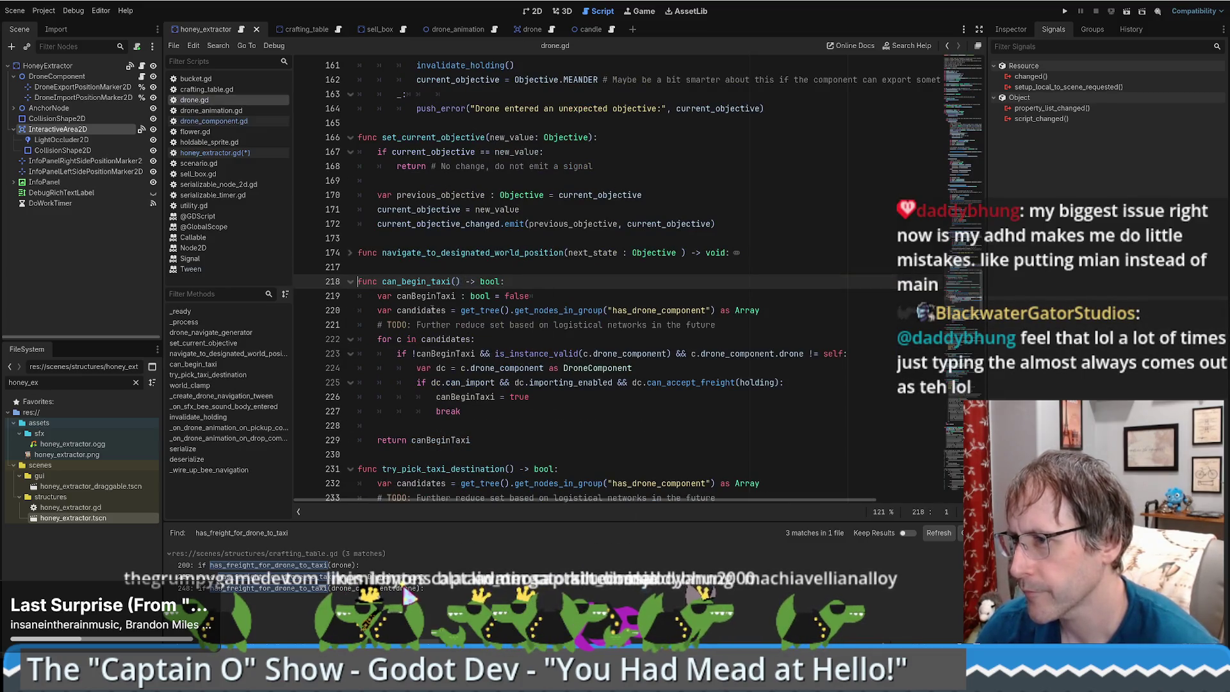
Copy the 'holding: BeeKeeper.Holding' parameter from can_accept_freight and return to drone.gd.
click(754, 382)
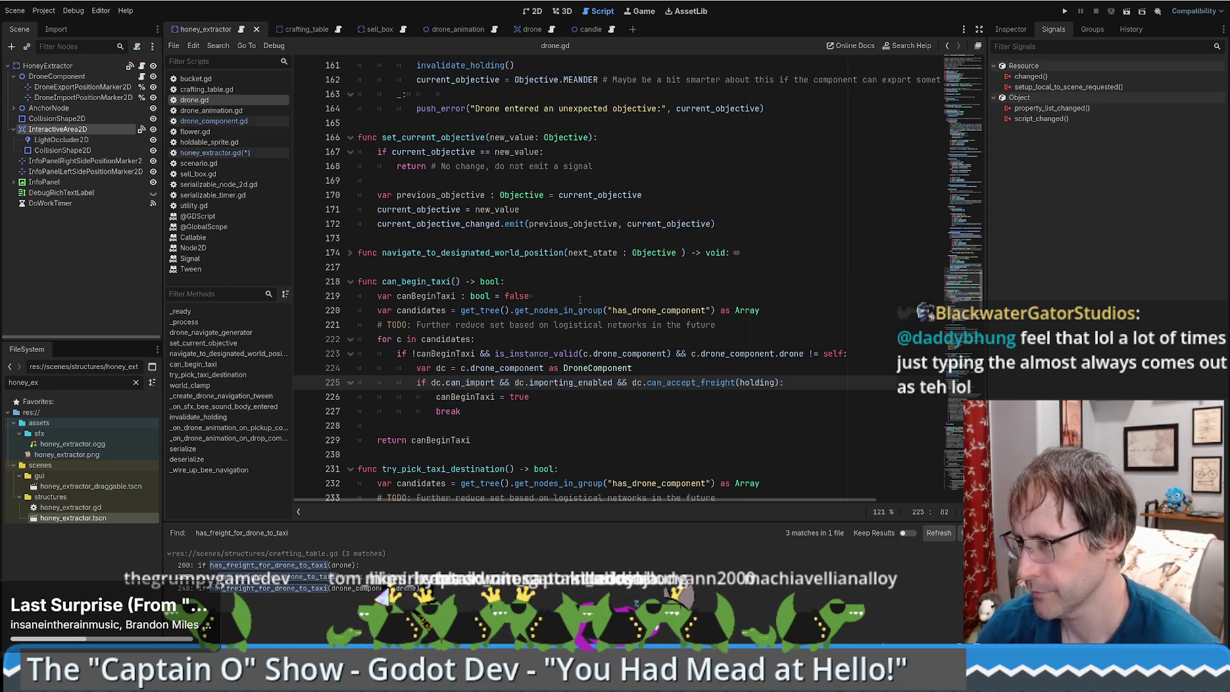
ctrl+click(695, 383)
drag(475, 281, 604, 282)
key(ctrl+c)
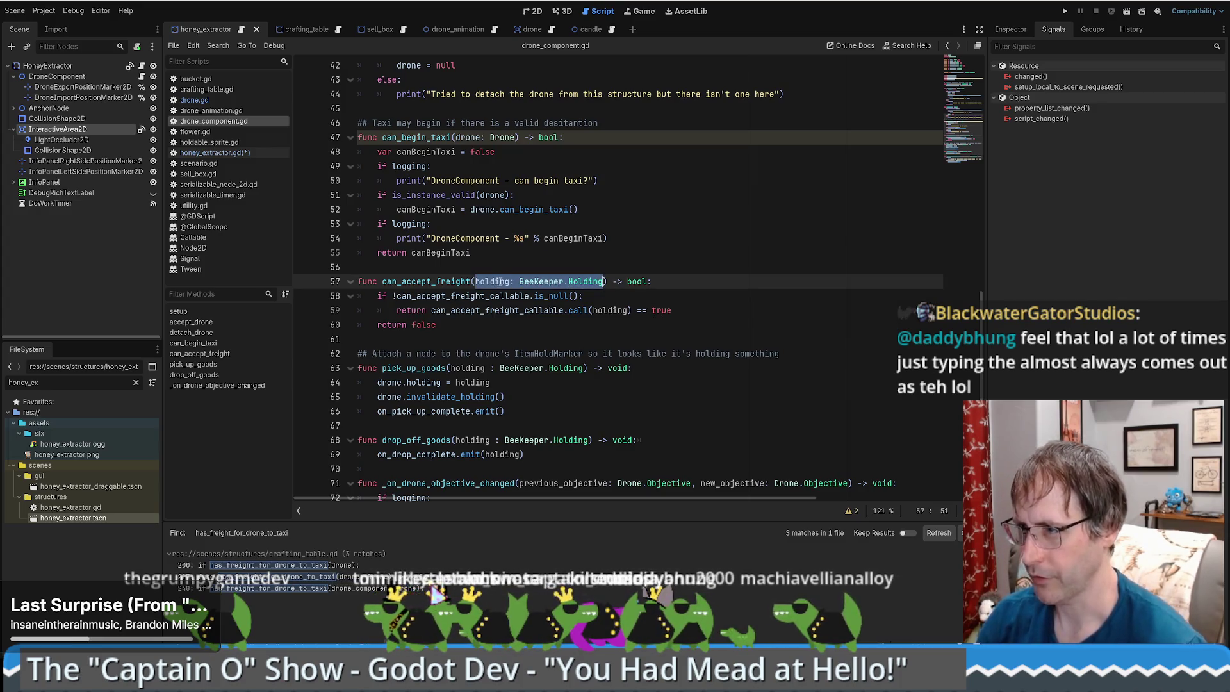
key(alt+Left)
key(alt+Left)
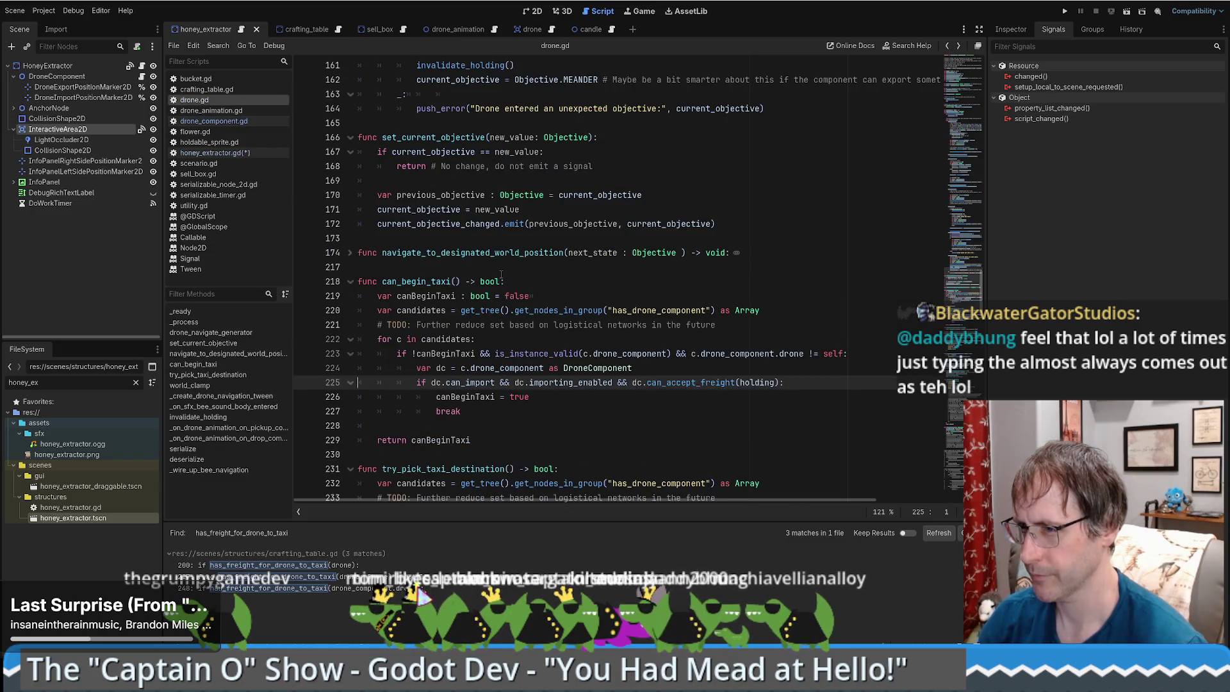
Paste the holding parameter into can_begin_taxi, renaming it freight, then item_we_want_to_taxi.
click(456, 281)
key(ctrl+v)
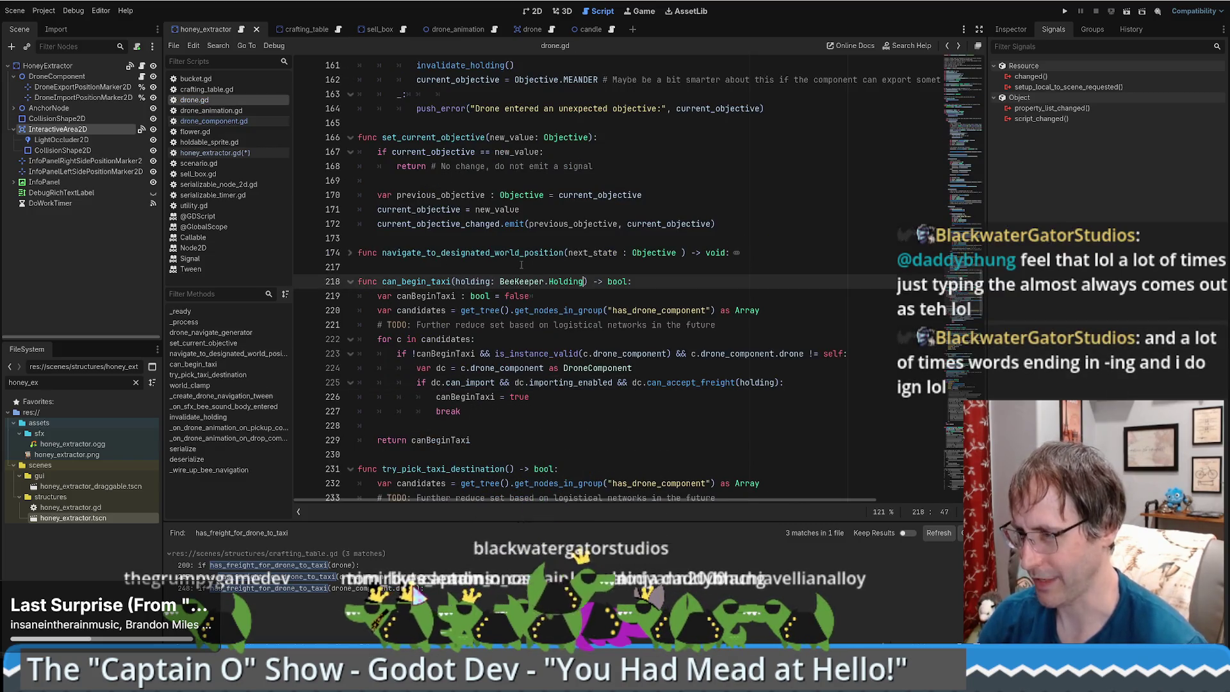
click(510, 265)
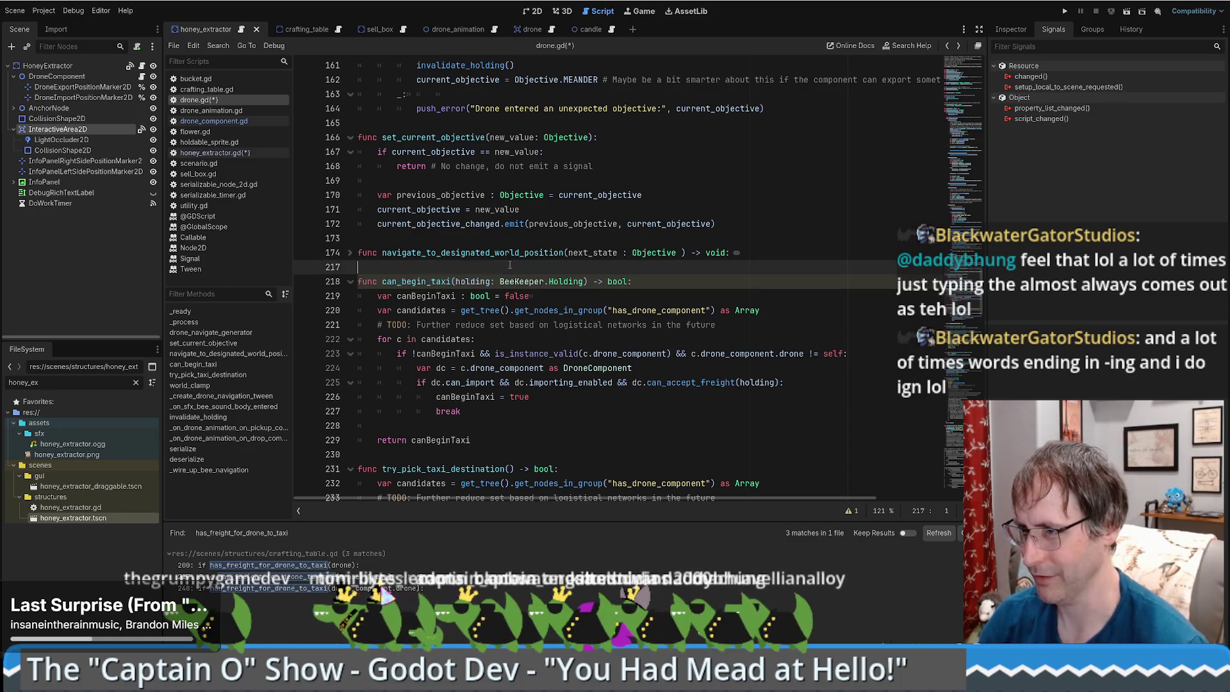
double_click(475, 282)
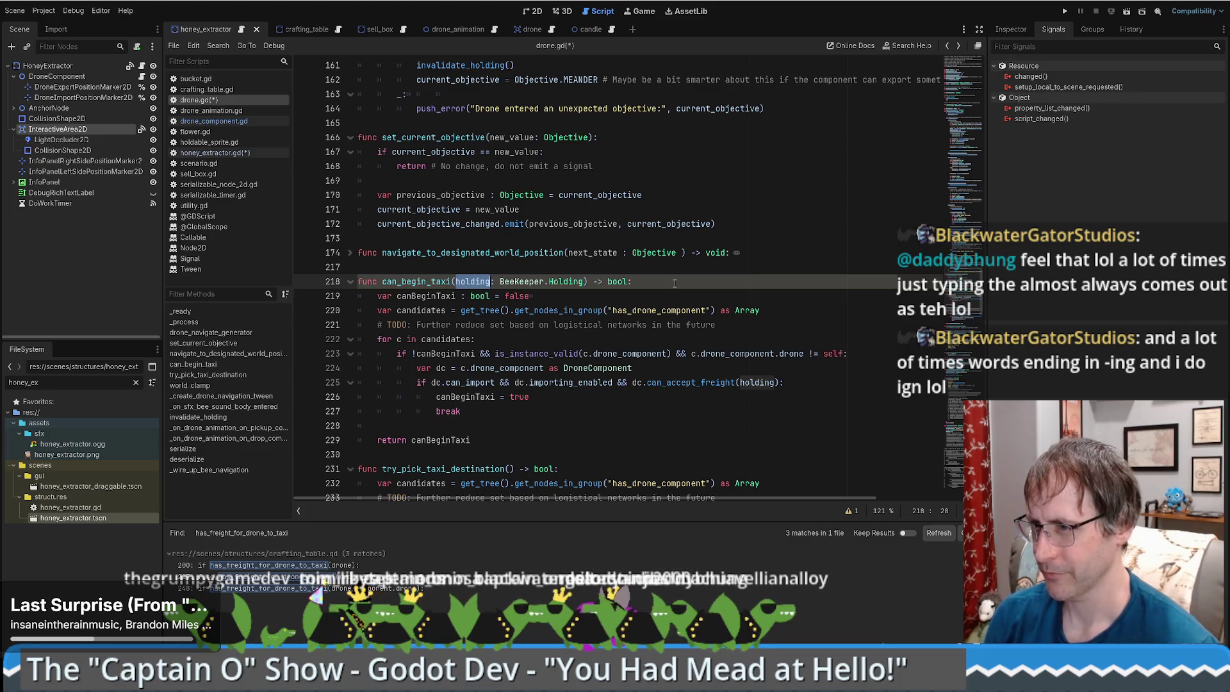
text(fright)
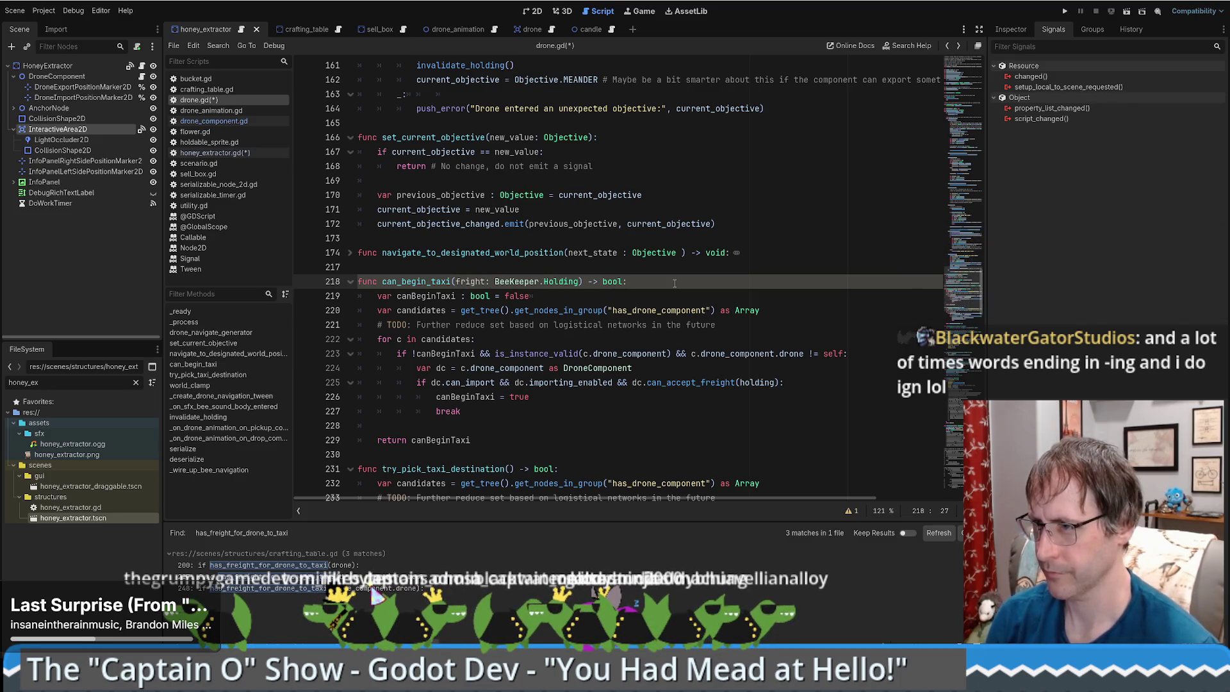
key(BackSpace)
key(BackSpace)
key(BackSpace)
text(eight)
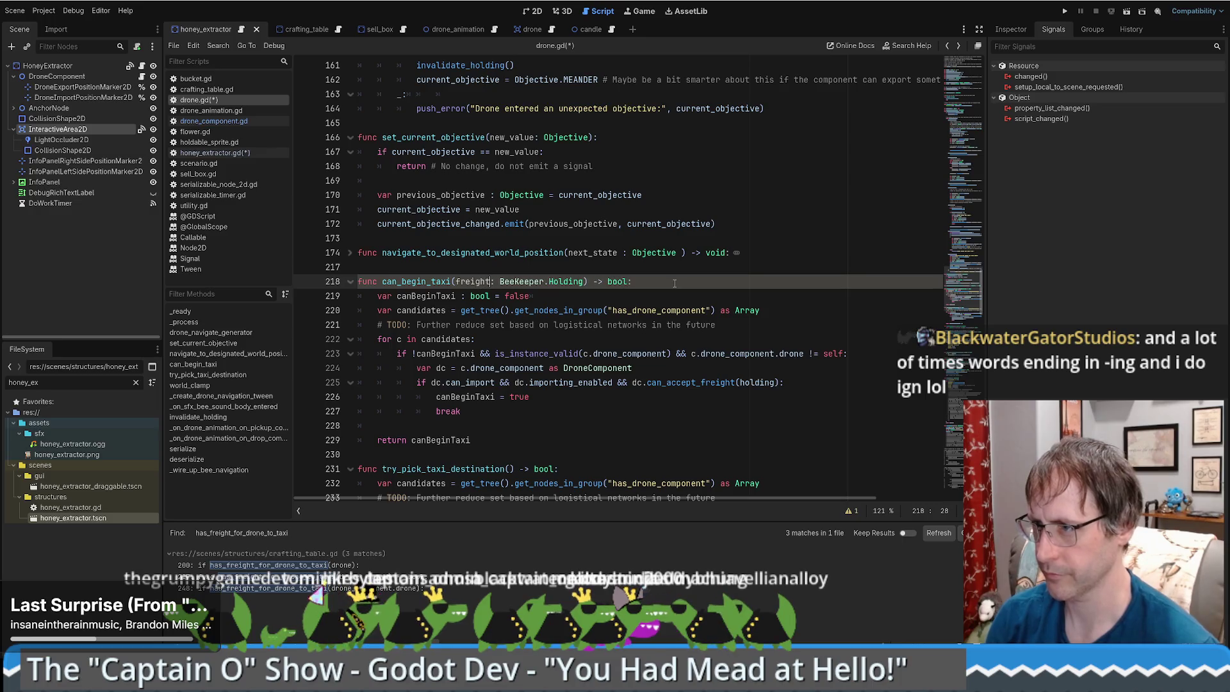
click(564, 282)
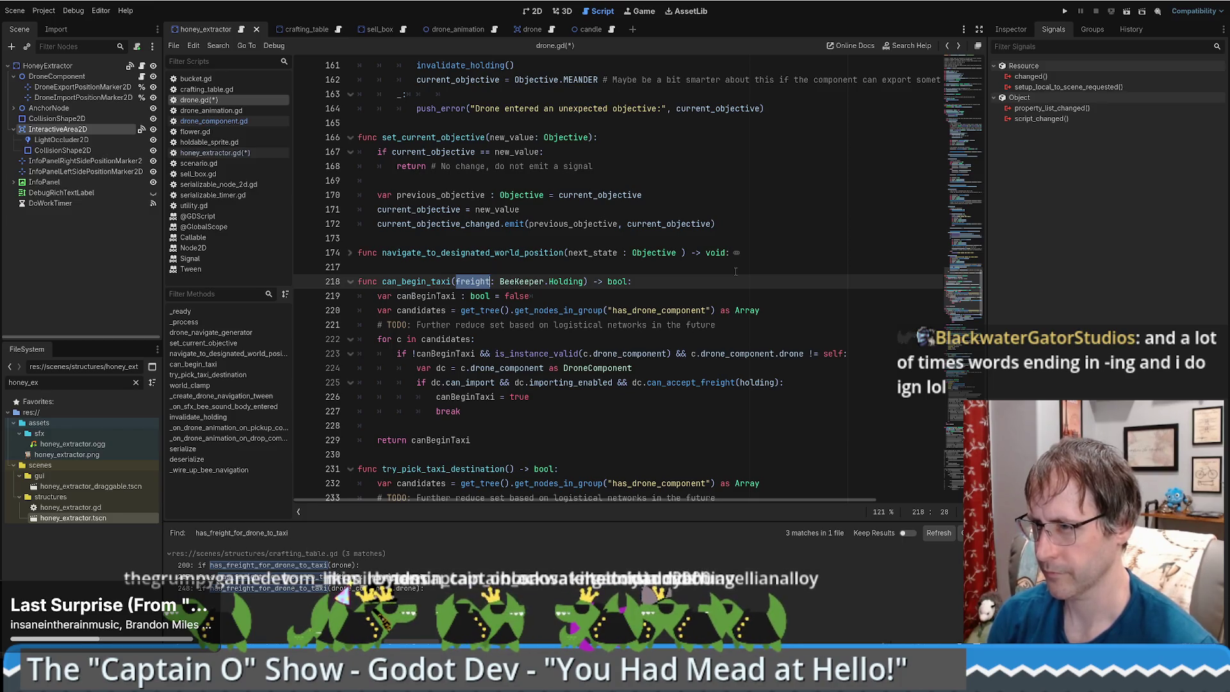
text(item)
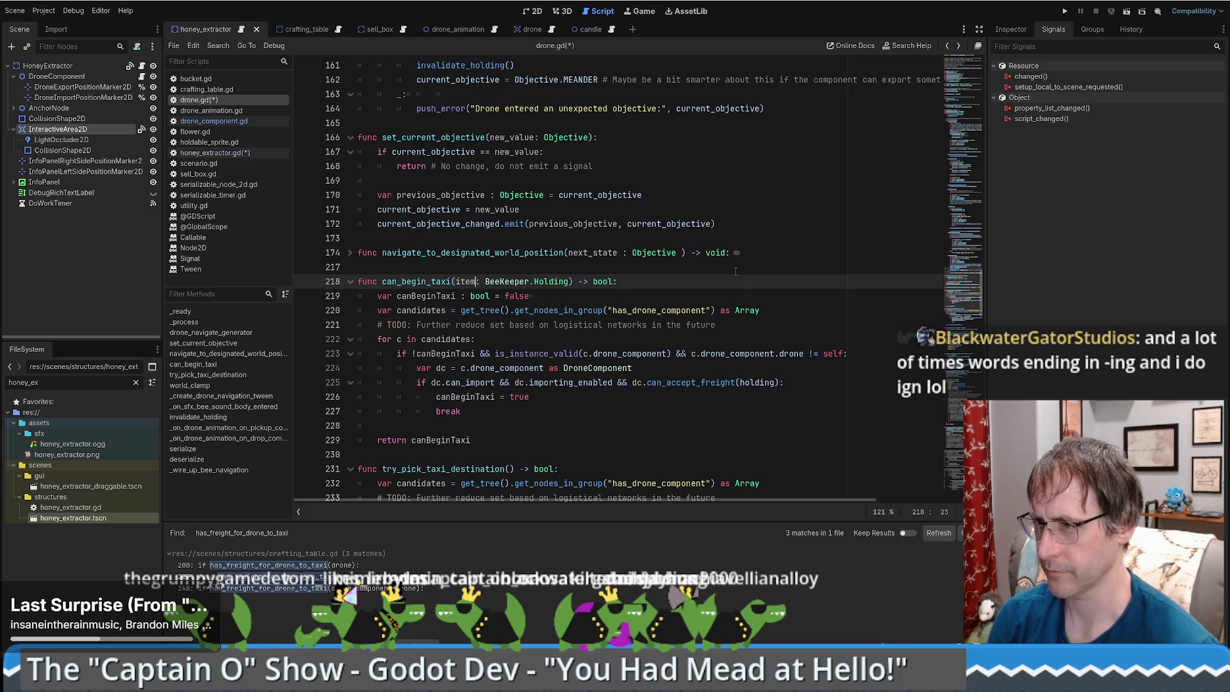
text(_to_taxi)
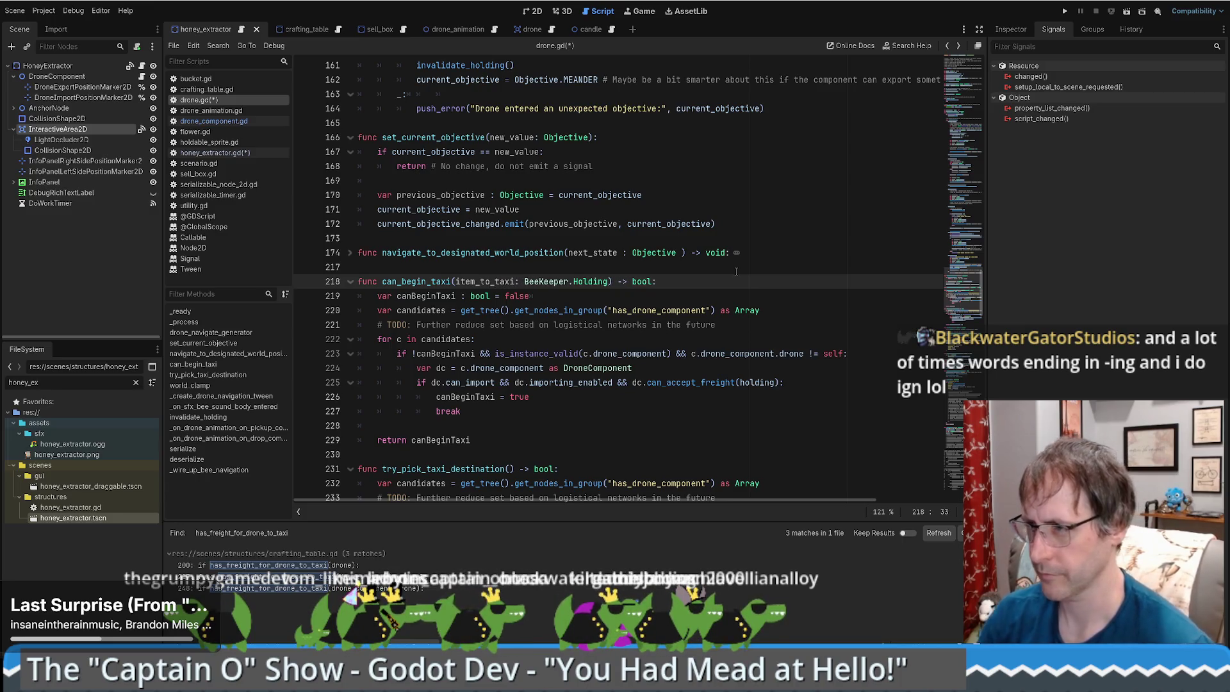
shift+click(479, 283)
text(we_want_)
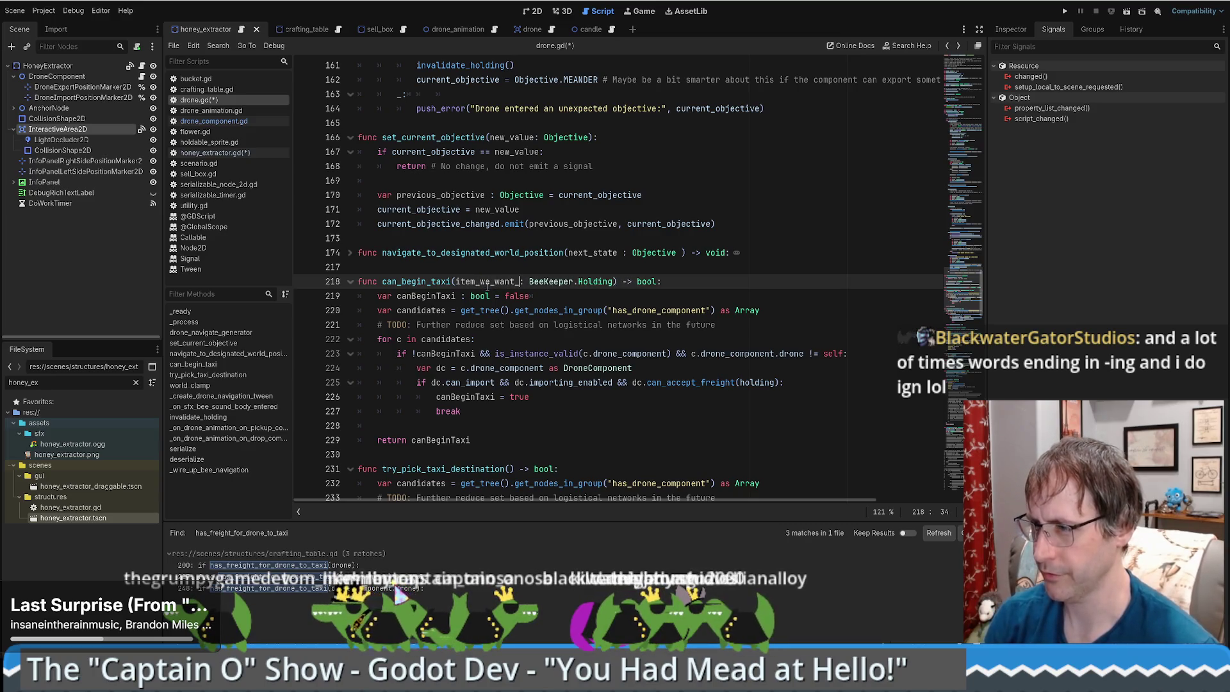
text(to_ta)
text(xi)
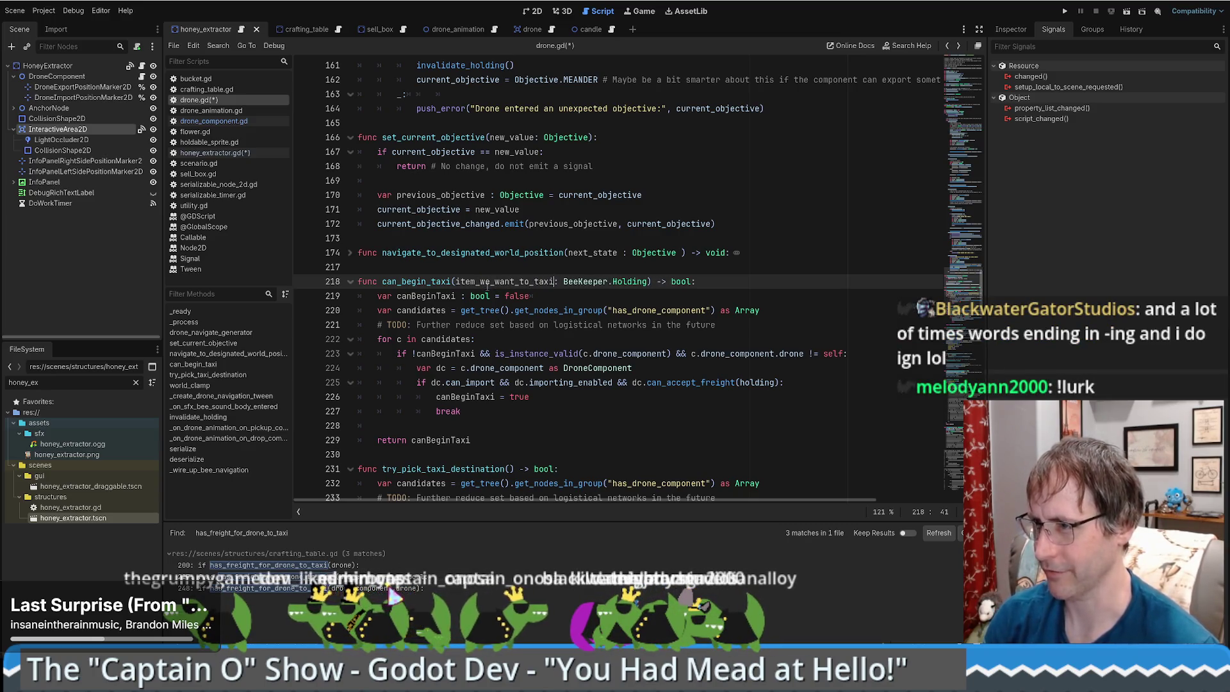
double_click(490, 282)
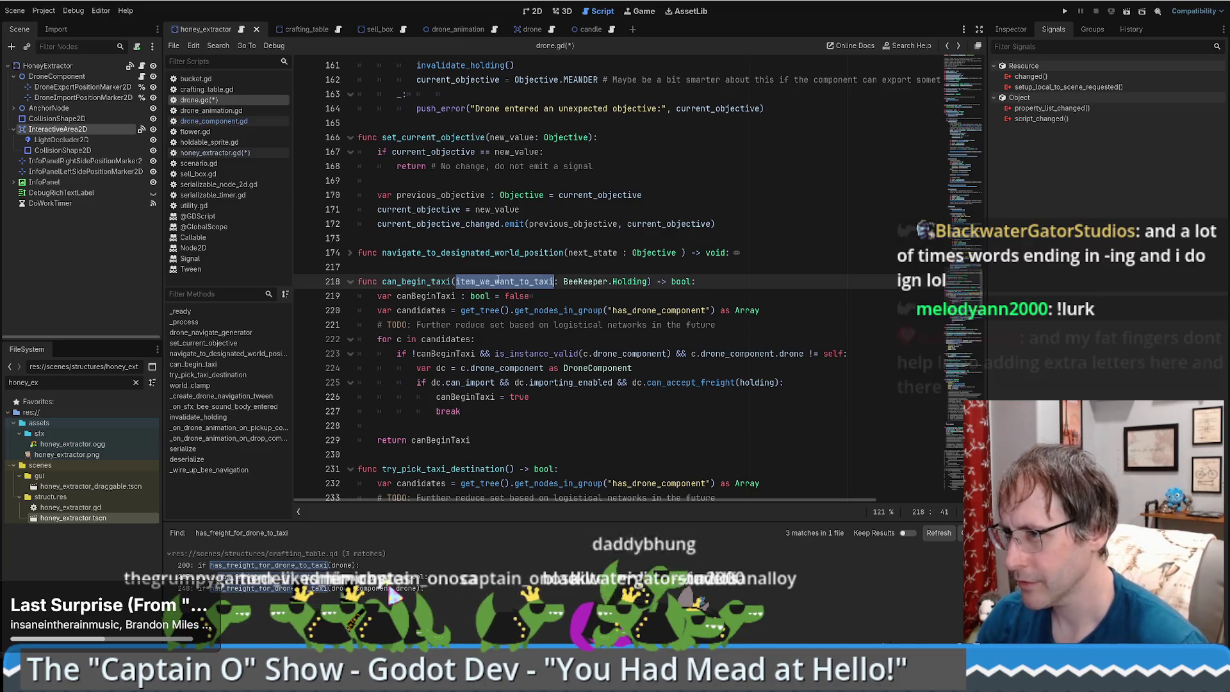
Delete the parameter so can_begin_taxi has empty parentheses, and save drone.gd.
double_click(757, 382)
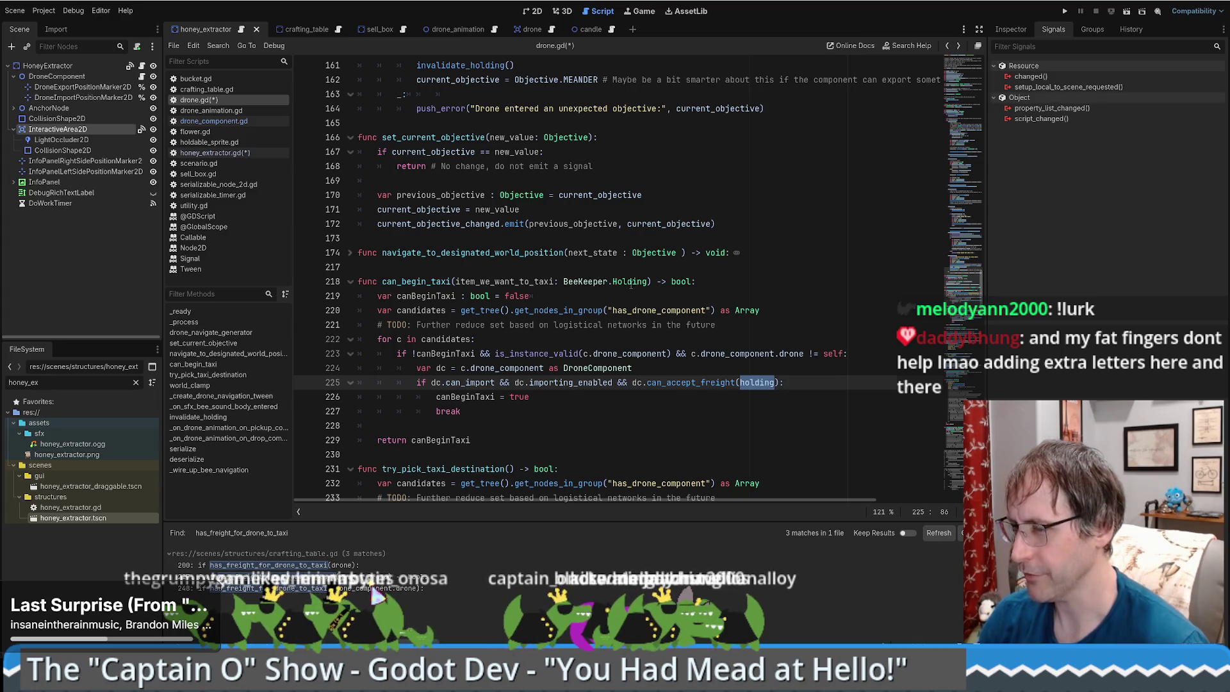
click(583, 267)
double_click(509, 281)
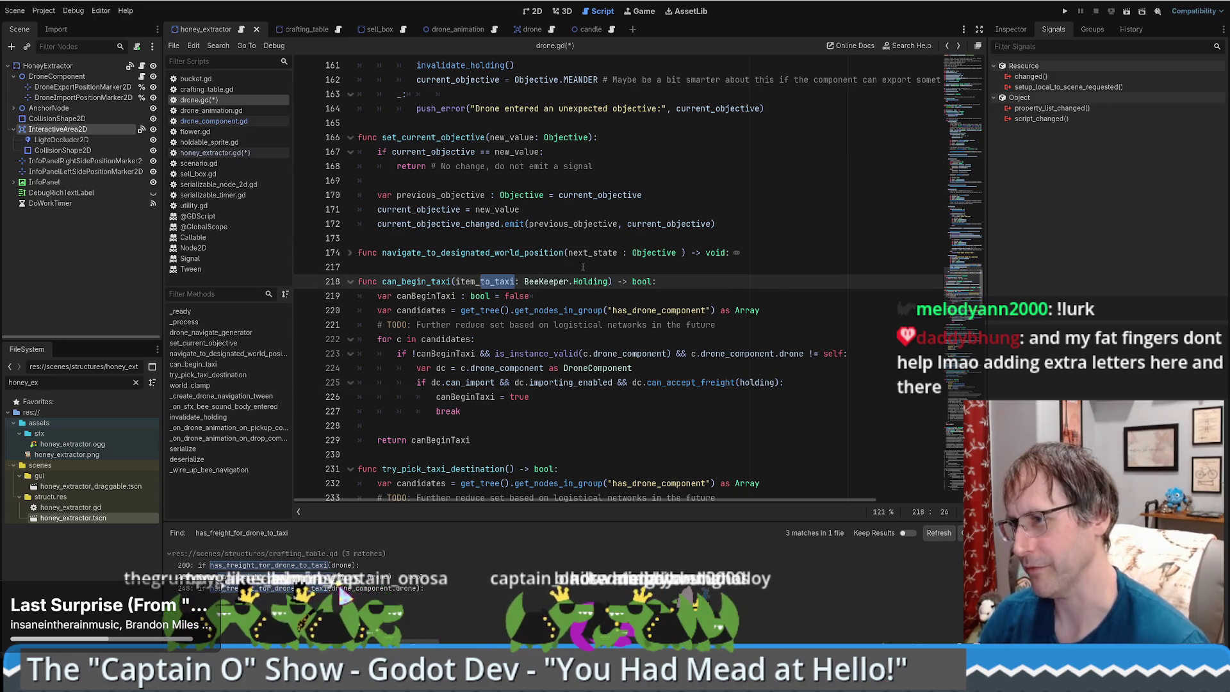
text(freight)
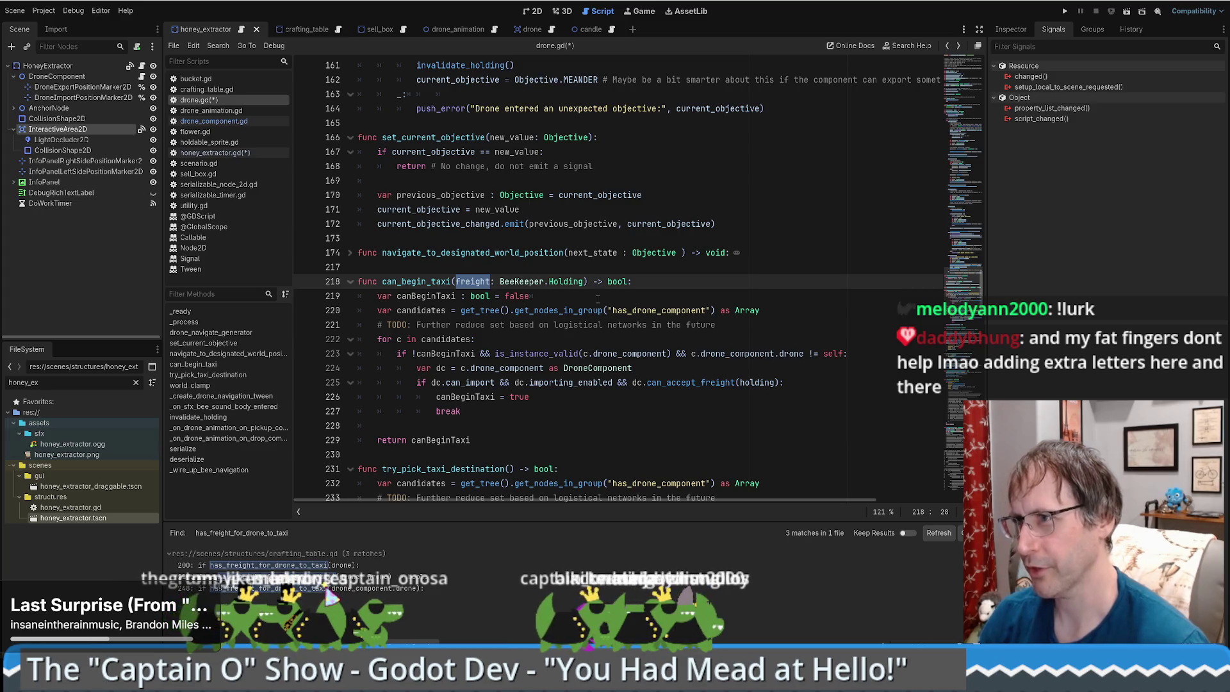
key(BackSpace)
key(ctrl+Delete)
key(ctrl+Delete)
key(ctrl+Delete)
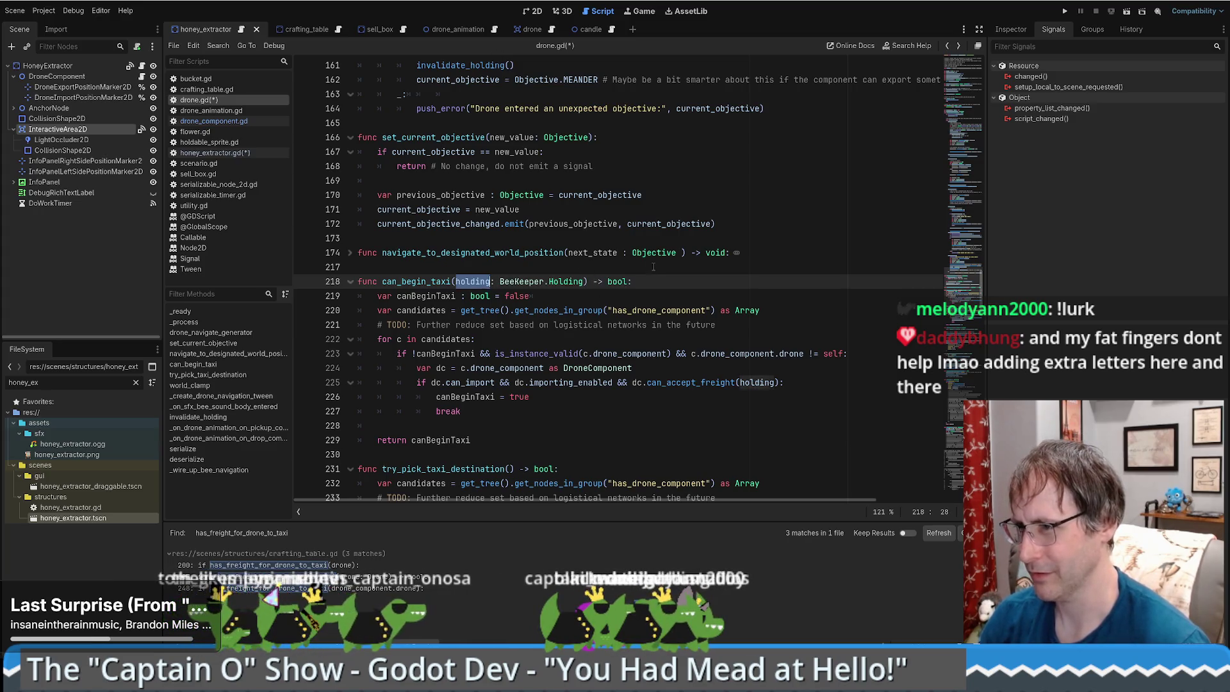
key(Up)
key(Up)
key(Up)
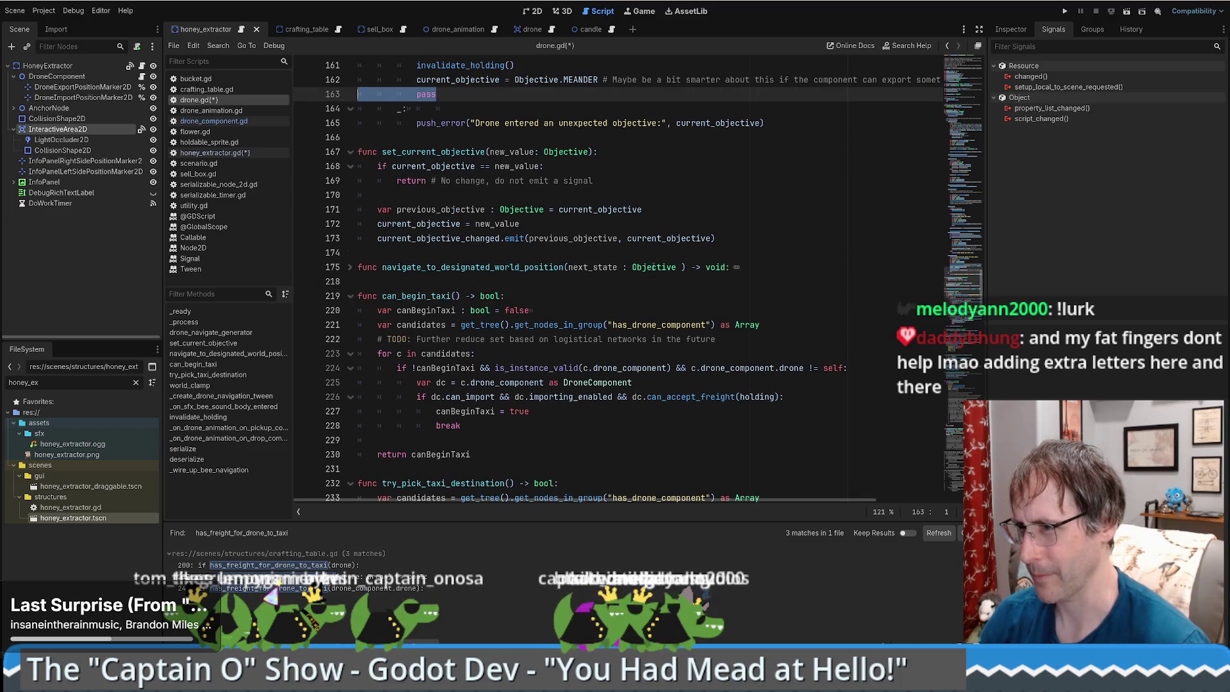
key(End)
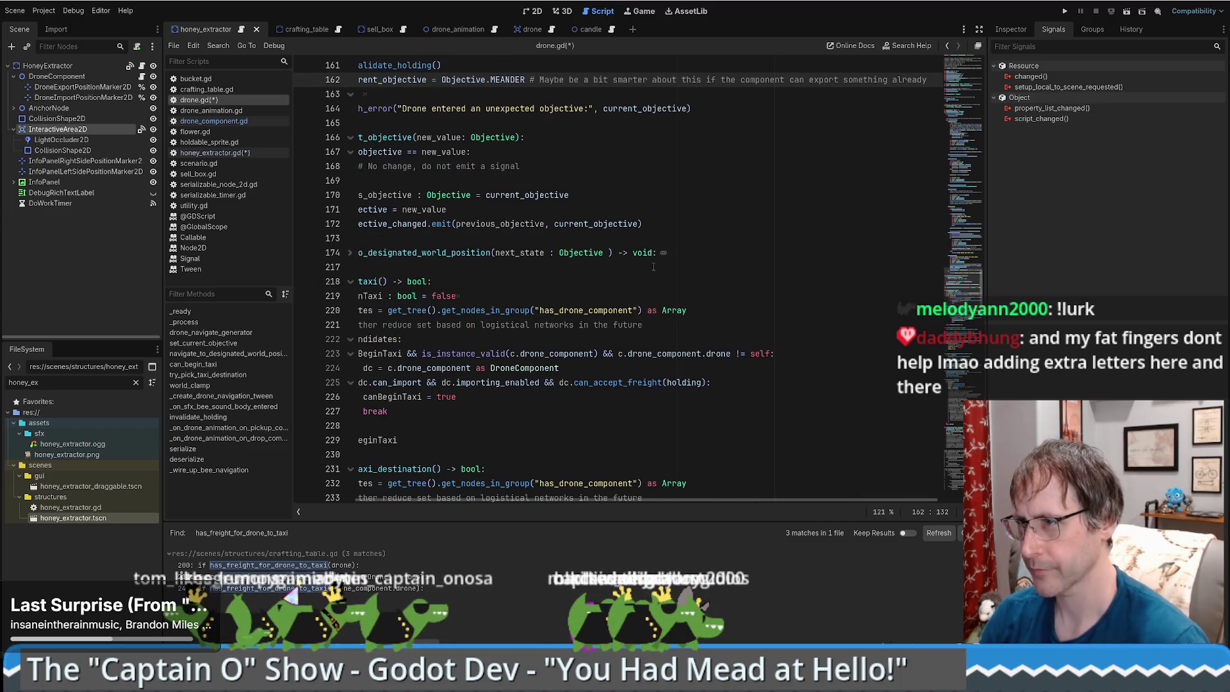
key(ctrl+s)
drag(608, 500, 461, 492)
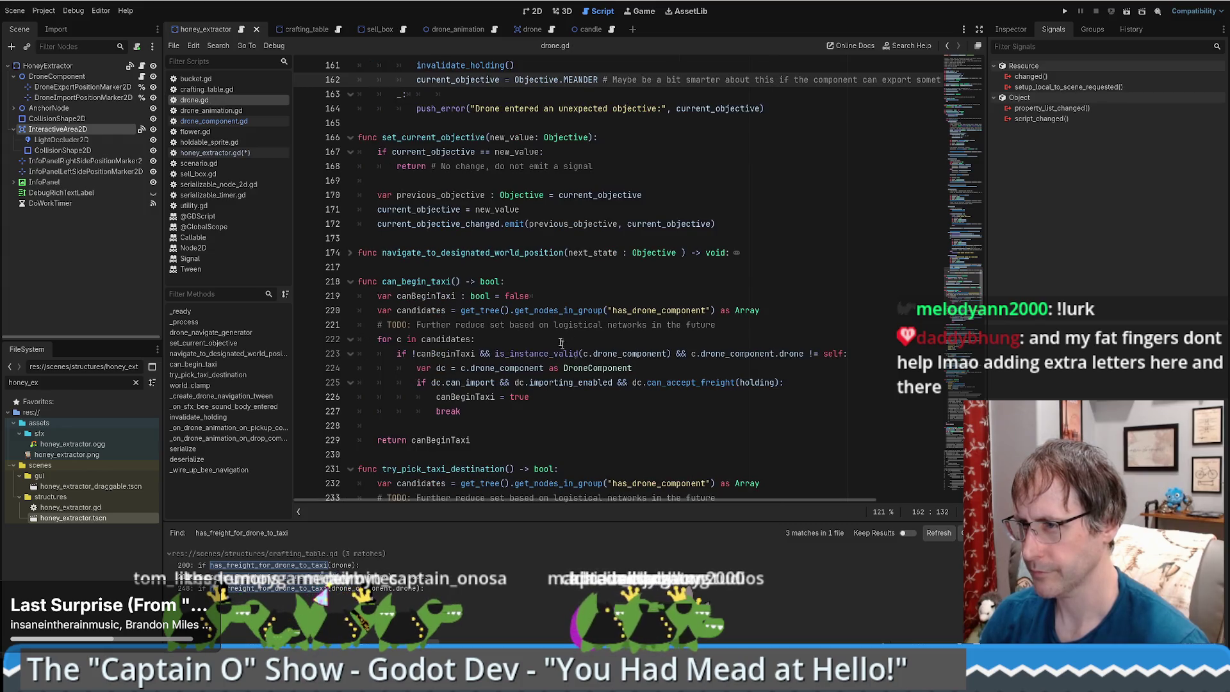
click(455, 281)
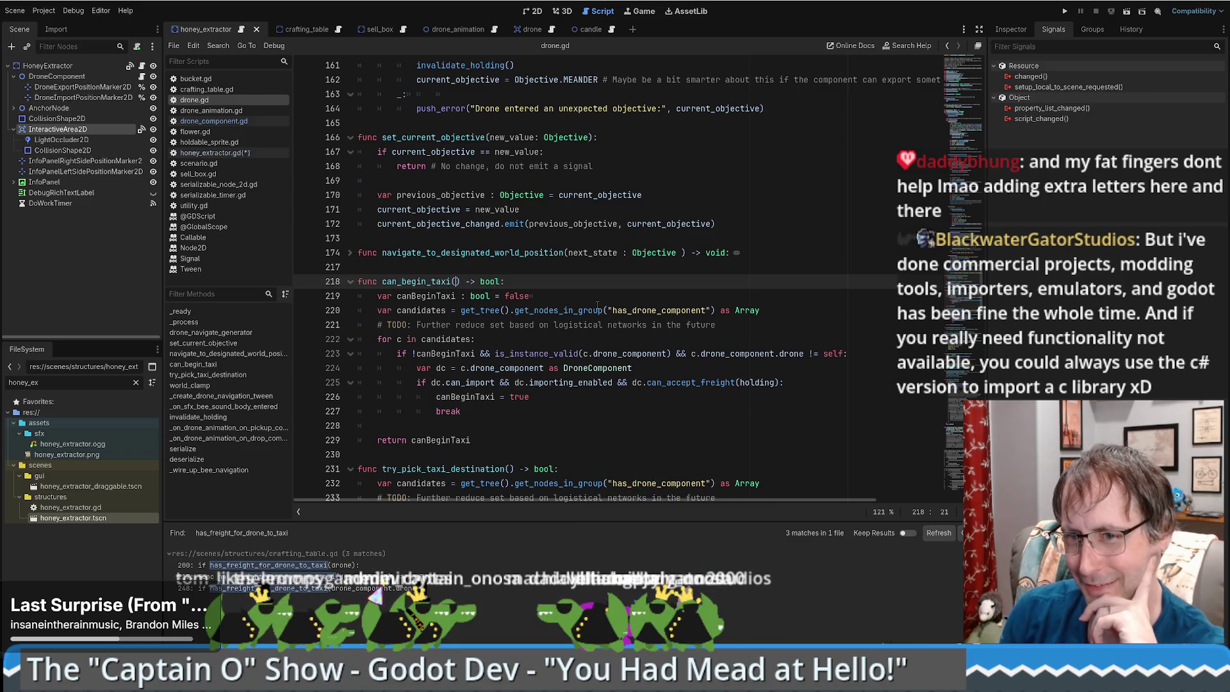
mouse_move(596, 306)
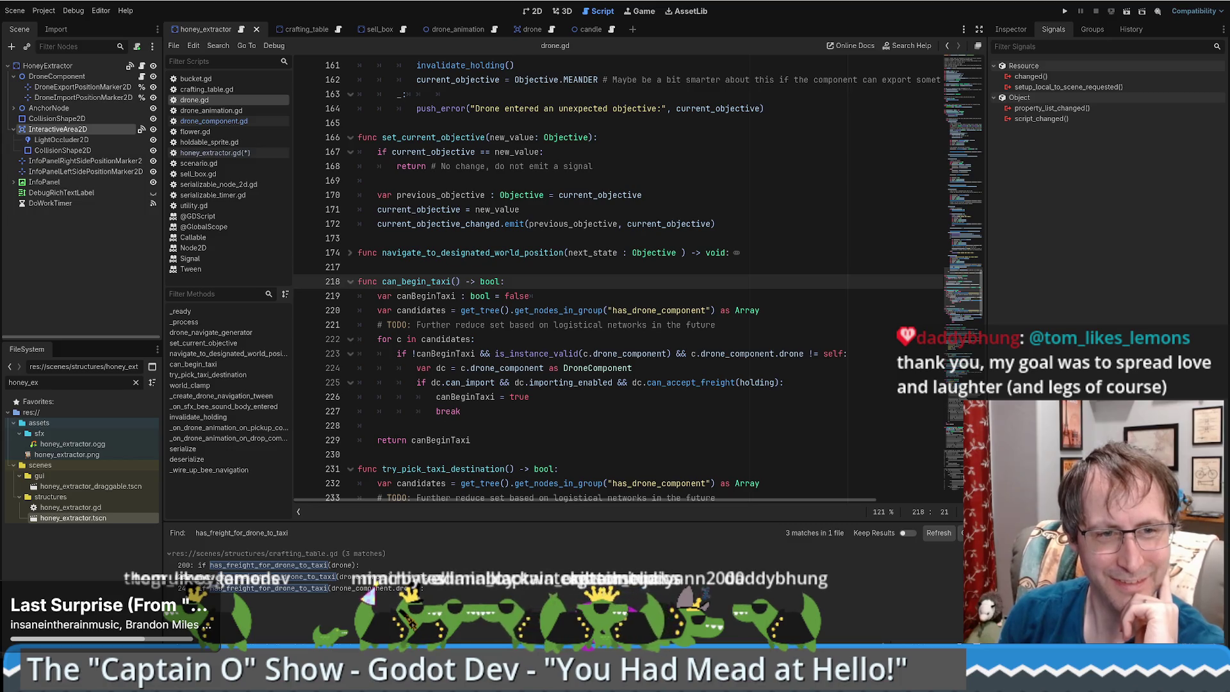
click(736, 157)
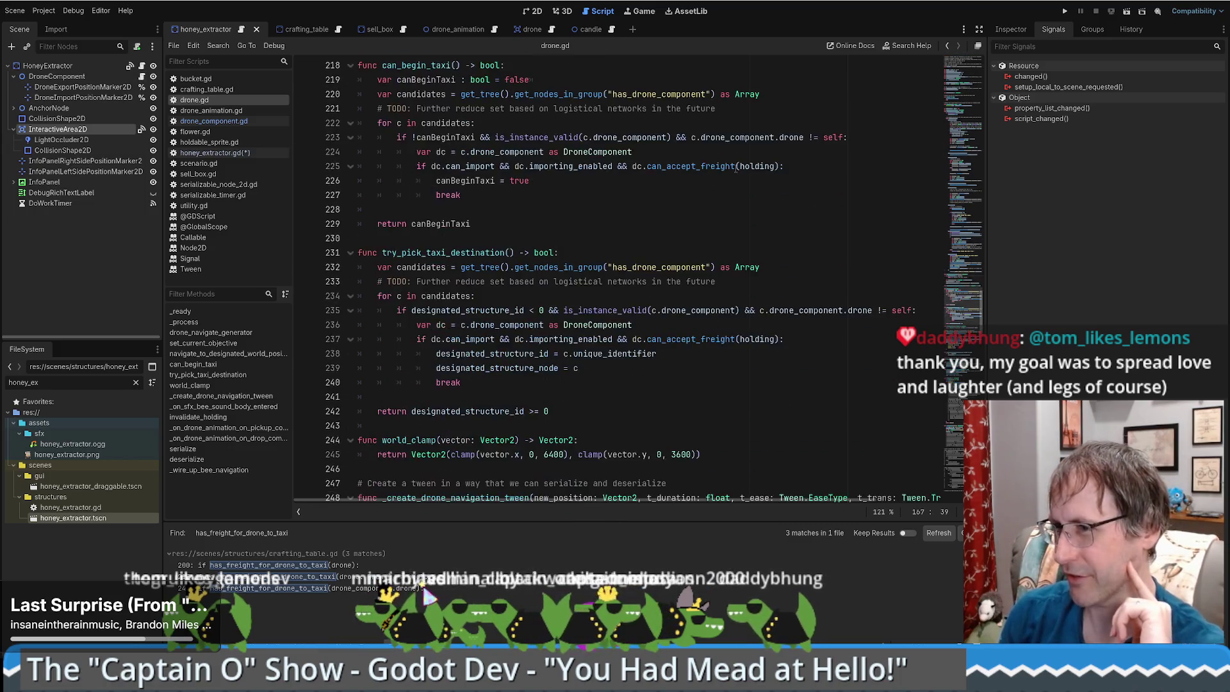
click(625, 279)
scroll(631, 280, down, 3)
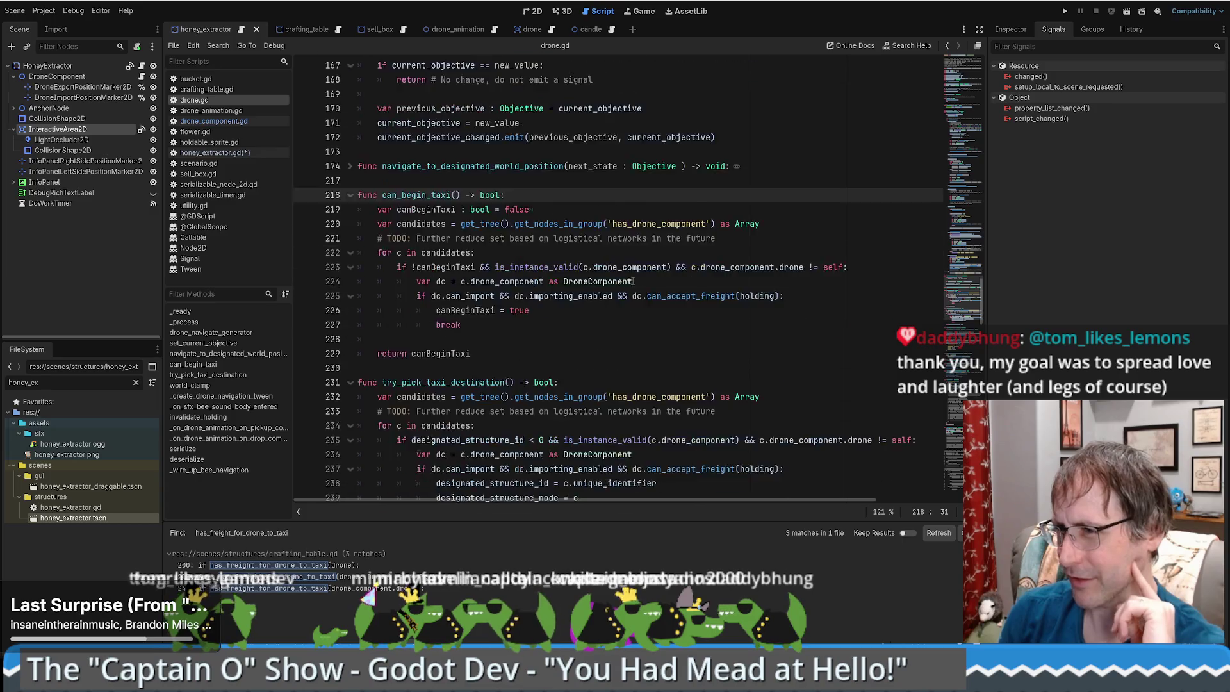
scroll(637, 280, up, 1)
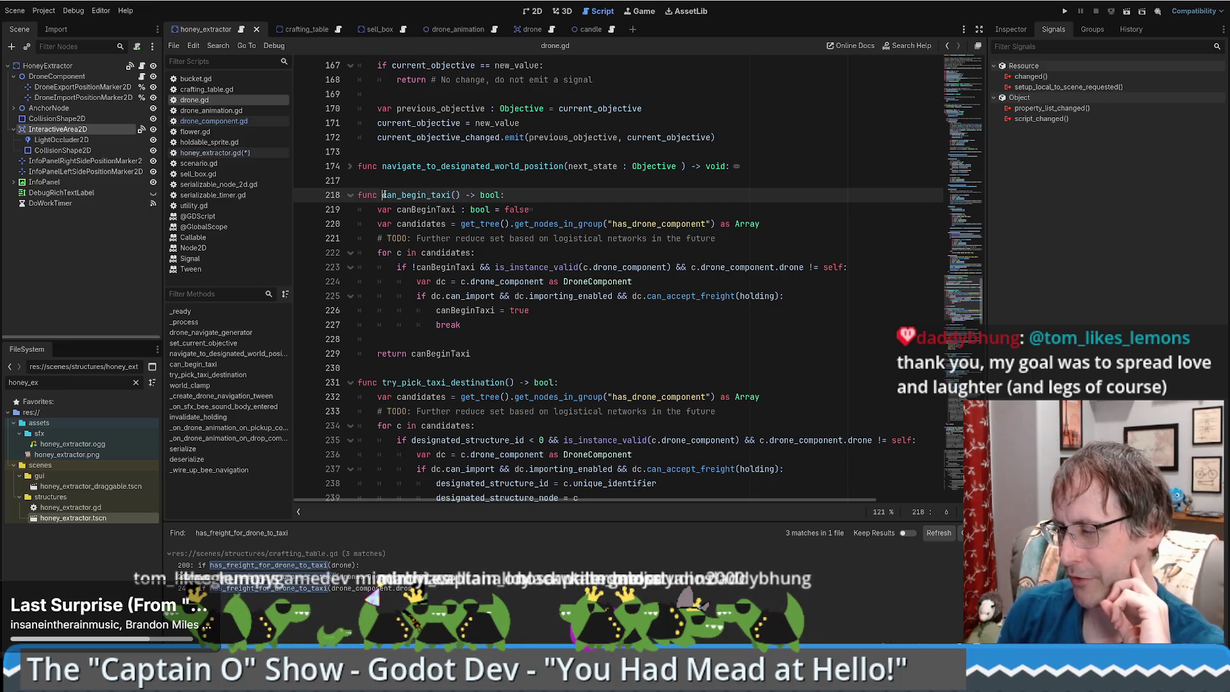
drag(383, 194, 449, 197)
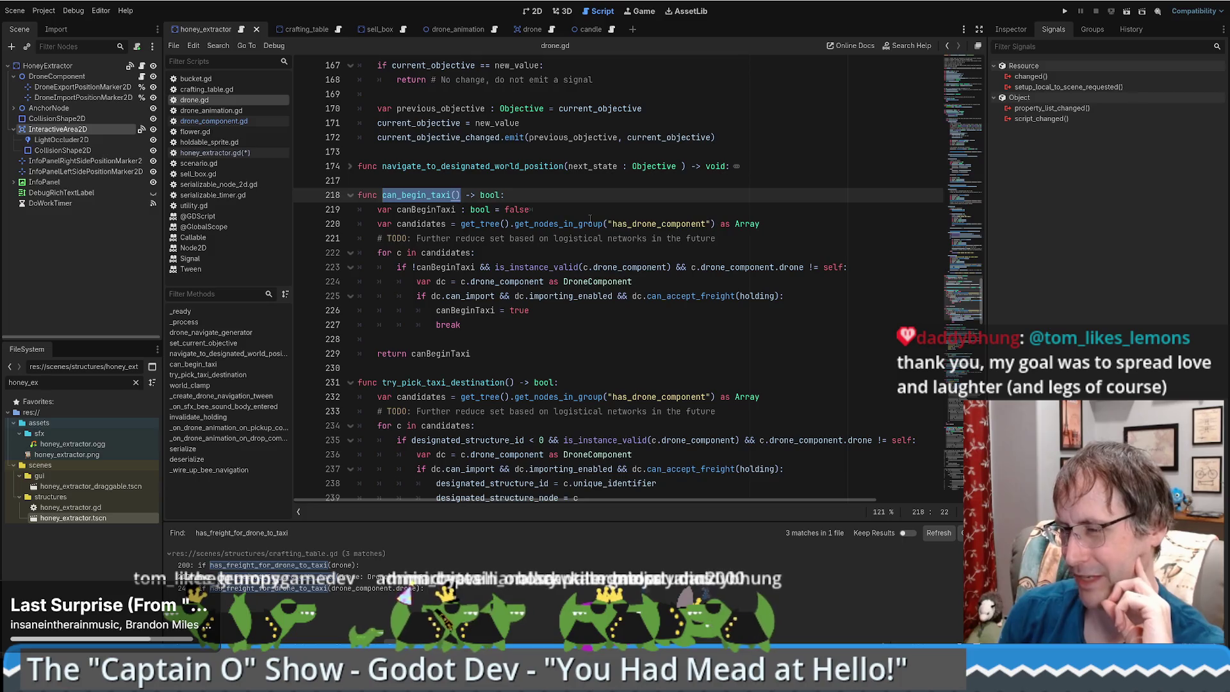
mouse_move(588, 221)
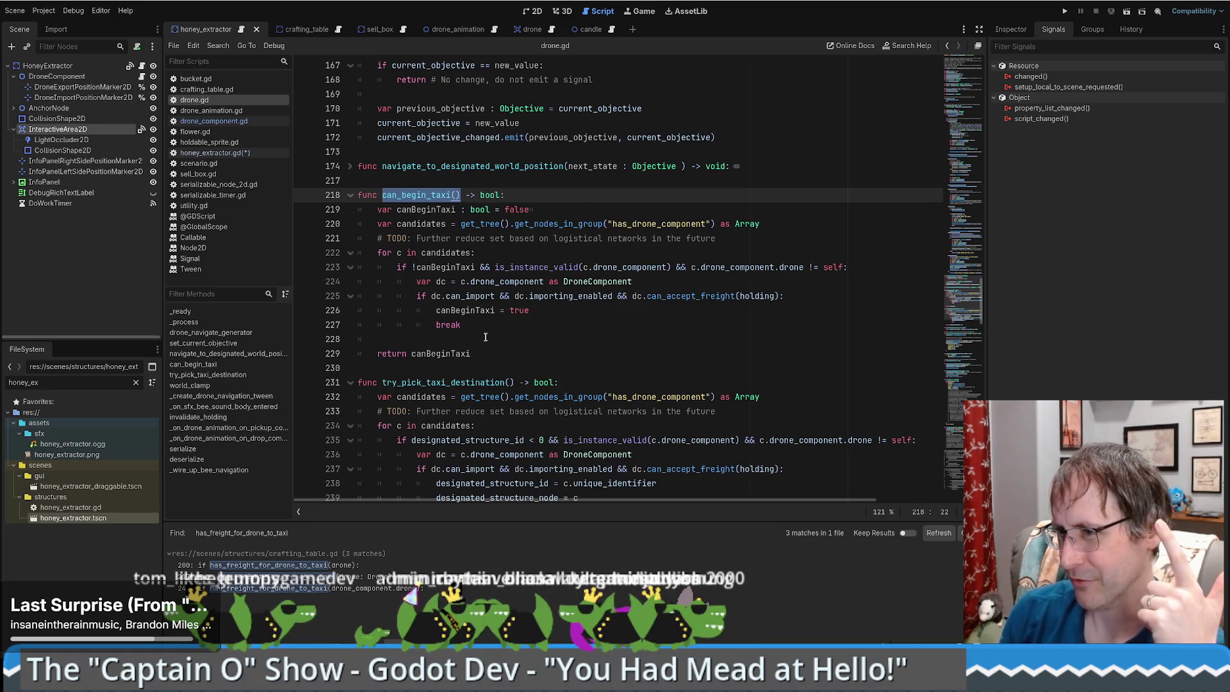
drag(486, 335, 294, 211)
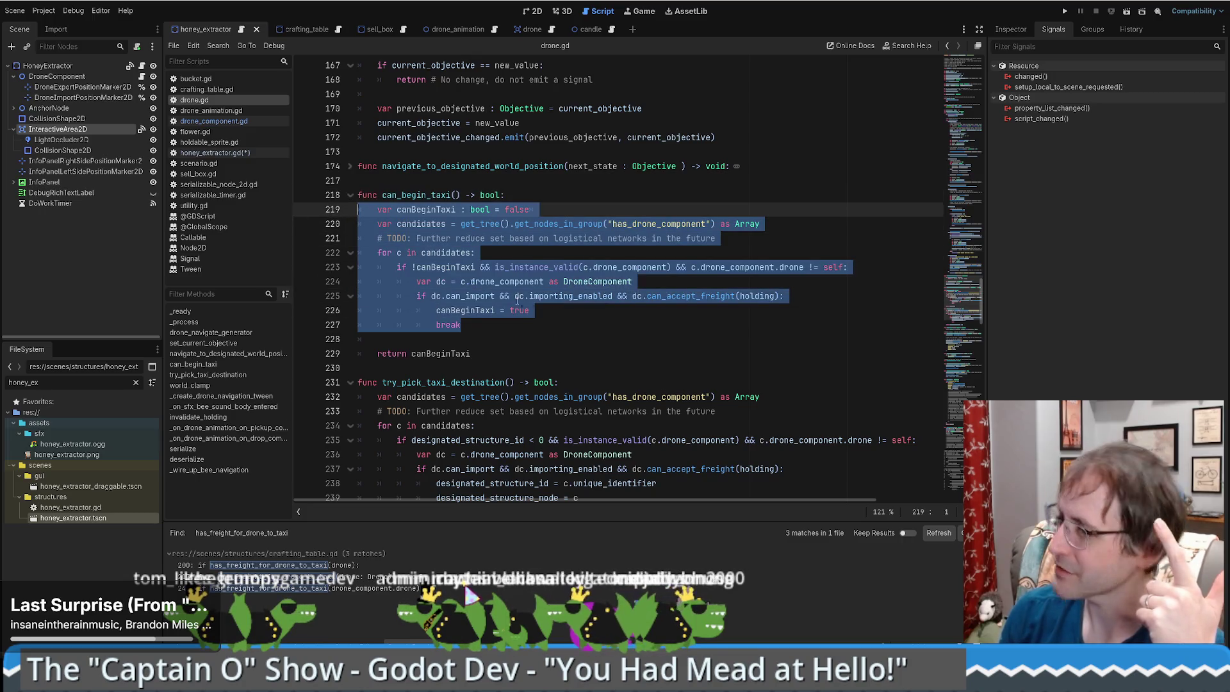
click(413, 182)
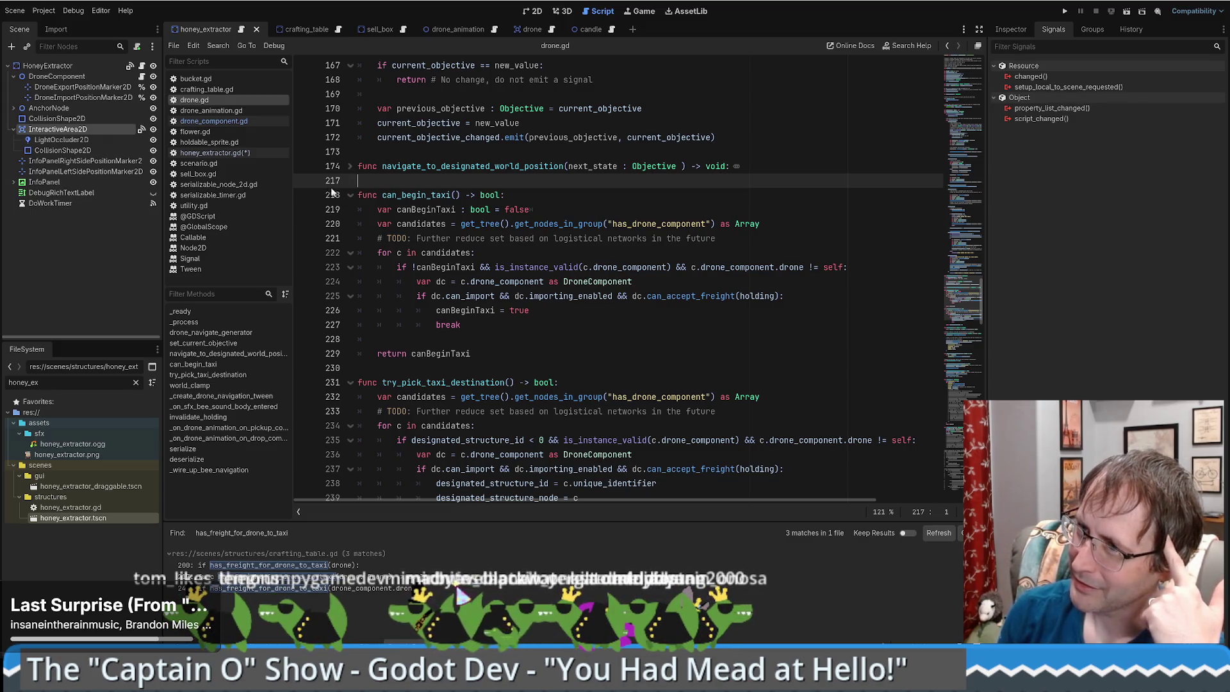
double_click(428, 196)
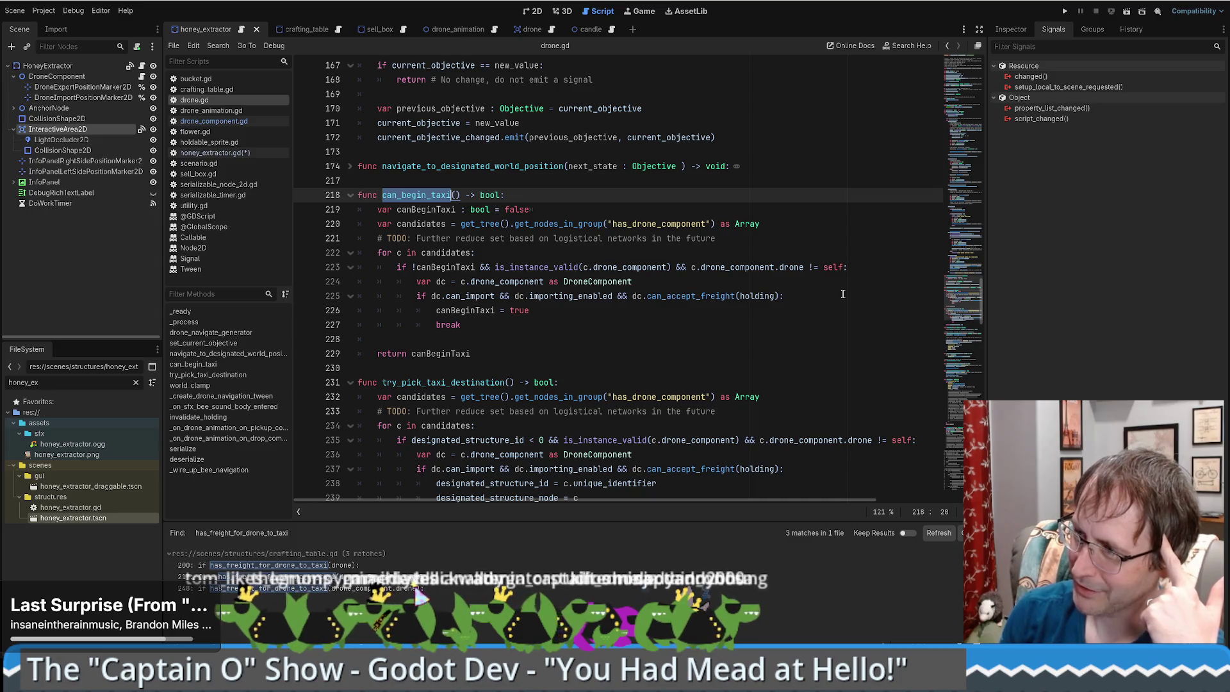
click(821, 295)
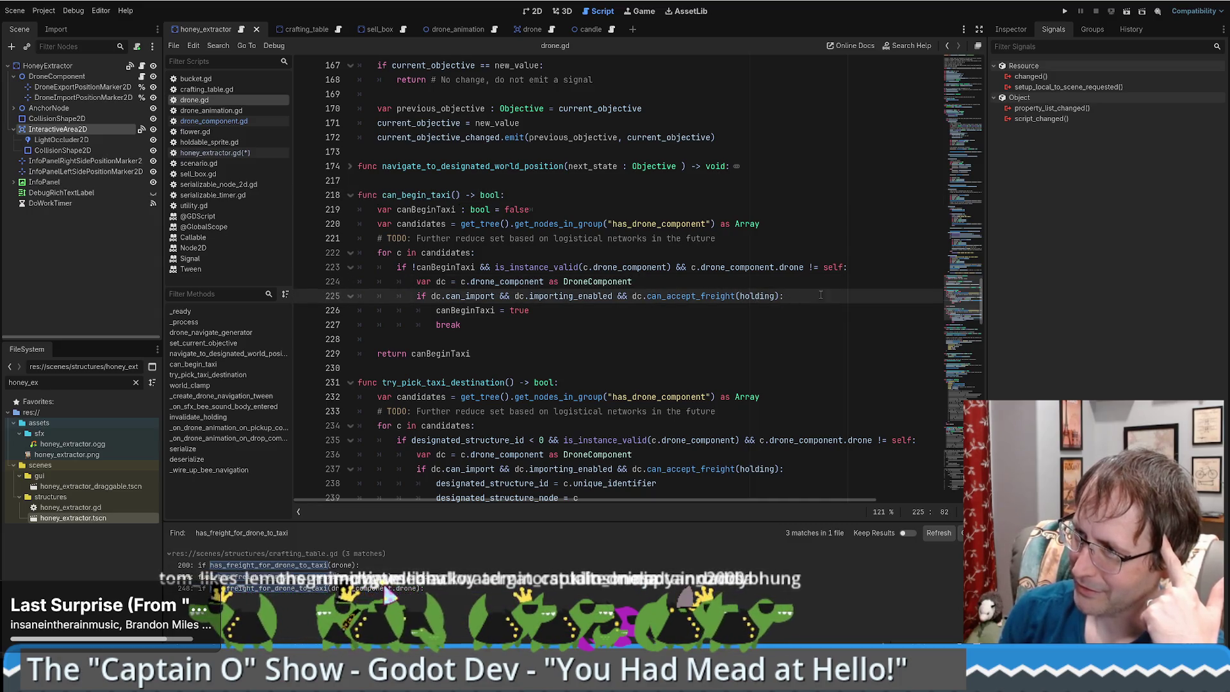
click(743, 295)
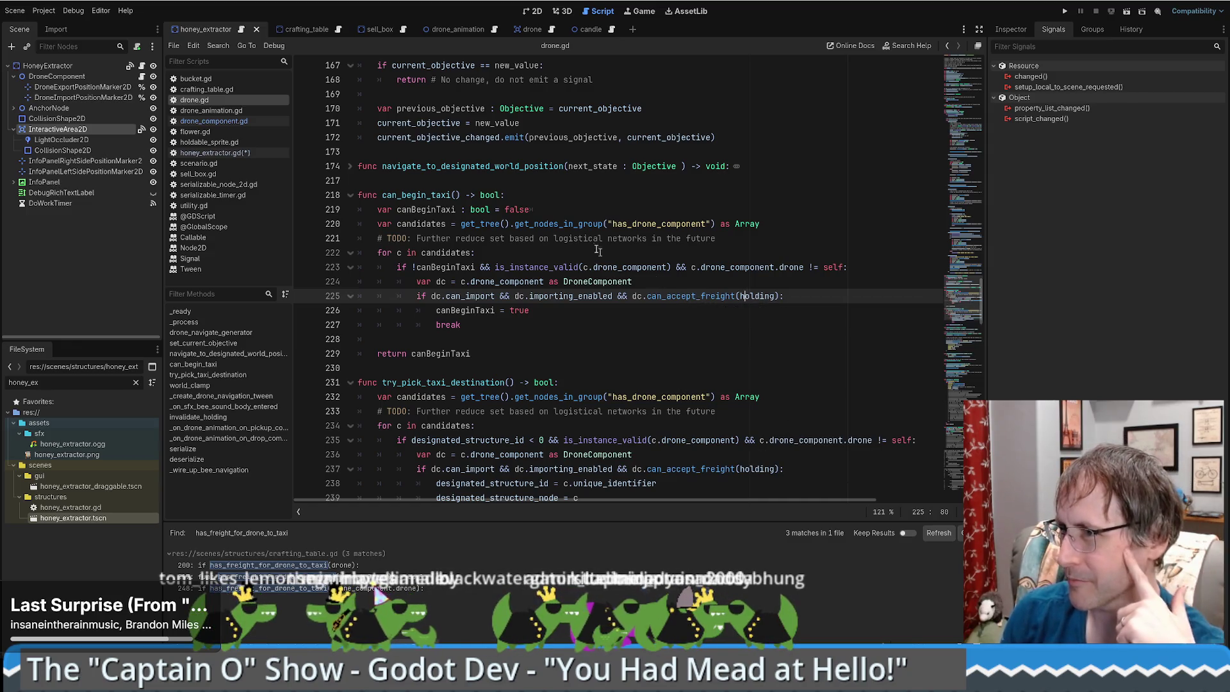
Reopen the sell_box scene by filtering FileSystem for 'sell', and open its script.
click(392, 28)
middle_click(392, 28)
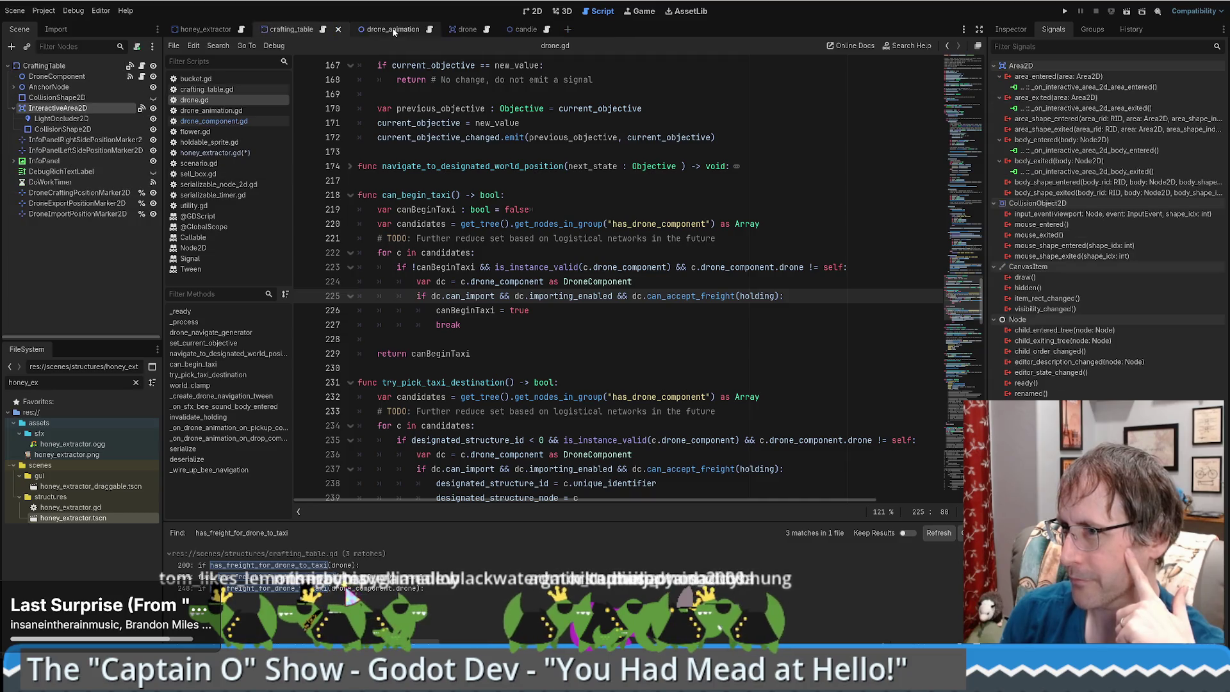
click(23, 381)
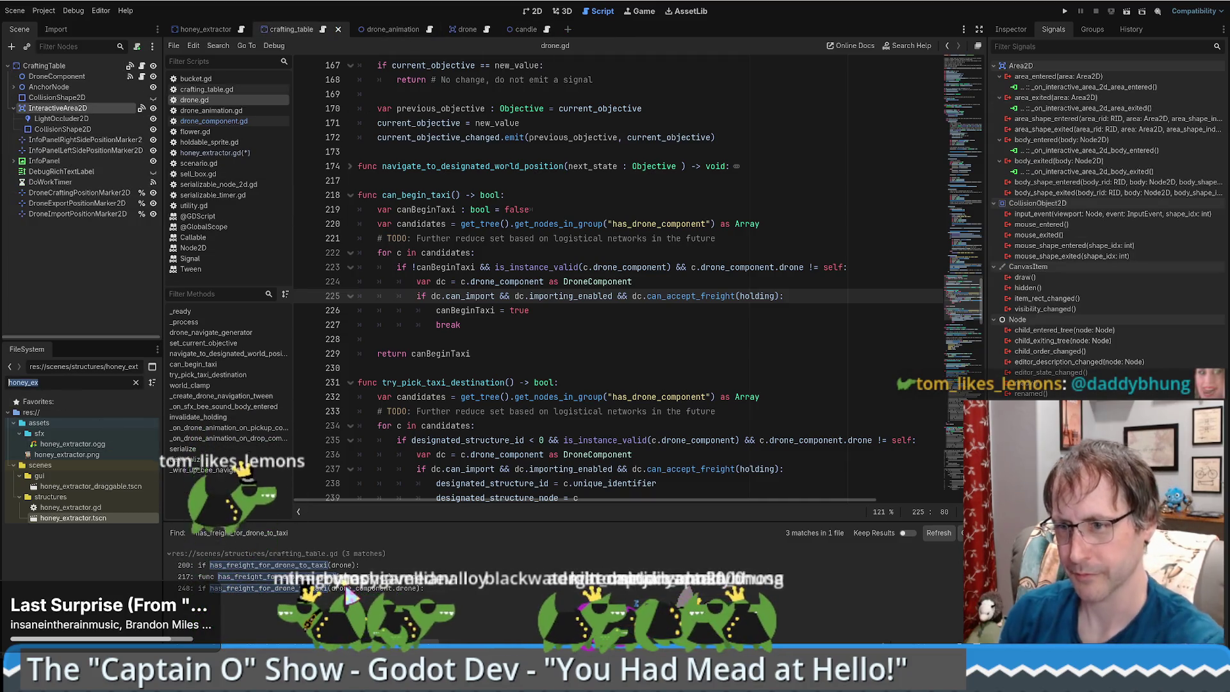
text(hone)
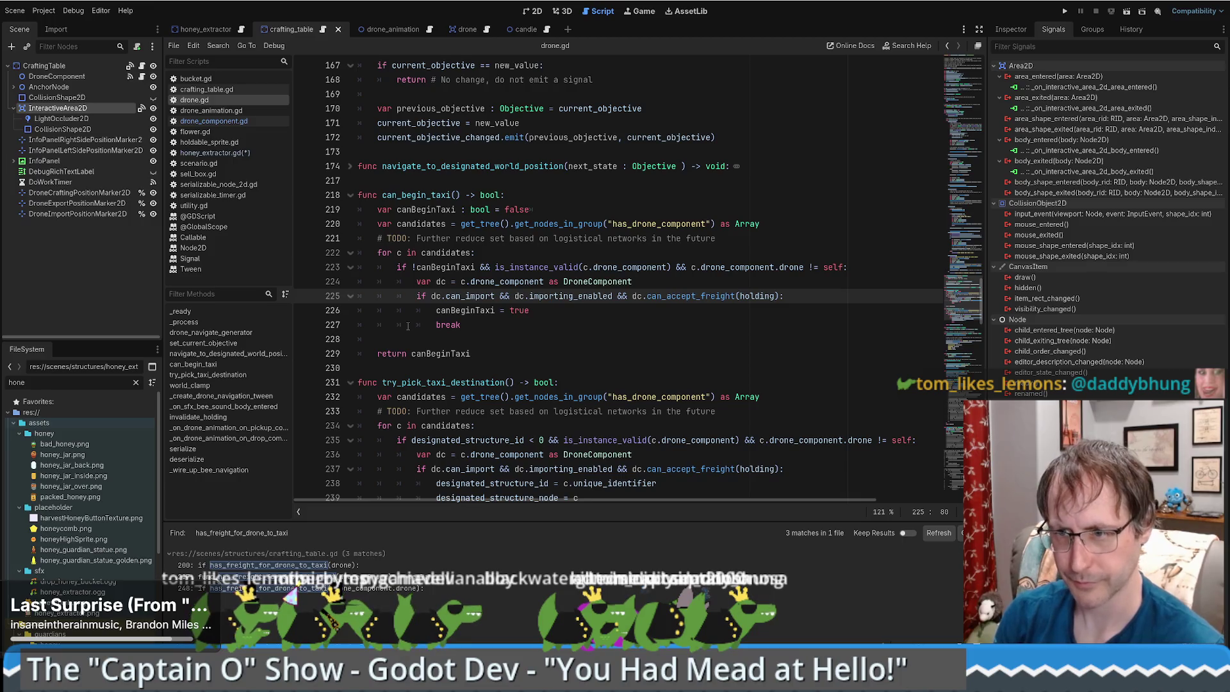
key(BackSpace)
key(BackSpace)
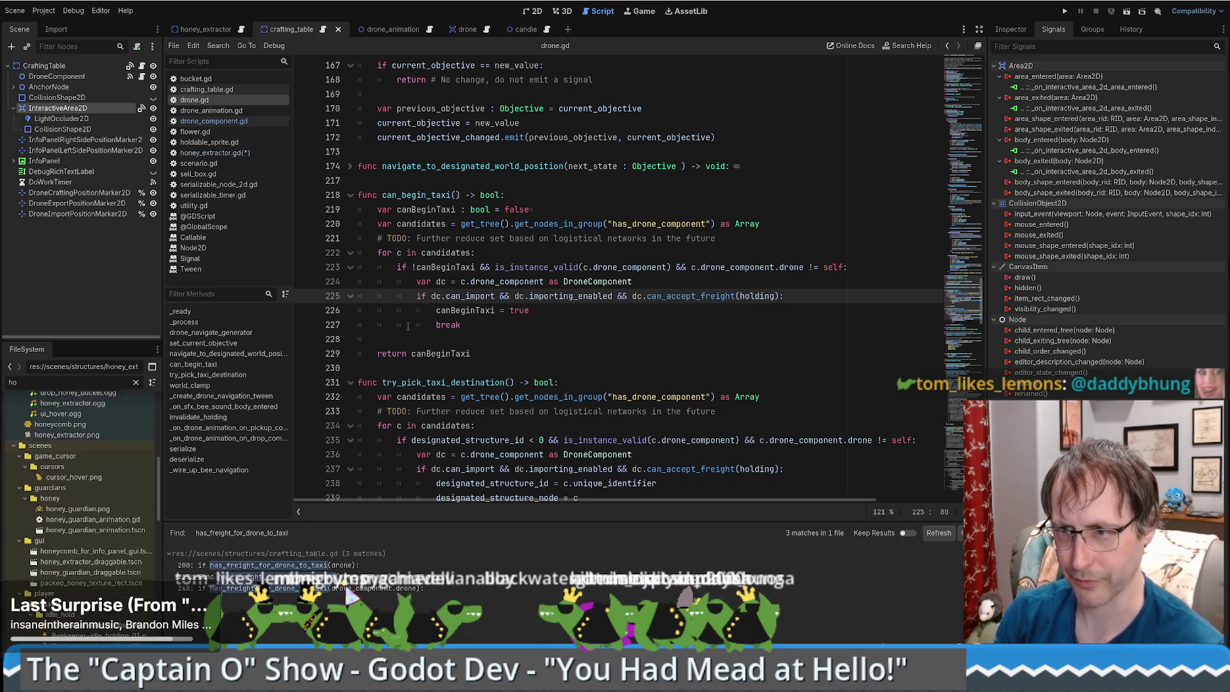
key(BackSpace)
key(BackSpace)
text(sell)
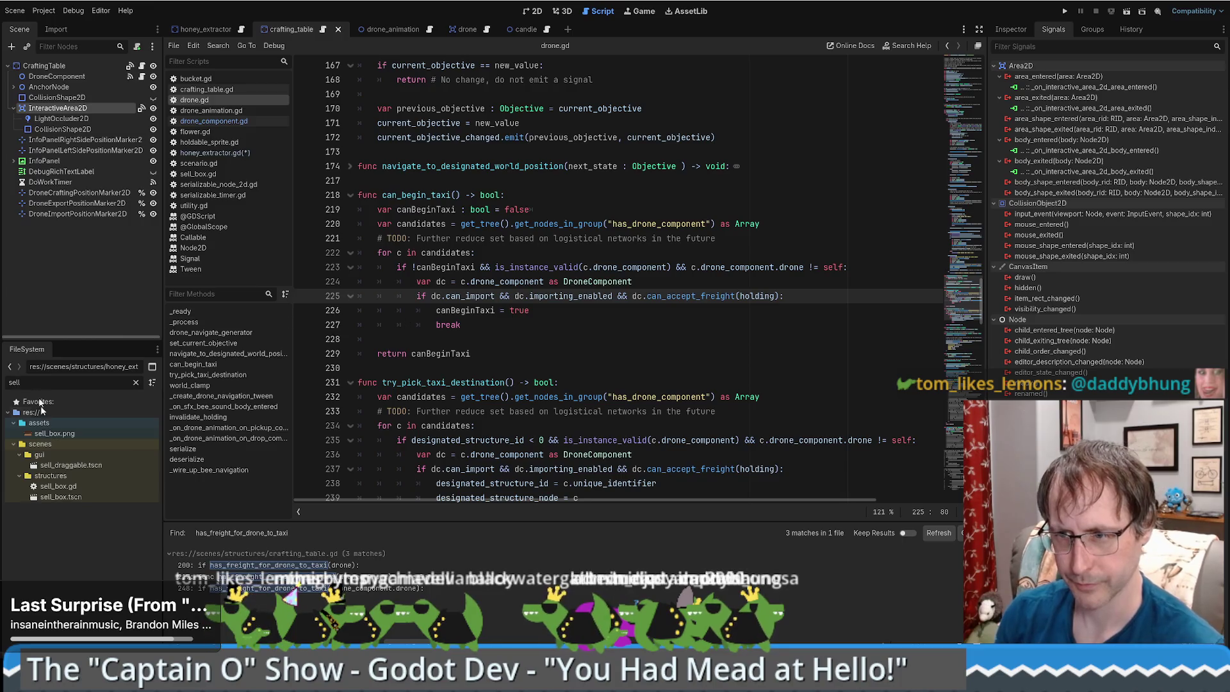
double_click(61, 497)
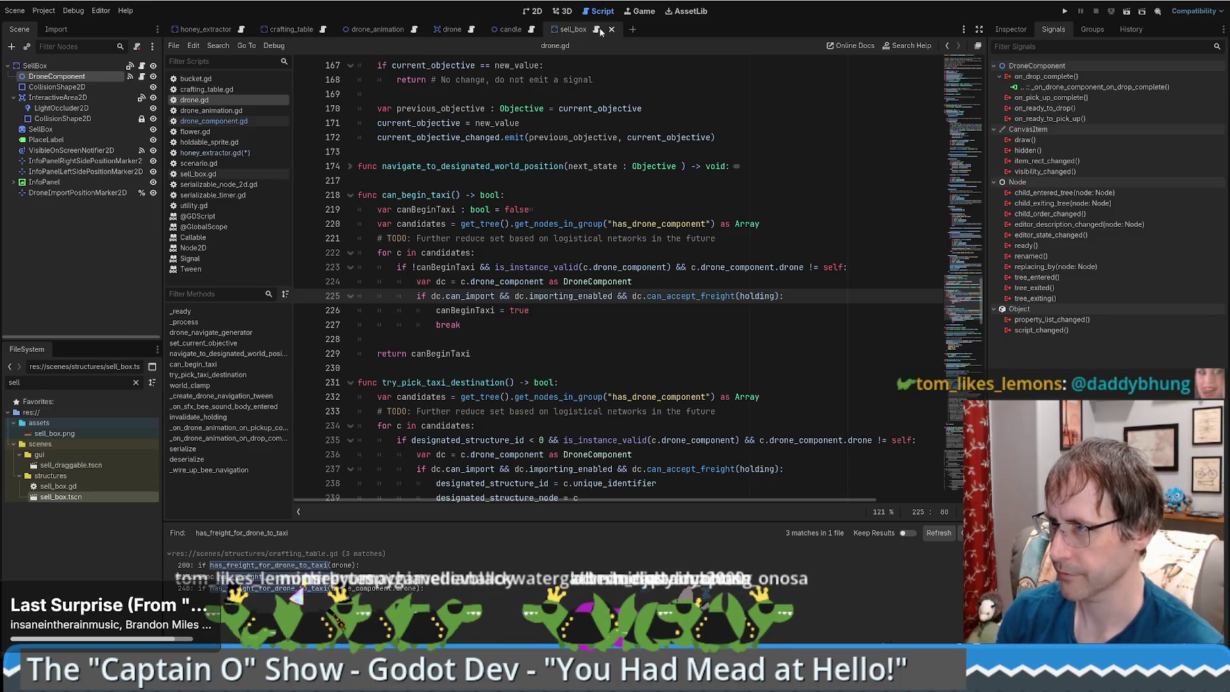
click(601, 32)
Change line 145's return to 'freight != BeeKeeper.Holding.NOTHING'.
scroll(604, 305, down, 8)
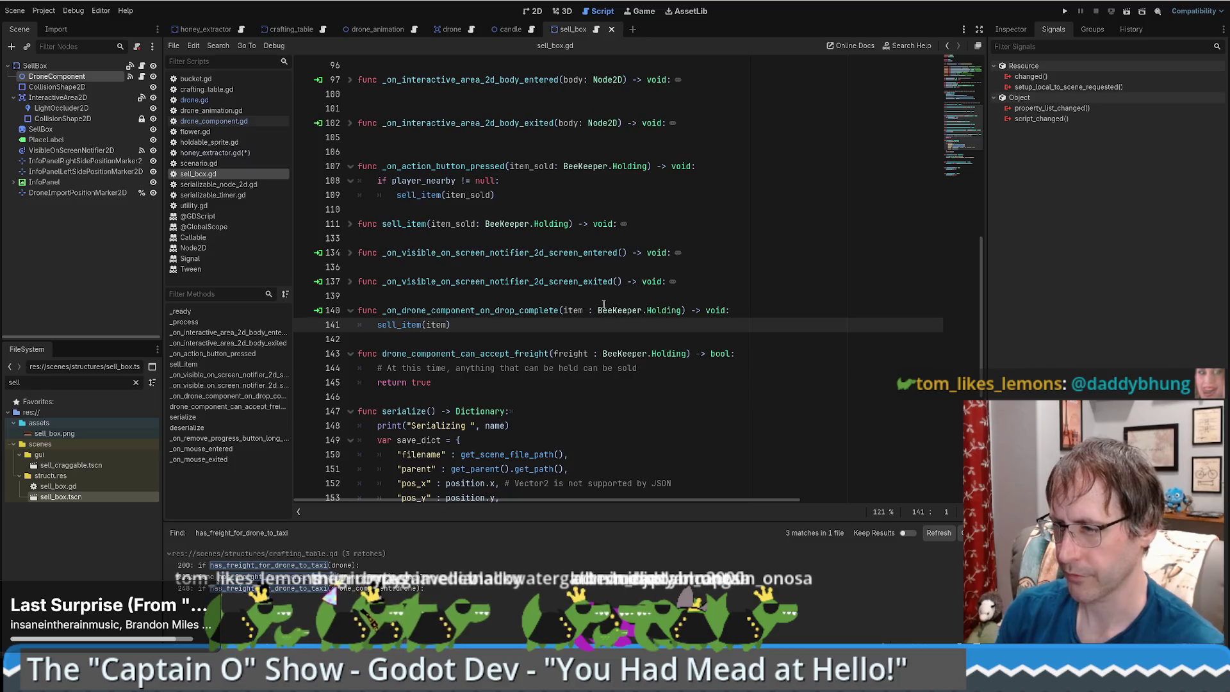
click(649, 371)
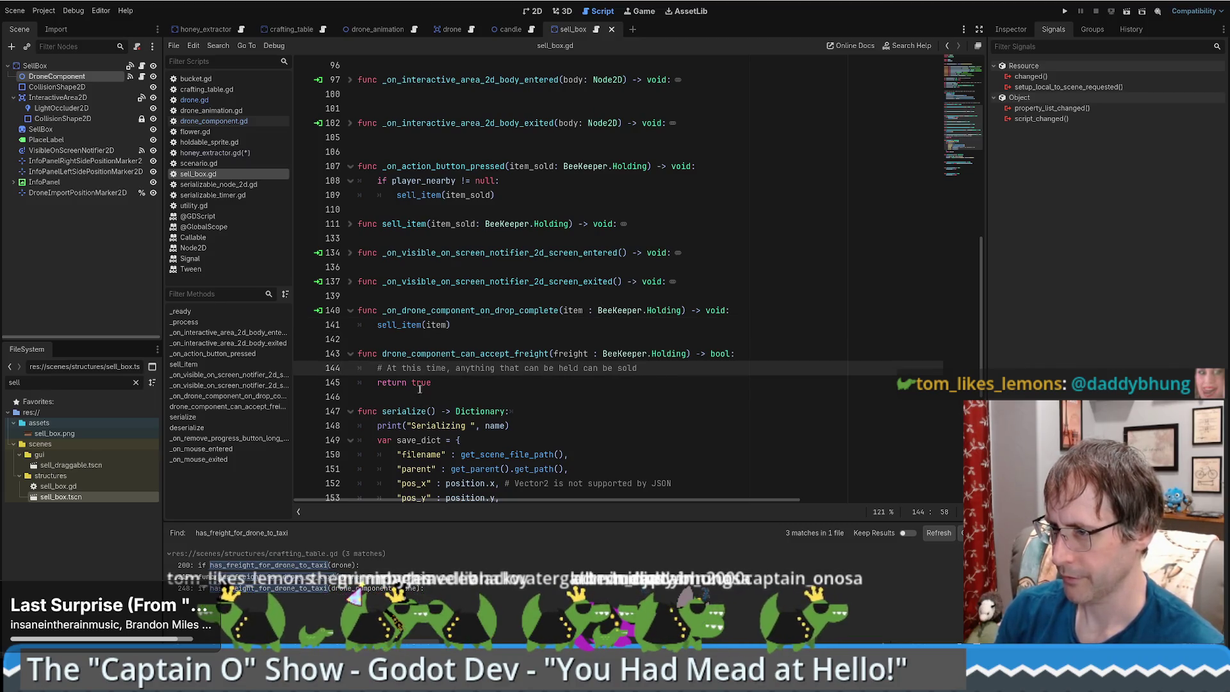
double_click(570, 354)
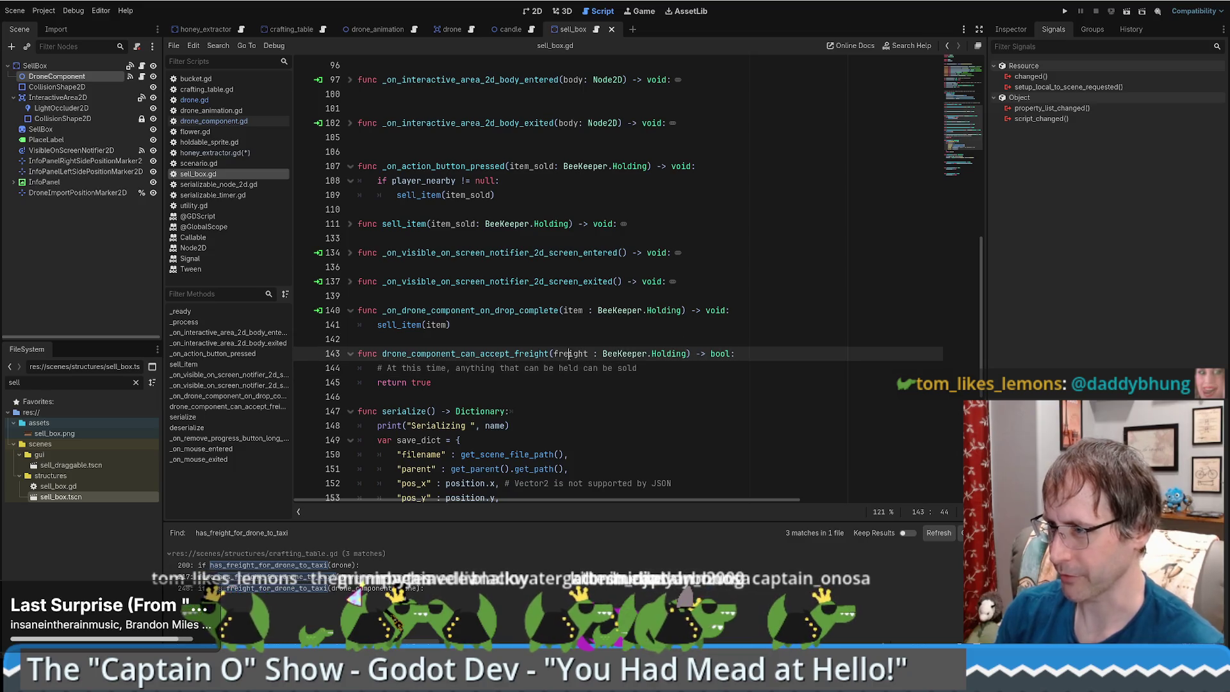
double_click(420, 383)
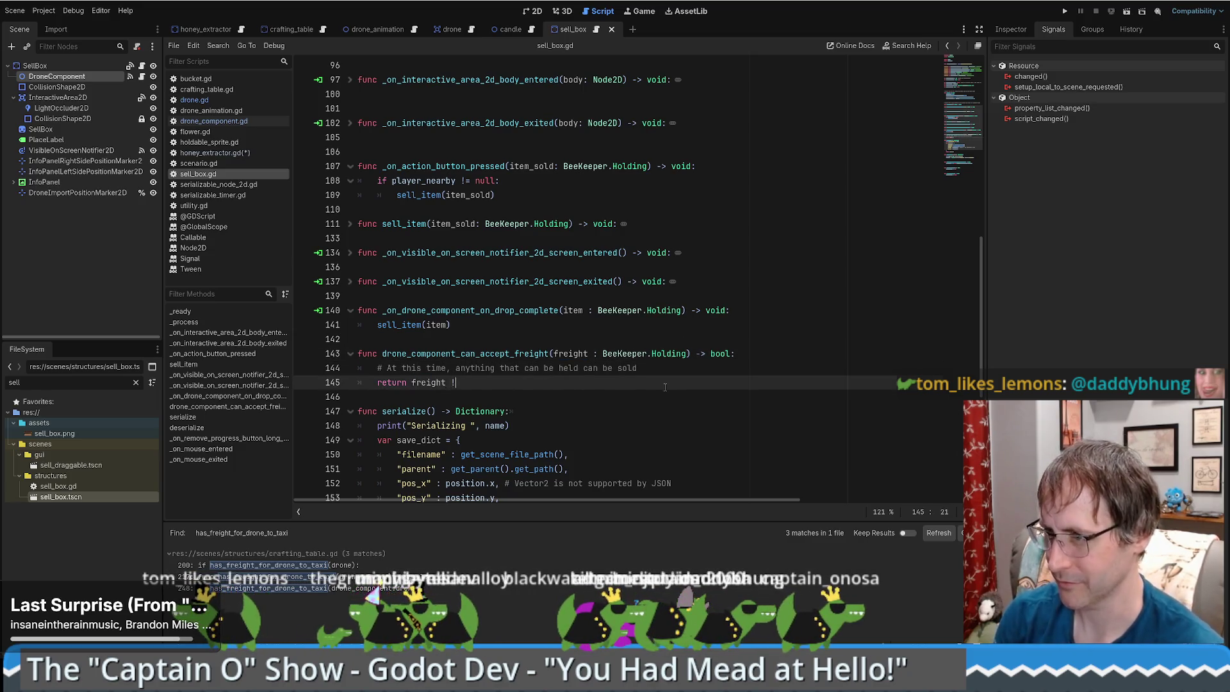
text(= ho)
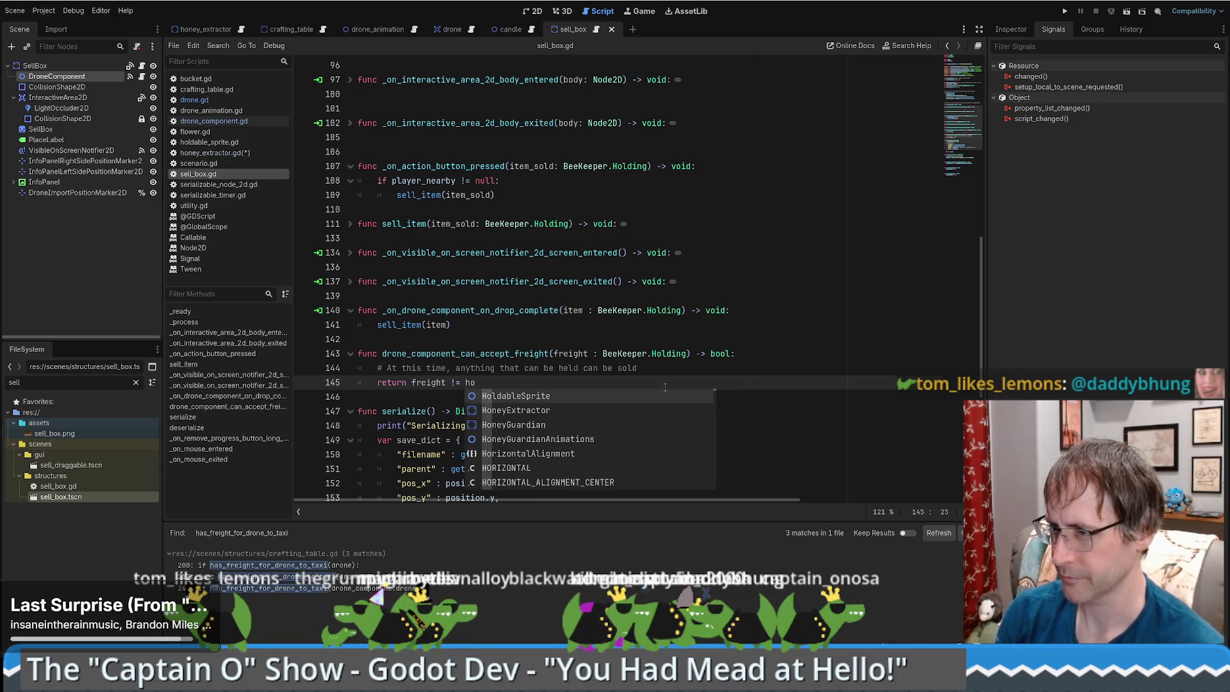
key(BackSpace)
key(BackSpace)
text(Ho)
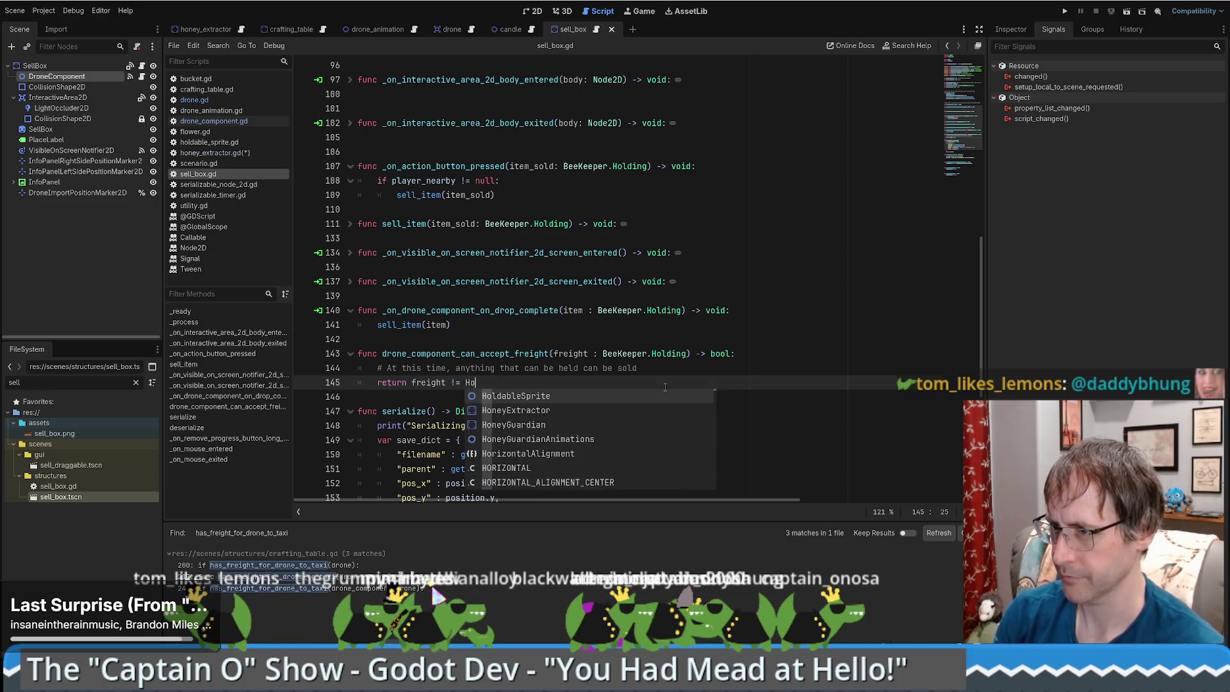
text(l)
key(Escape)
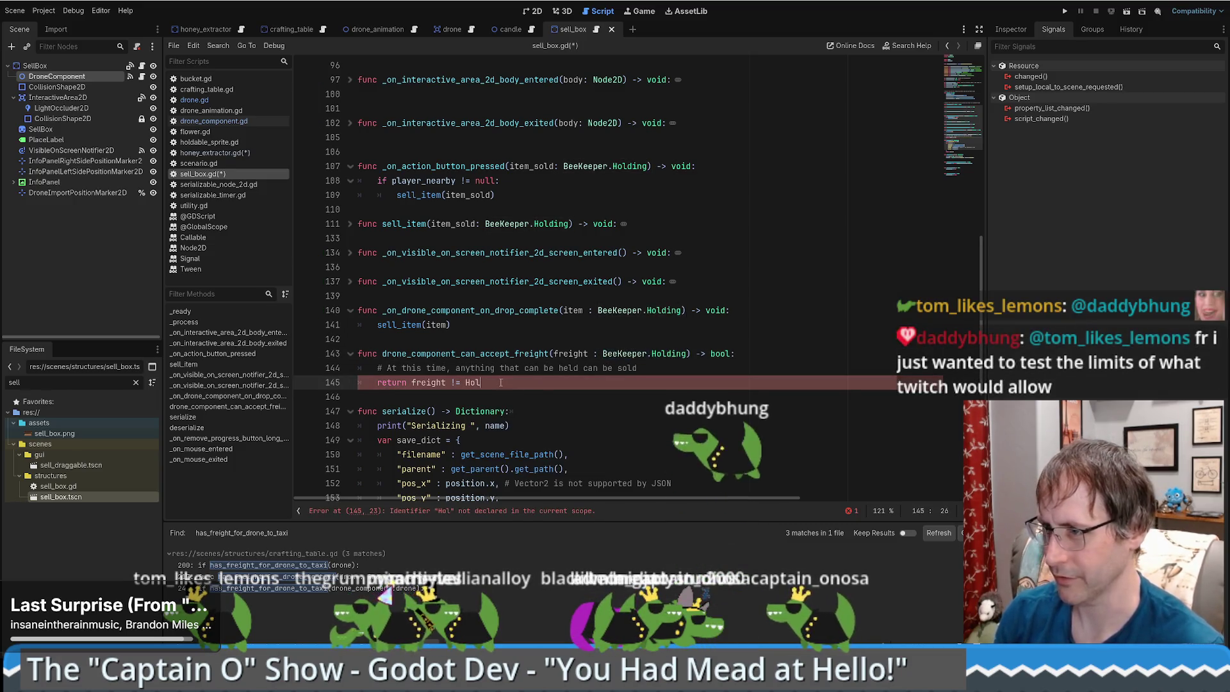
key(ctrl+BackSpace)
text(BeeKeeper.Holding)
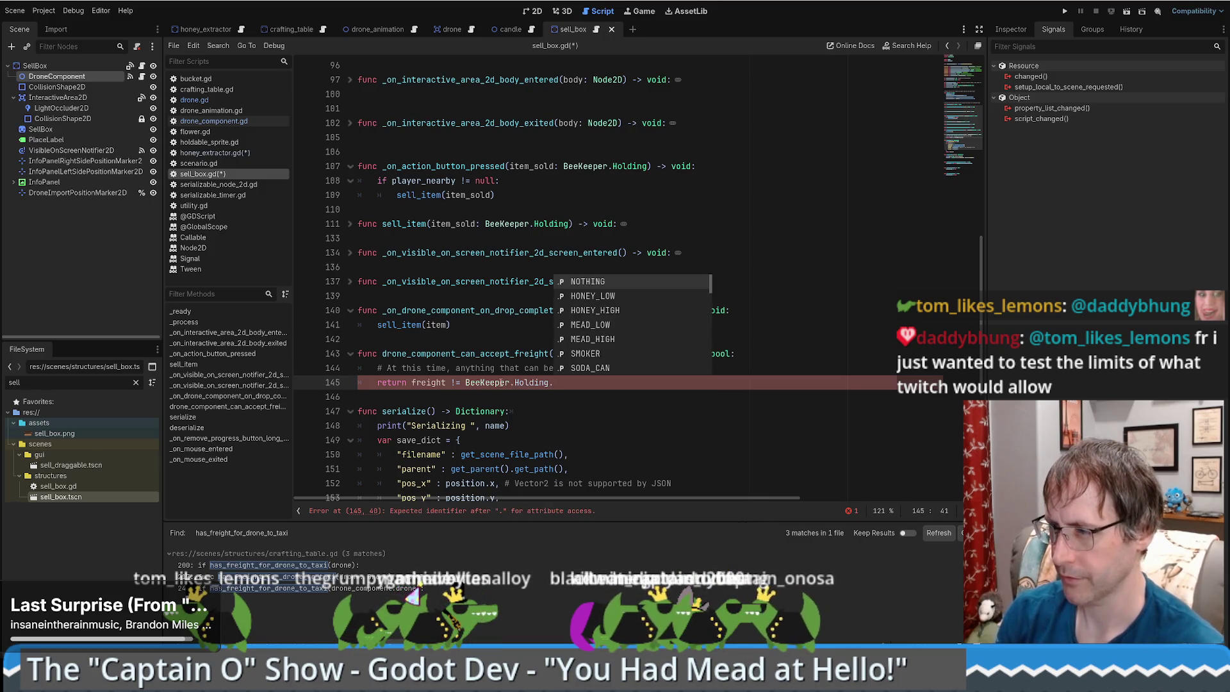
text(no)
key(Return)
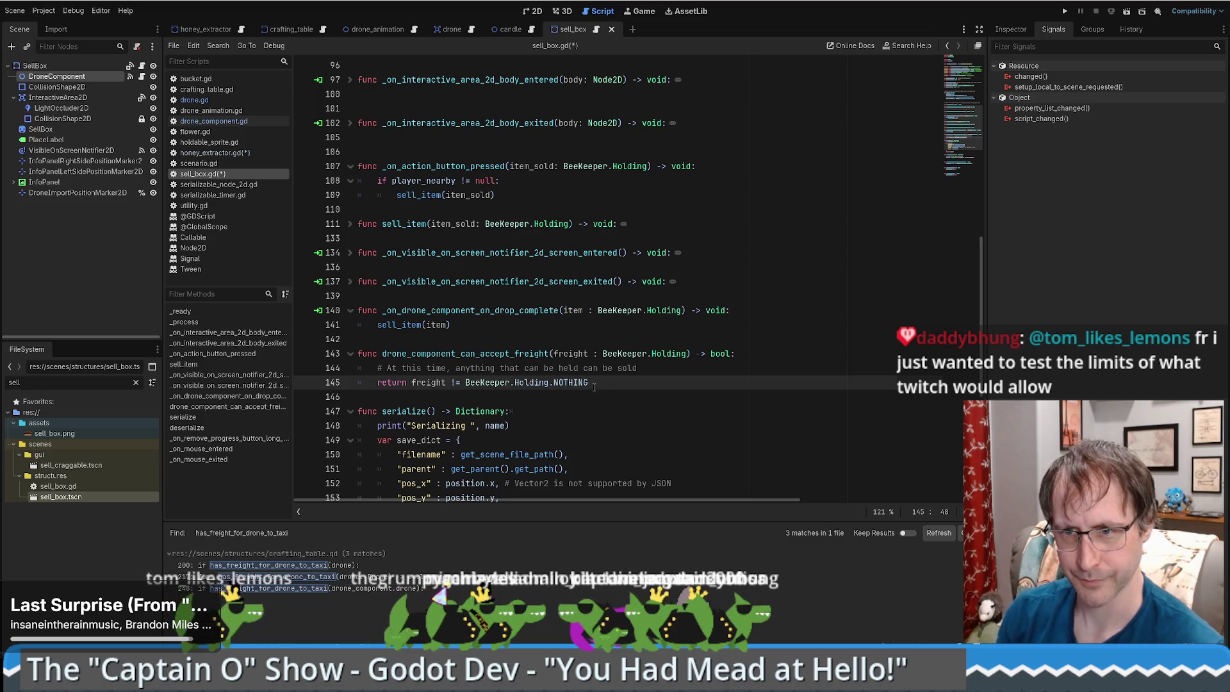
Step back through navigation history to the can_begin_taxi function in drone.gd.
scroll(666, 342, up, 2)
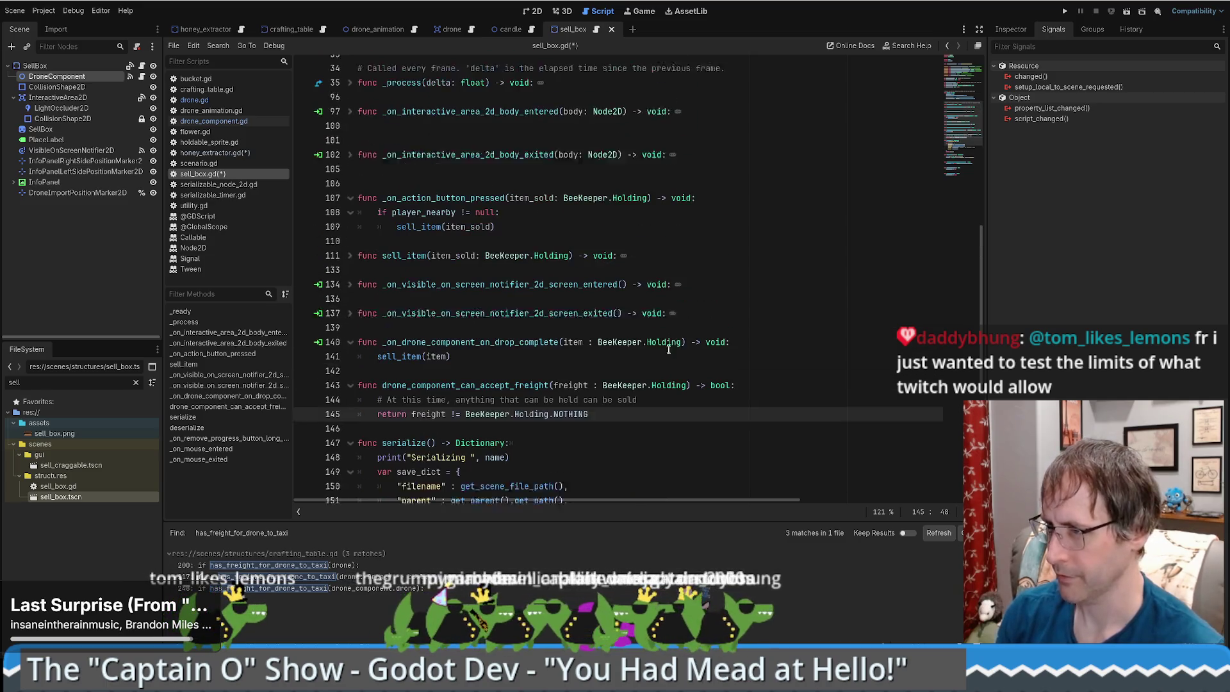
key(alt+Left)
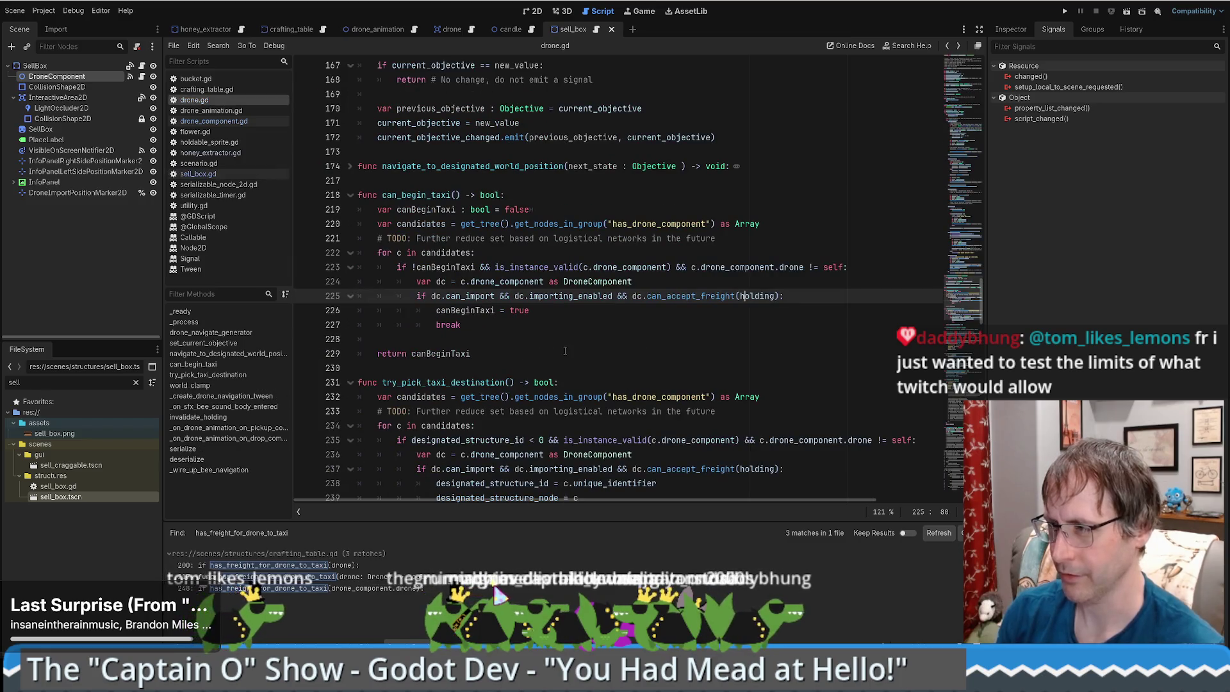
key(alt+Left)
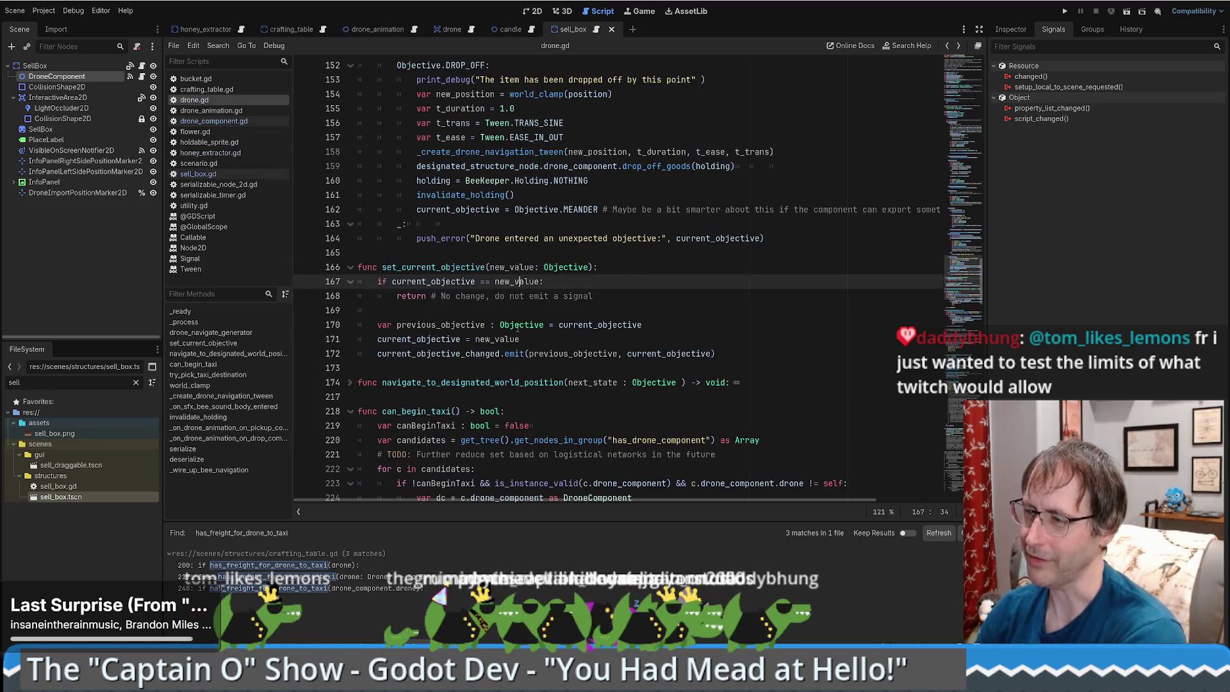
key(alt+Left)
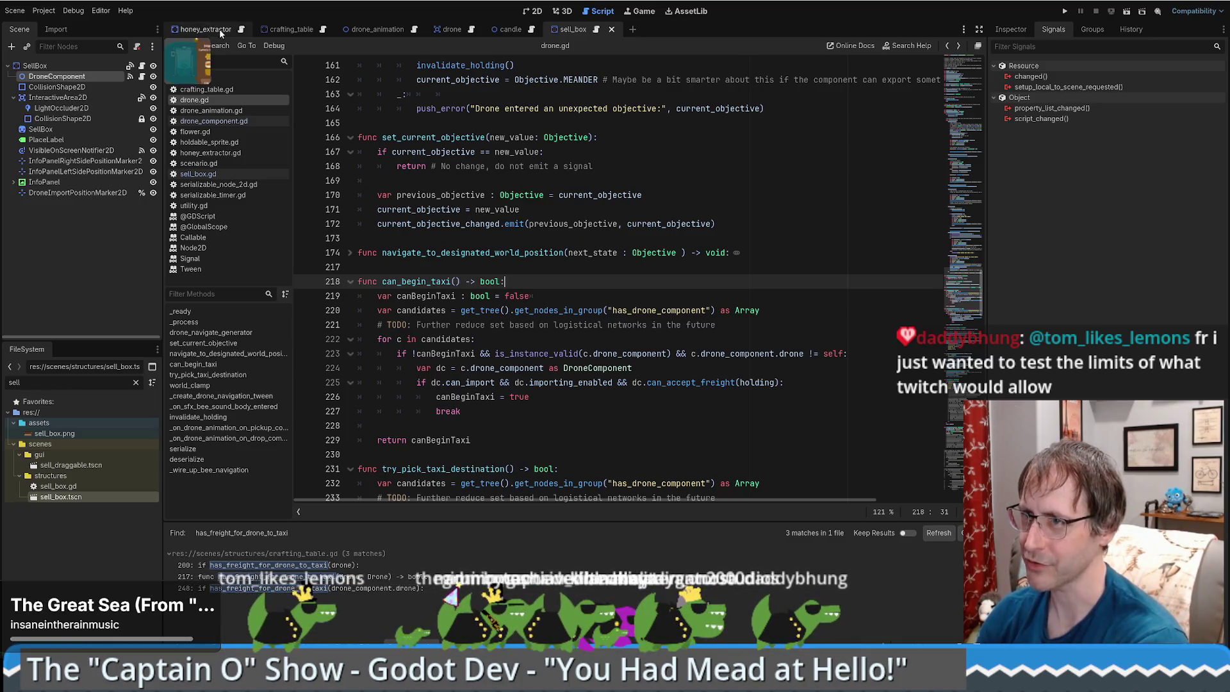
From honey_extractor.gd, follow can_begin_taxi through drone_component.gd to its drone.gd definition.
click(244, 32)
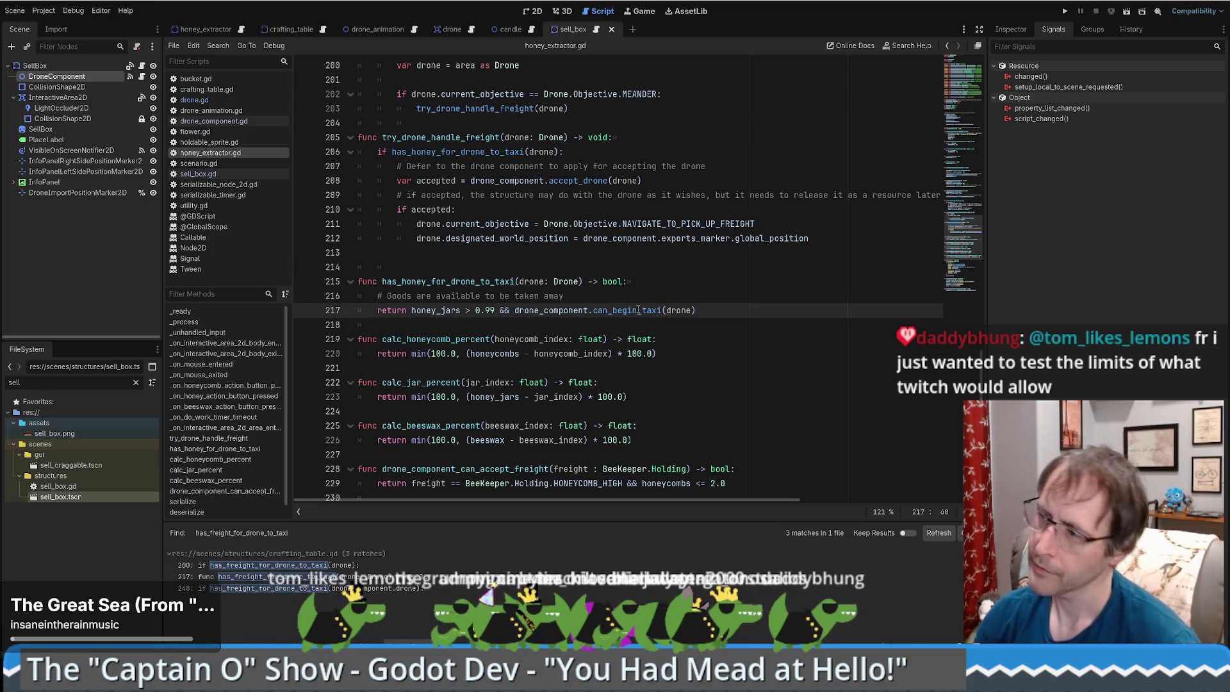
ctrl+click(633, 311)
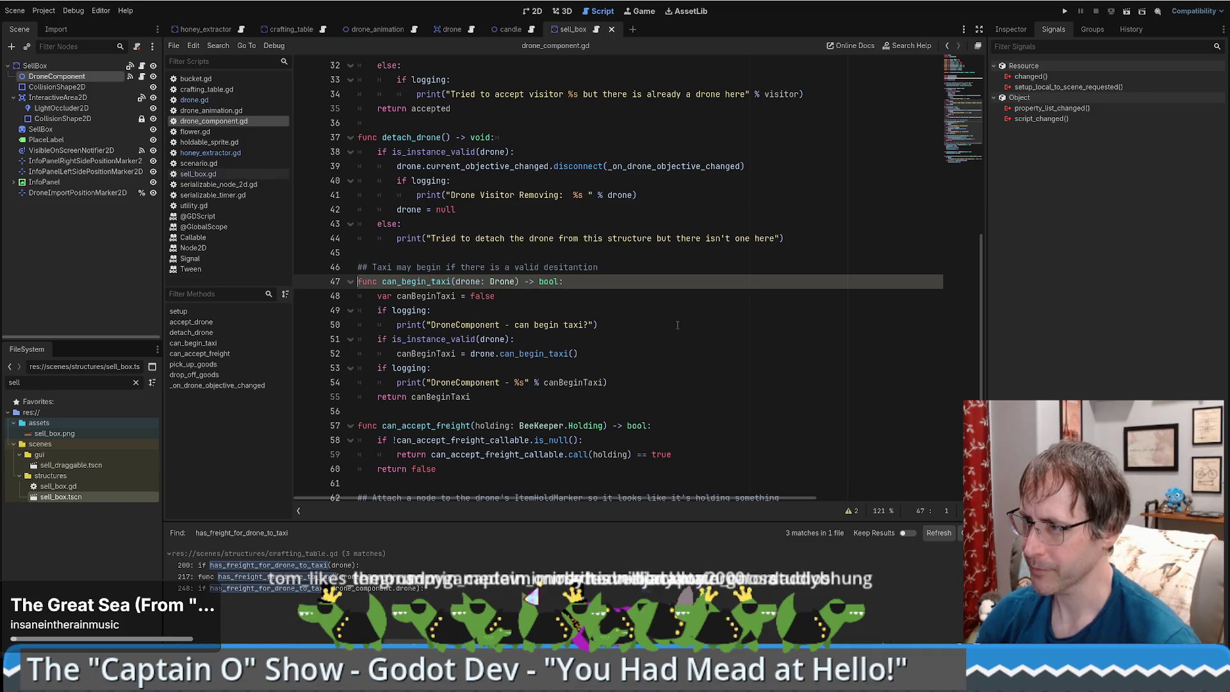
ctrl+click(532, 360)
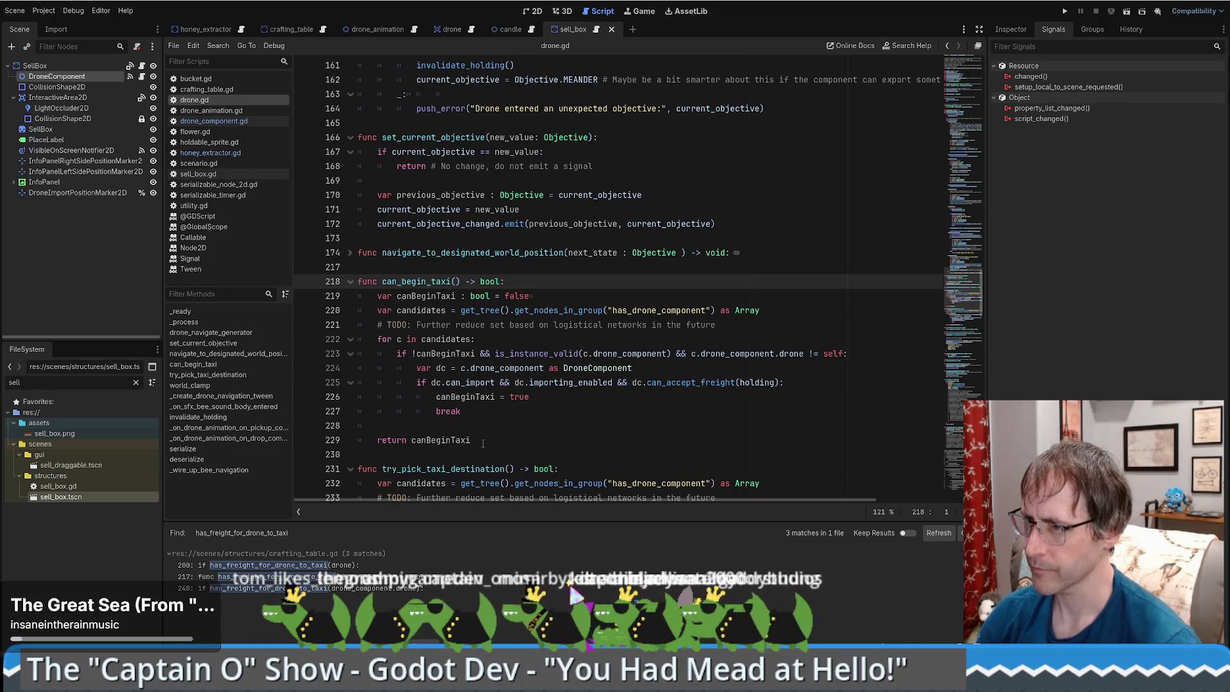
Paste a copy of can_begin_taxi above the original and begin renaming it could_begin_taxi.
click(483, 440)
key(shift+Up)
key(ctrl+c)
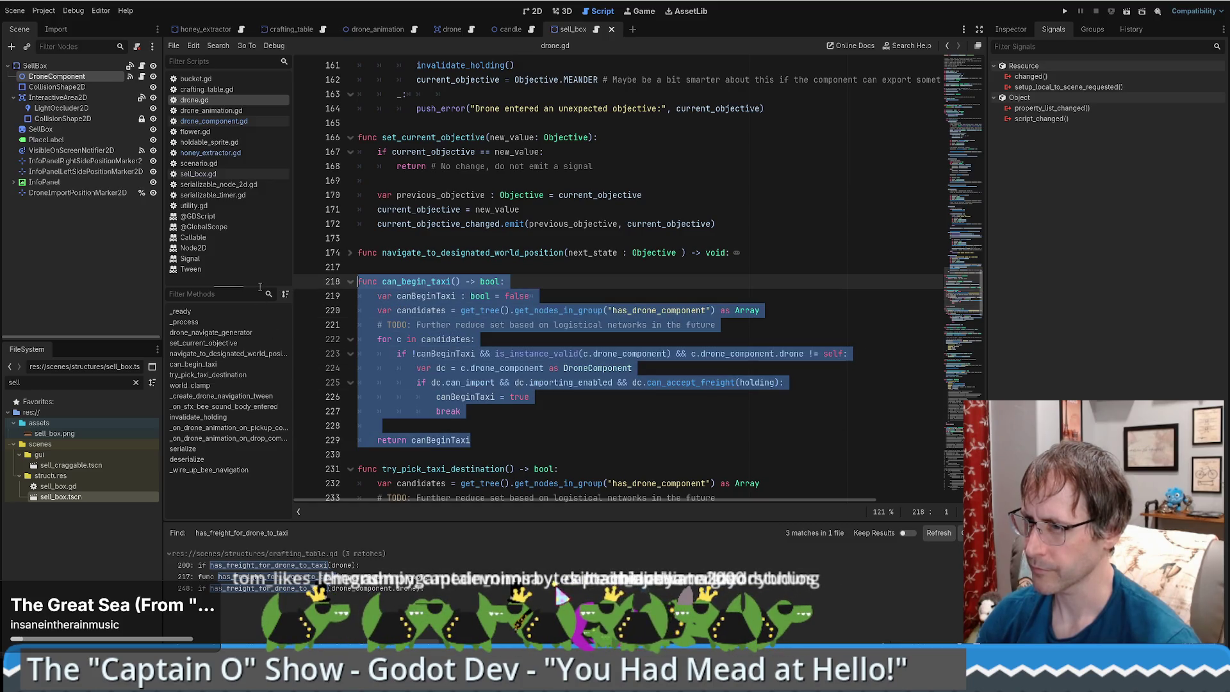
click(450, 282)
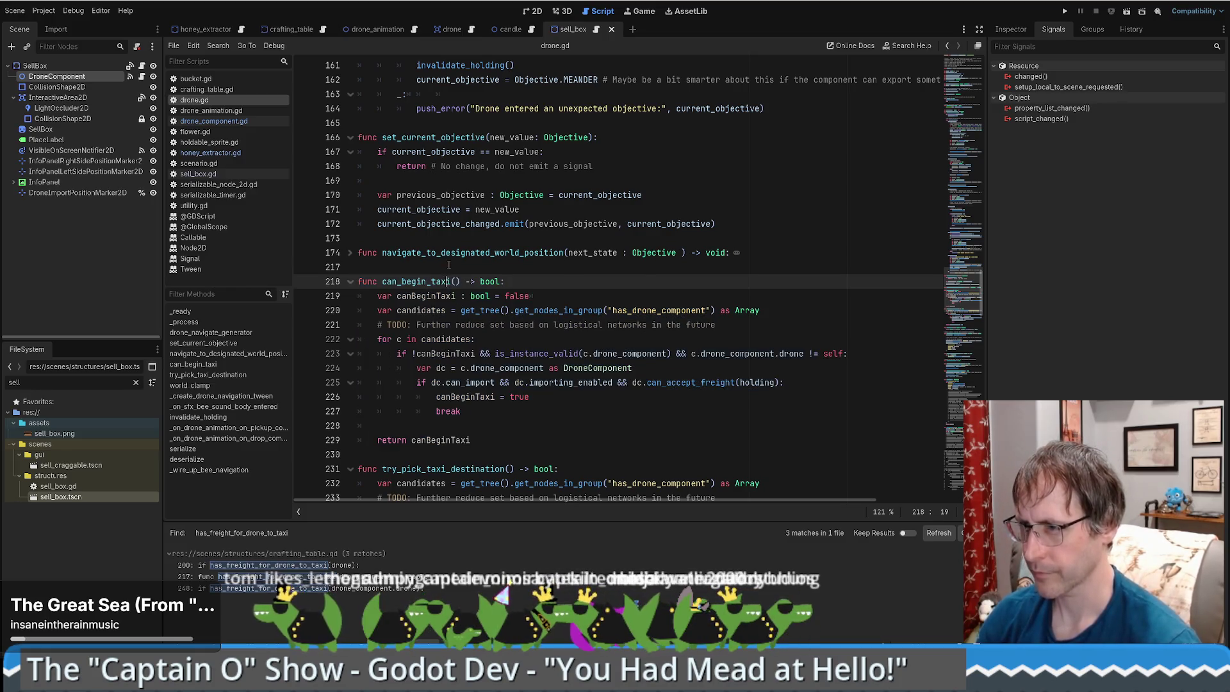
click(449, 266)
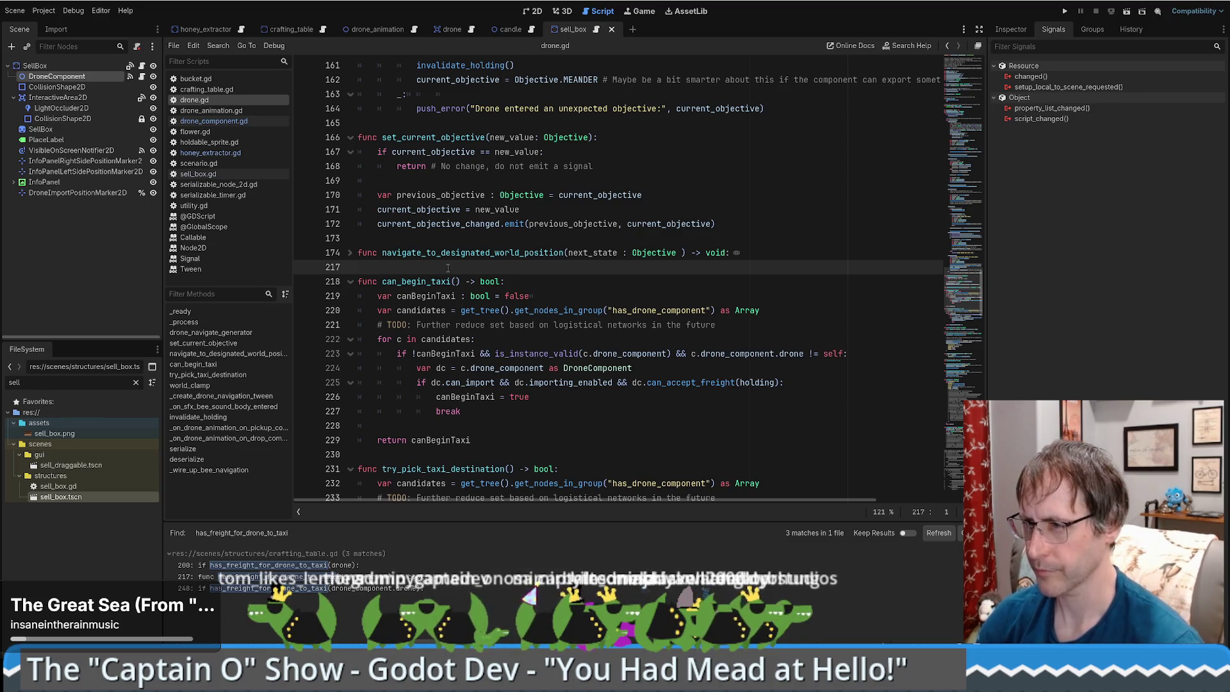
key(Return)
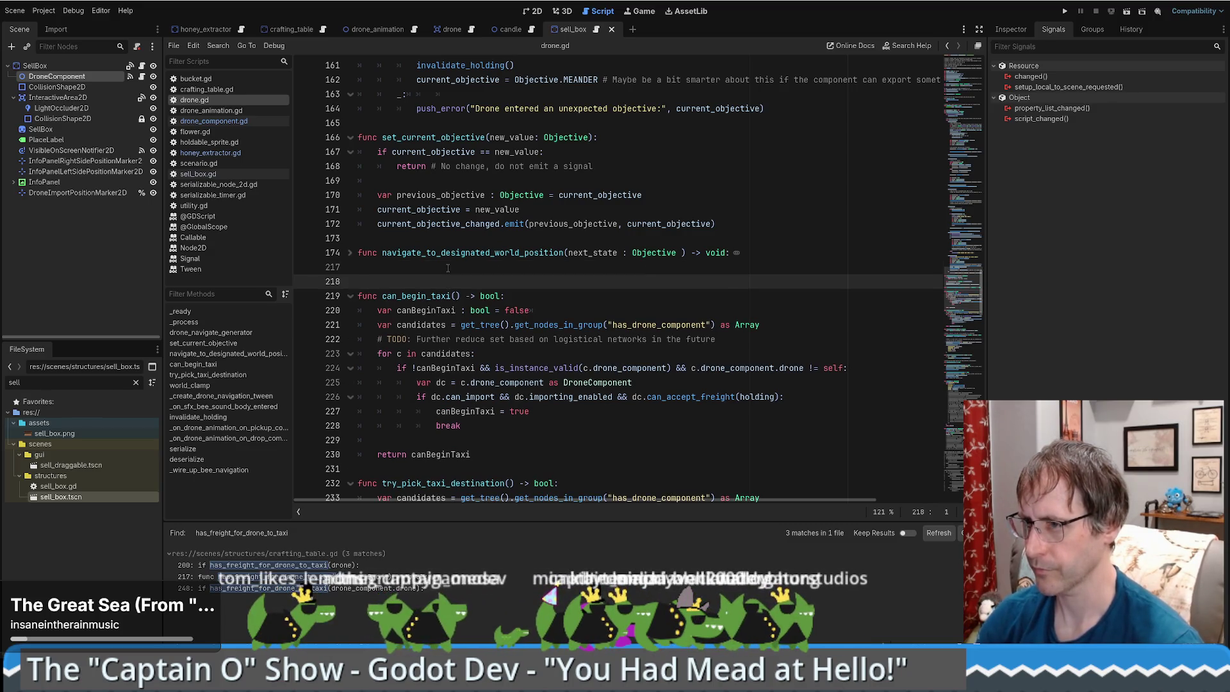
key(ctrl+v)
drag(382, 281, 402, 282)
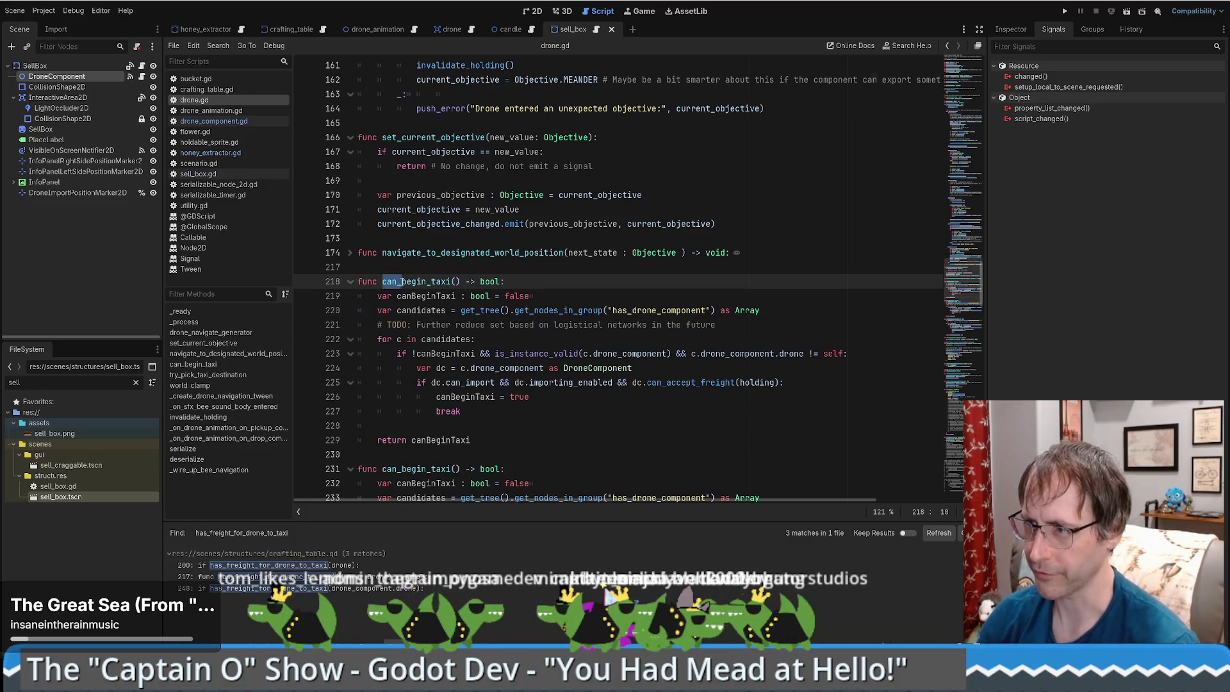
text(co)
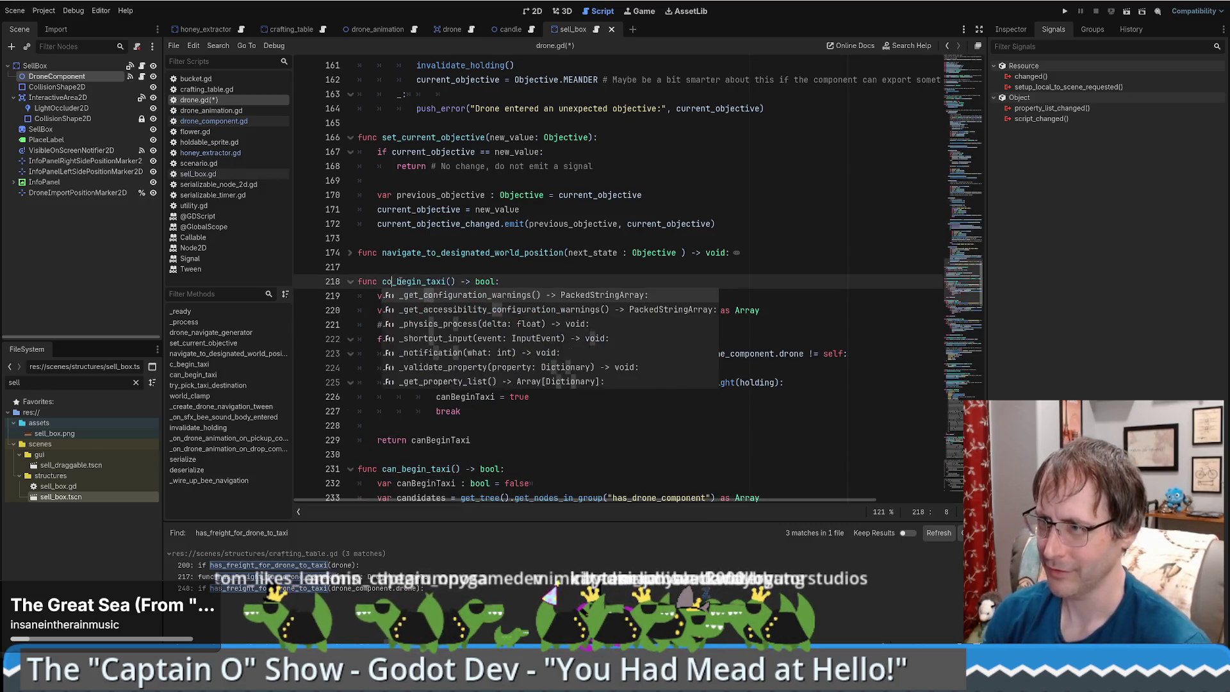
text(uld)
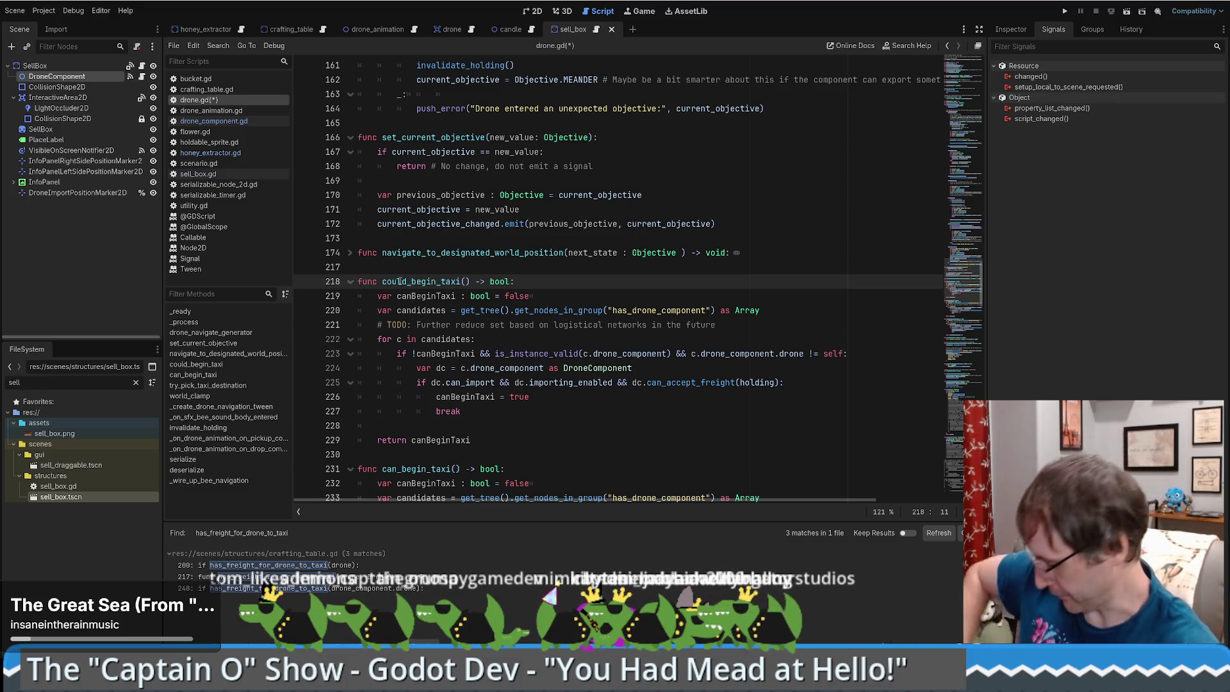
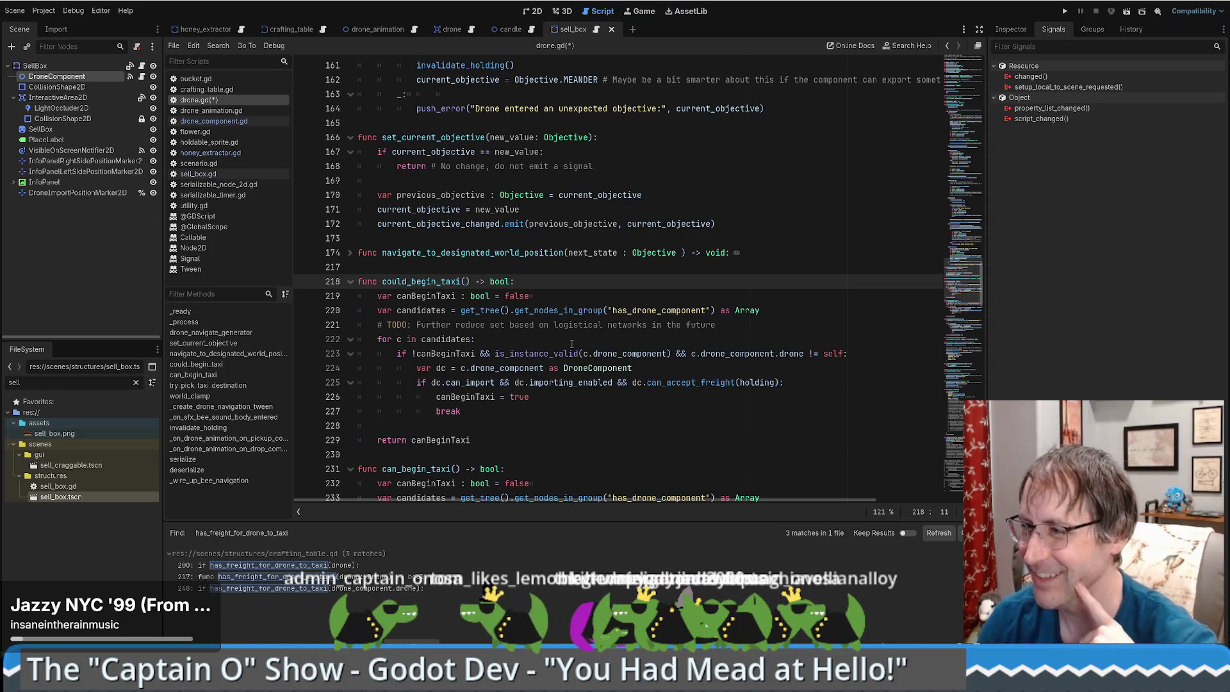
Review the candidates loop and the return canBeginTaxi line of could_begin_taxi in drone.gd.
click(525, 342)
scroll(544, 343, down, 1)
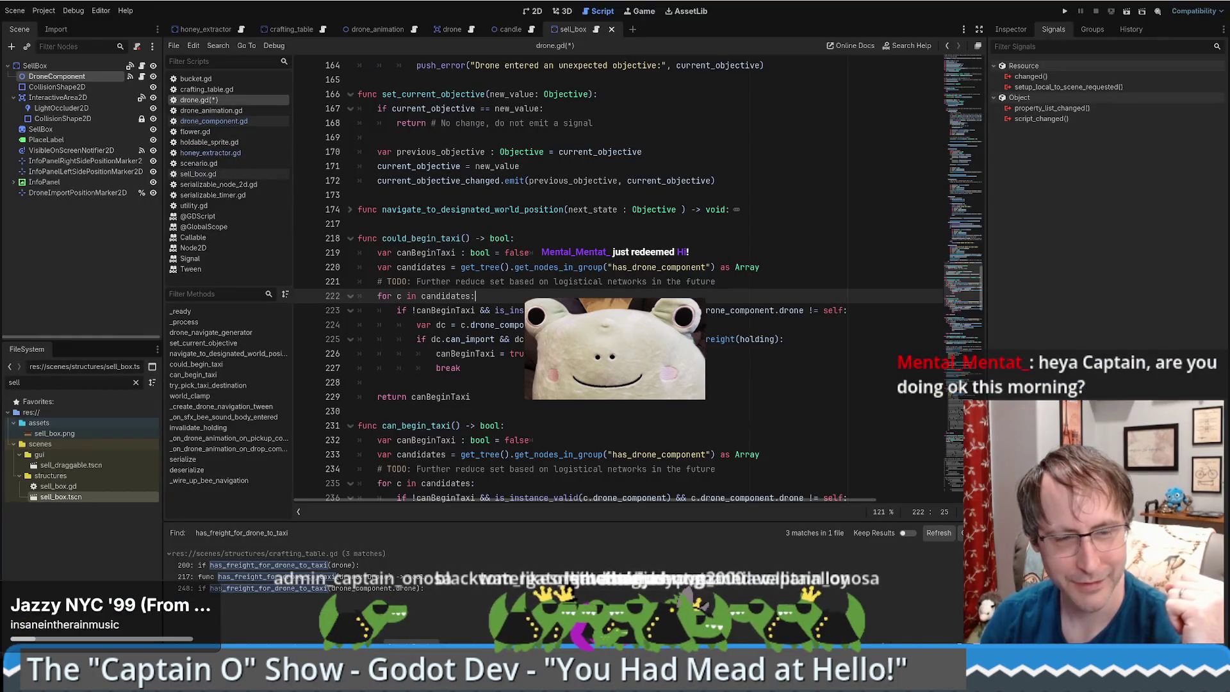
scroll(363, 378, down, 2)
scroll(362, 378, up, 2)
key(Down)
key(Down)
key(Down)
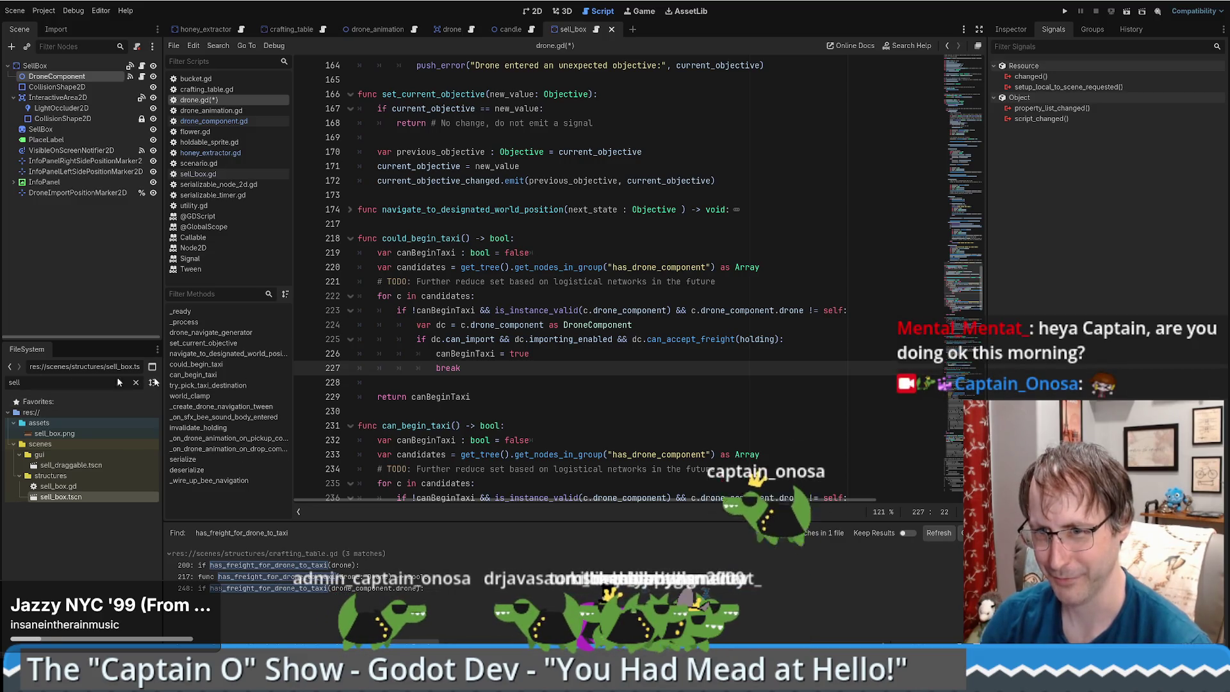
mouse_move(467, 339)
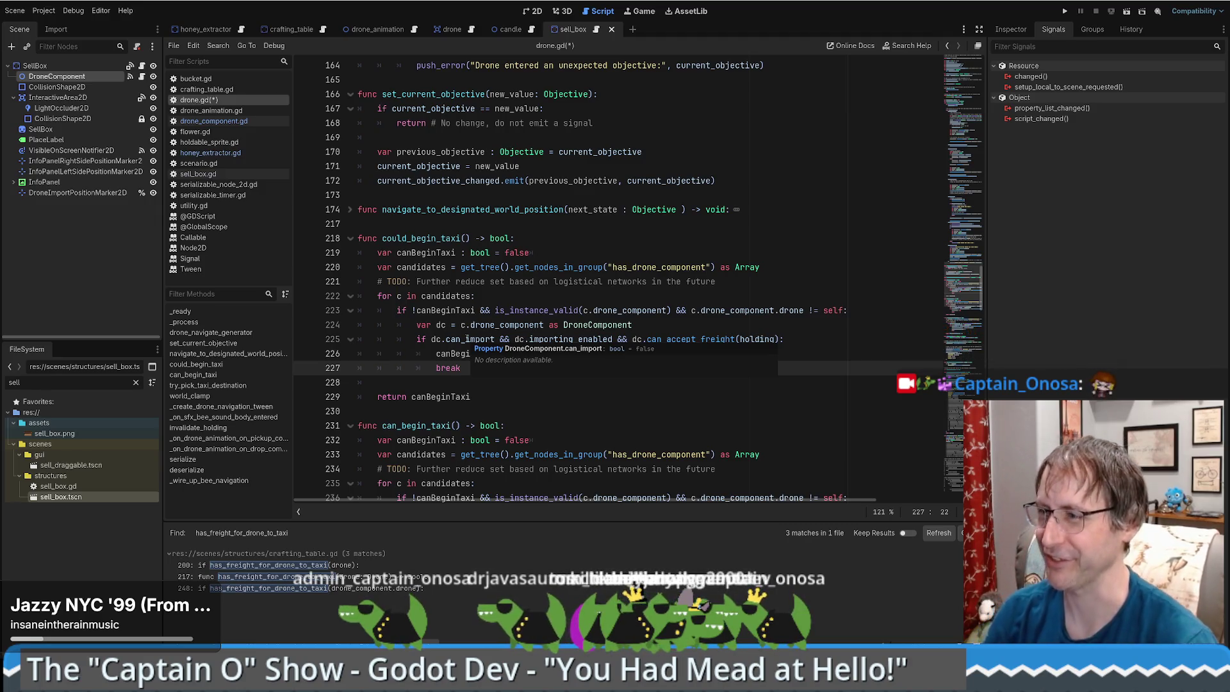
click(582, 290)
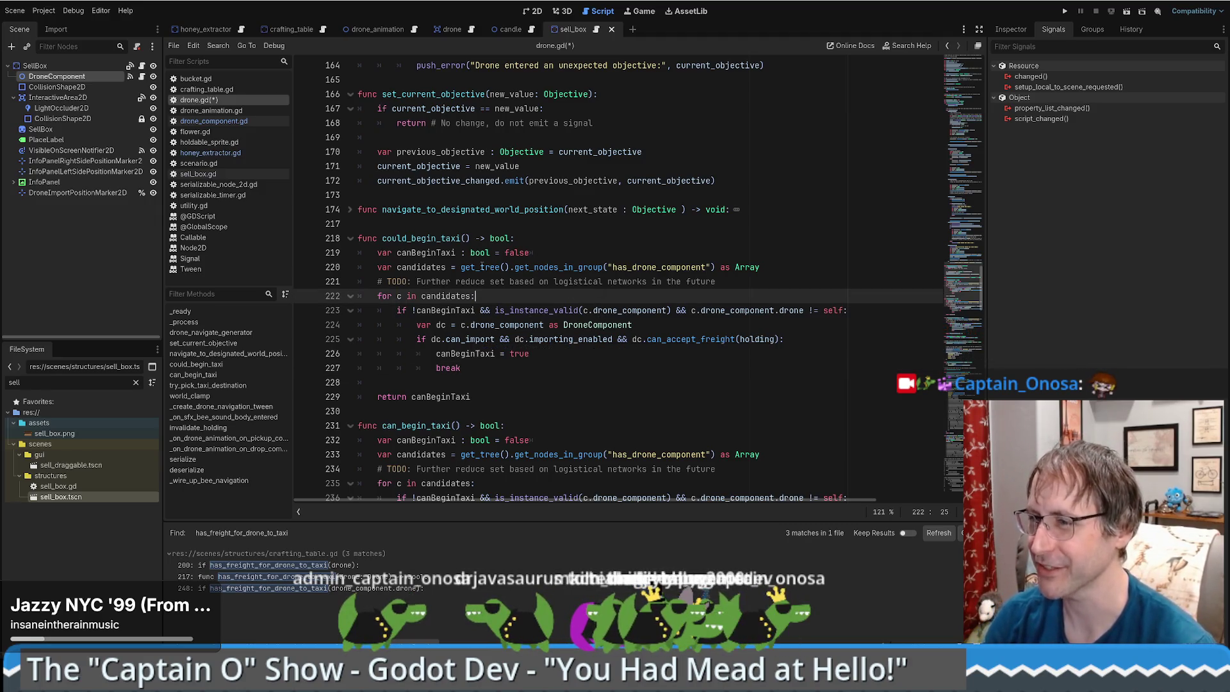
click(500, 395)
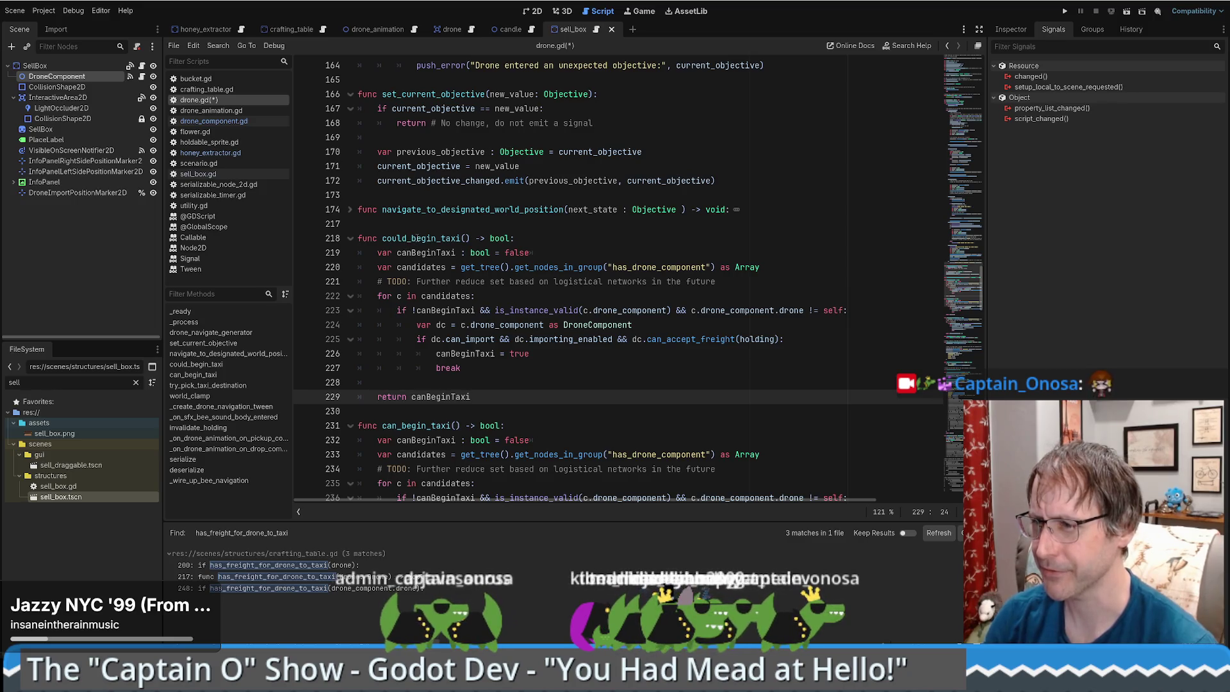
scroll(420, 242, down, 5)
scroll(428, 246, up, 4)
scroll(427, 246, down, 4)
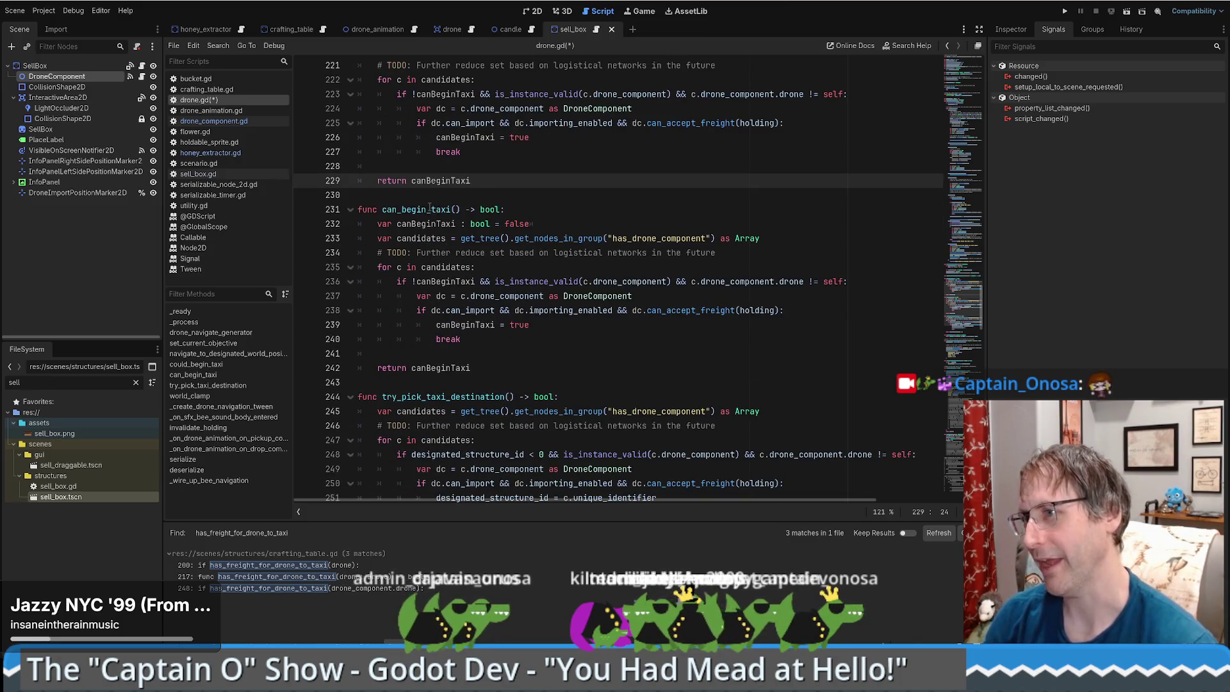
Search the project for can_begin_taxi and check its matches in drone.gd and drone_component.gd.
double_click(423, 209)
key(ctrl+shift+f)
key(Return)
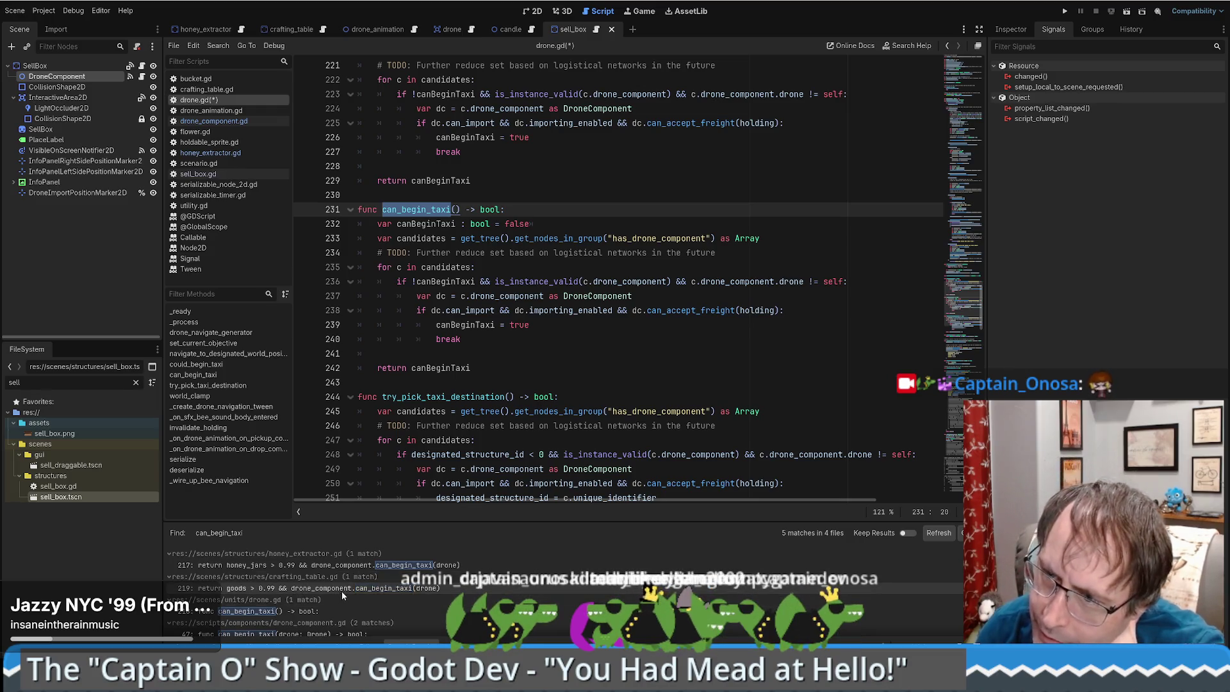
click(321, 599)
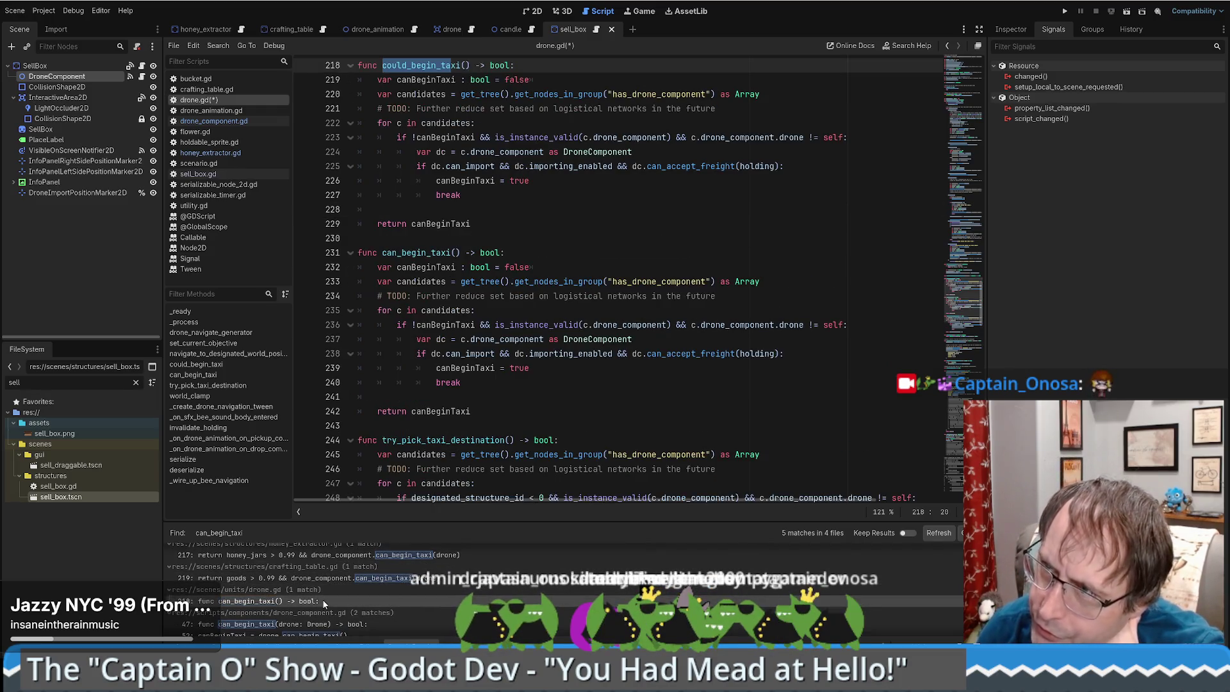
scroll(325, 600, down, 1)
click(294, 625)
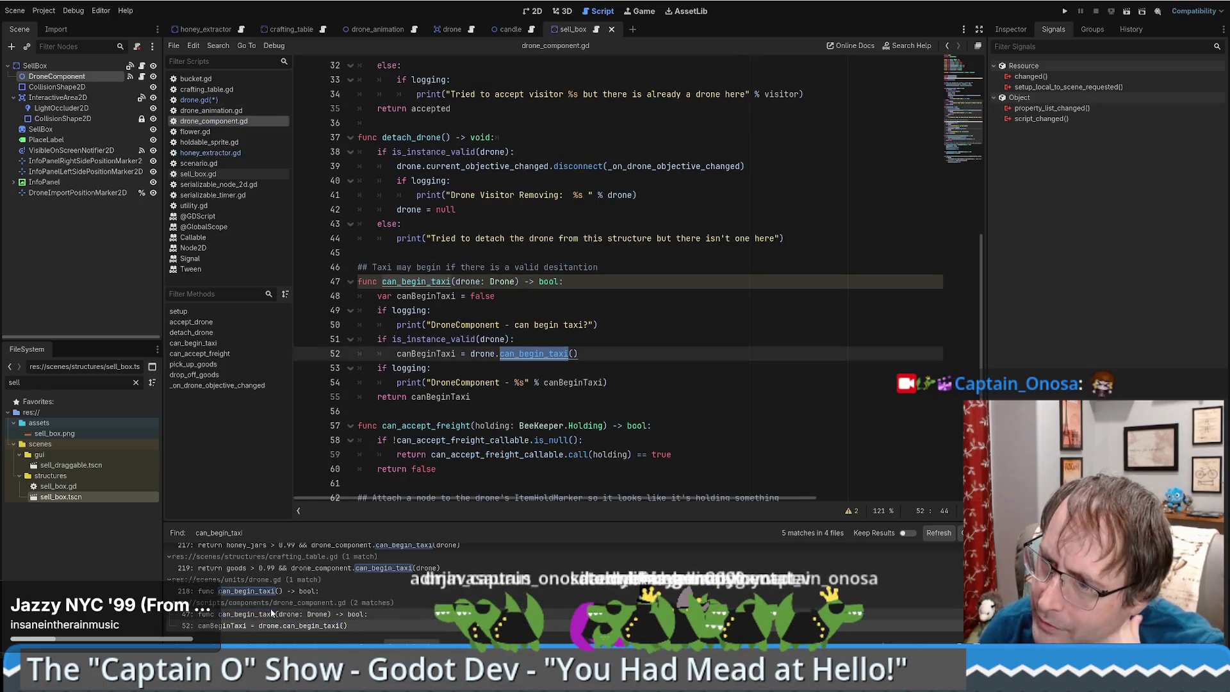
scroll(272, 609, up, 2)
scroll(274, 612, down, 2)
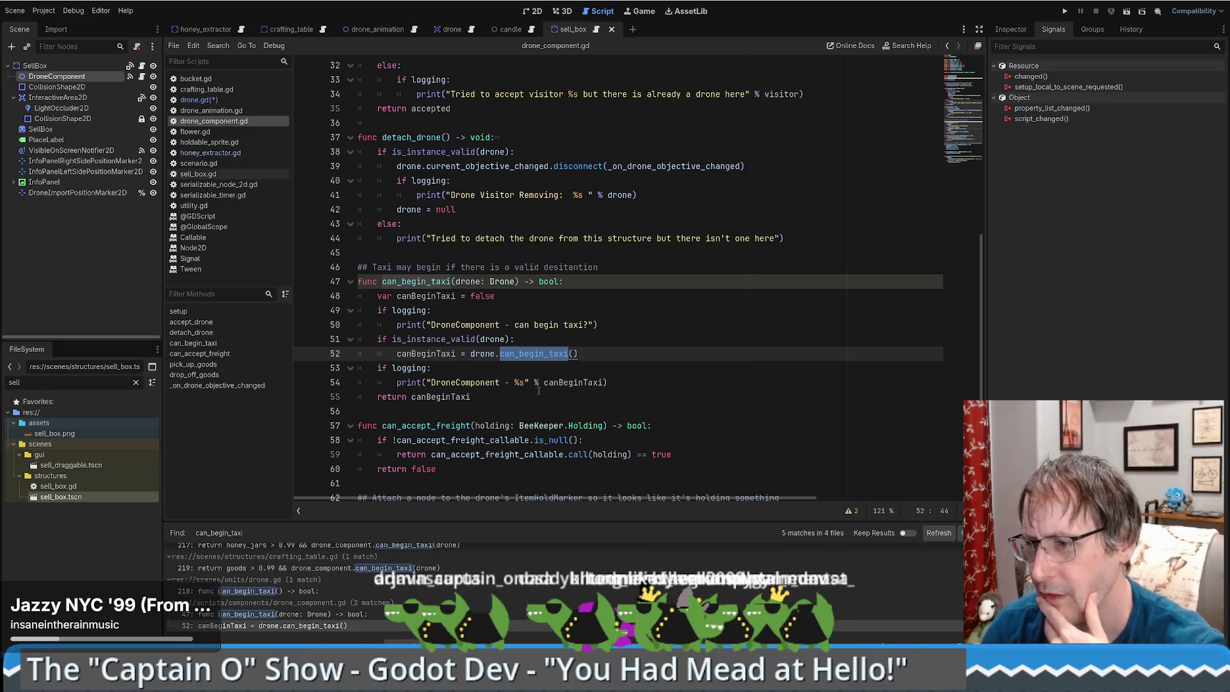
scroll(319, 587, up, 1)
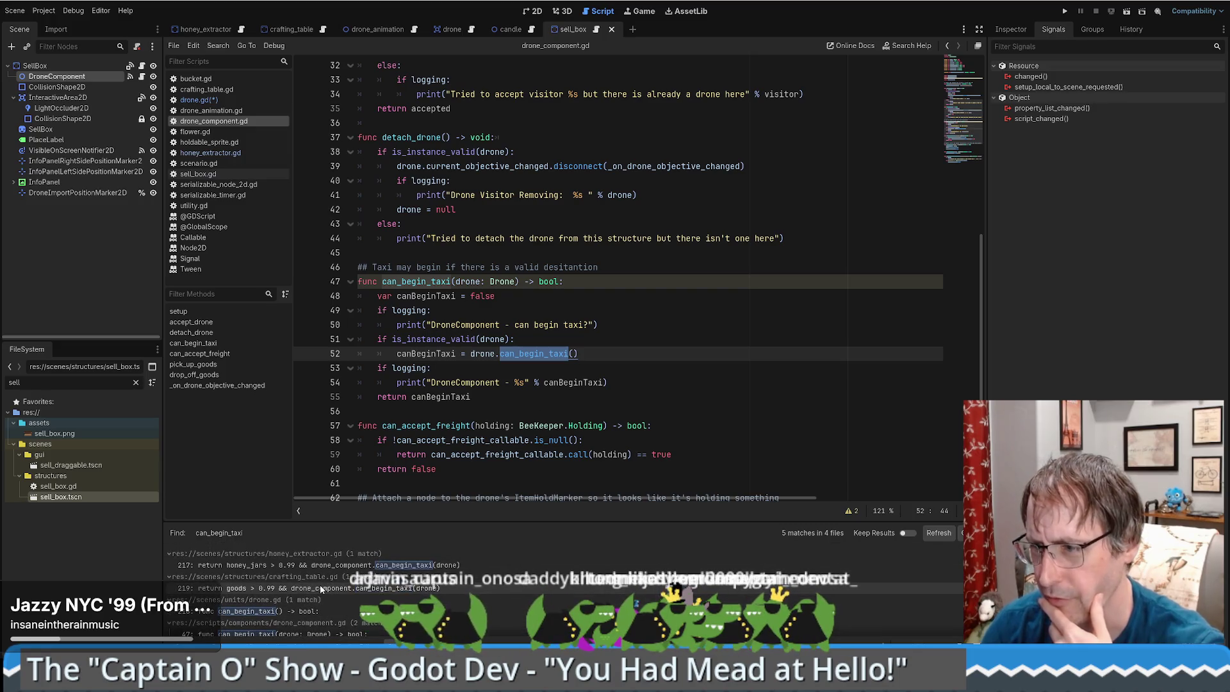
click(310, 599)
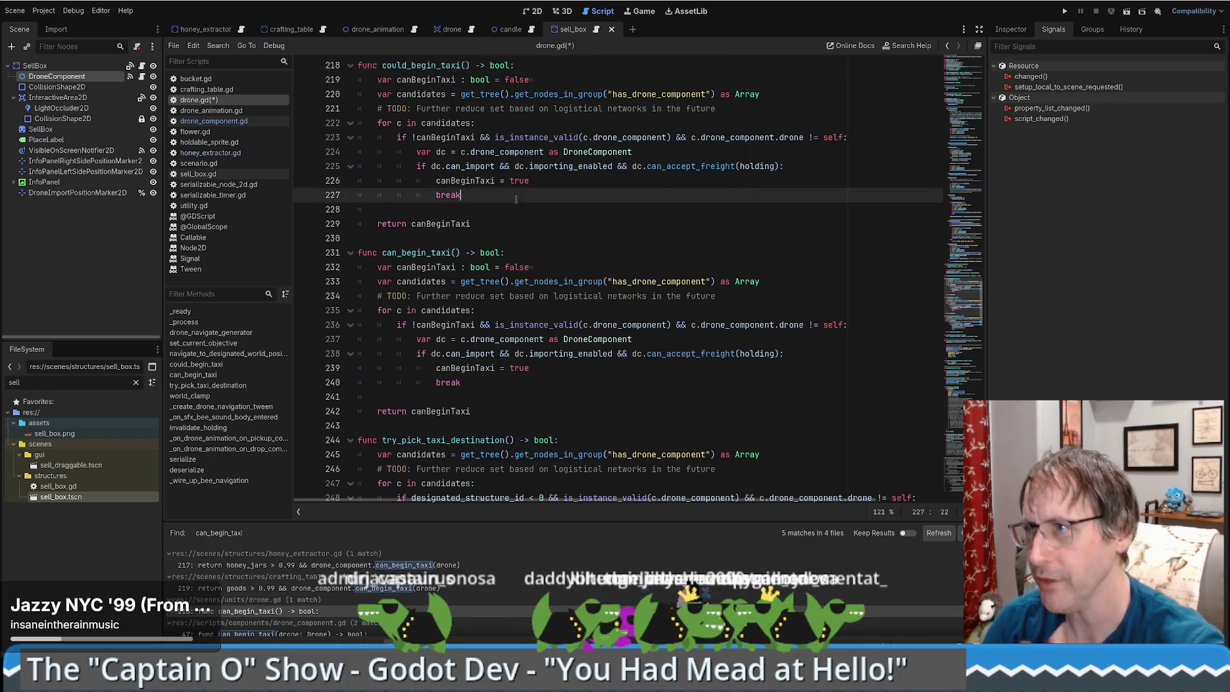
scroll(548, 430, up, 10)
Delete the duplicate could_begin_taxi function and the leftover blank line.
drag(487, 311, 396, 135)
key(BackSpace)
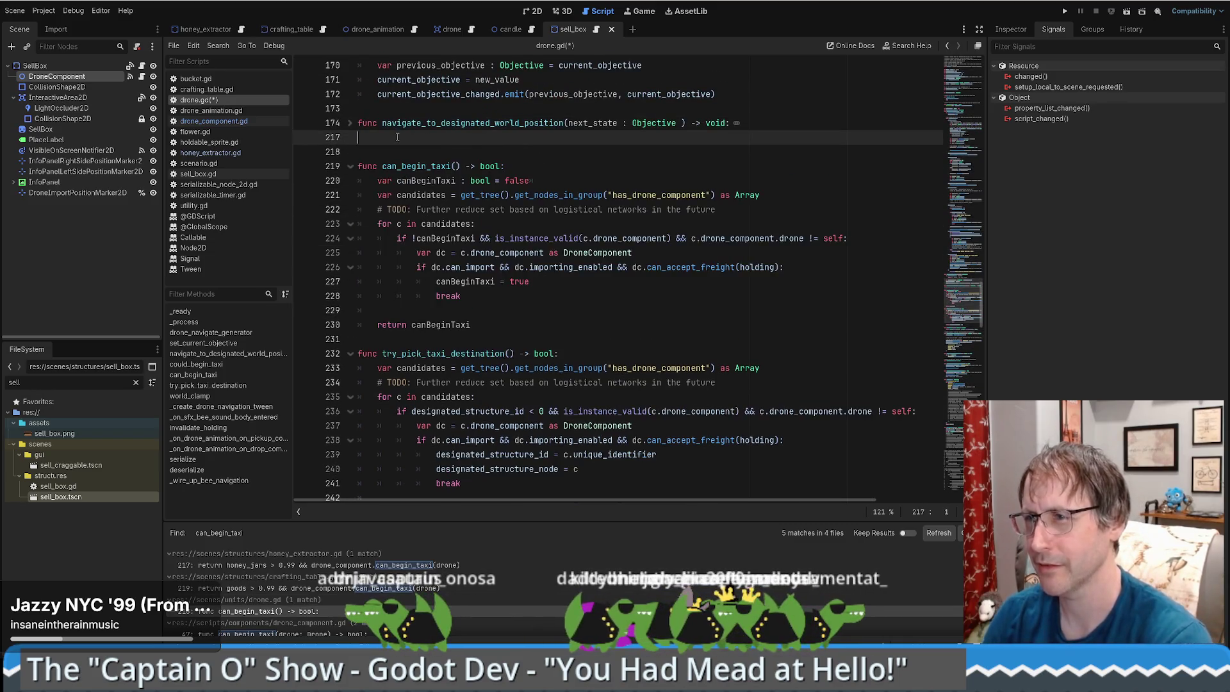
key(BackSpace)
Go to can_begin_taxi in drone.gd and add BeeKeeper.Holding to its parameter list.
click(332, 634)
click(332, 611)
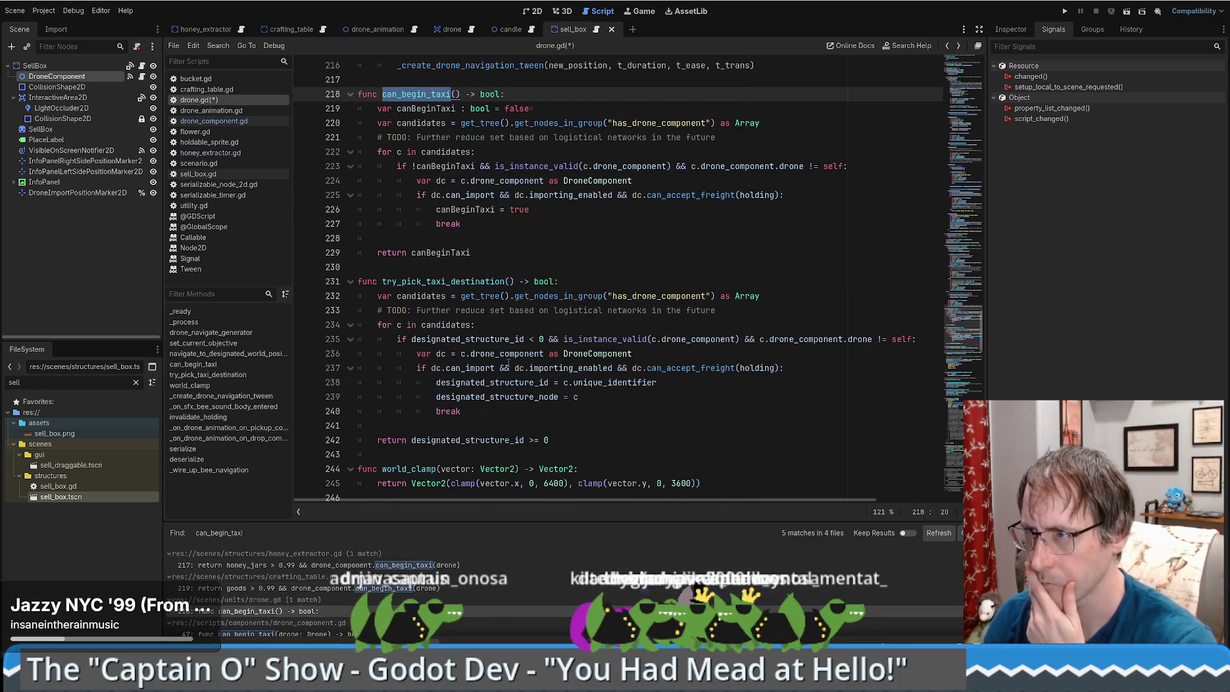
scroll(431, 270, up, 4)
click(430, 268)
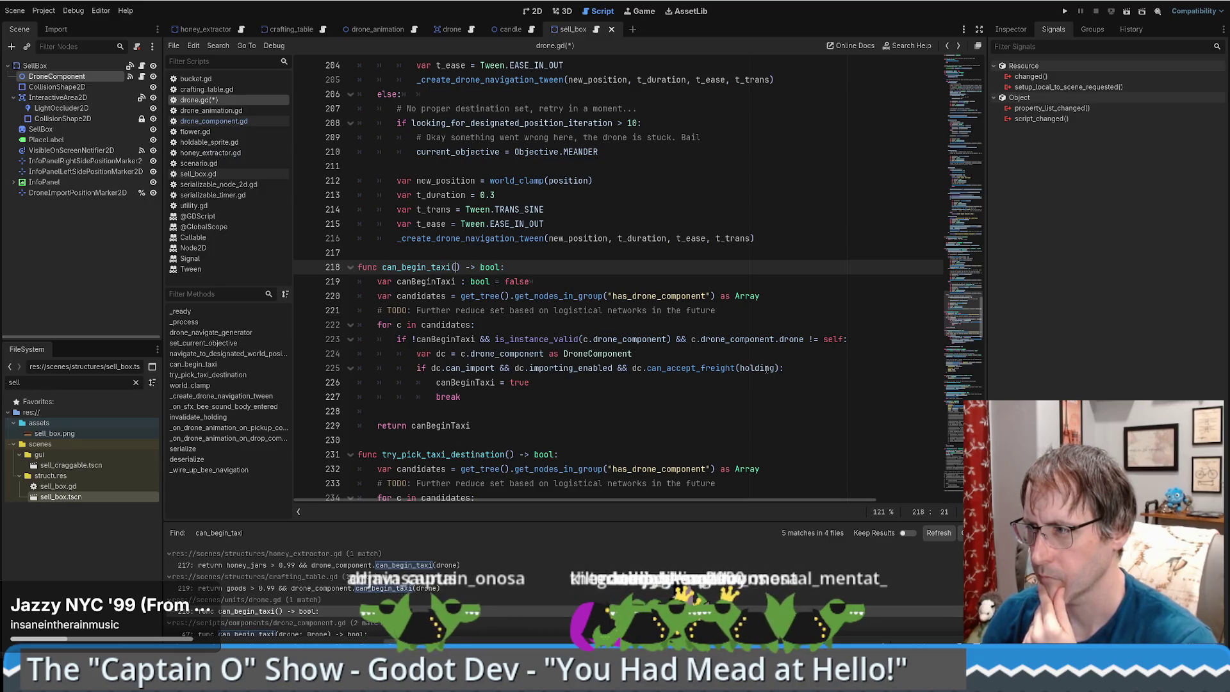
mouse_move(766, 370)
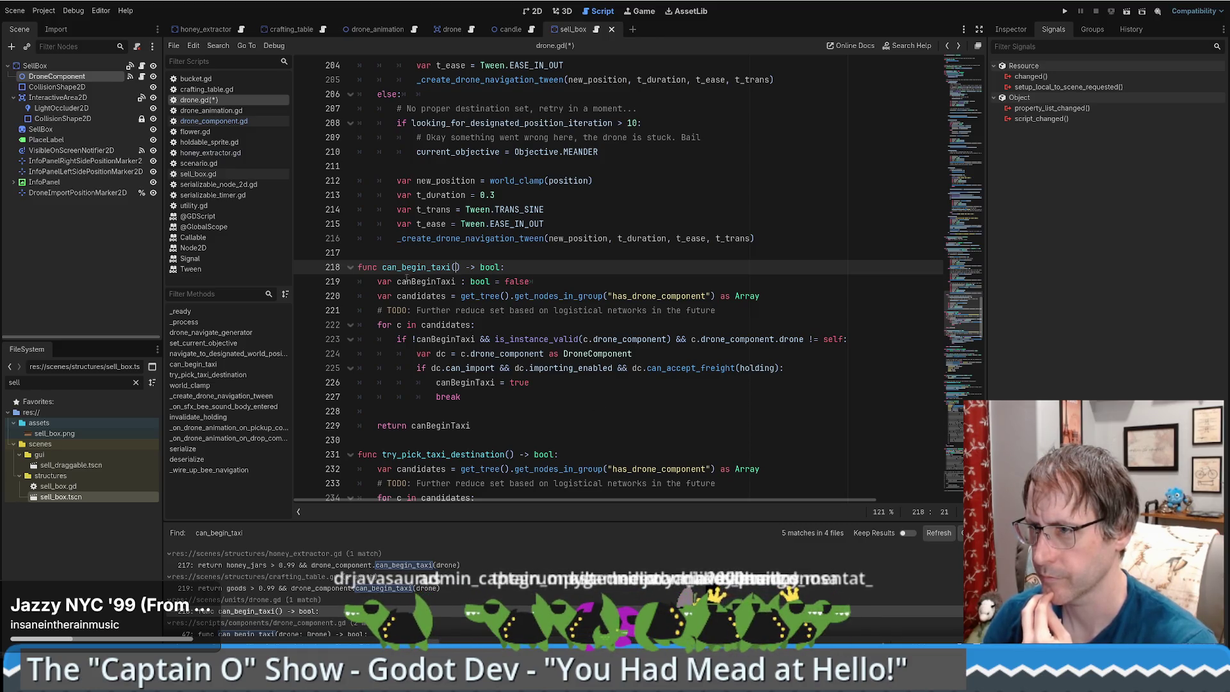
click(388, 267)
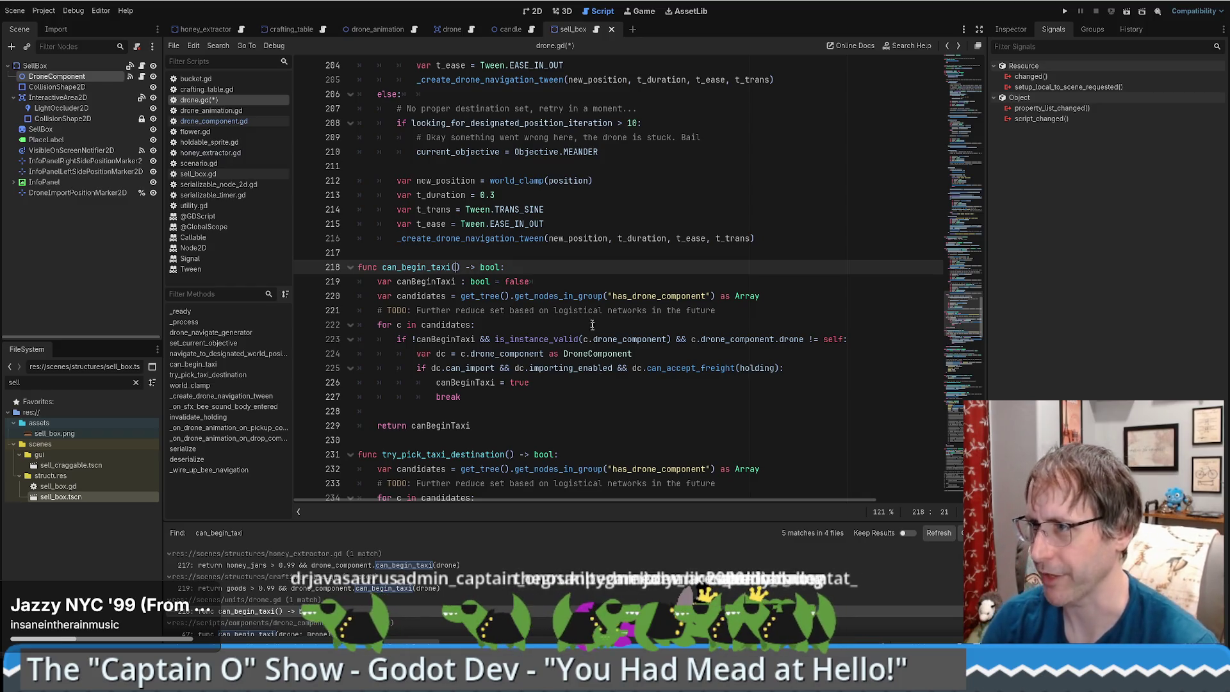
scroll(592, 325, up, 4)
scroll(592, 325, down, 4)
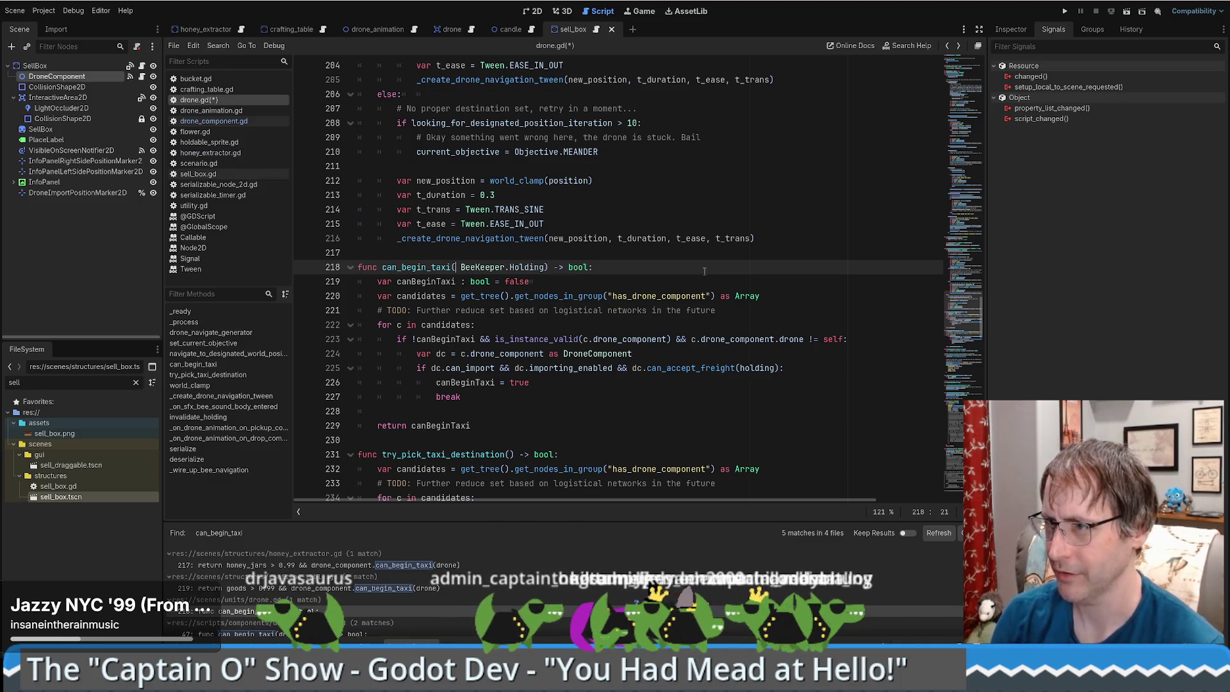
Name the can_begin_taxi parameter item_we_want_to_taxi.
text(item_to_b)
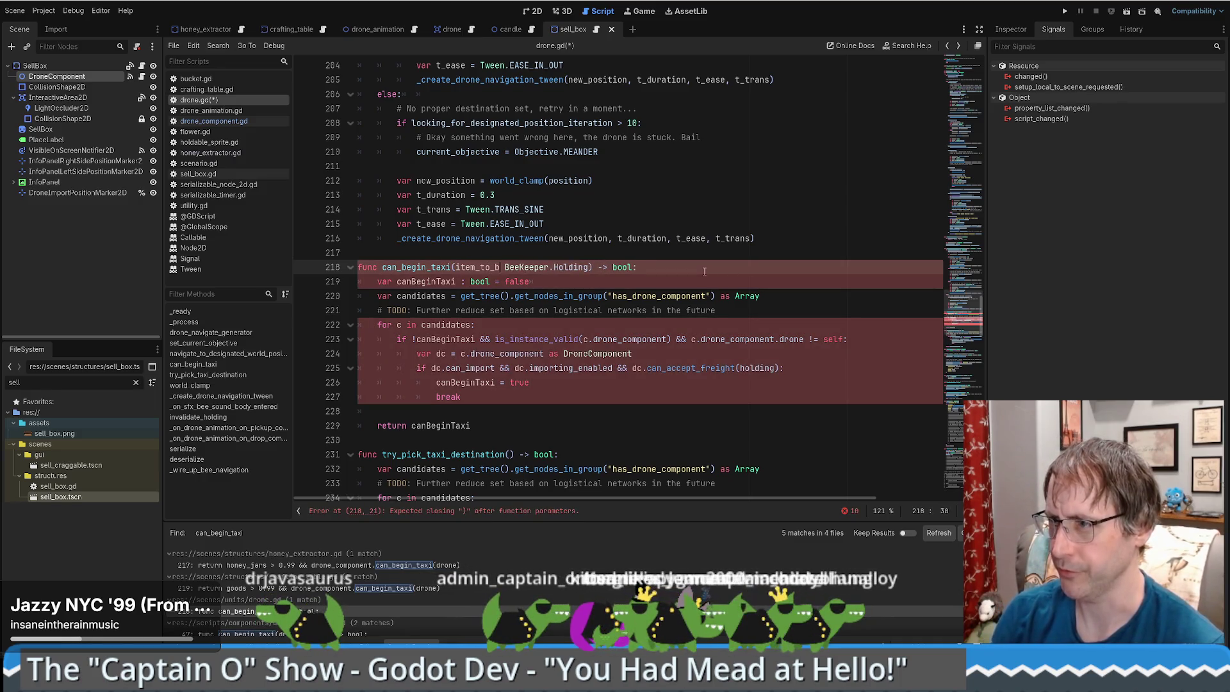
text(taxied)
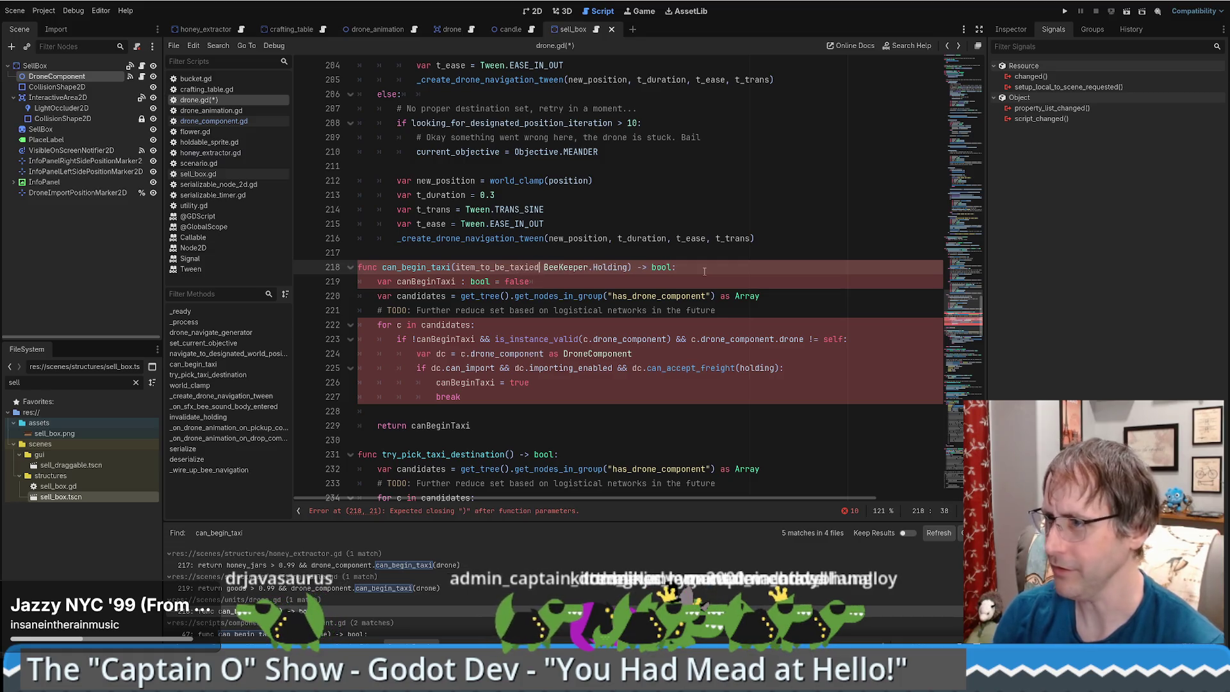
text(:)
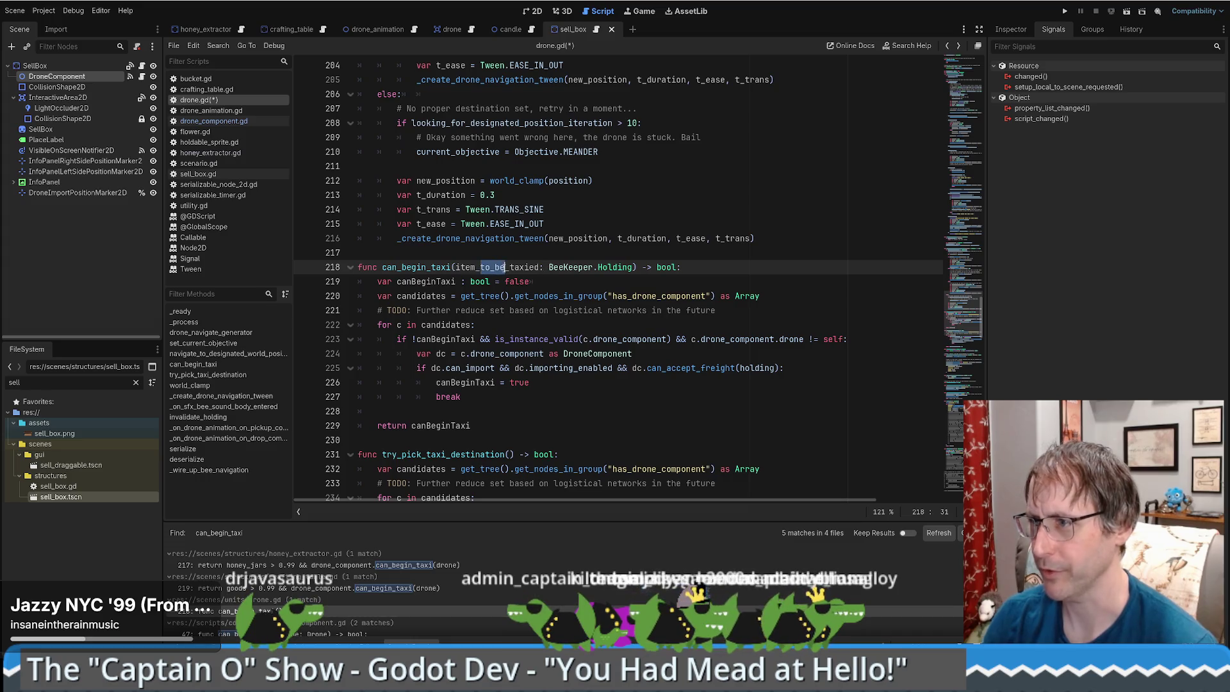
text(we_want_t)
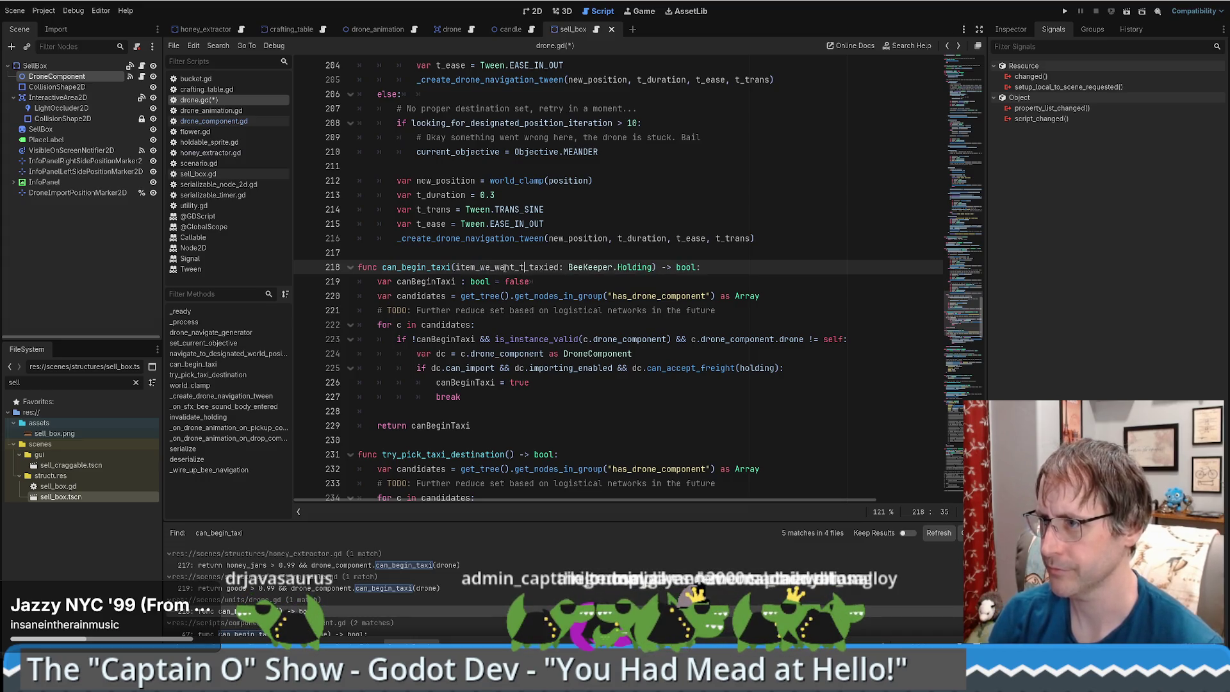
text(o)
key(ctrl+Right)
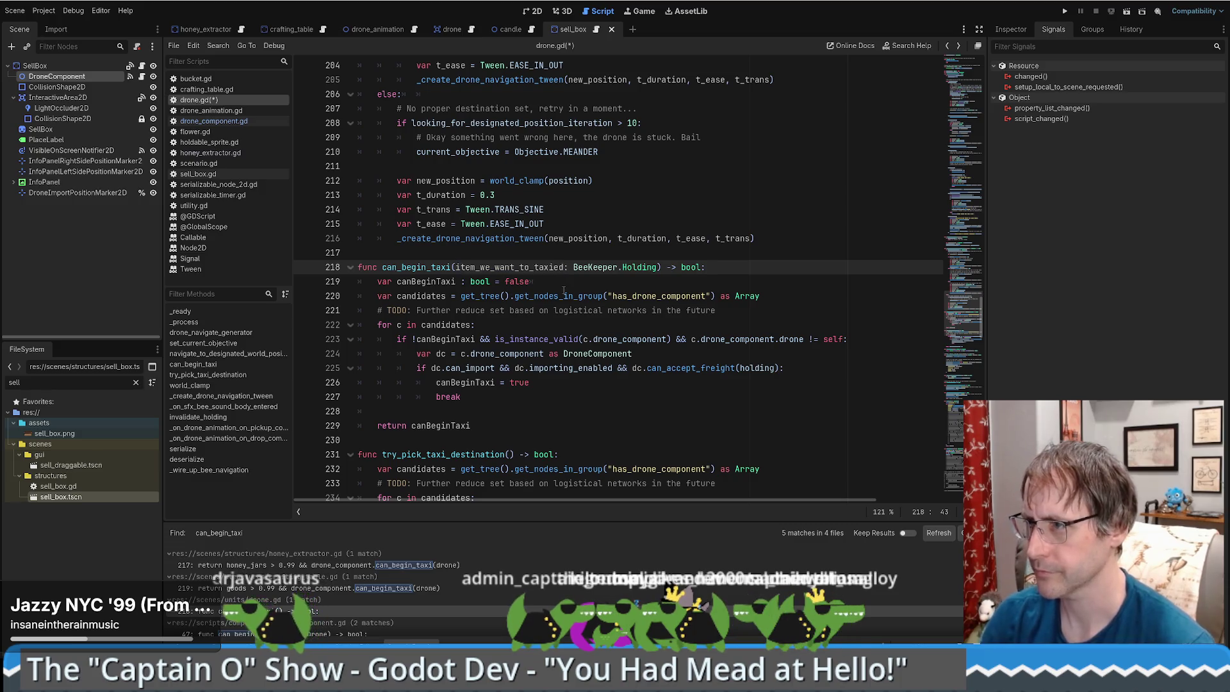
key(BackSpace)
key(BackSpace)
Pass item_we_want_to_taxi to can_accept_freight in place of holding.
double_click(510, 269)
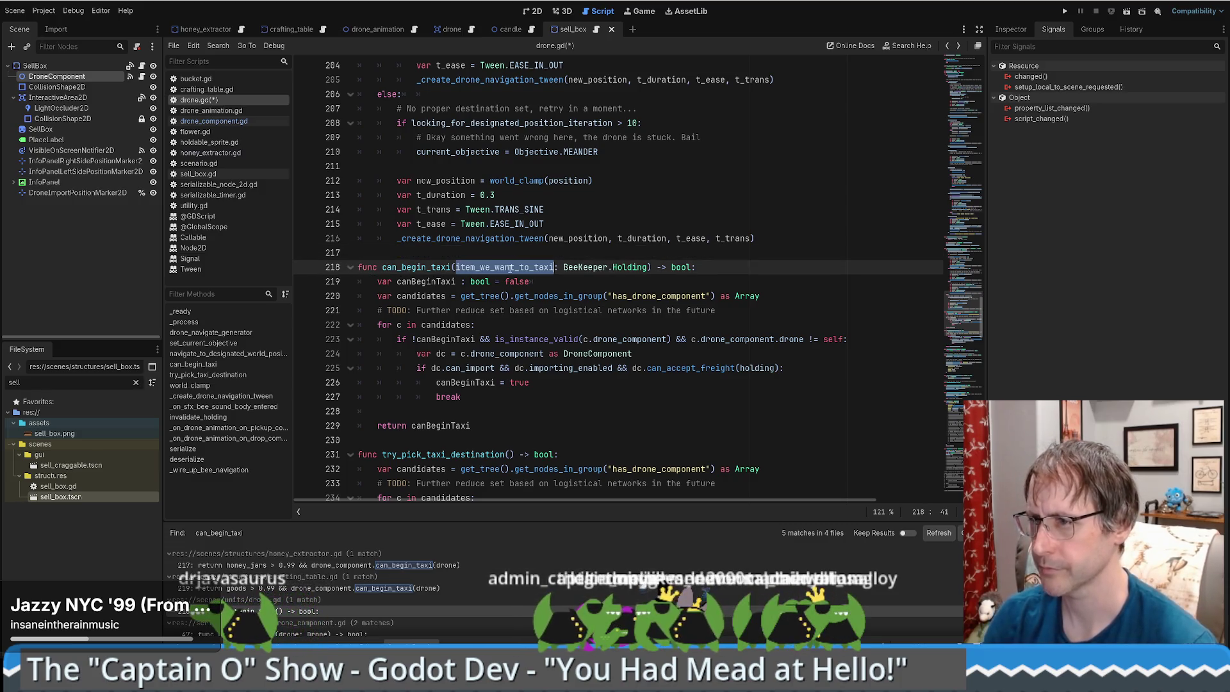
key(ctrl+c)
double_click(755, 369)
key(ctrl+v)
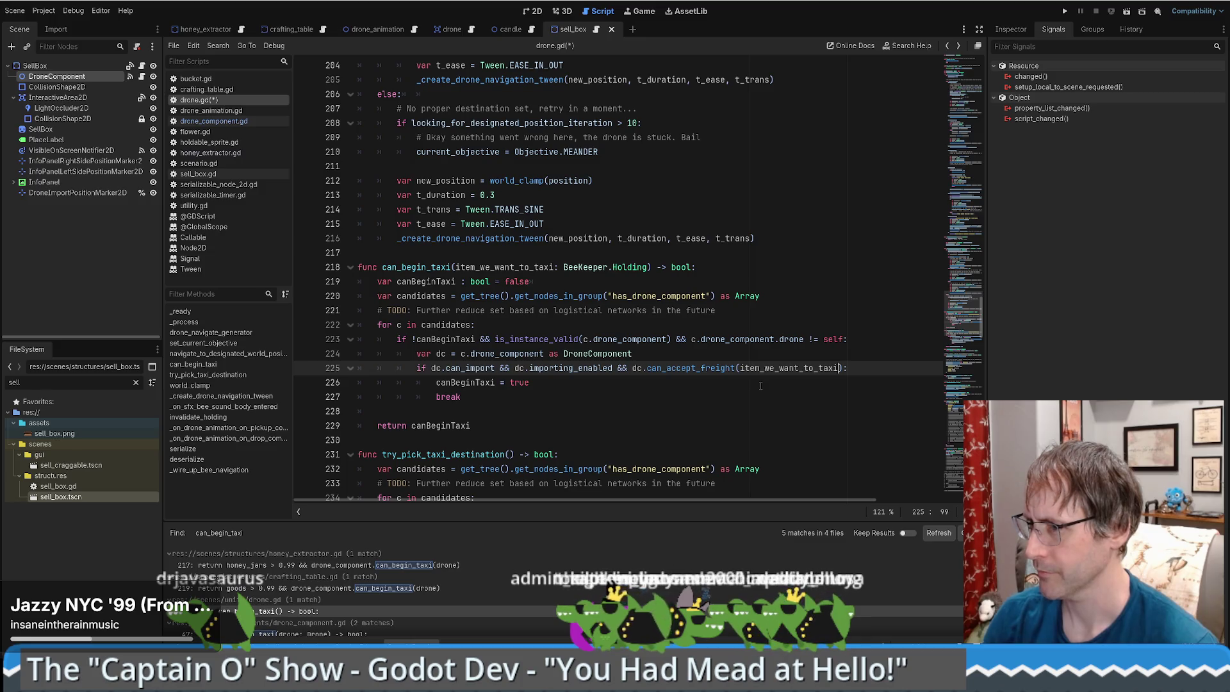
scroll(332, 610, down, 1)
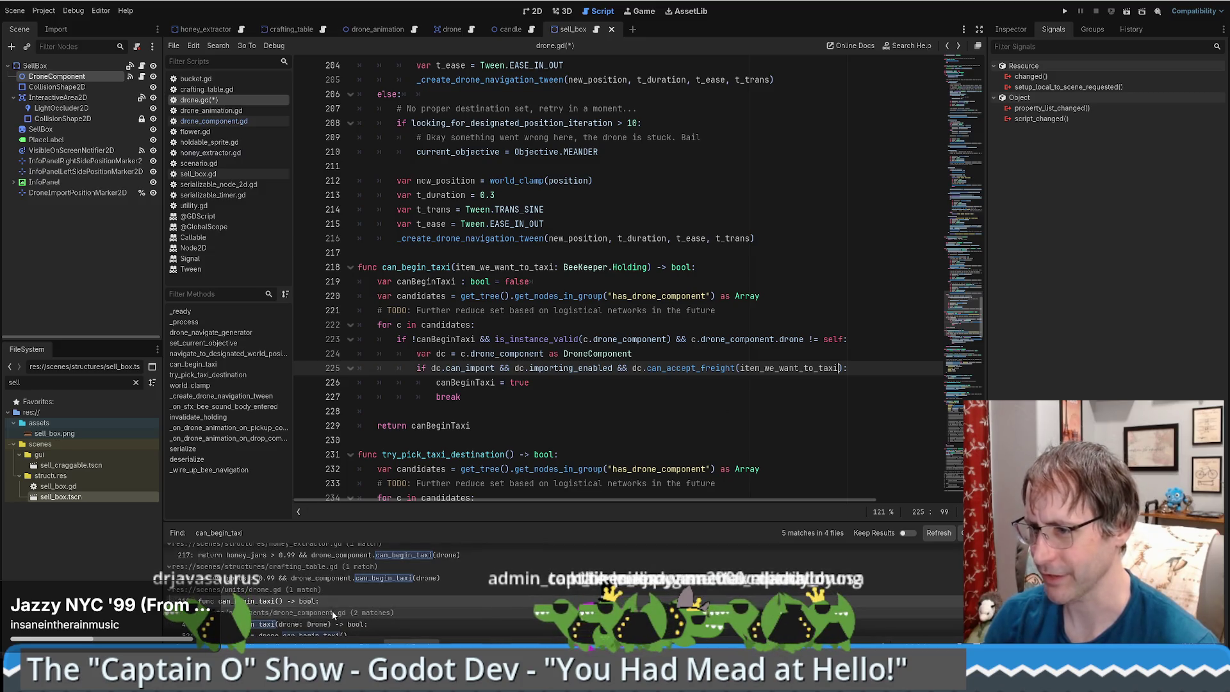
click(662, 310)
key(ctrl+s)
scroll(306, 612, down, 1)
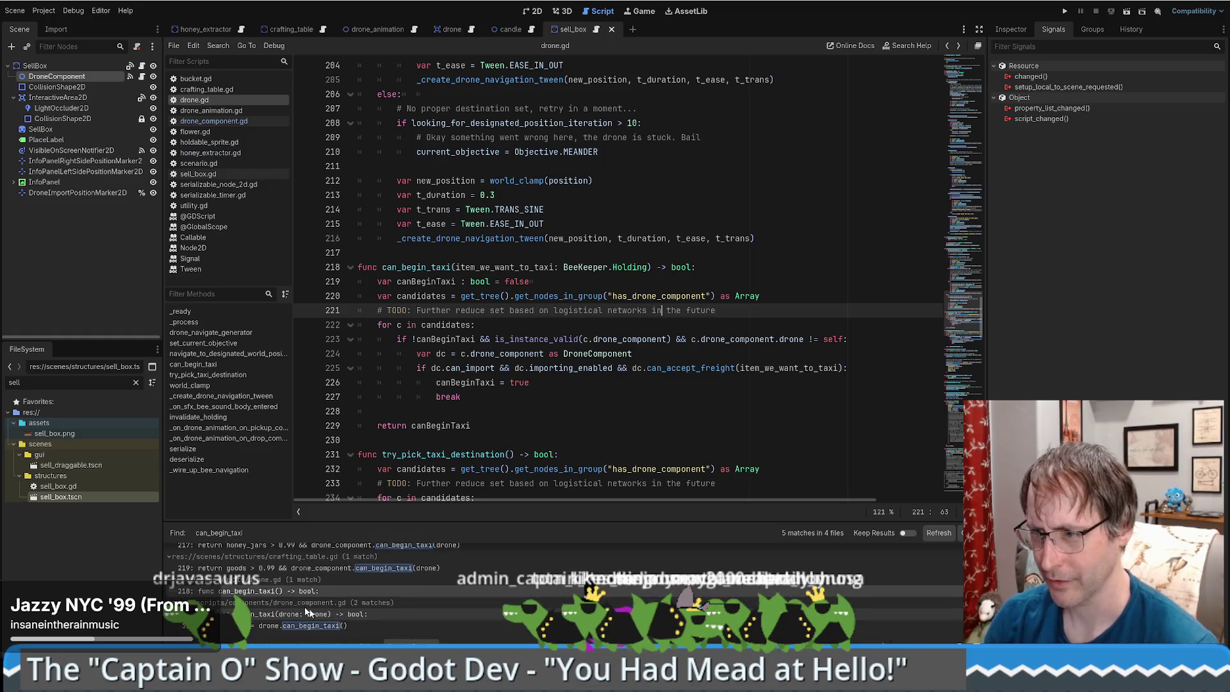
click(278, 589)
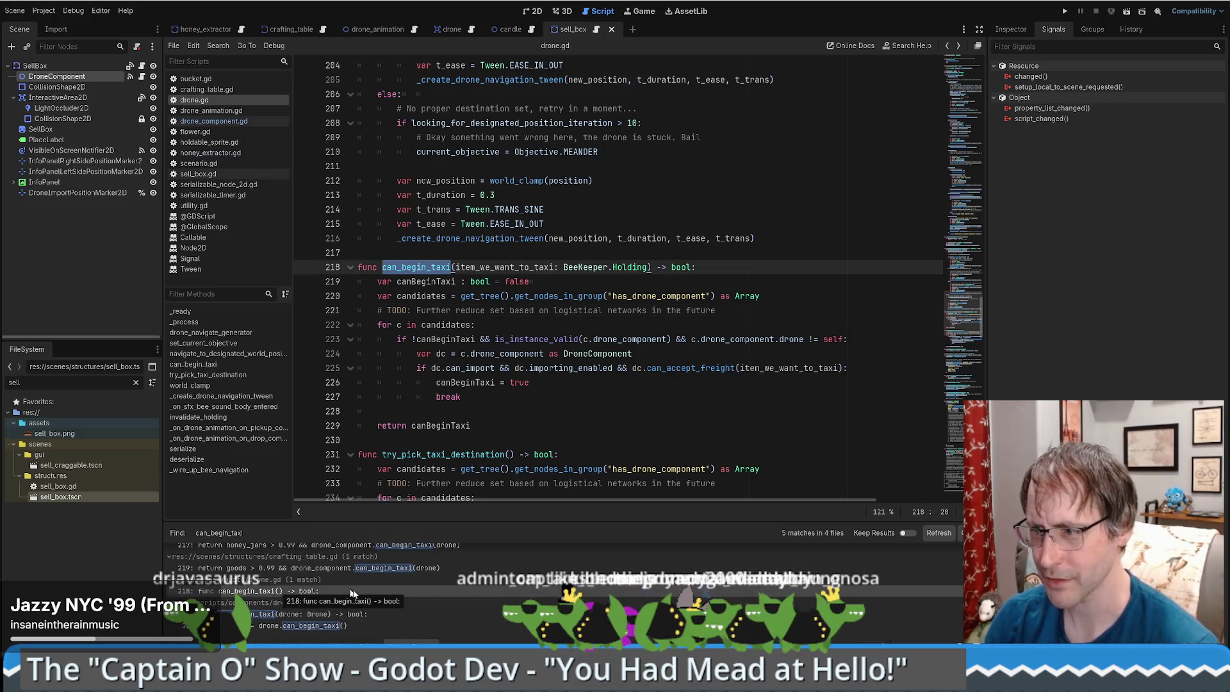
click(372, 568)
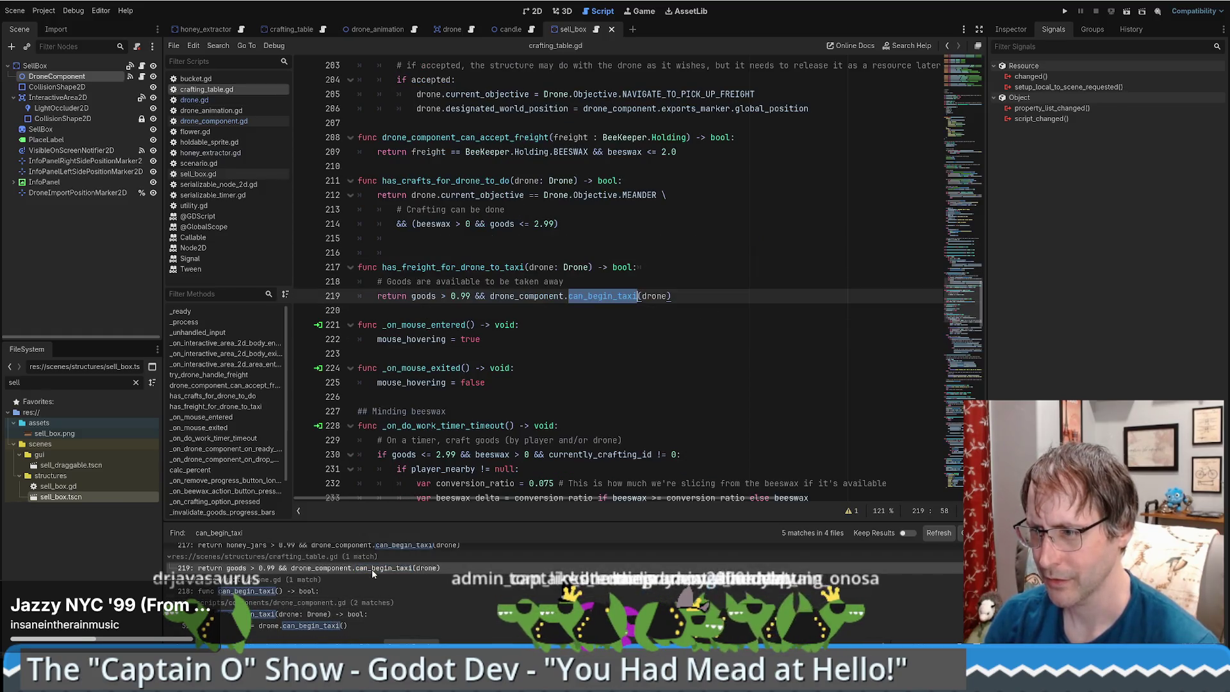
click(667, 296)
double_click(652, 296)
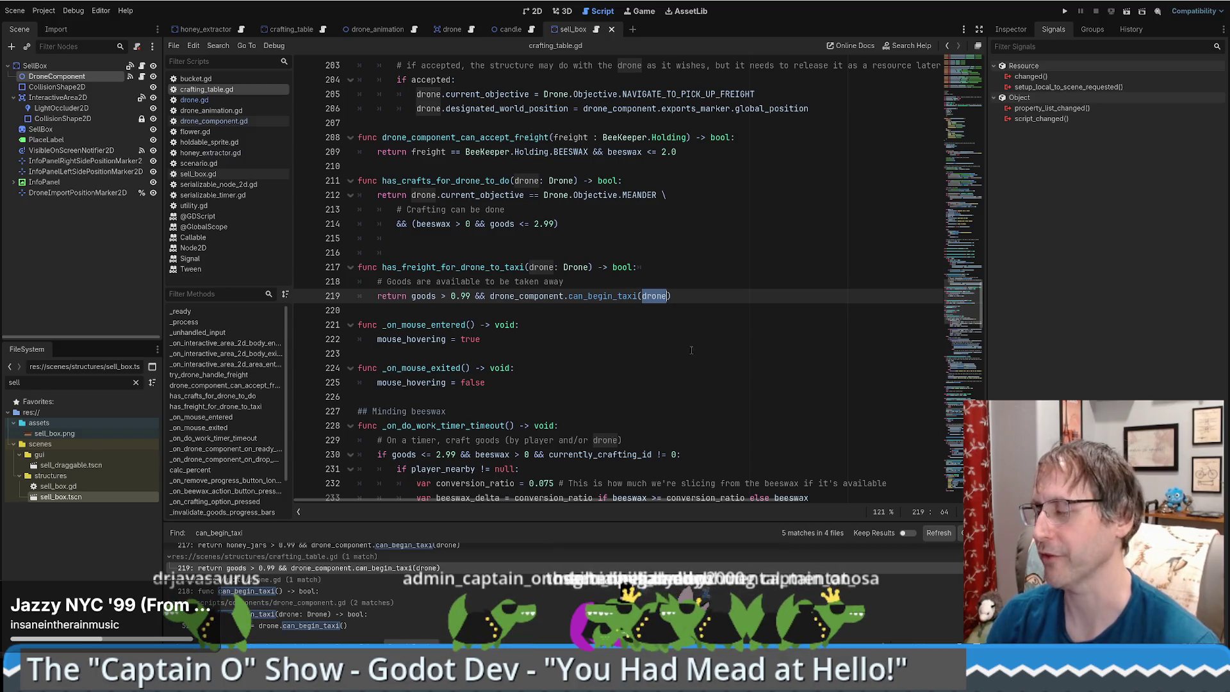
text(item_we_want_to_taxi)
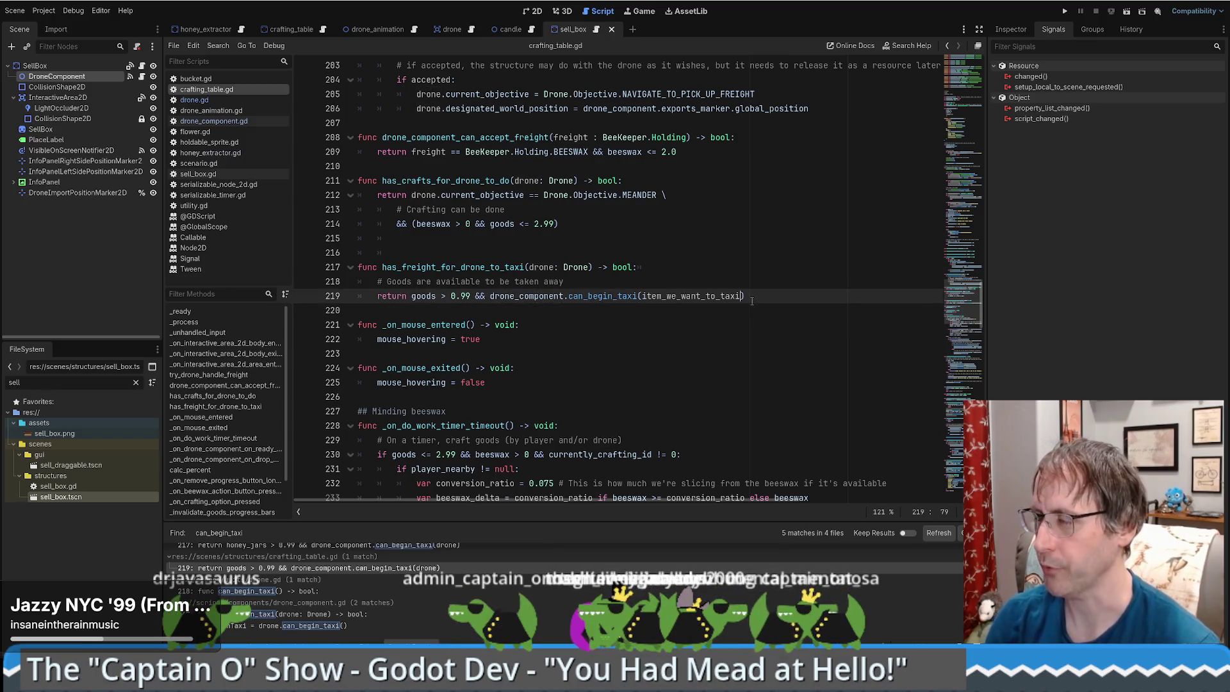
key(ctrl+z)
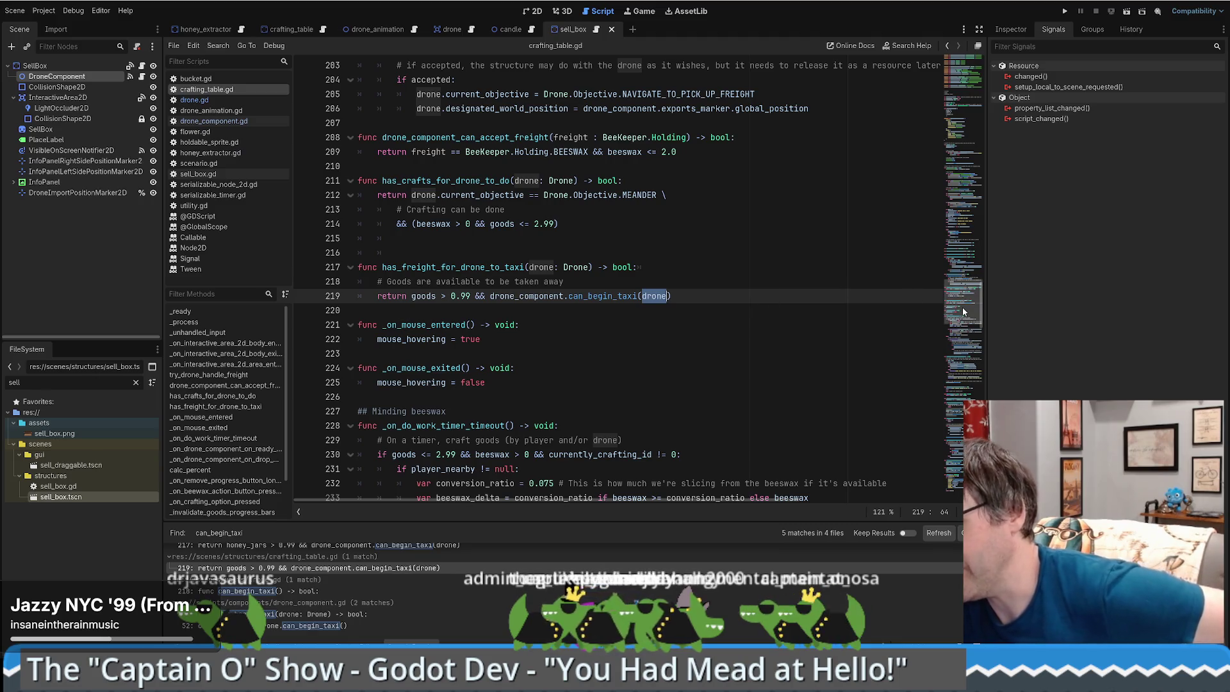
drag(962, 301, 956, 12)
Add "HoldingValue": BeeKeeper.Holding.CANDLE to the Candle entry in crafting_table.gd.
scroll(766, 298, down, 7)
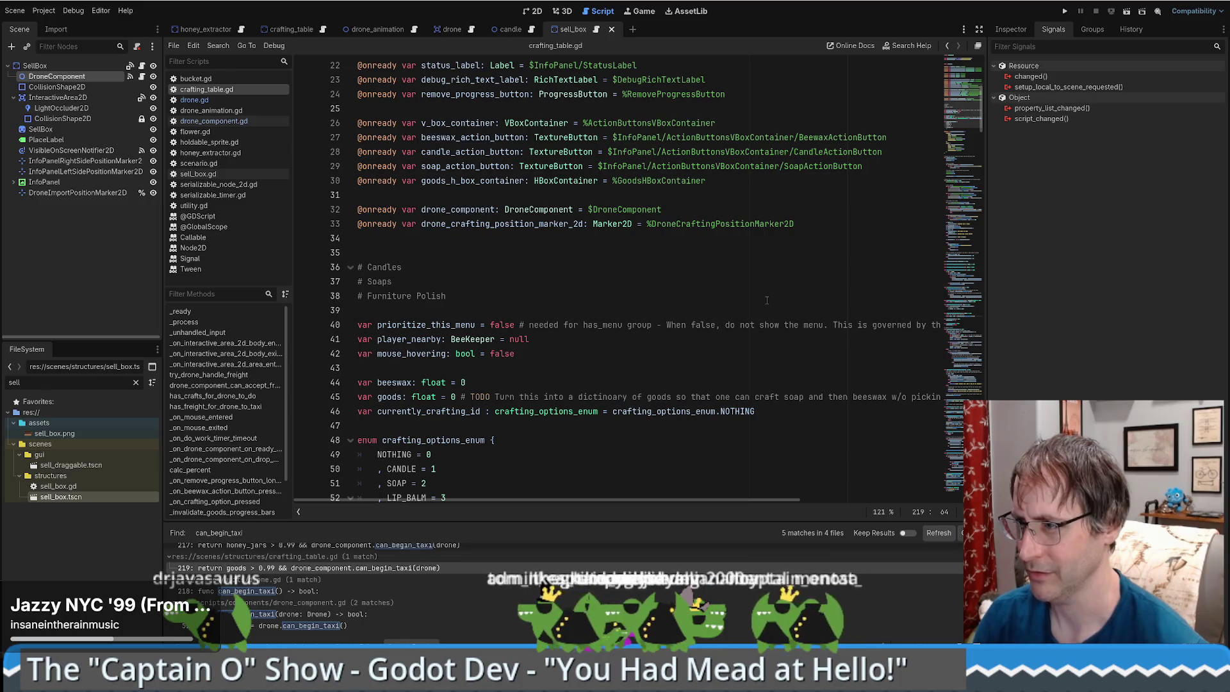
scroll(779, 296, down, 5)
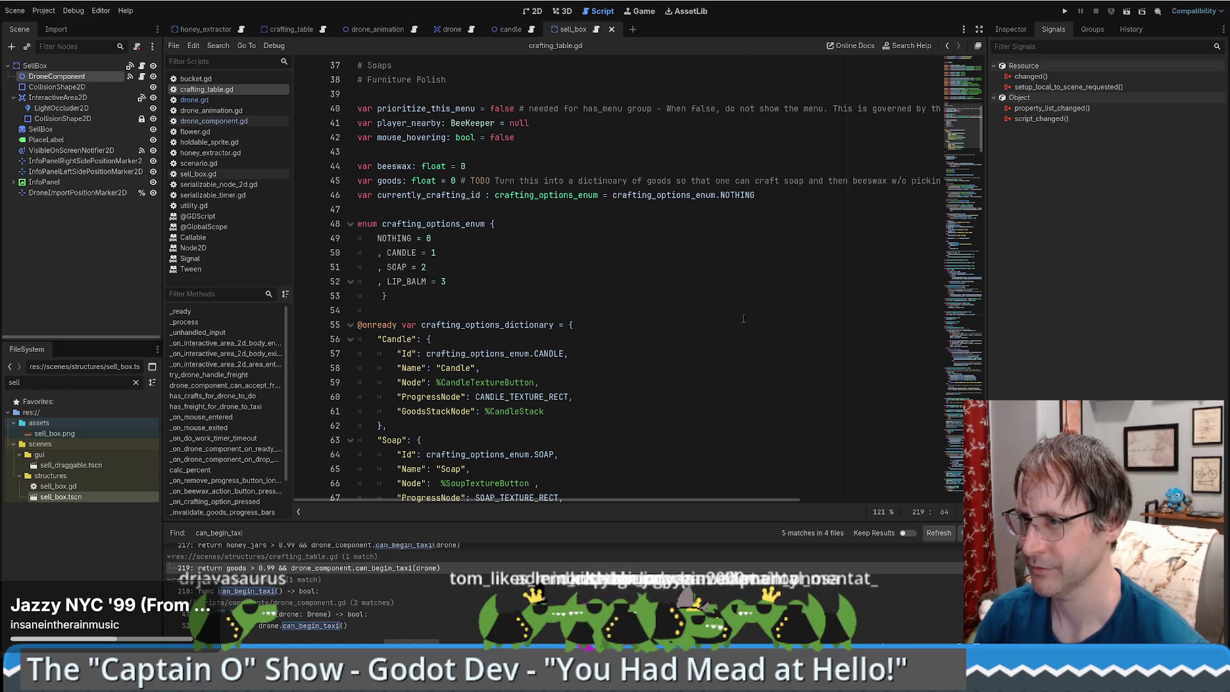
scroll(730, 324, down, 6)
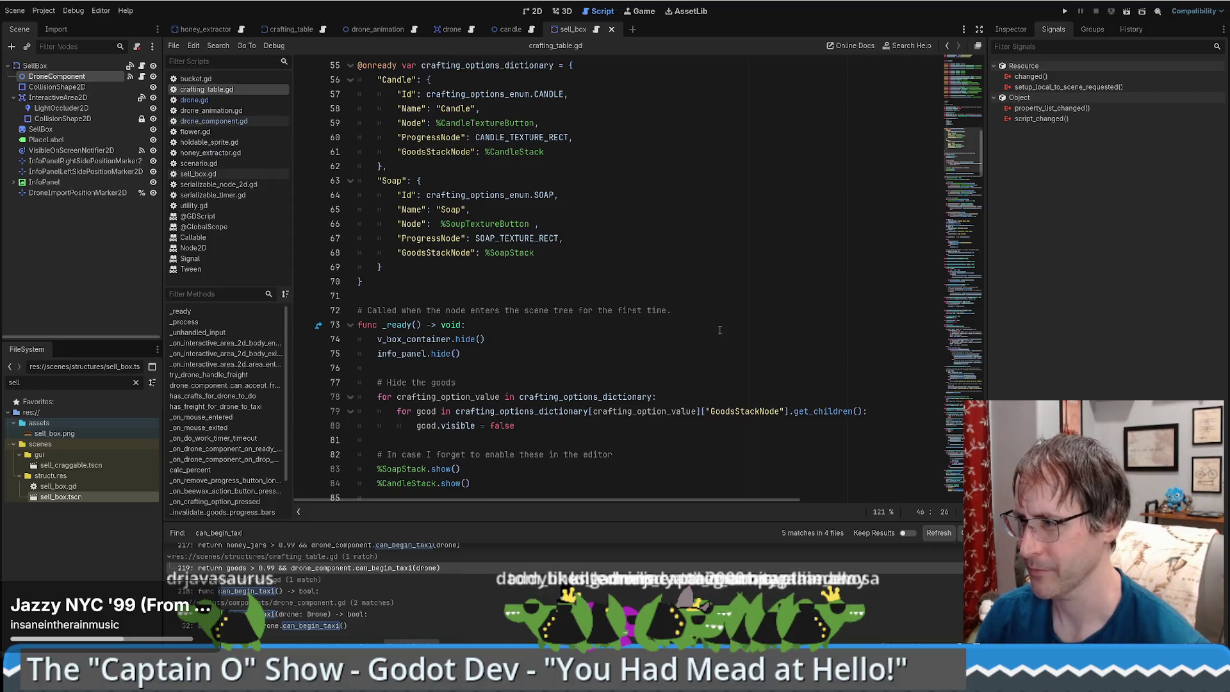
ctrl+click(714, 334)
scroll(690, 346, up, 1)
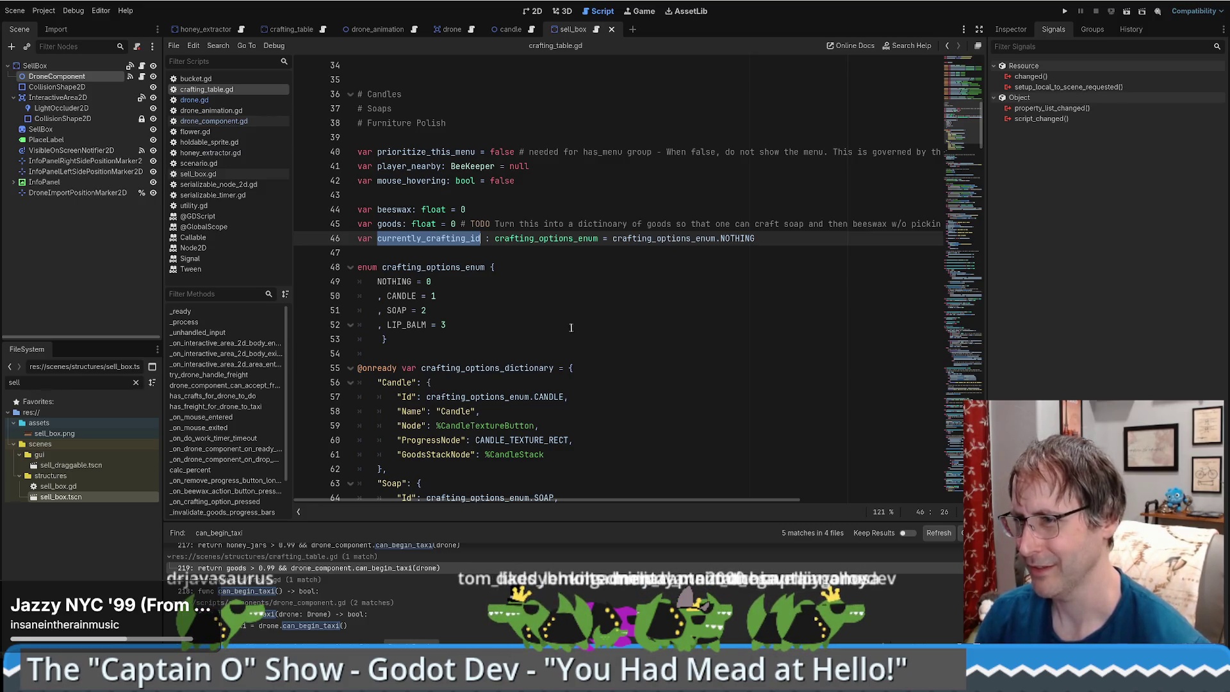
scroll(570, 327, down, 5)
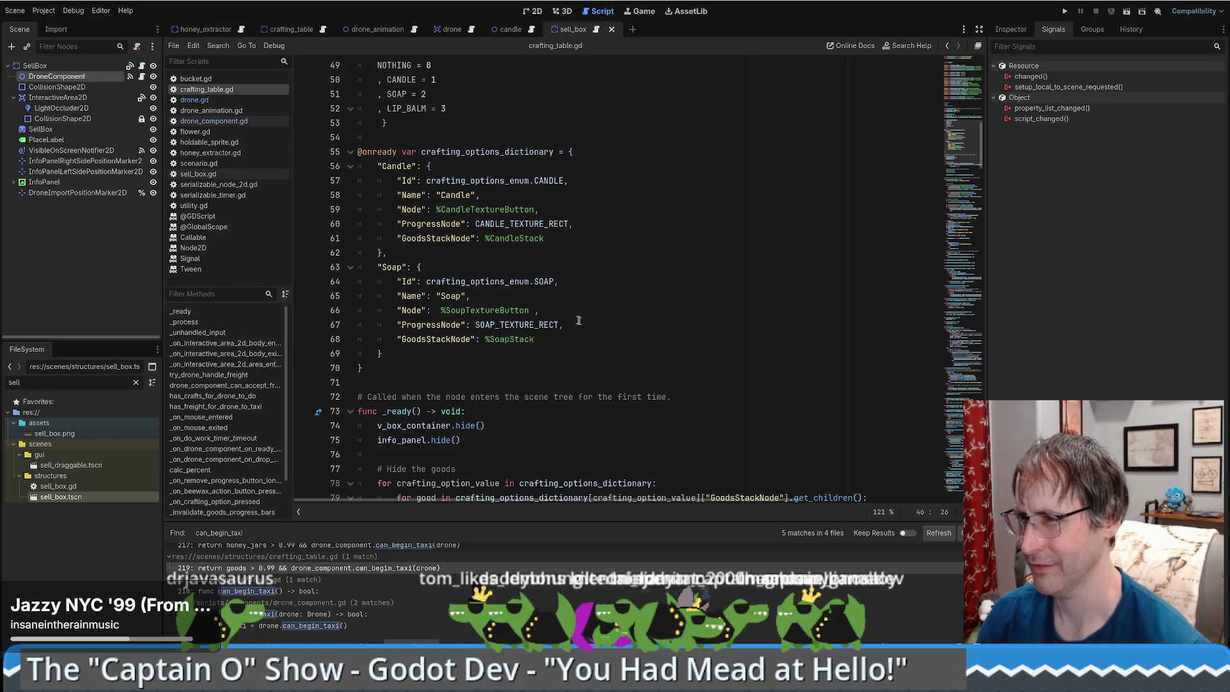
click(584, 239)
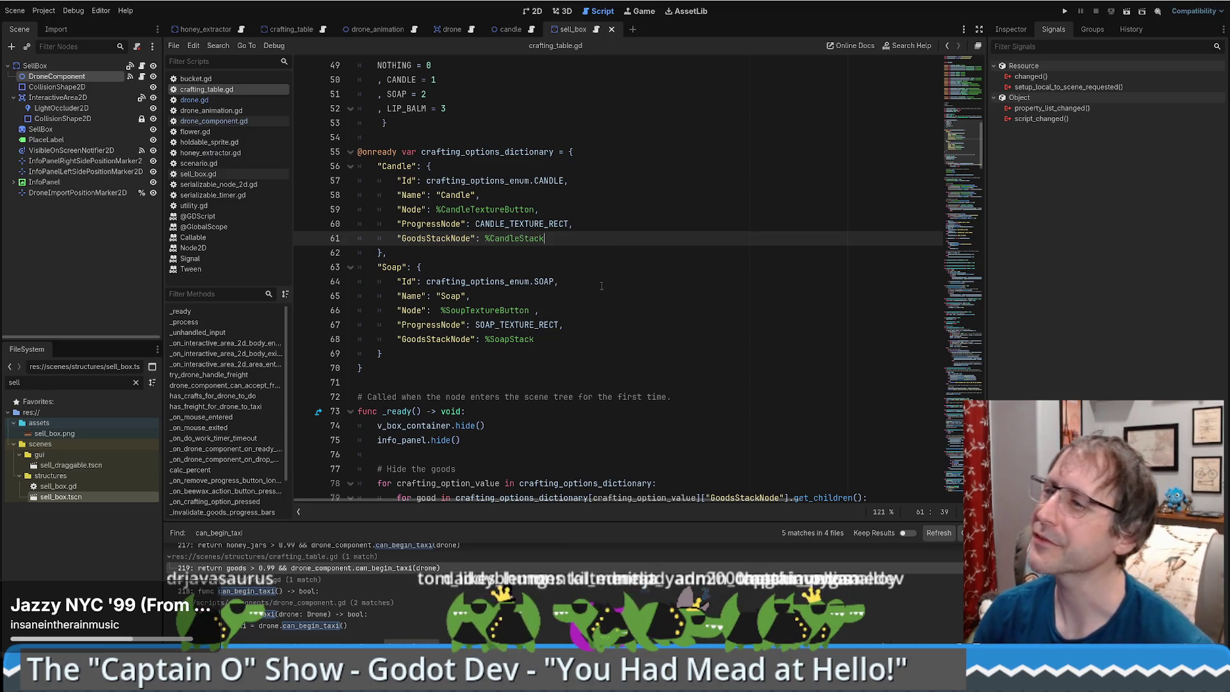
text(,)
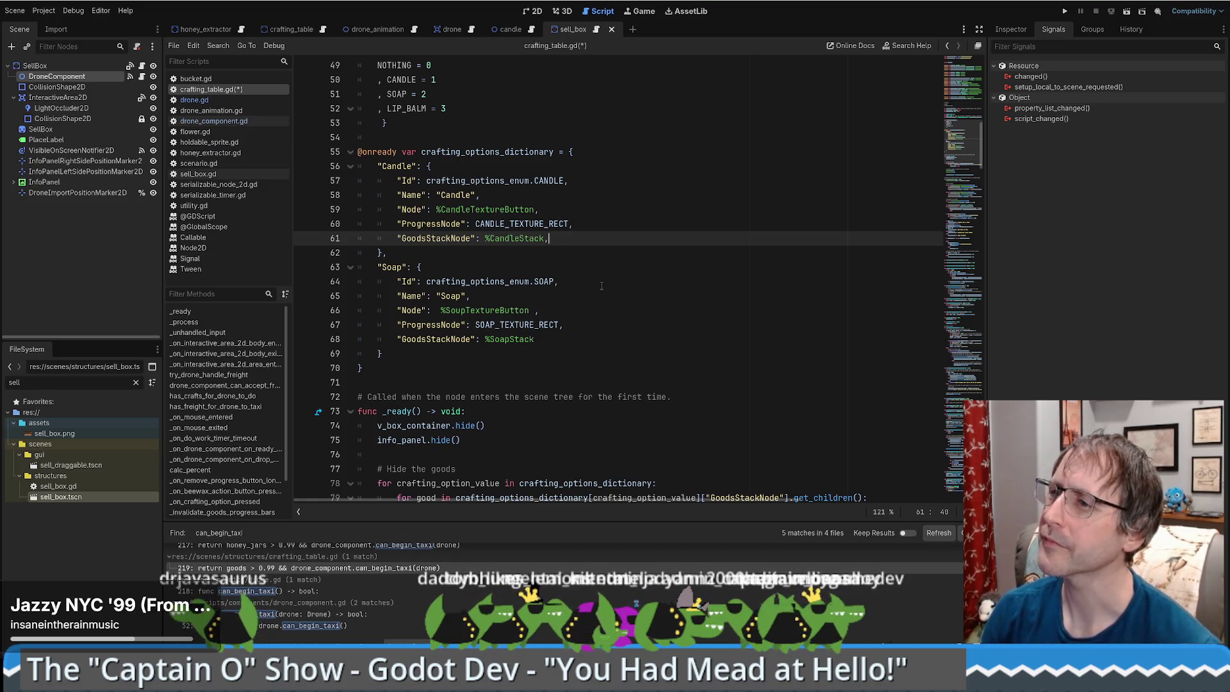
key(Return)
text(Ho)
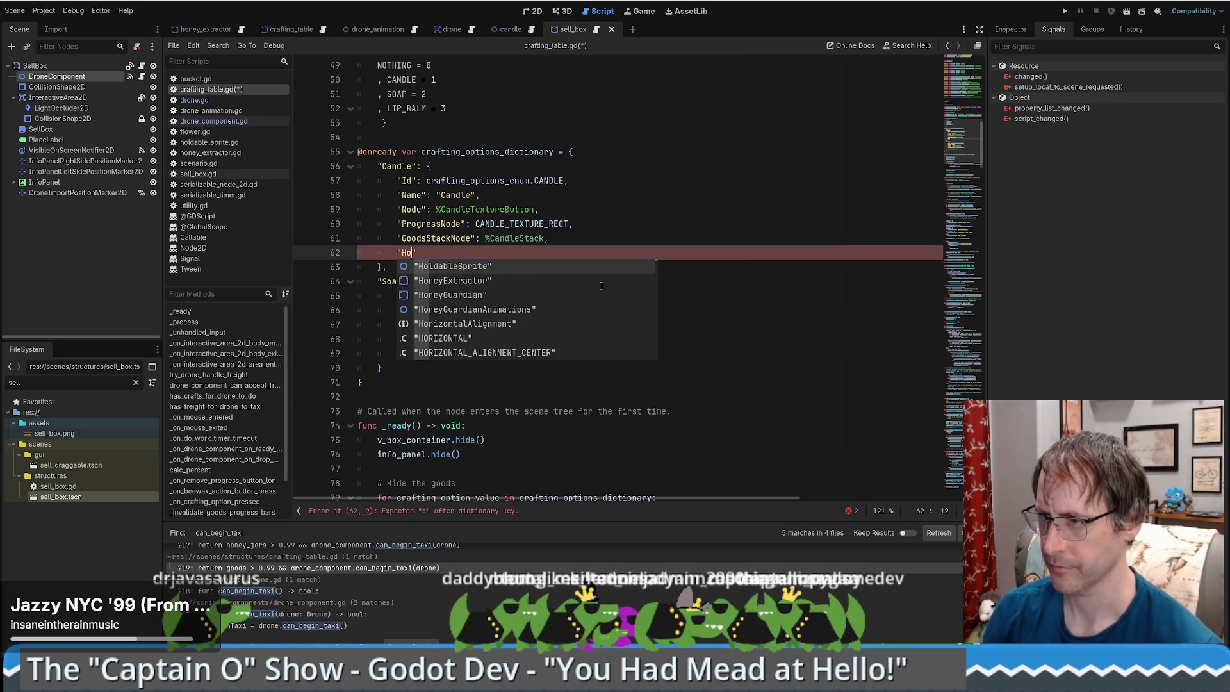
text(lding)
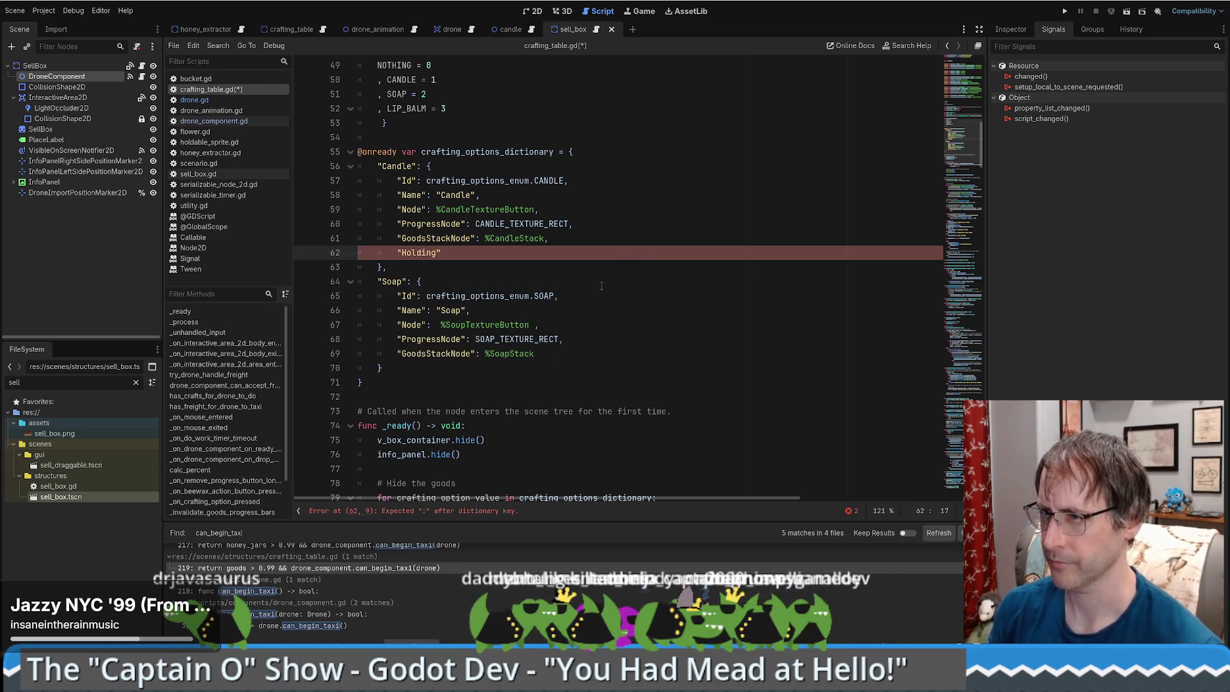
text(Value":)
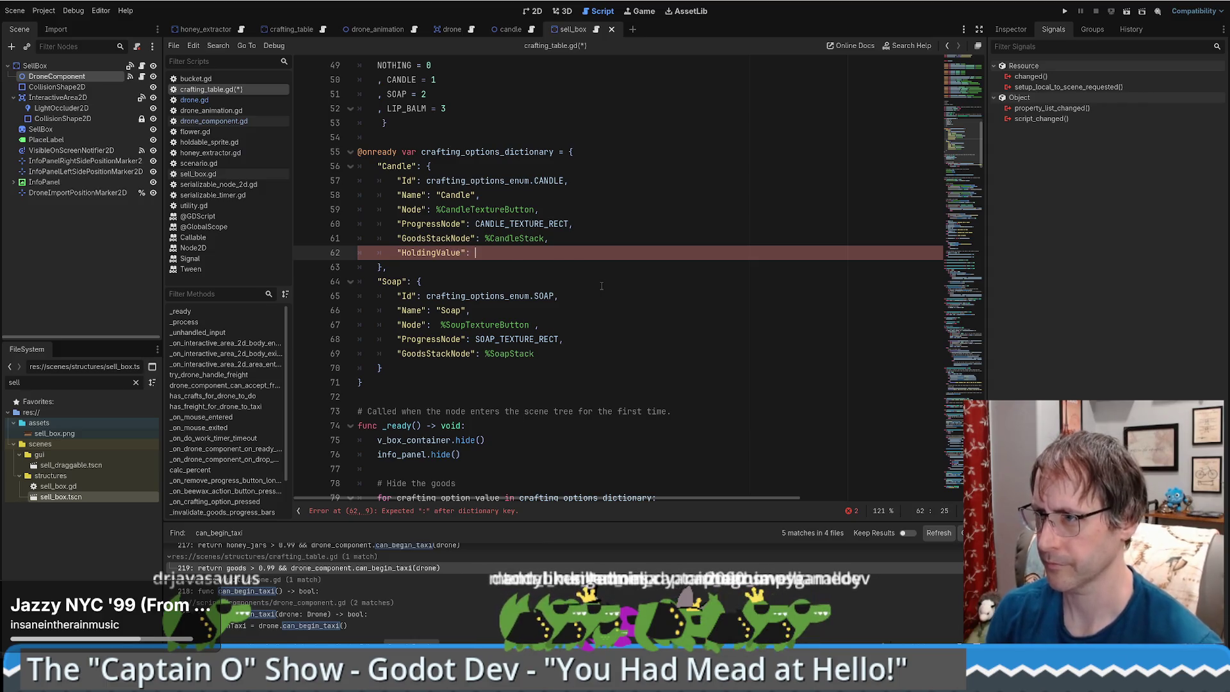
key(ctrl+grave)
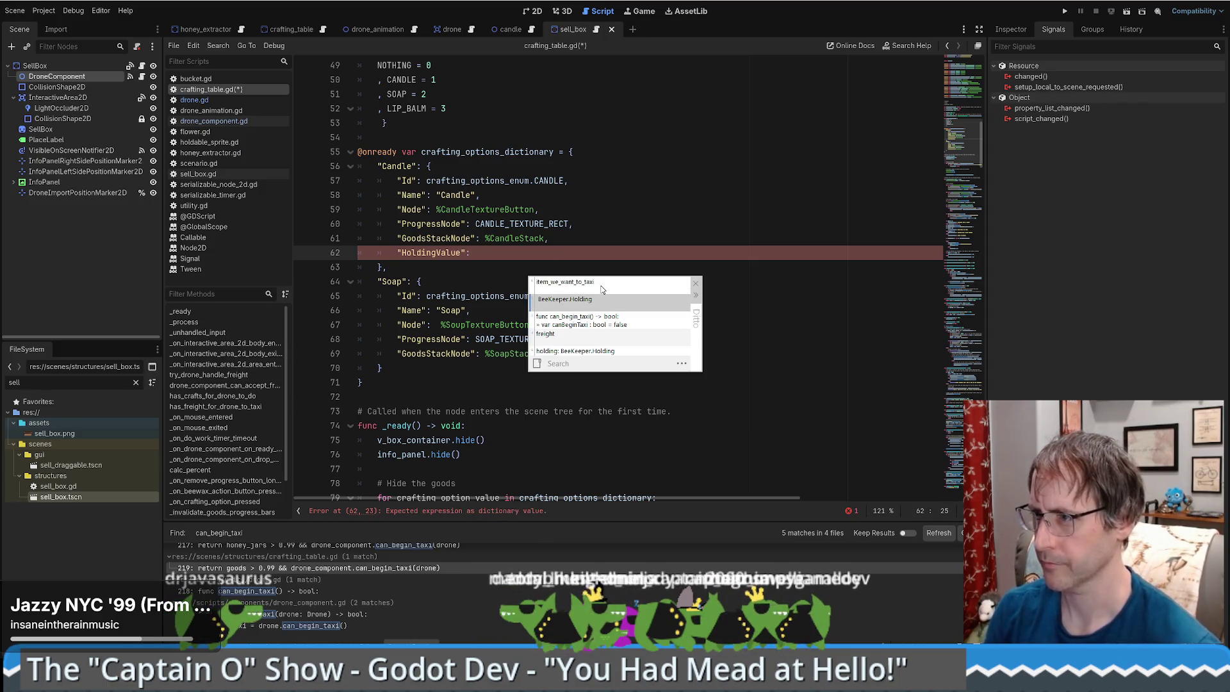
key(Return)
text(.Holding.C)
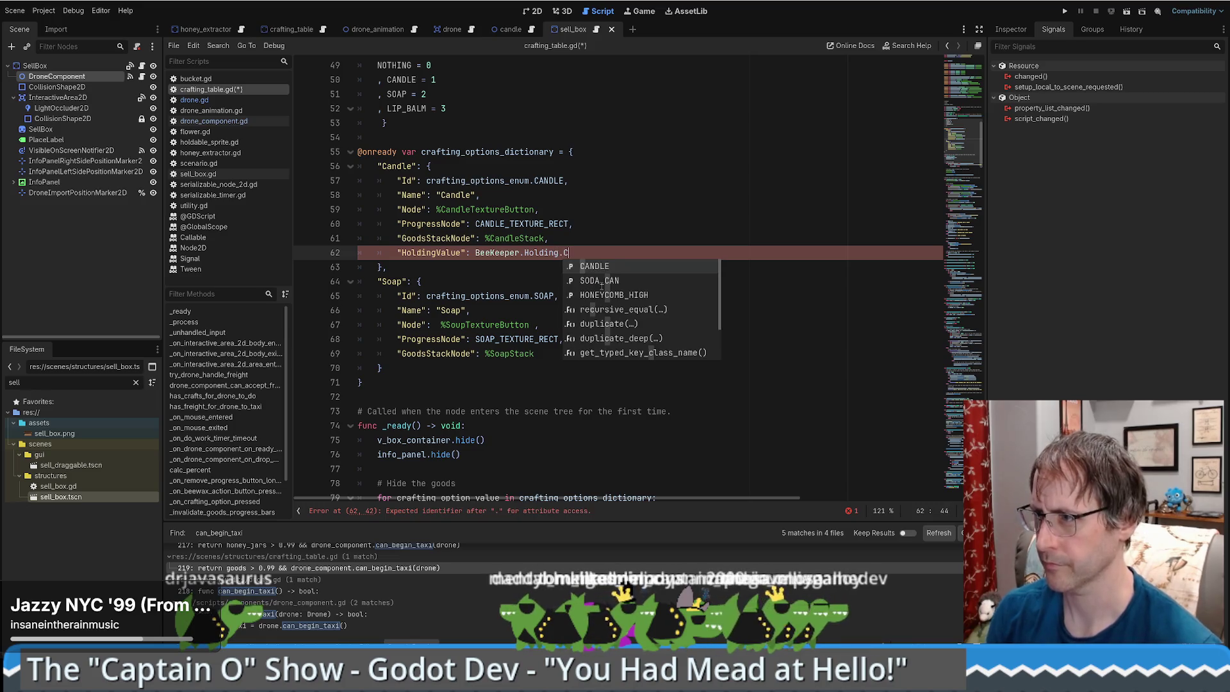
key(Return)
Copy the HoldingValue line into the Soap entry, changed to BeeKeeper.Holding.SOAP.
drag(544, 238, 594, 252)
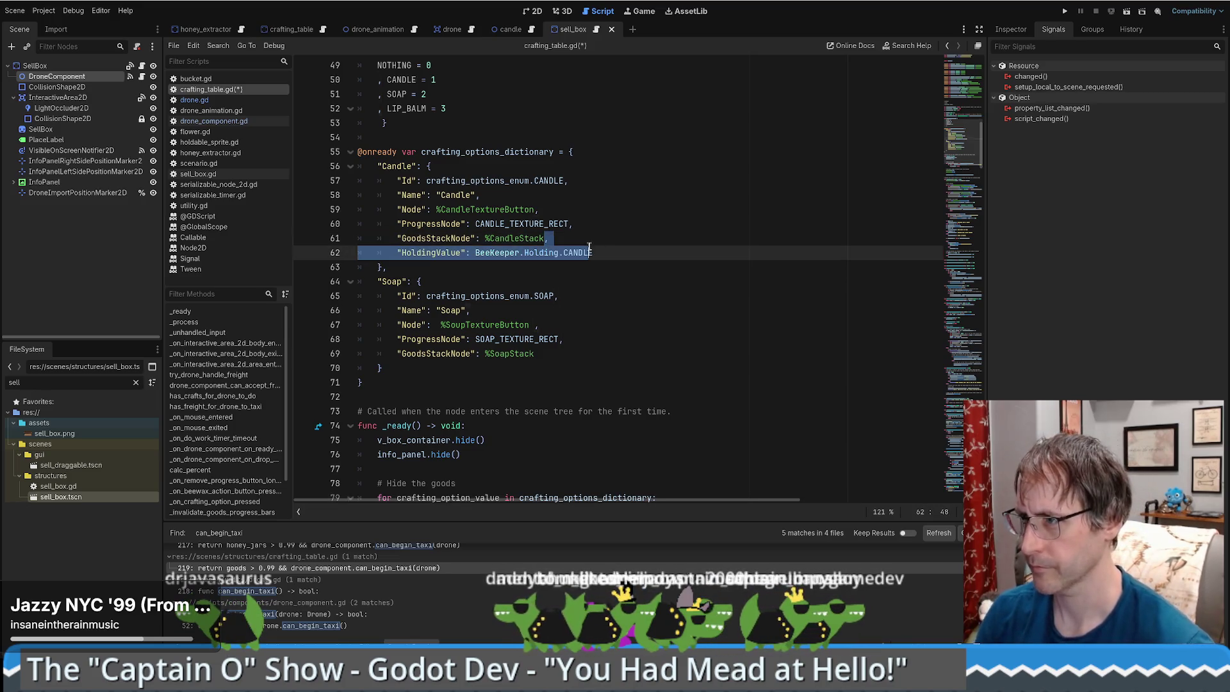
key(ctrl+c)
click(574, 356)
key(ctrl+v)
key(BackSpace)
key(BackSpace)
key(BackSpace)
text(S)
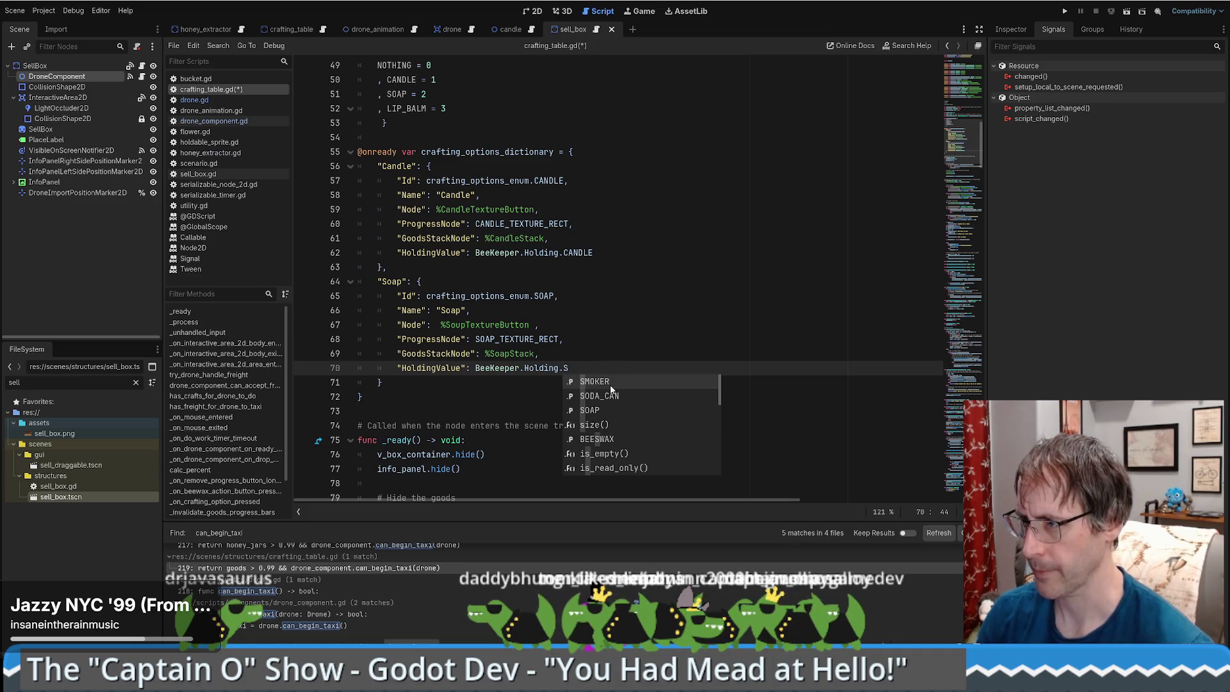
click(589, 411)
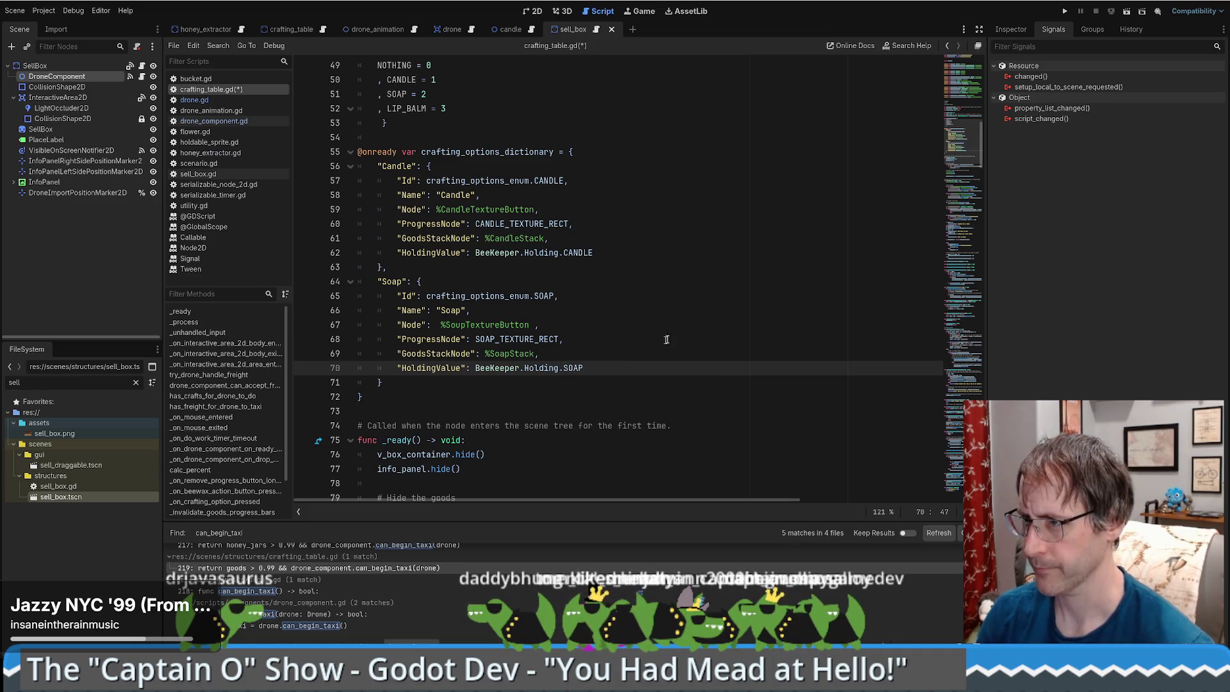
click(511, 152)
double_click(510, 152)
Find the crafting_options_dictionary lookup on line 81 and copy it.
key(ctrl+f)
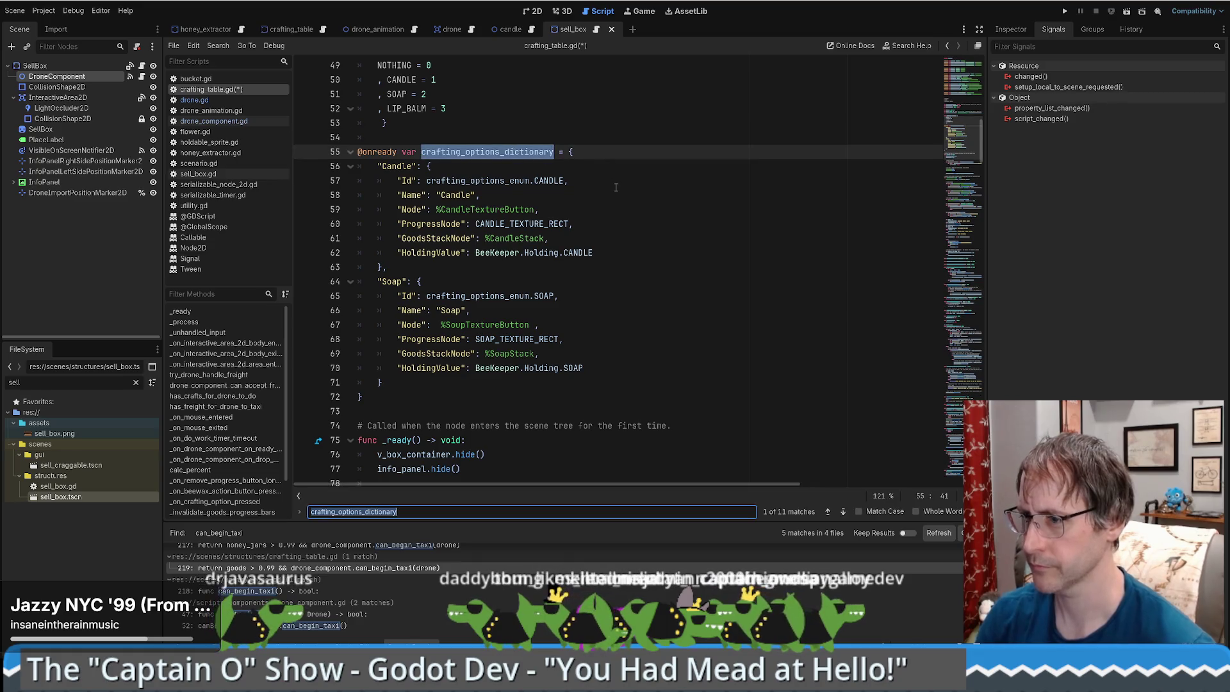
key(Return)
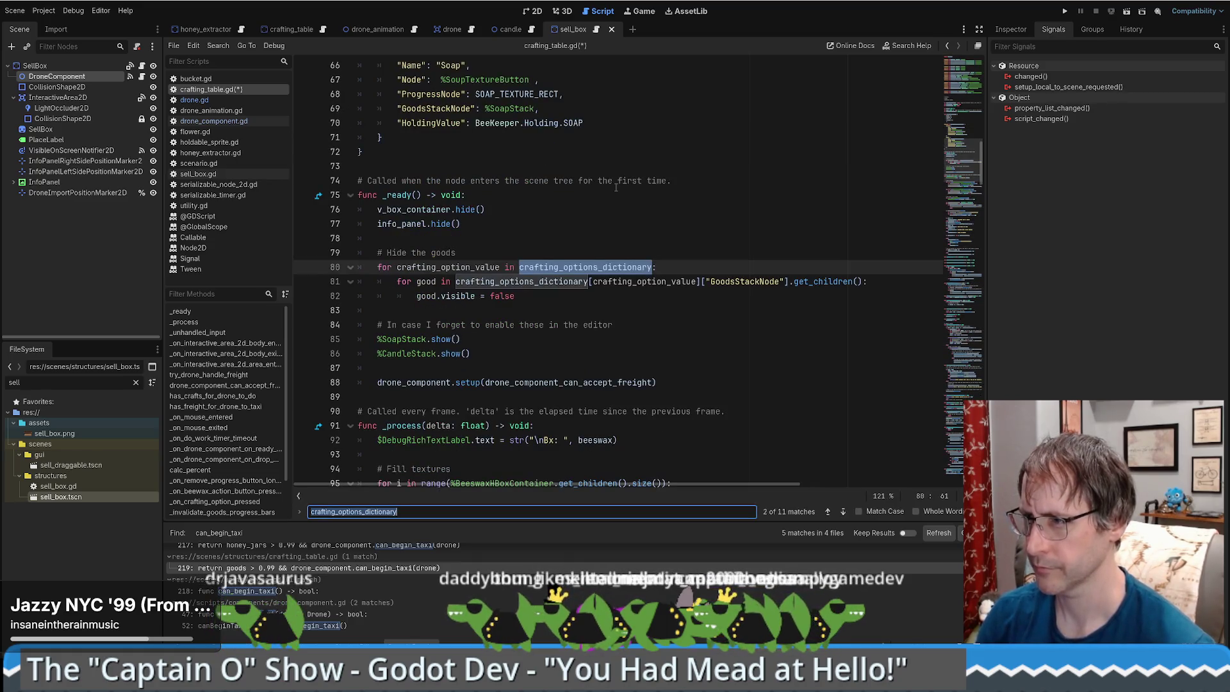
click(534, 267)
drag(455, 281, 789, 282)
key(alt+Left)
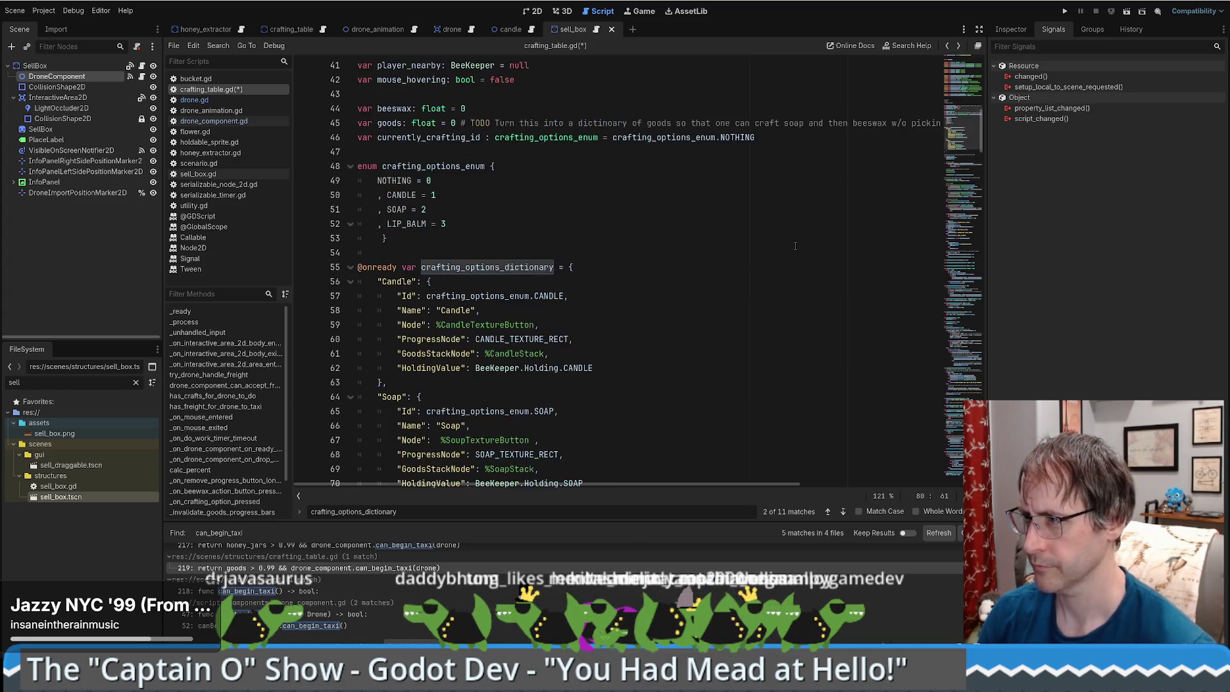
key(alt+Left)
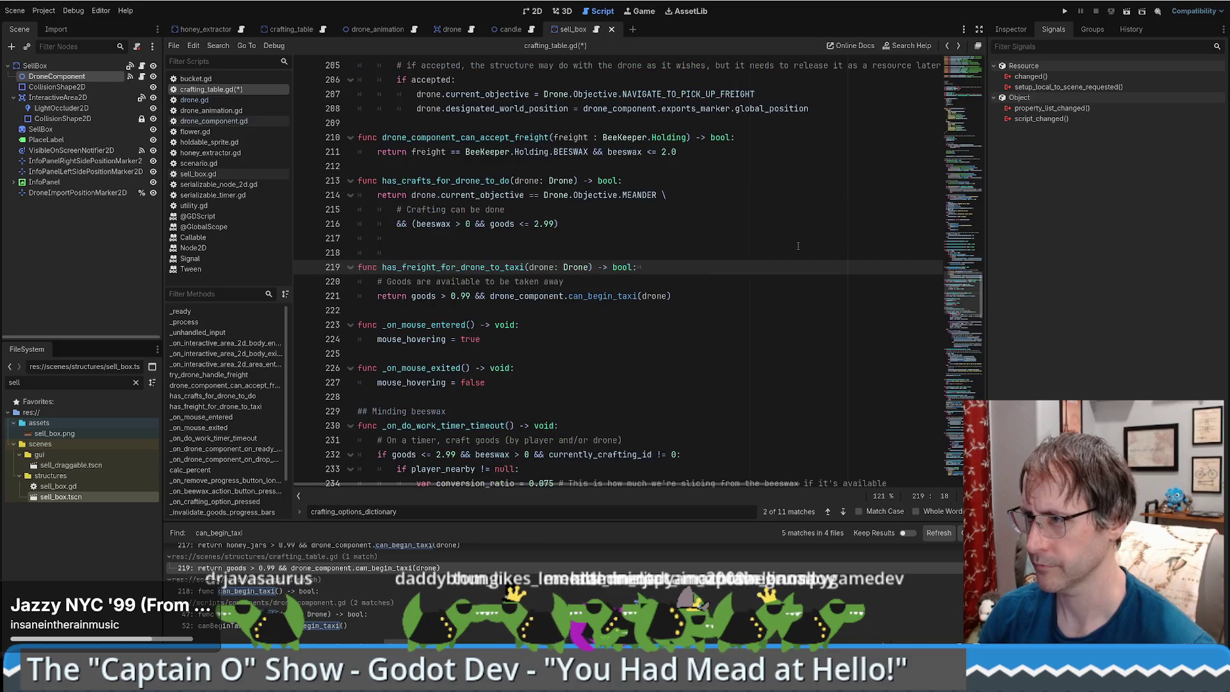
key(alt+Left)
key(alt+f)
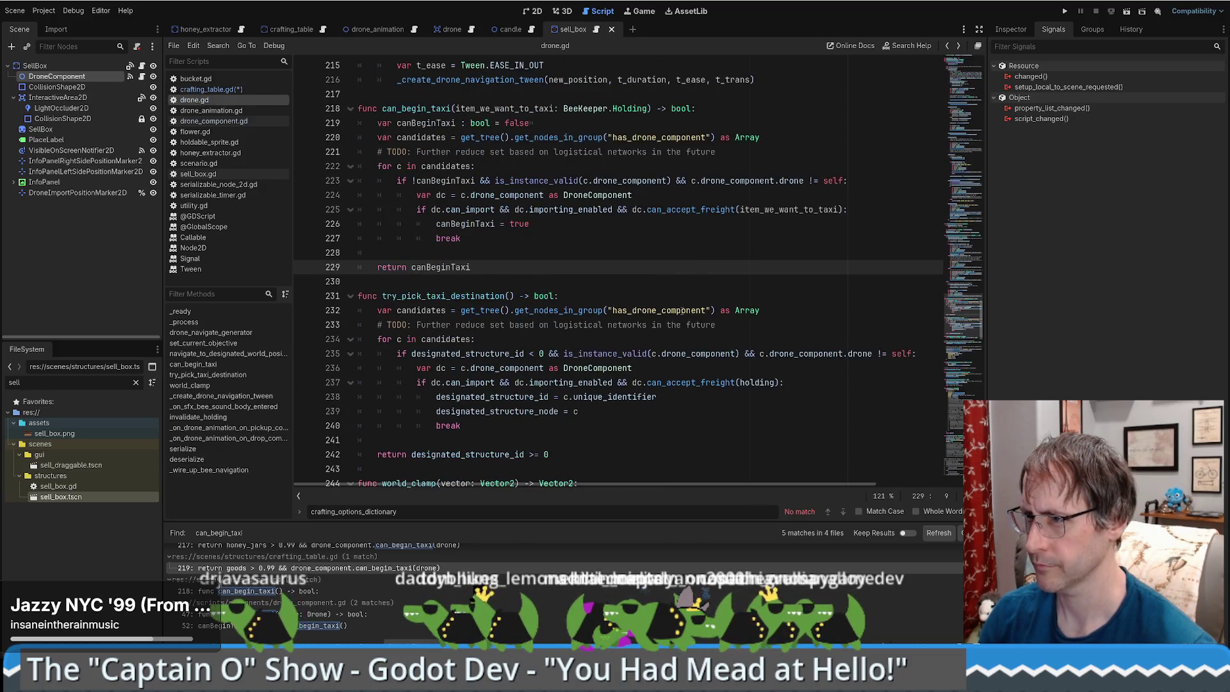
key(alt+f)
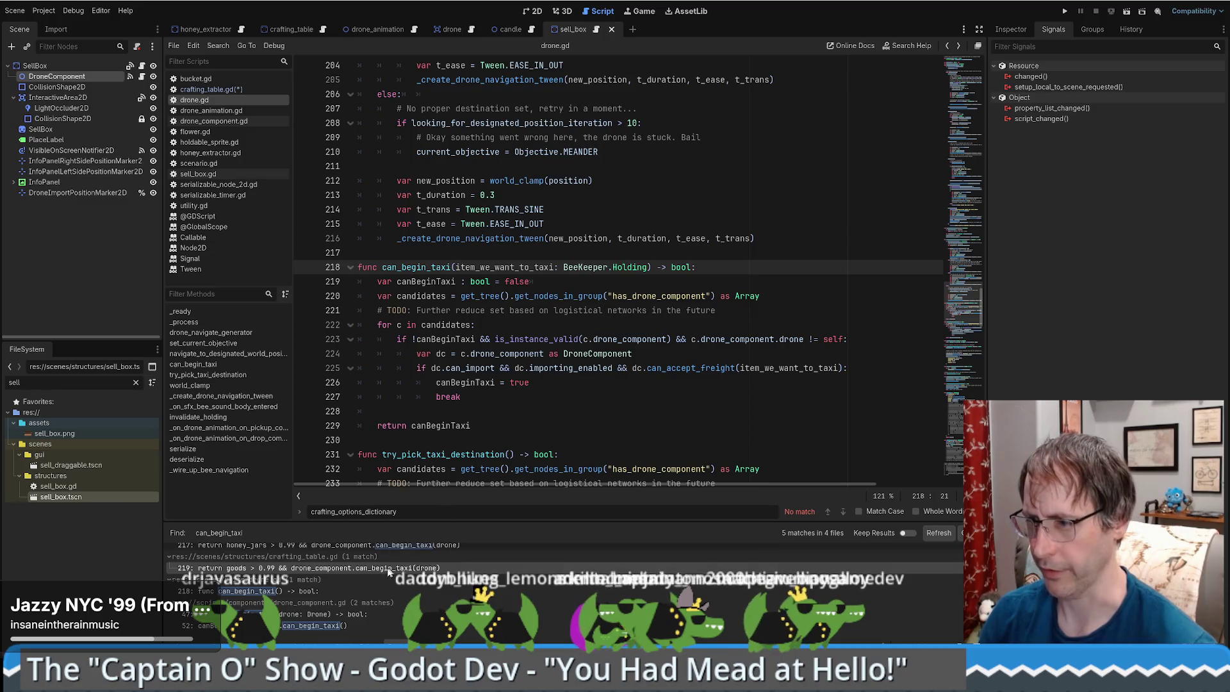
key(alt+Left)
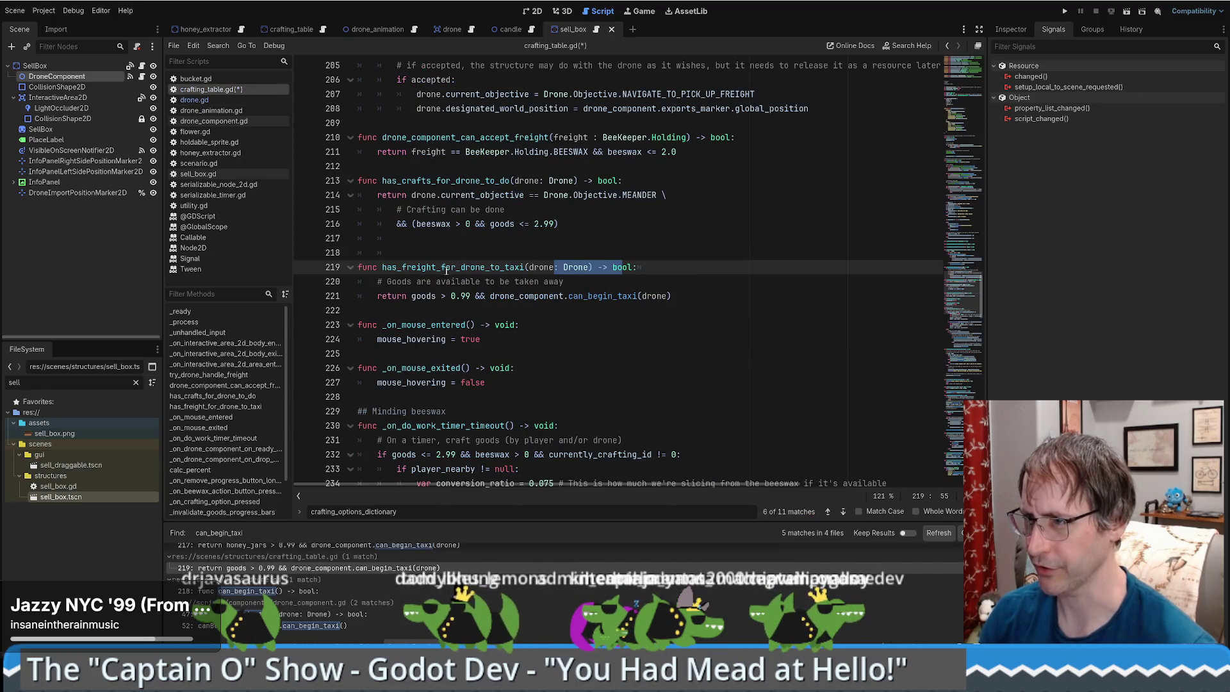
Replace the drone argument on line 221 with that lookup keyed "Holding", and save.
click(653, 295)
double_click(653, 296)
key(ctrl+v)
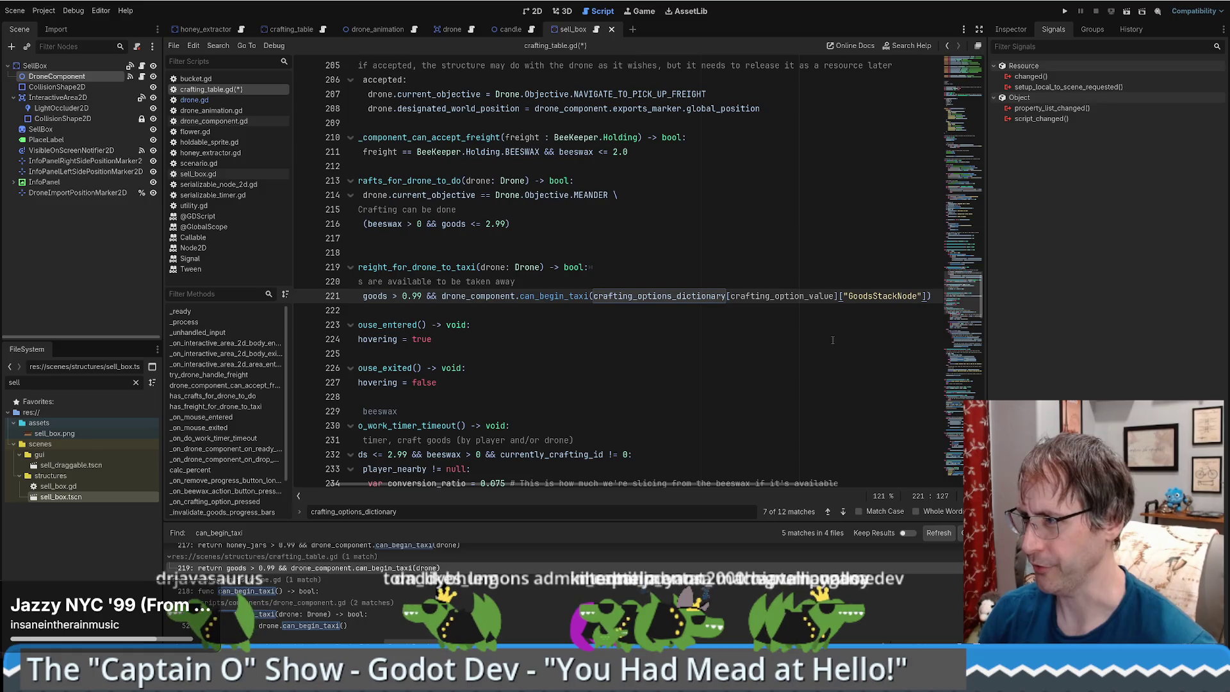
double_click(923, 295)
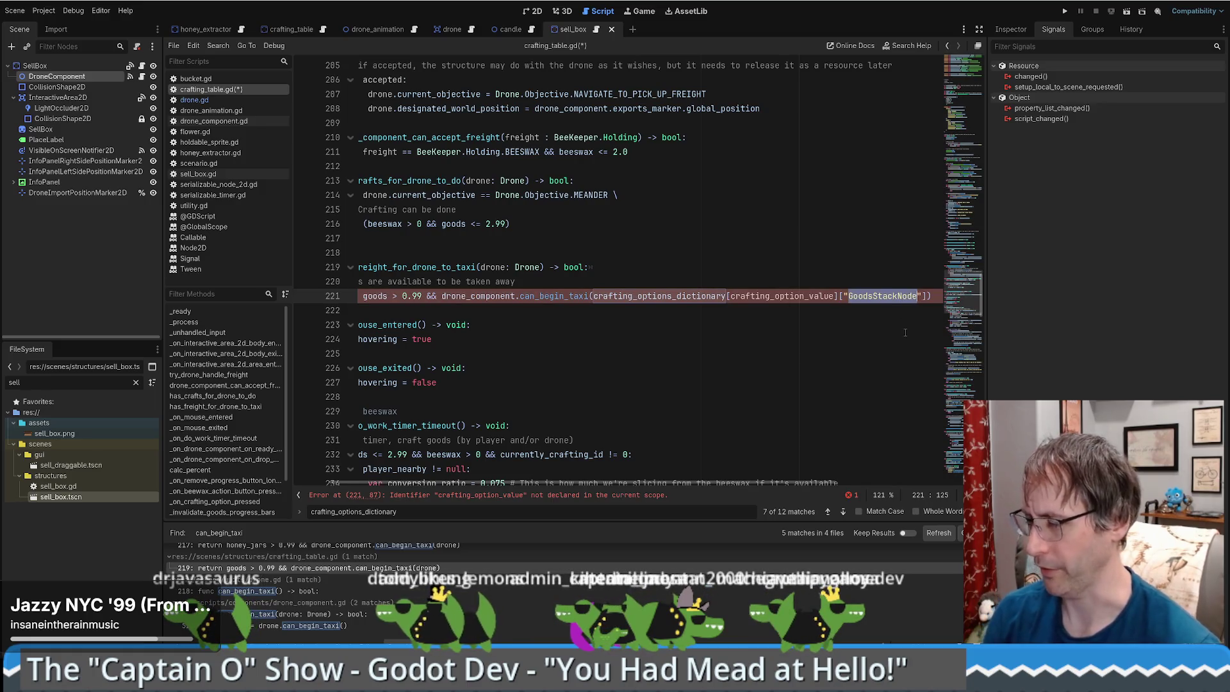
text(HO)
key(BackSpace)
text(old)
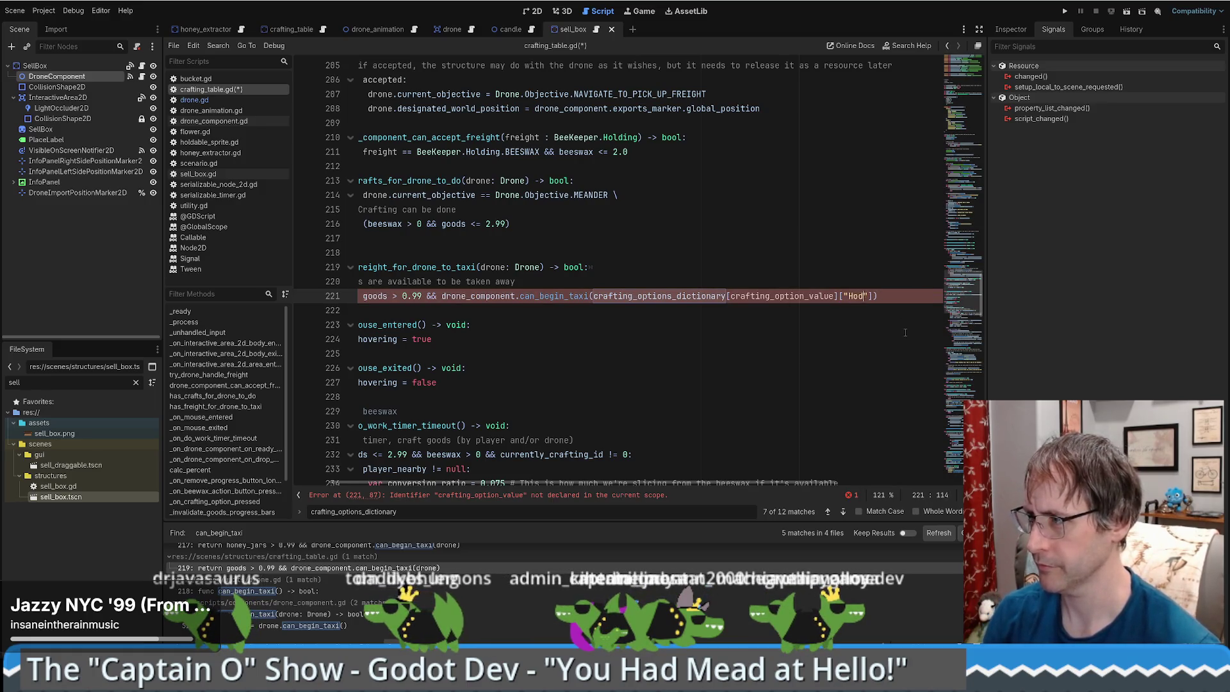
text(ing)
key(ctrl+s)
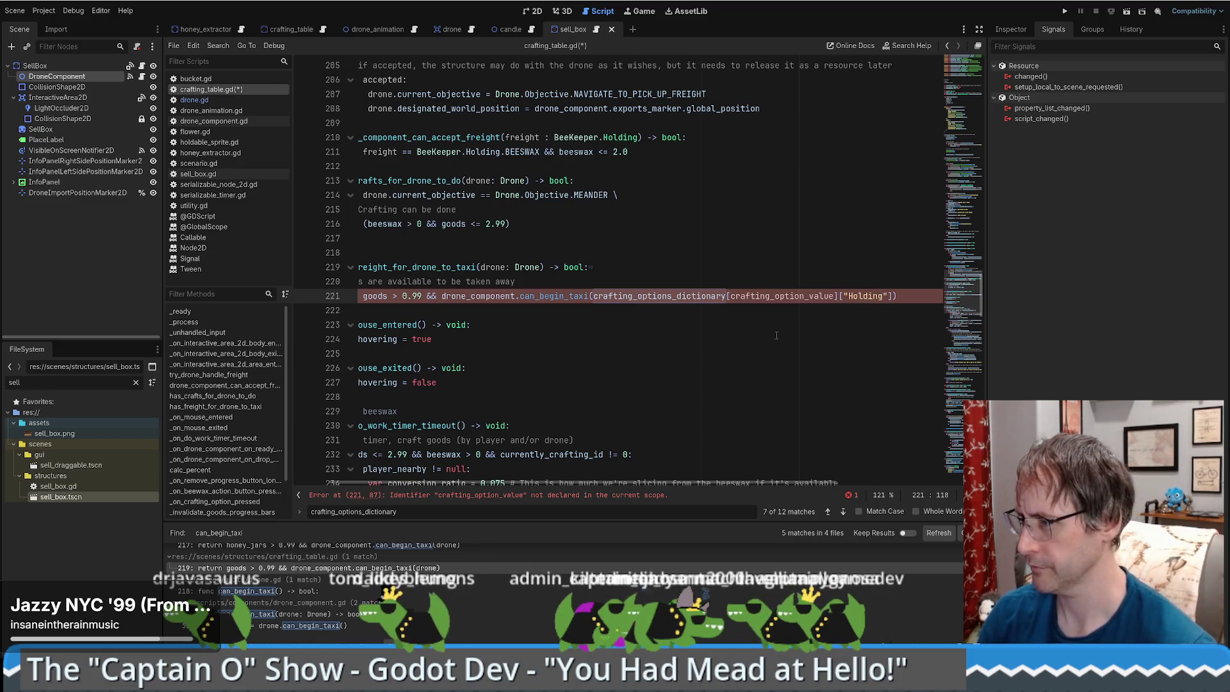
click(679, 339)
Replace drone_component.gd's can_begin_taxi parameter drone: Drone with BeeKeeper.Holding.
ctrl+click(551, 296)
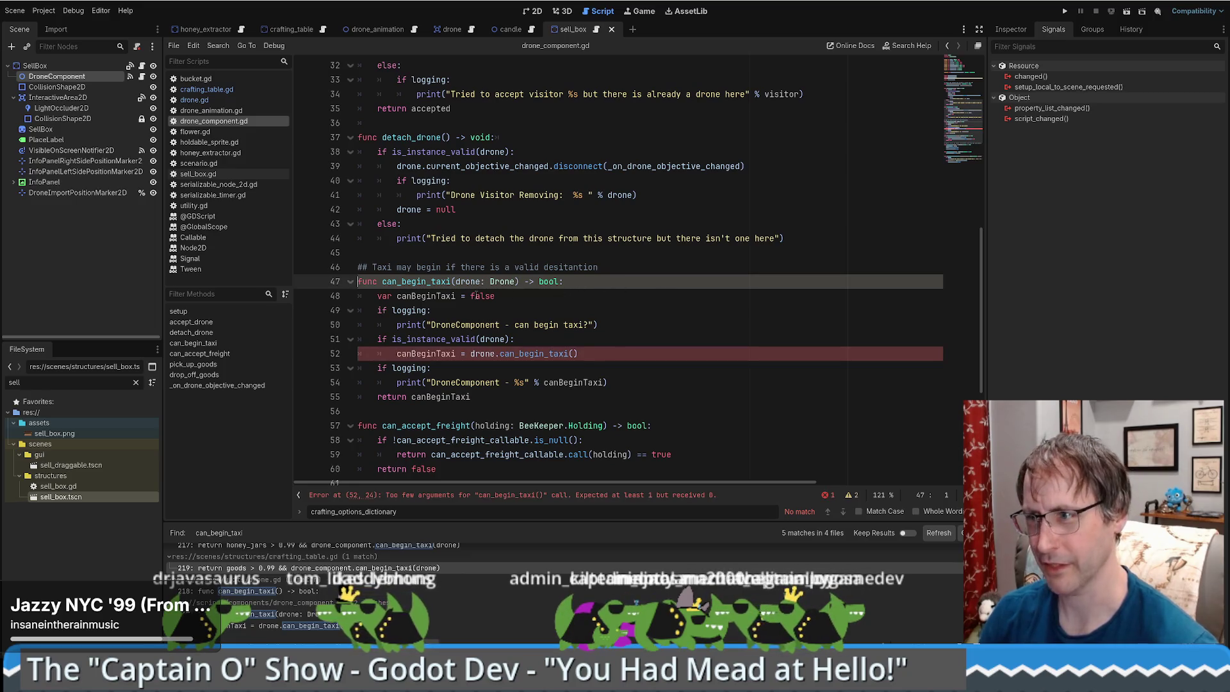
double_click(497, 282)
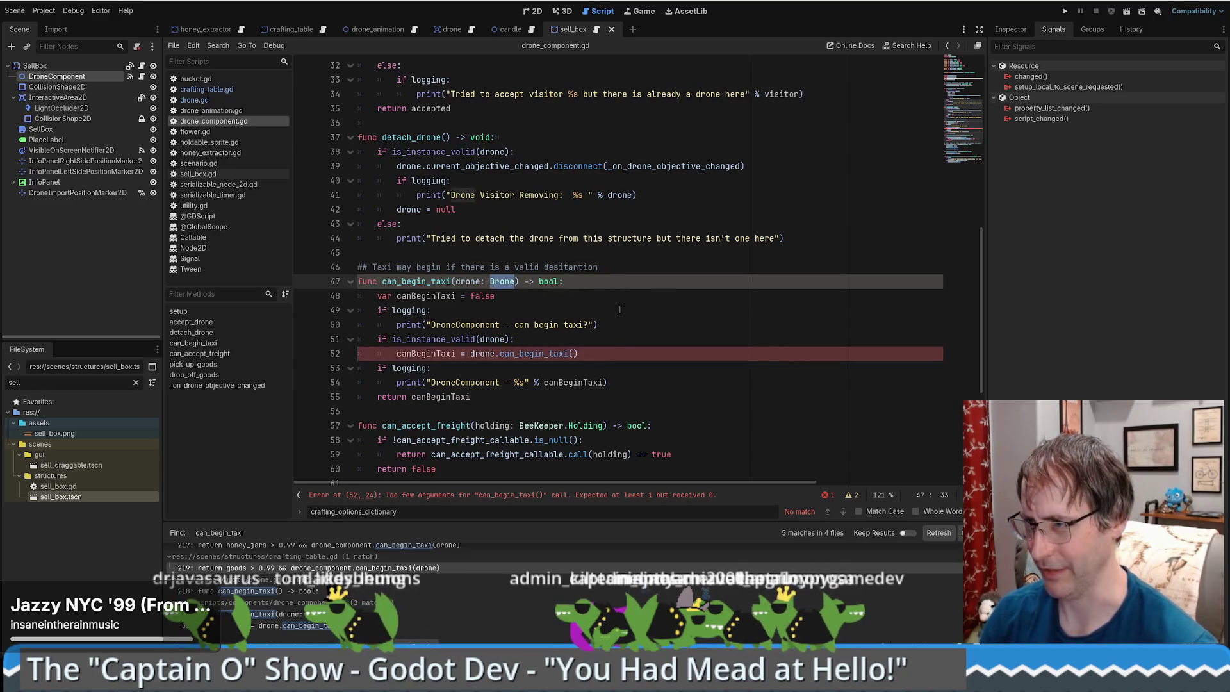
drag(455, 282, 516, 282)
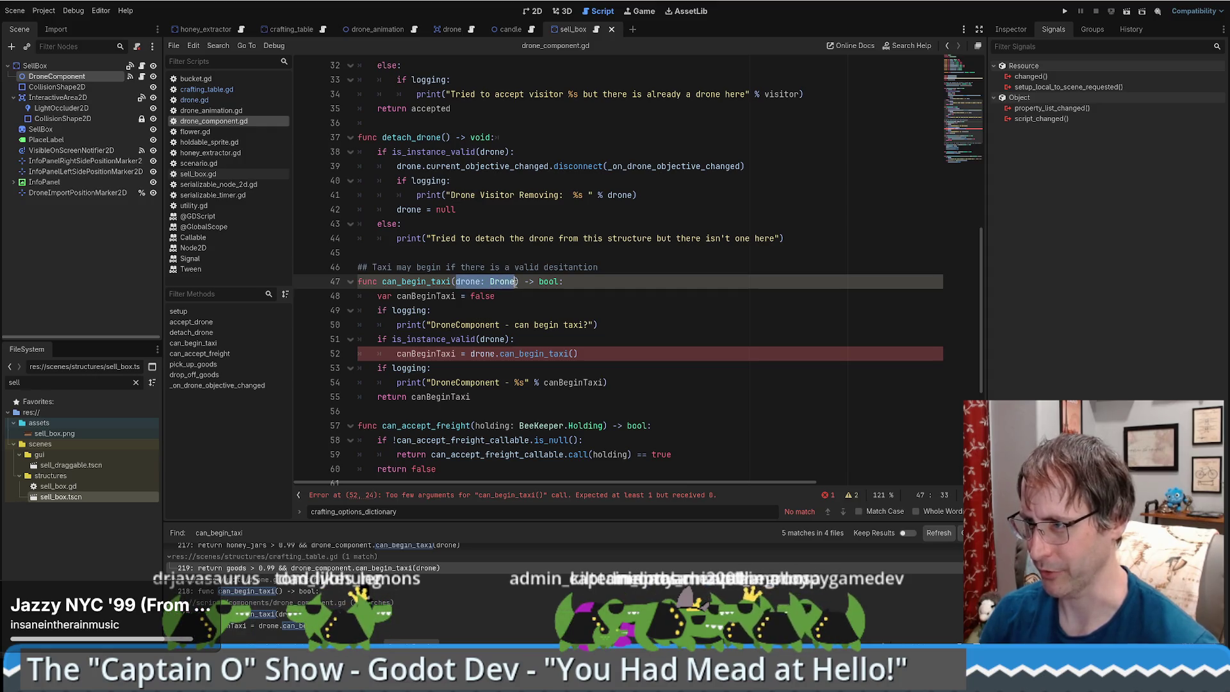
key(ctrl+grave)
key(BackSpace)
key(Down)
key(Down)
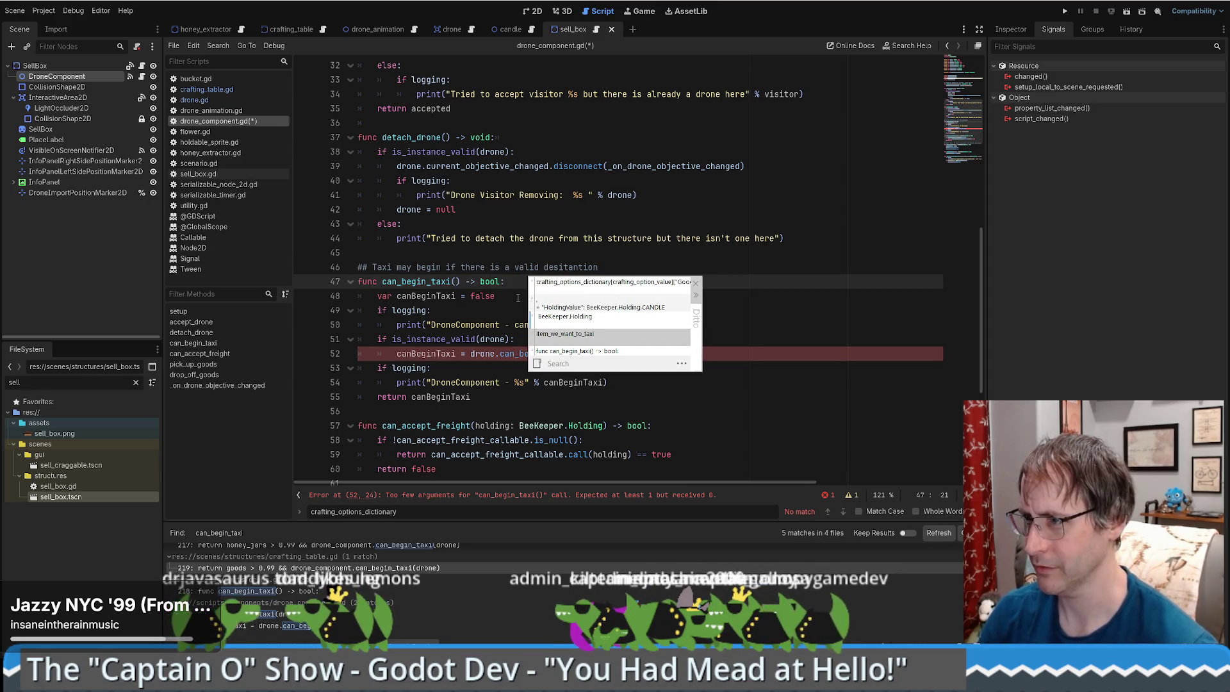
key(Return)
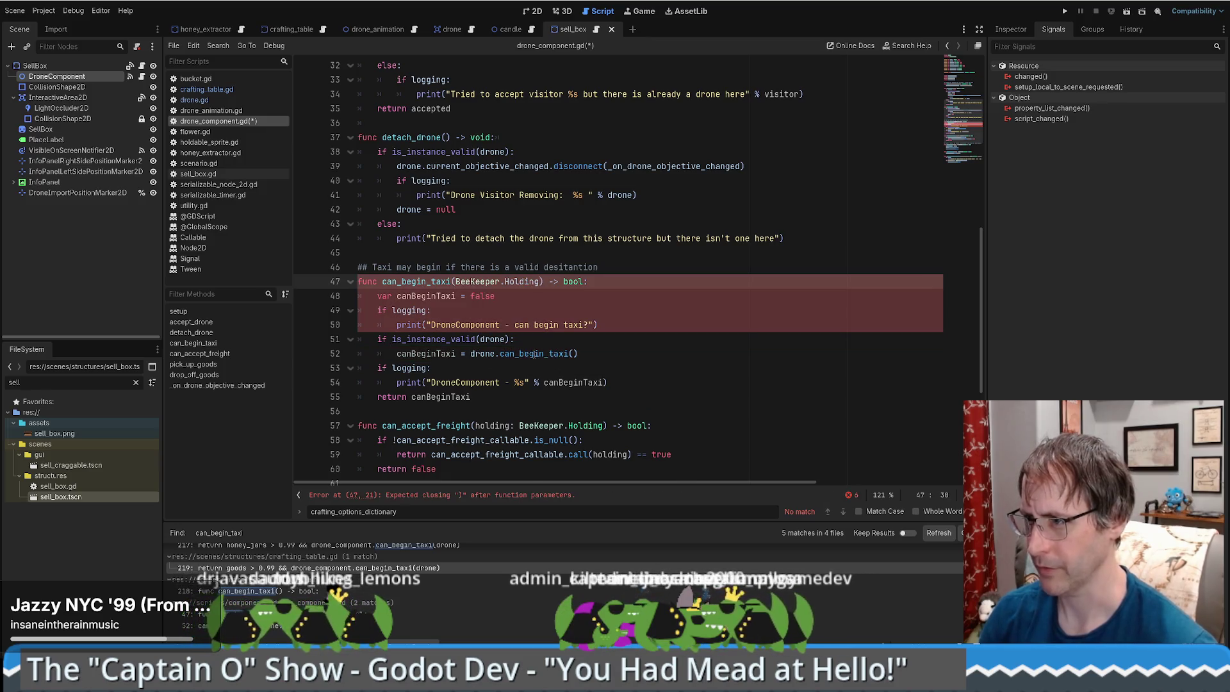
Make the parameter item_we_want_to_taxi: BeeKeeper.Holding and pass it to drone.can_begin_taxi on line 52.
click(529, 354)
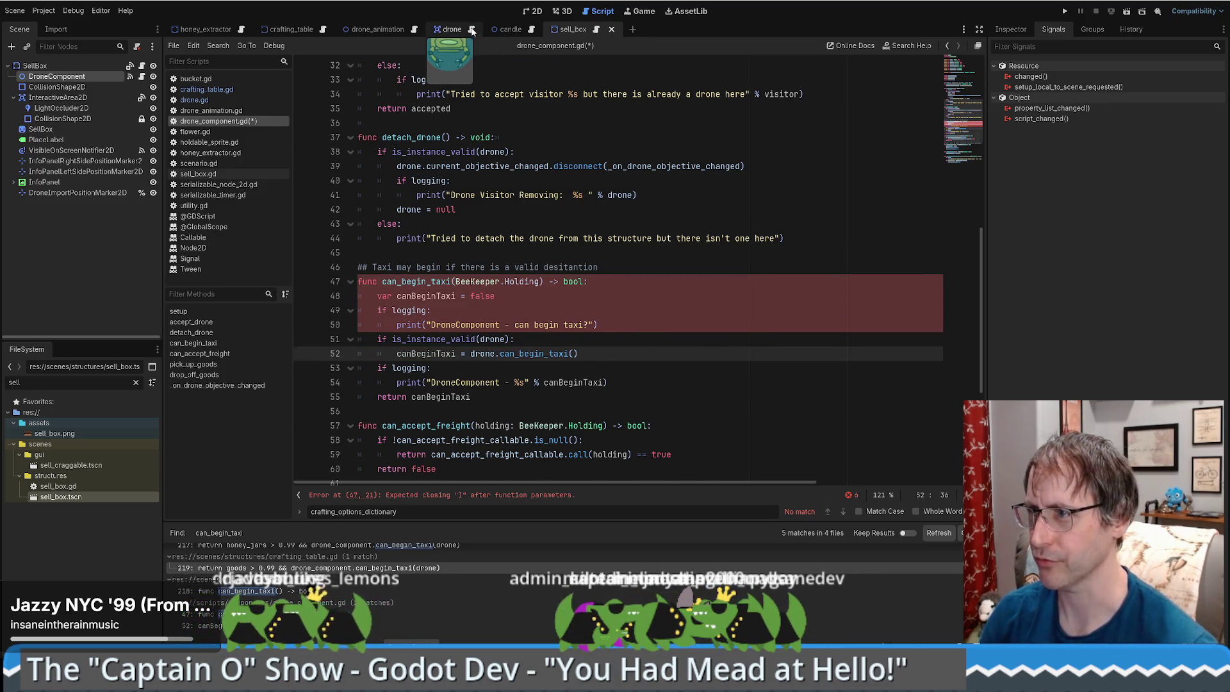
shift+click(649, 267)
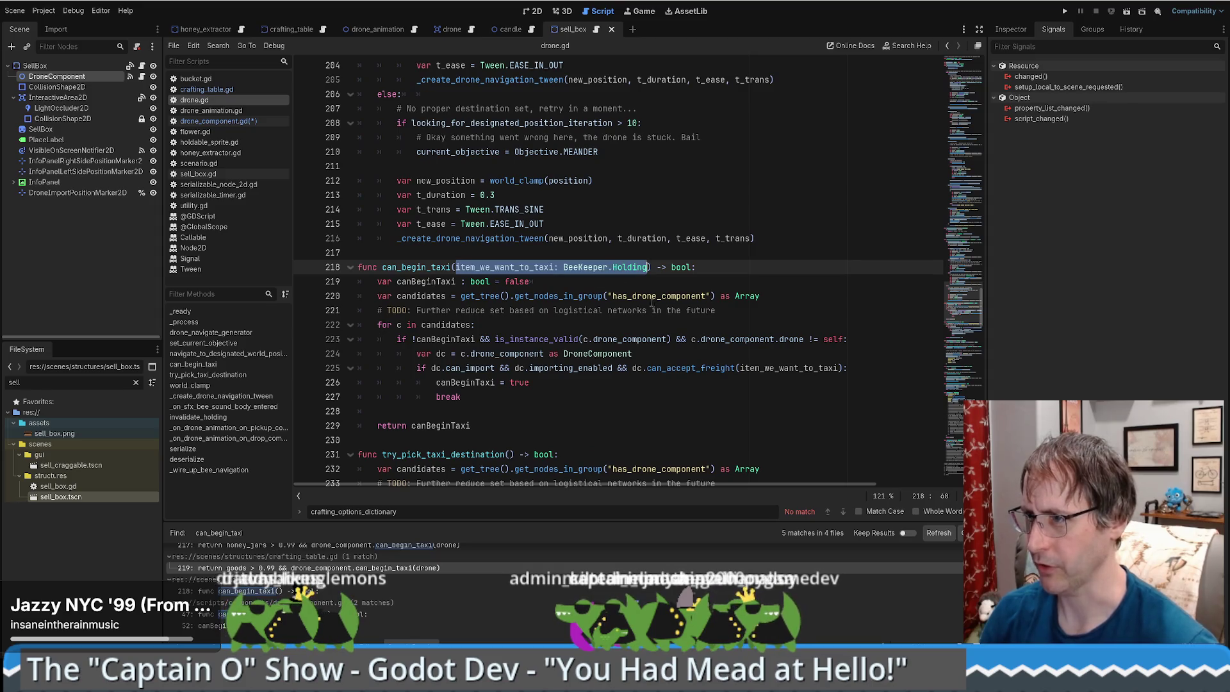
key(alt+Left)
drag(456, 281, 543, 281)
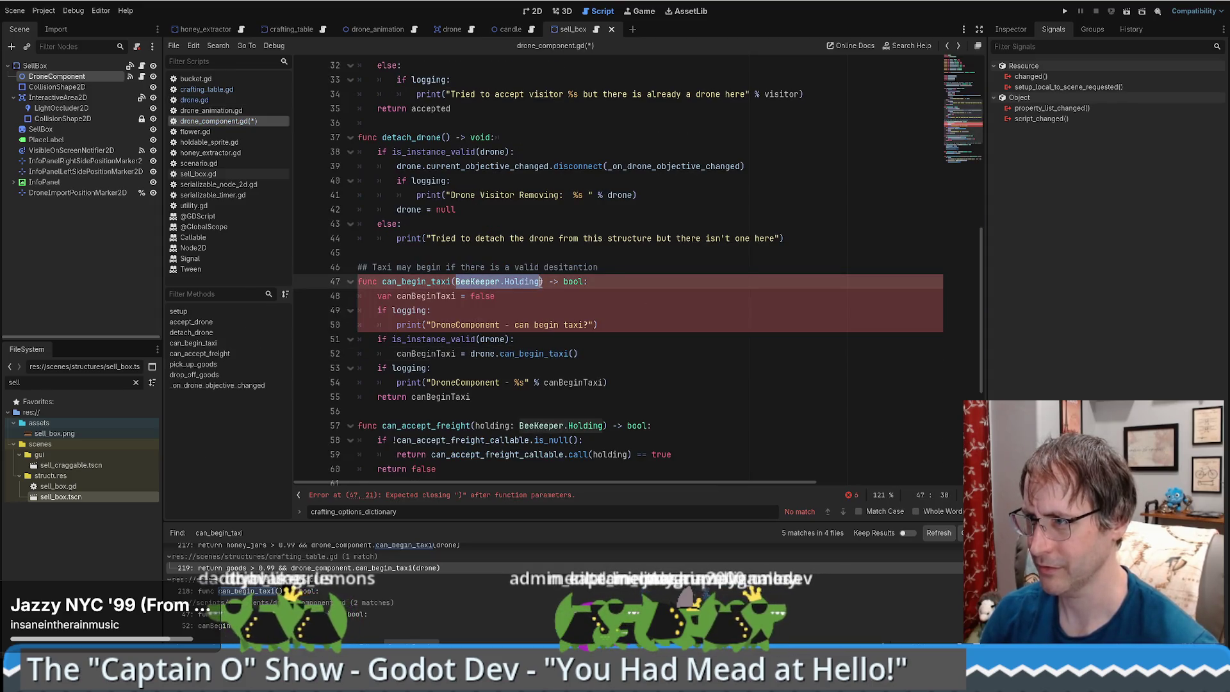
text(item_we_want_to_taxi: BeeKeeper.Holding)
click(519, 281)
double_click(519, 281)
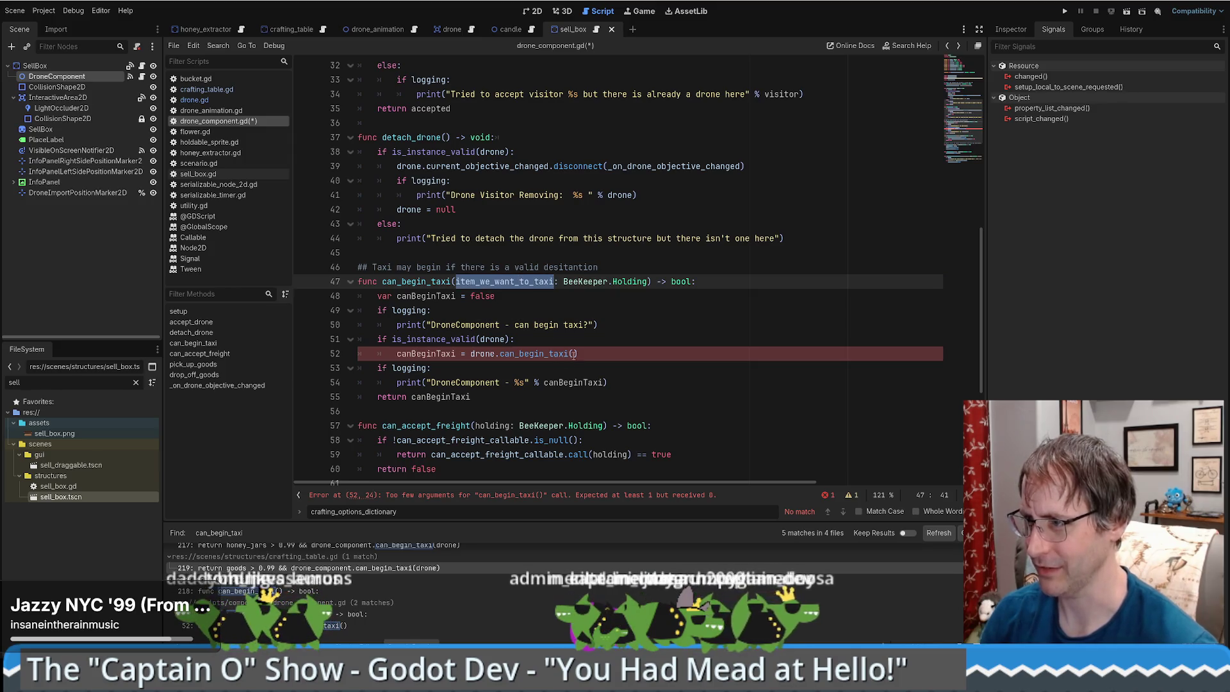
key(ctrl+c)
click(573, 353)
key(ctrl+v)
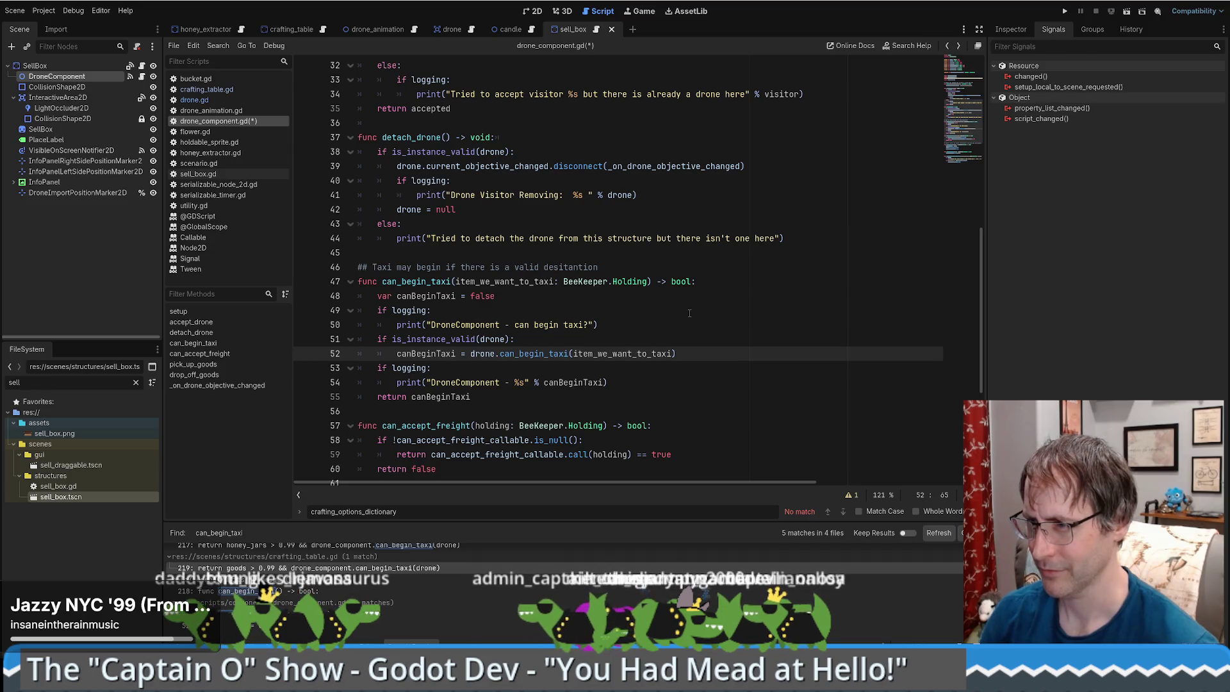
Inspect the drone validity check on line 51 and where drone is defined.
key(Up)
drag(395, 354, 377, 341)
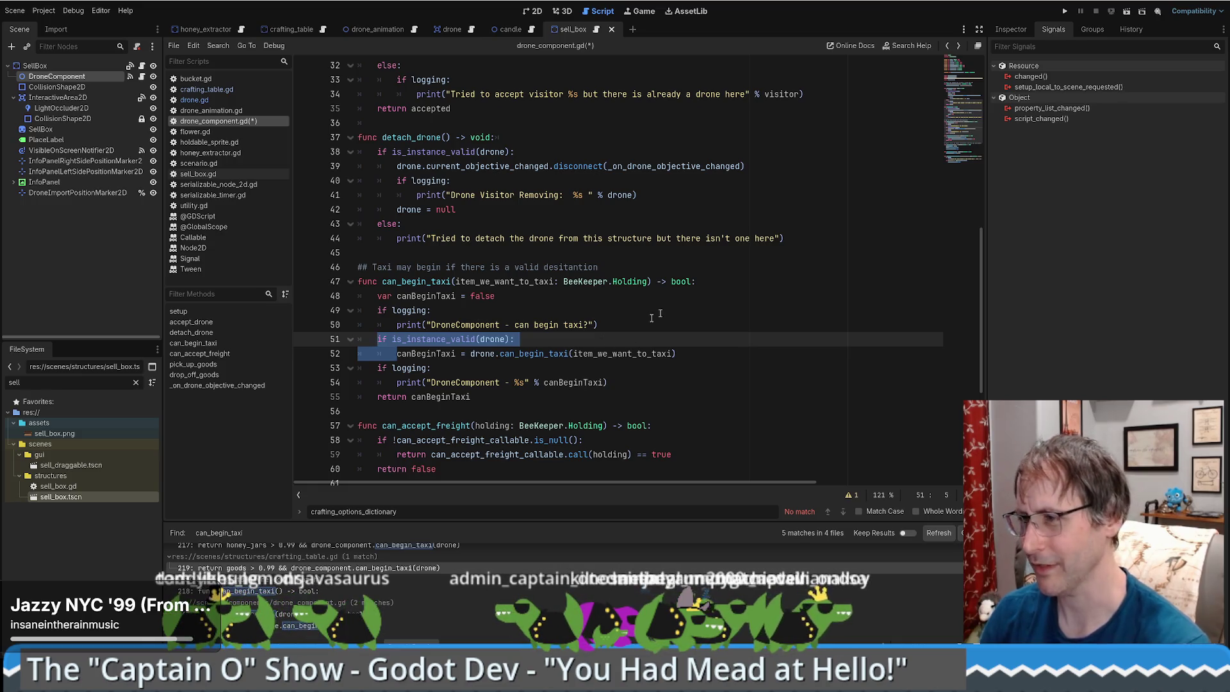
click(531, 339)
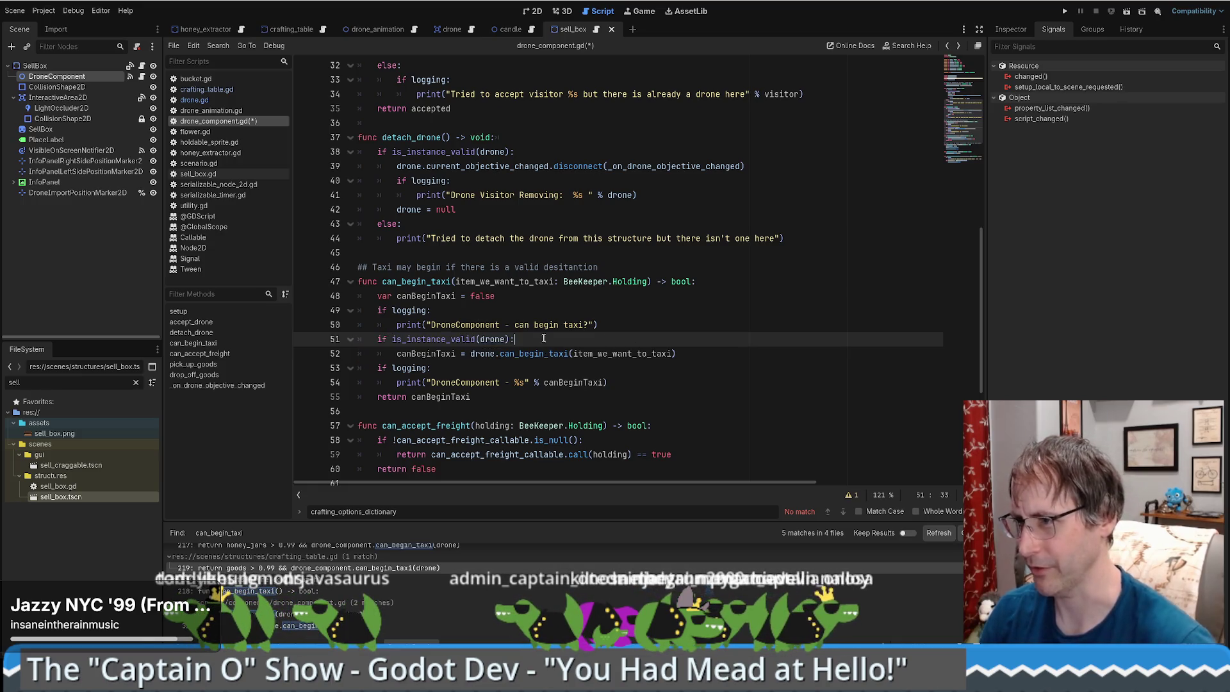
ctrl+click(492, 339)
key(alt+Left)
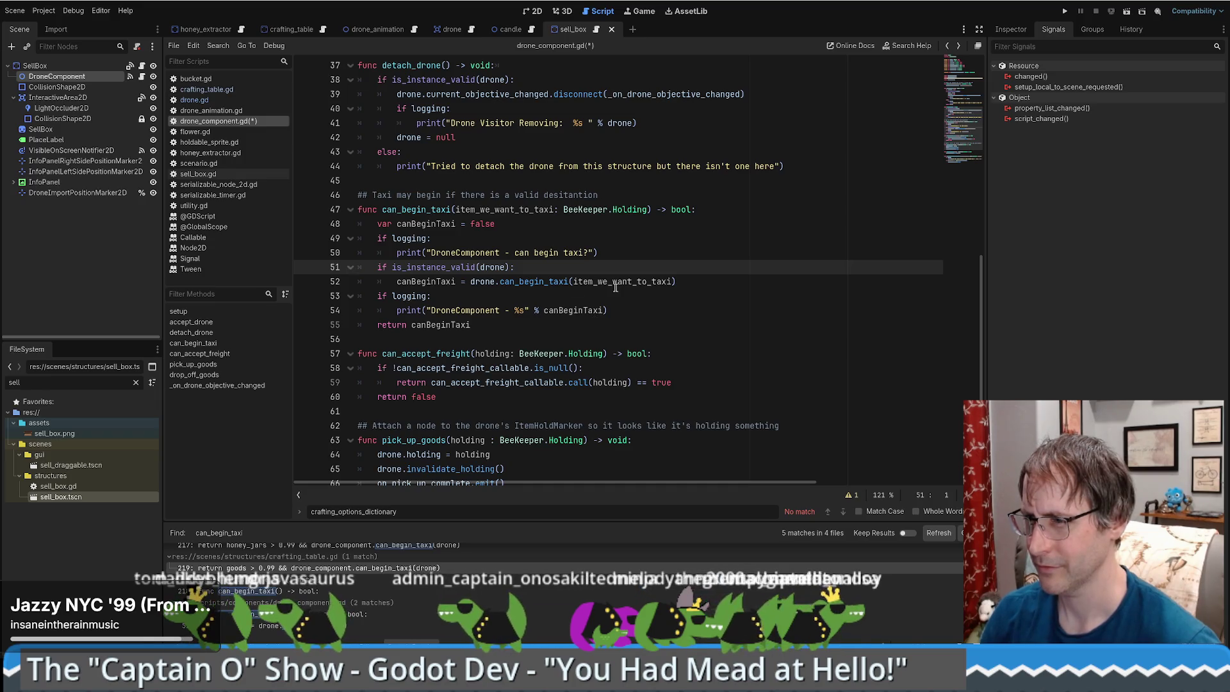
ctrl+click(543, 282)
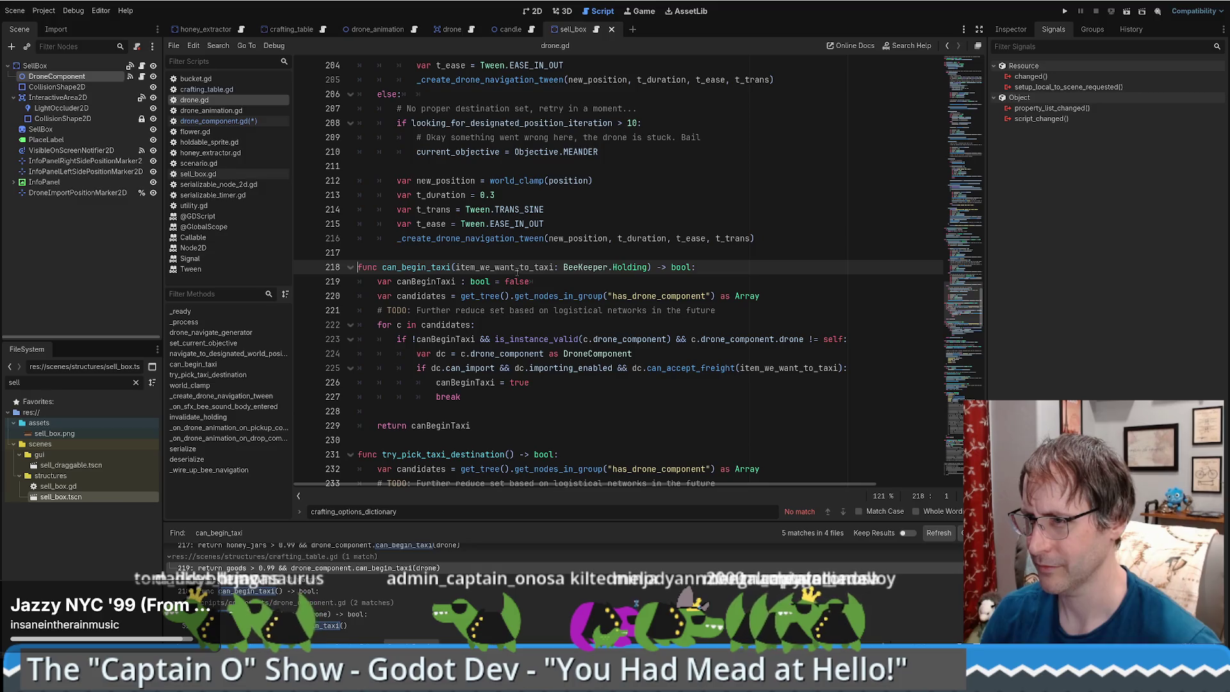
Review the log line and item_we_want_to_taxi uses in the edited can_begin_taxi, then return to the crafting table call.
key(alt+Left)
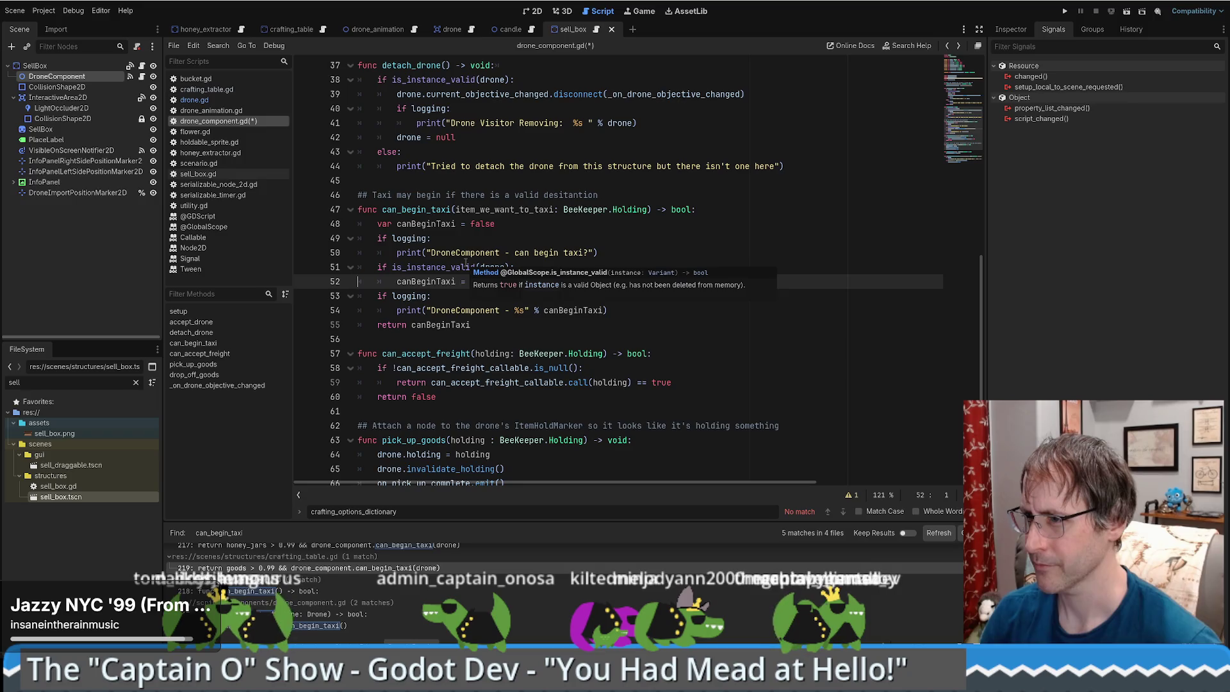
click(460, 298)
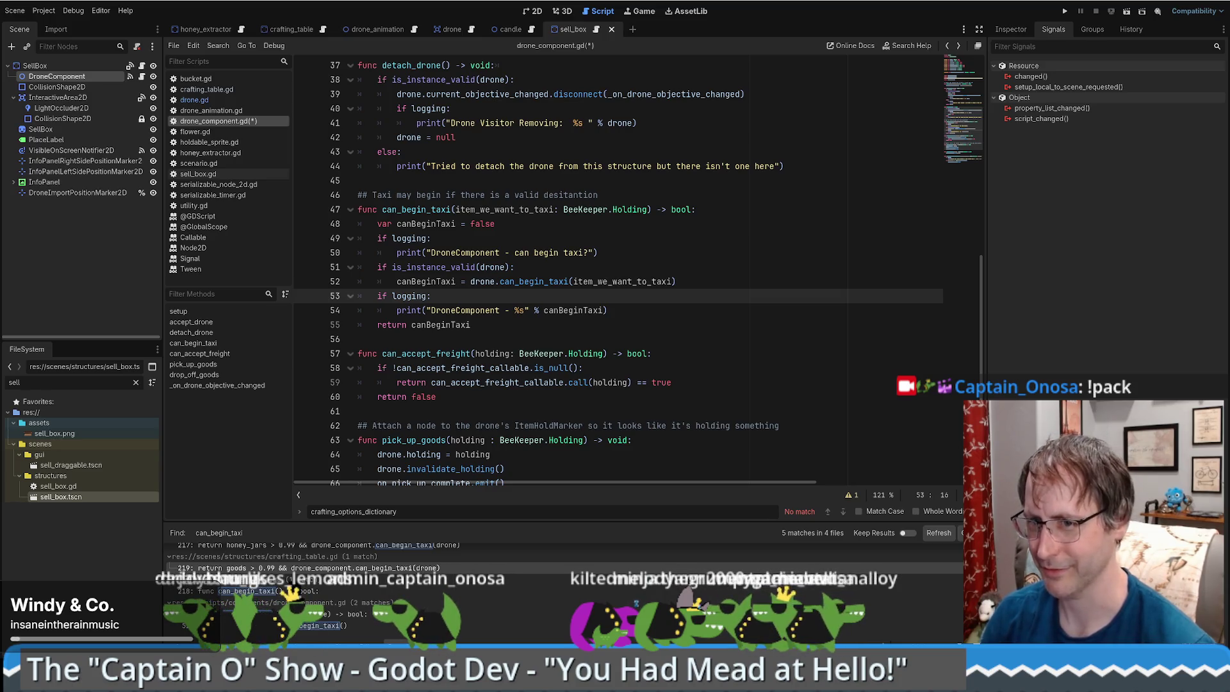
key(Down)
key(End)
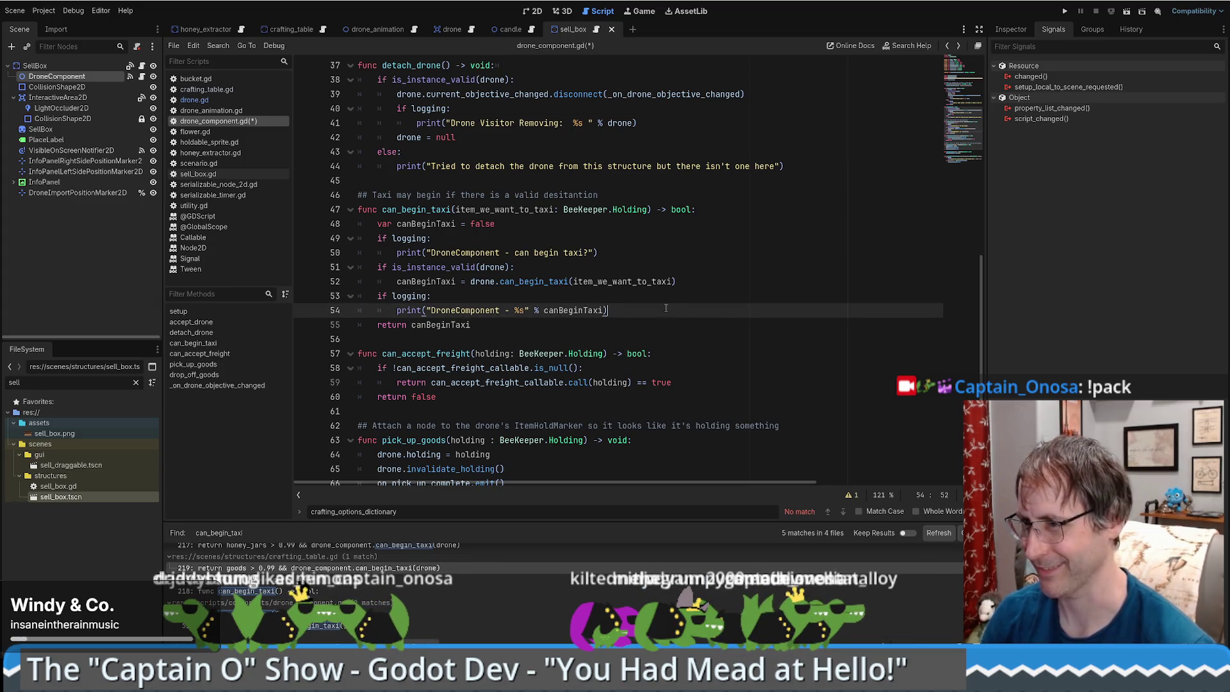
scroll(666, 308, up, 1)
double_click(535, 252)
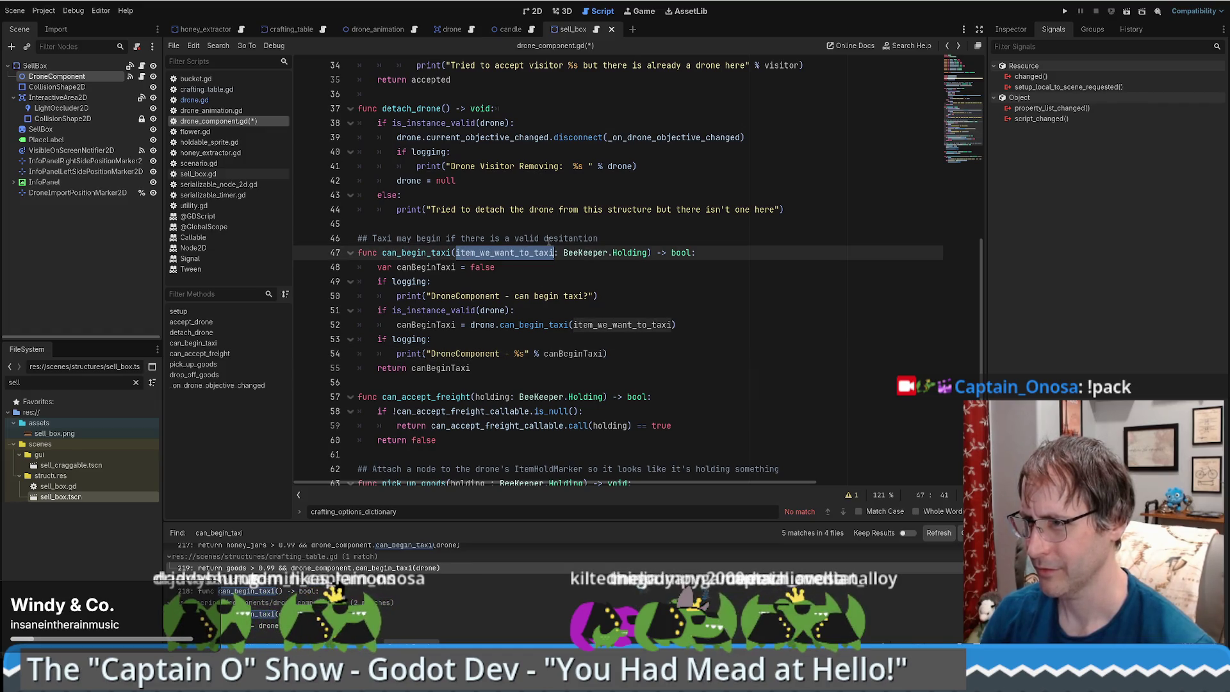
click(621, 239)
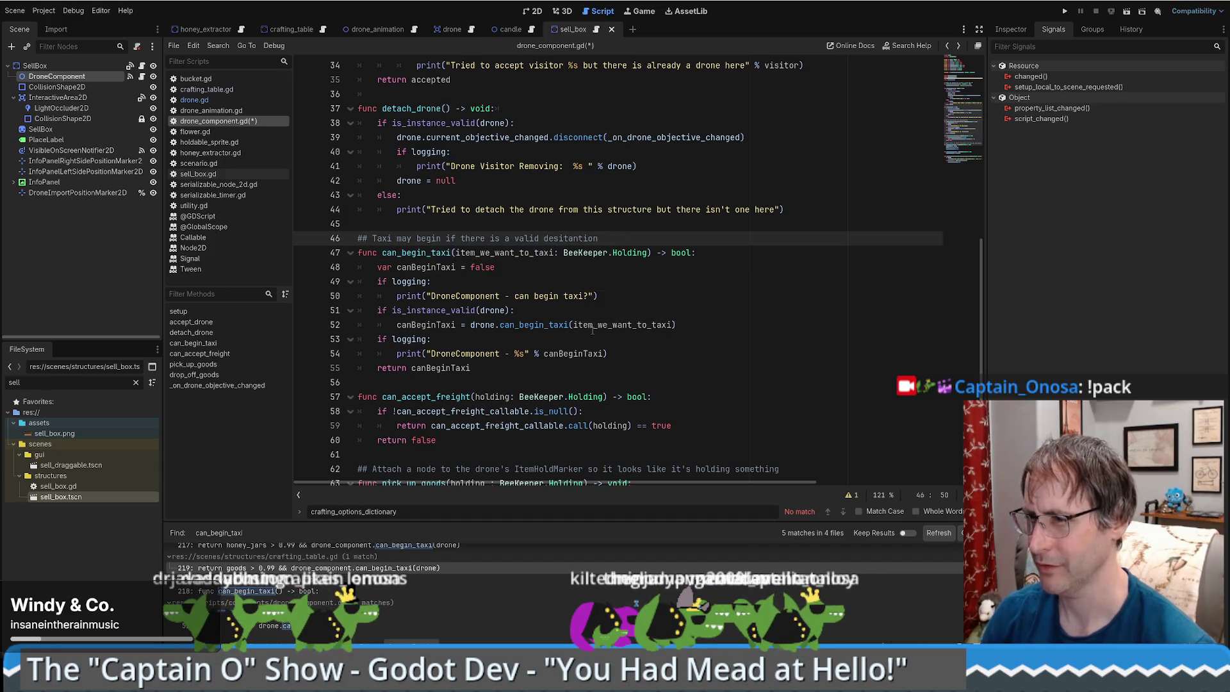
double_click(472, 251)
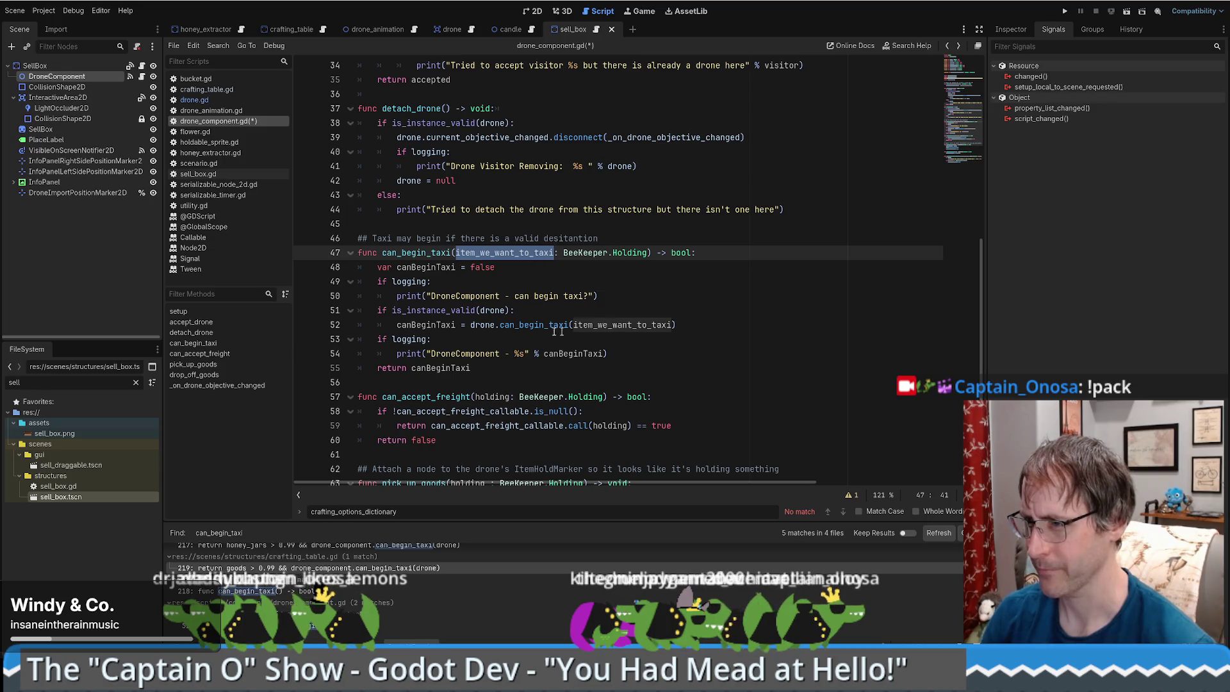
key(alt+Left)
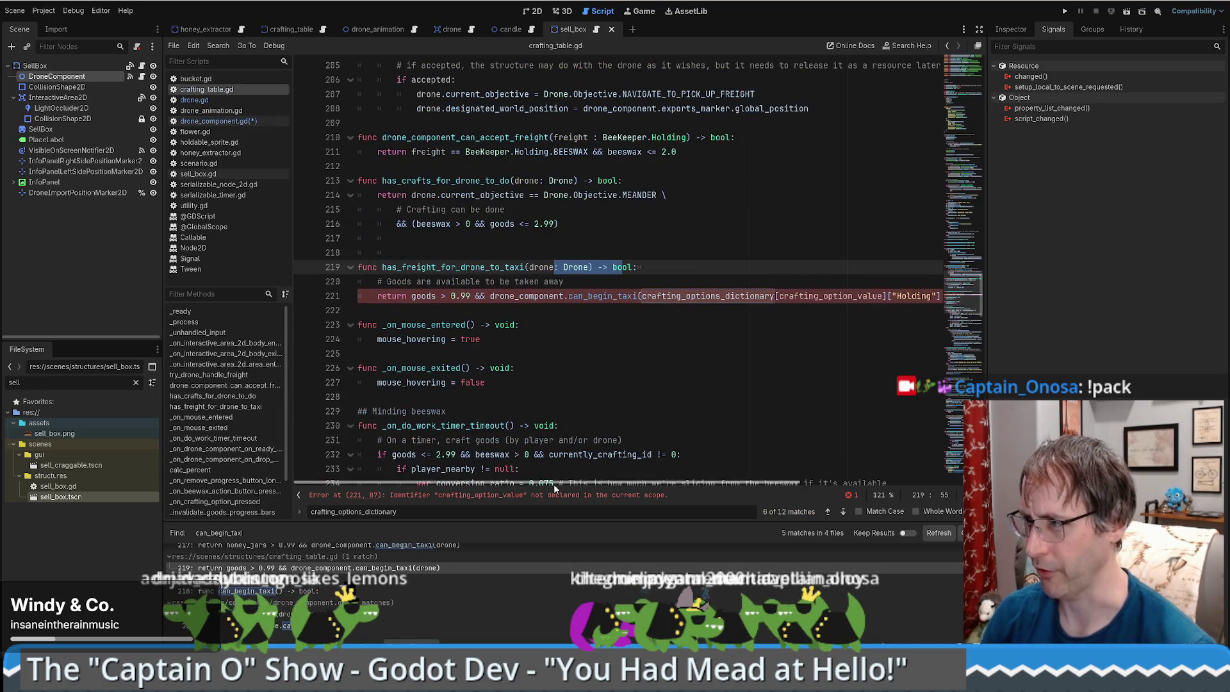
Save, then replace the undeclared crafting_option_value on line 221 with currently_crafting_id.
click(708, 276)
key(ctrl+s)
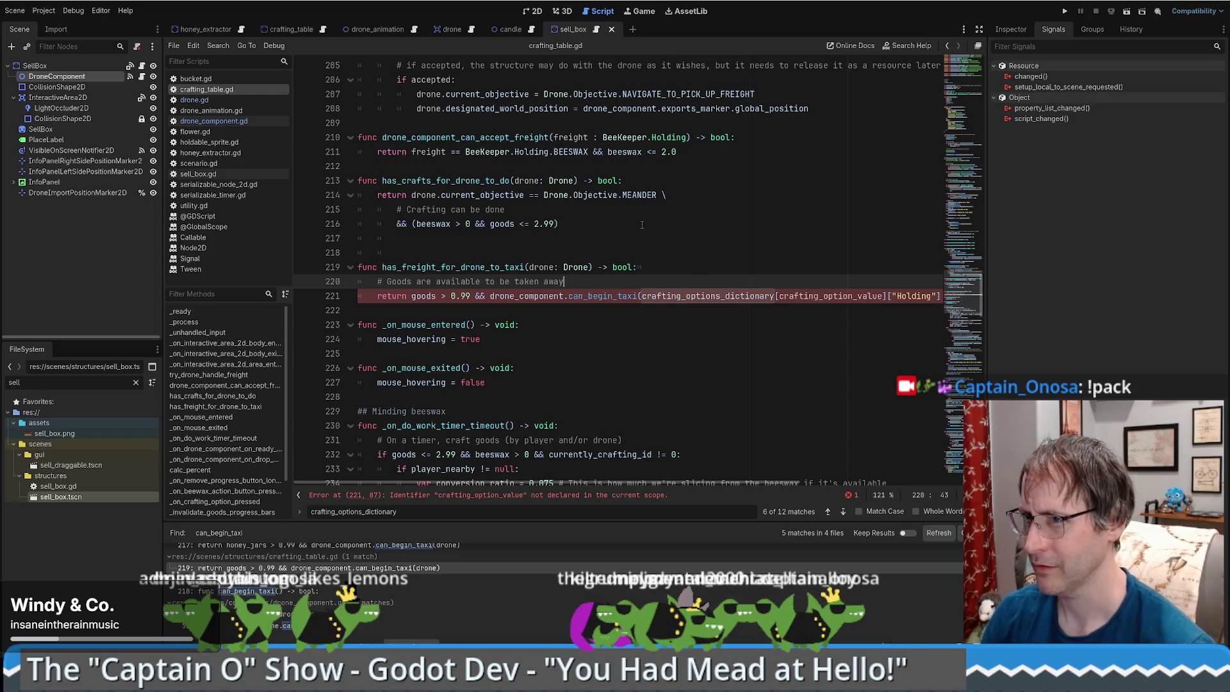
click(499, 496)
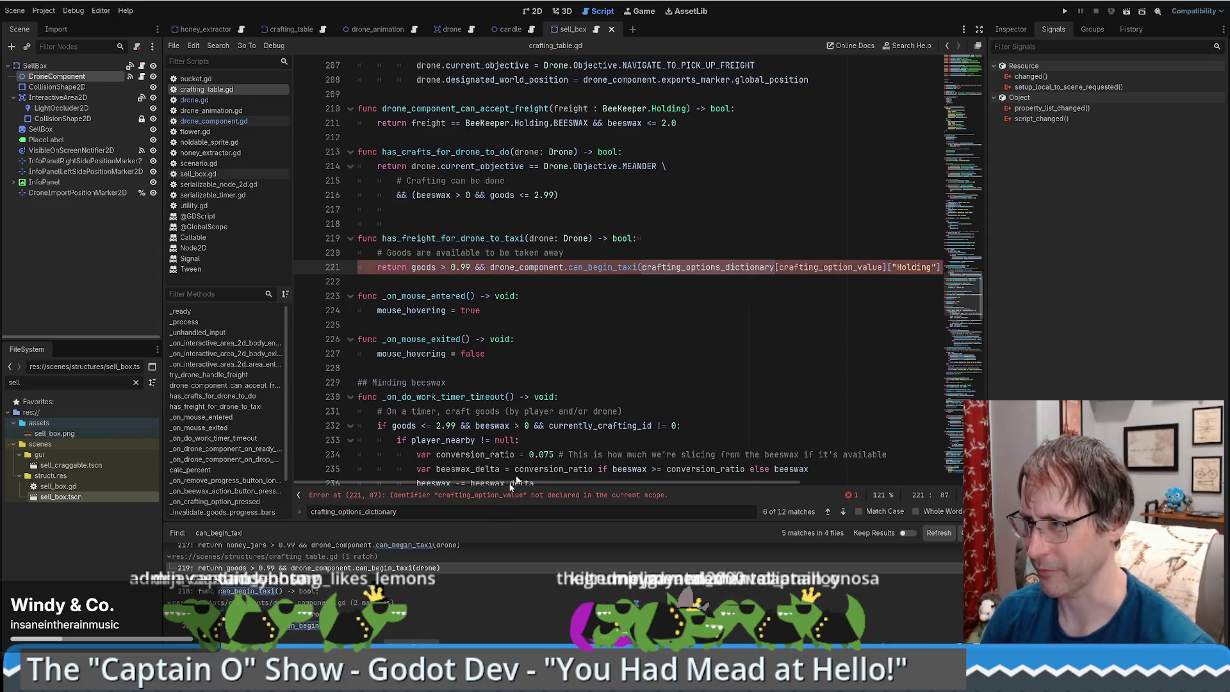
click(827, 268)
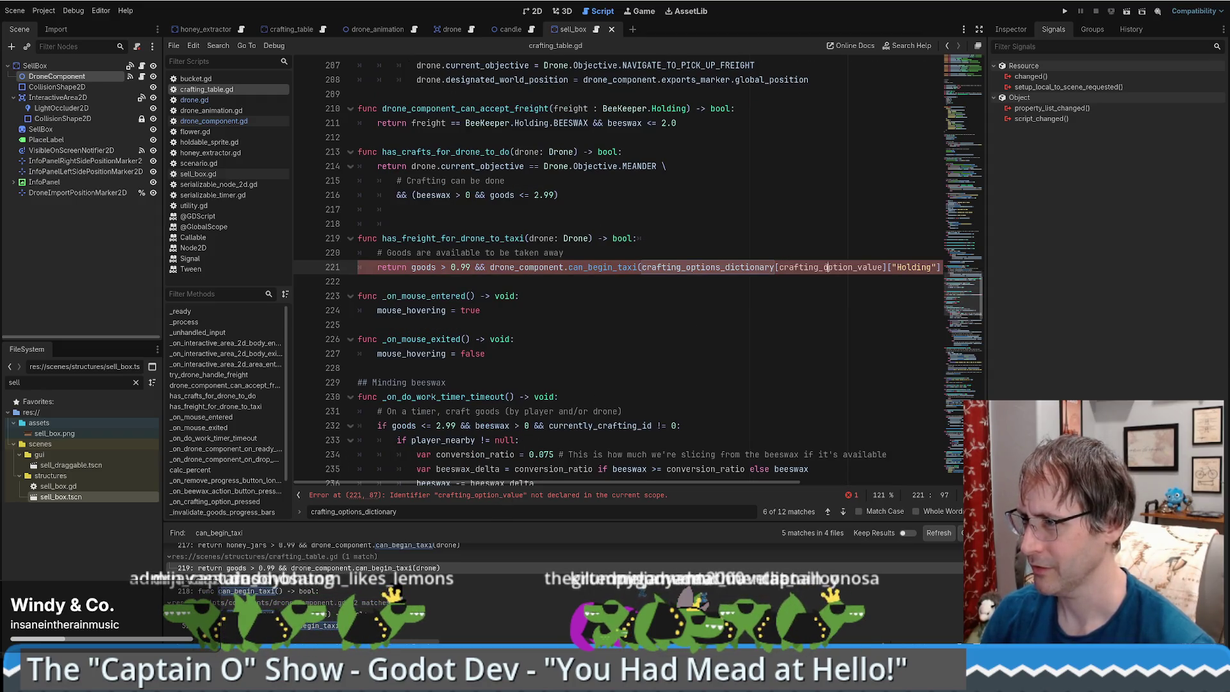
click(704, 263)
double_click(806, 267)
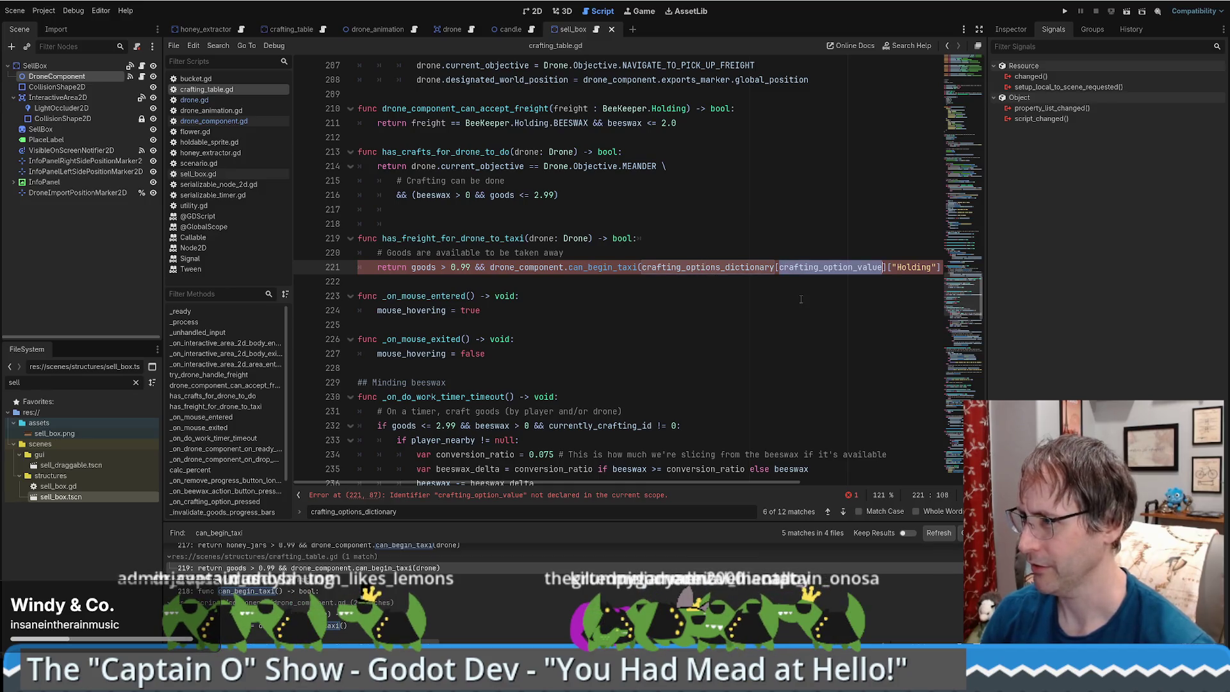
drag(980, 295, 984, 113)
double_click(443, 325)
key(ctrl+c)
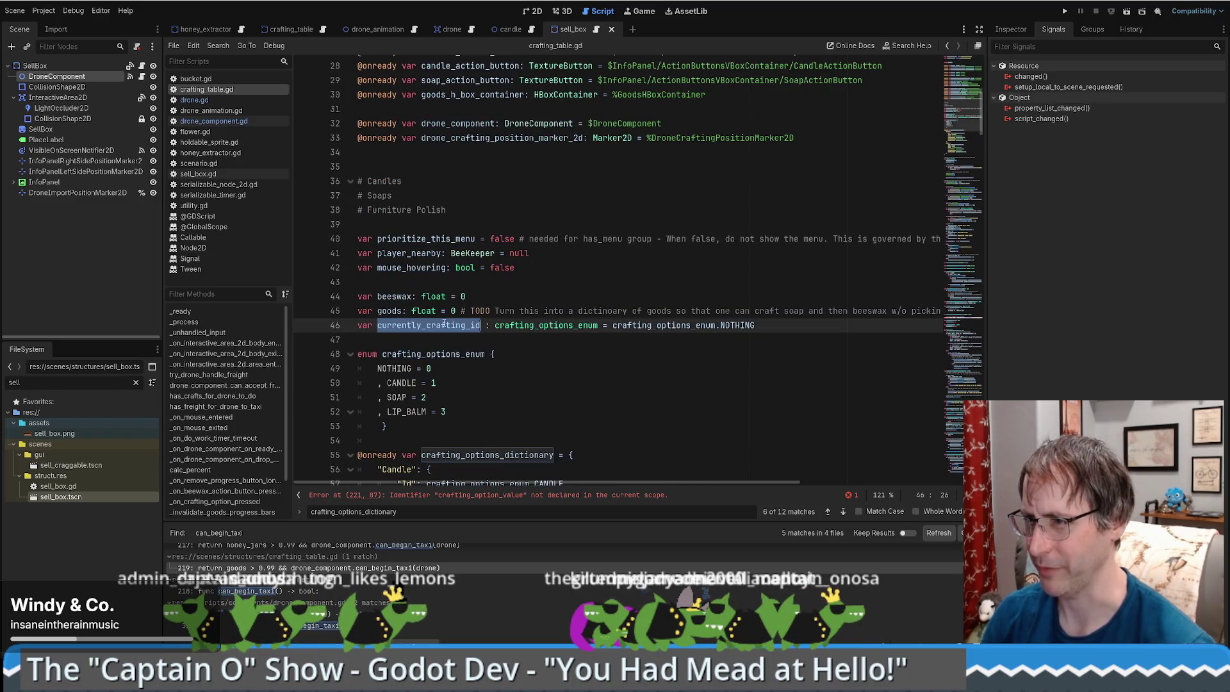
key(alt+Left)
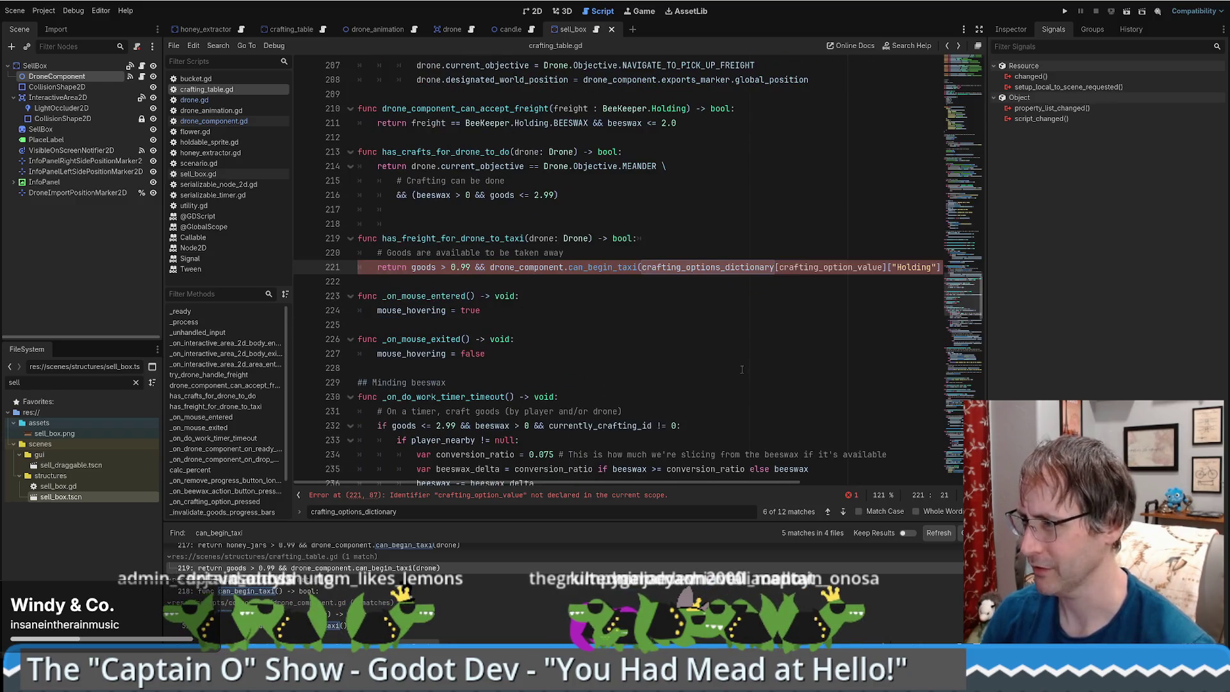
click(824, 267)
double_click(823, 268)
key(ctrl+v)
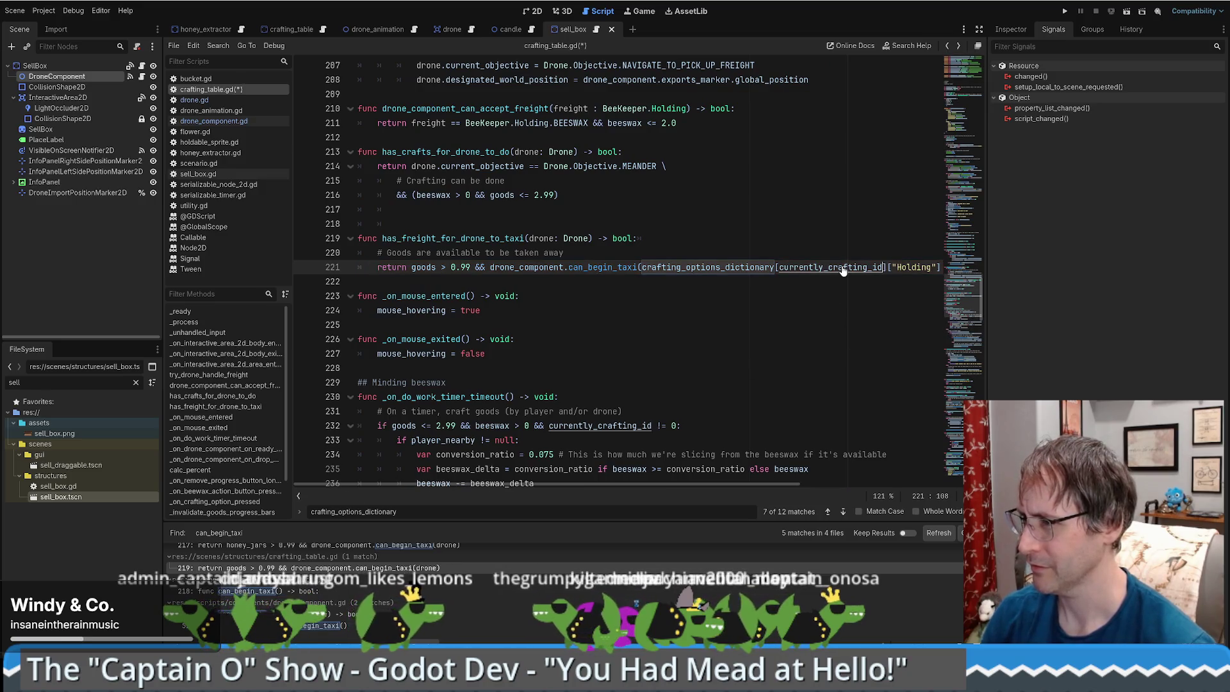
Change the dictionary key on line 221 to "HoldingValue" and inspect the can_begin_taxi call.
ctrl+click(766, 273)
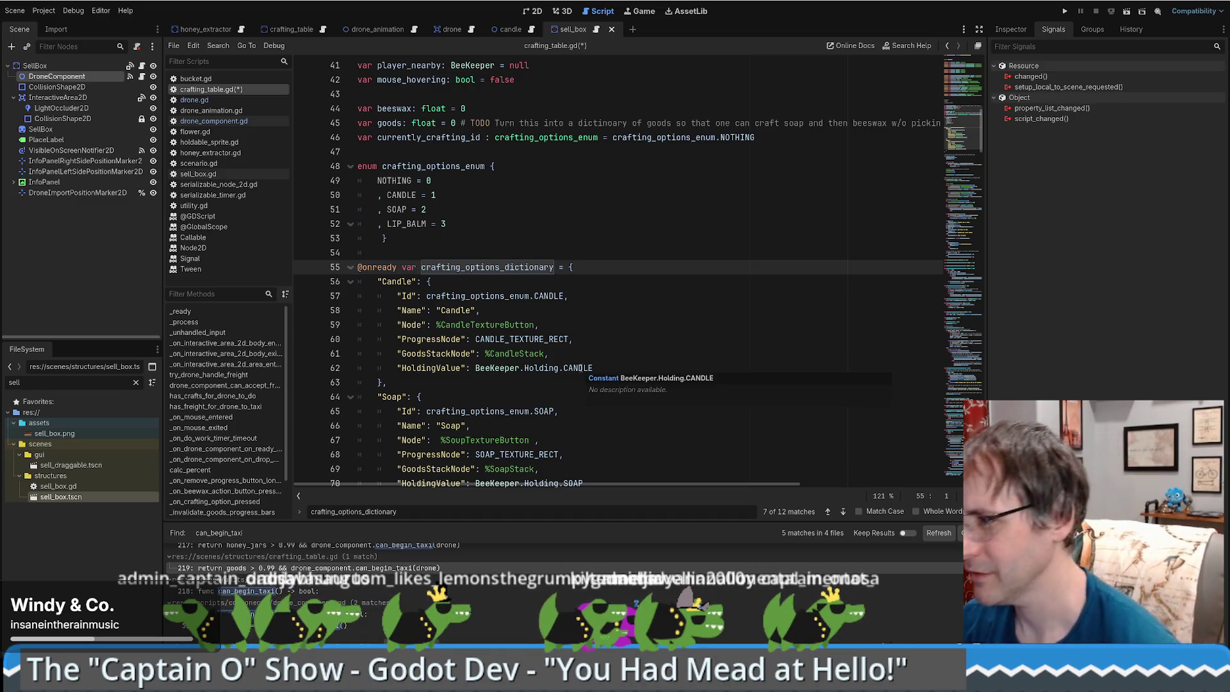
double_click(430, 368)
key(ctrl+c)
key(alt+Left)
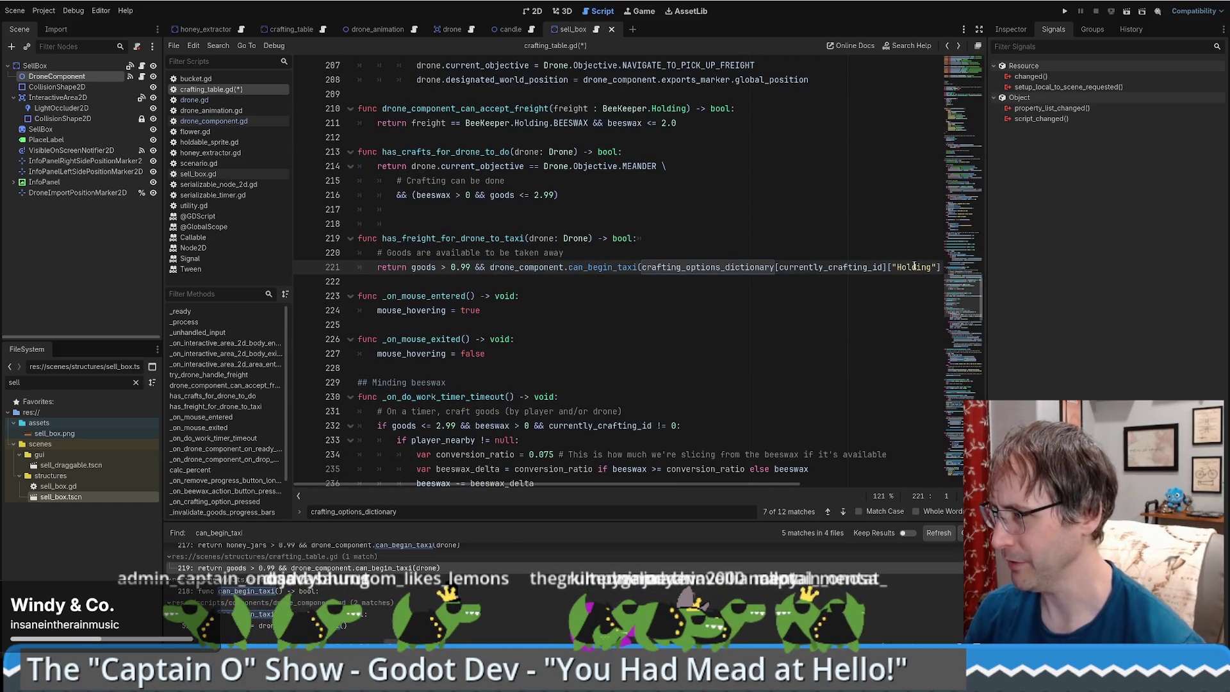
key(ctrl+v)
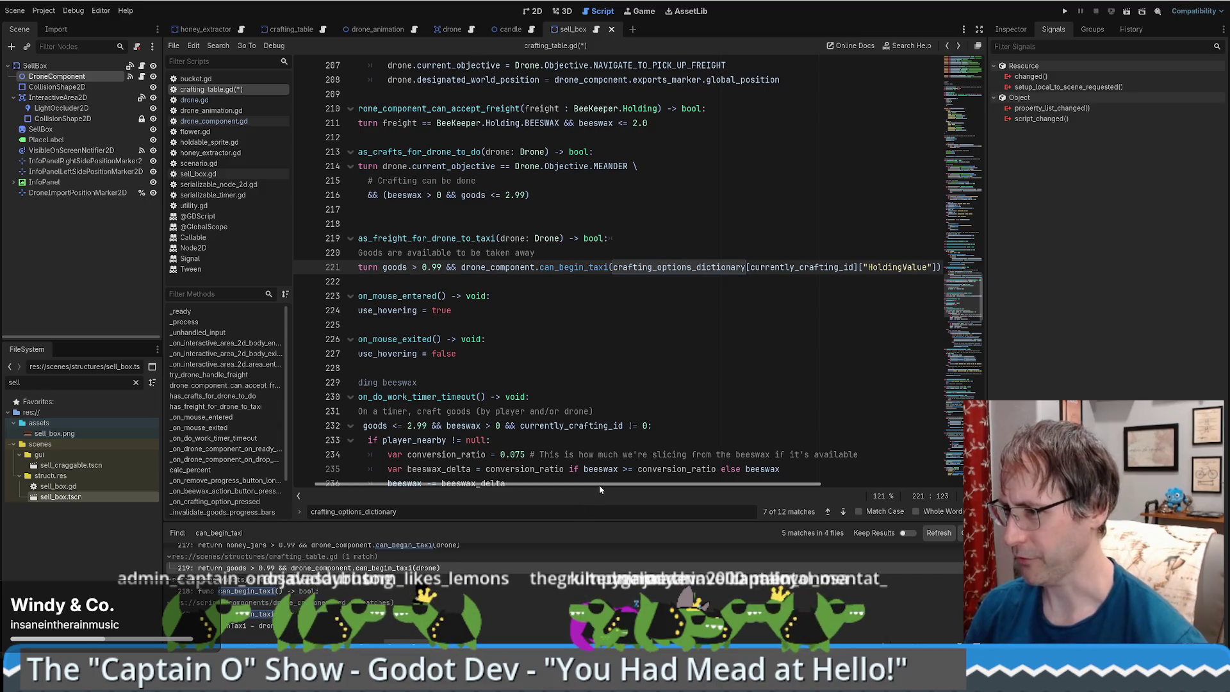
mouse_move(599, 486)
mouse_down()
mouse_move(626, 488)
mouse_move(576, 488)
mouse_up()
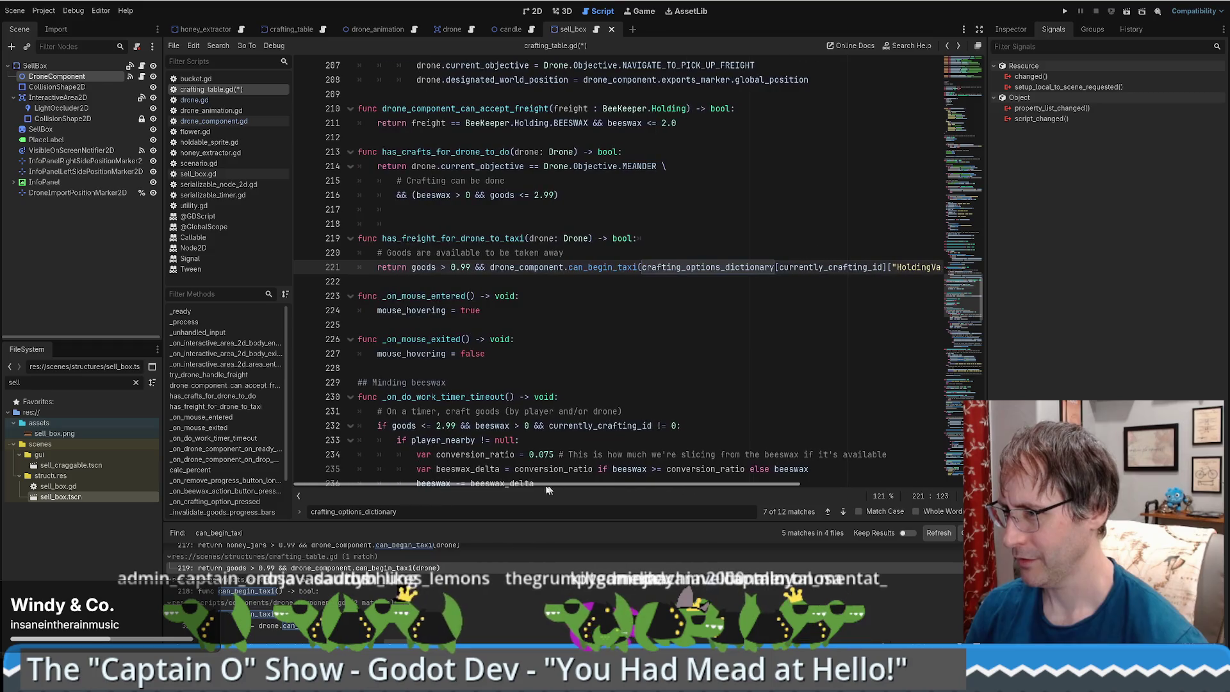
double_click(609, 267)
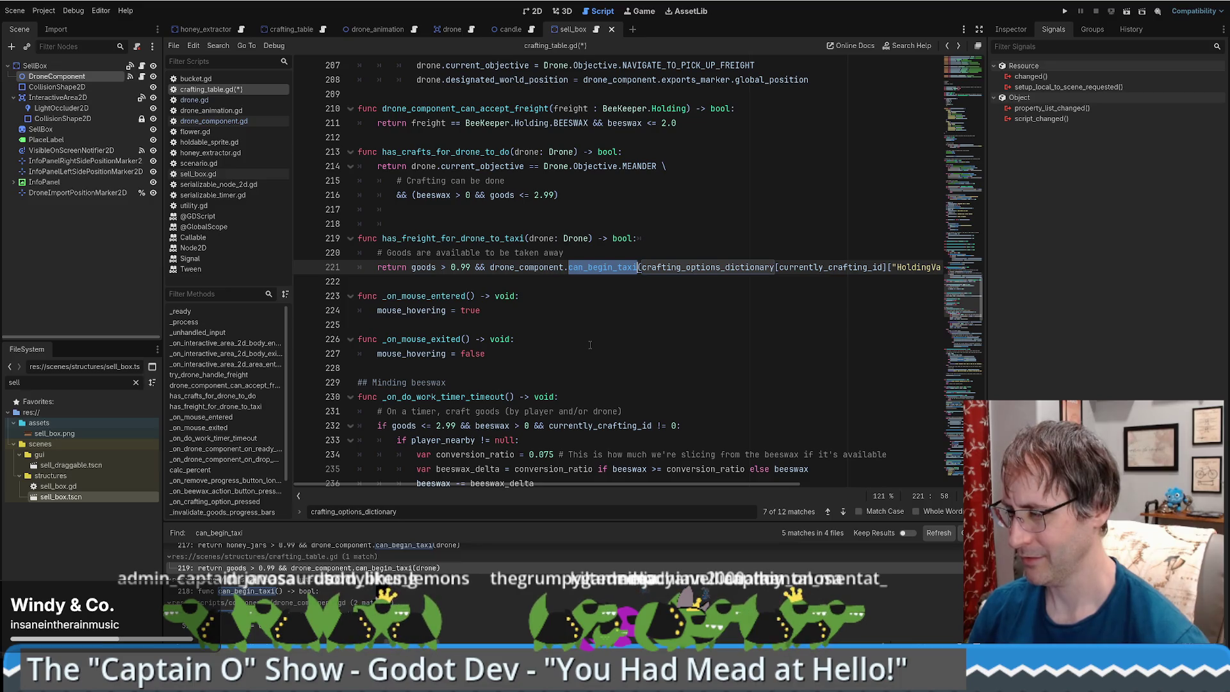
mouse_move(576, 266)
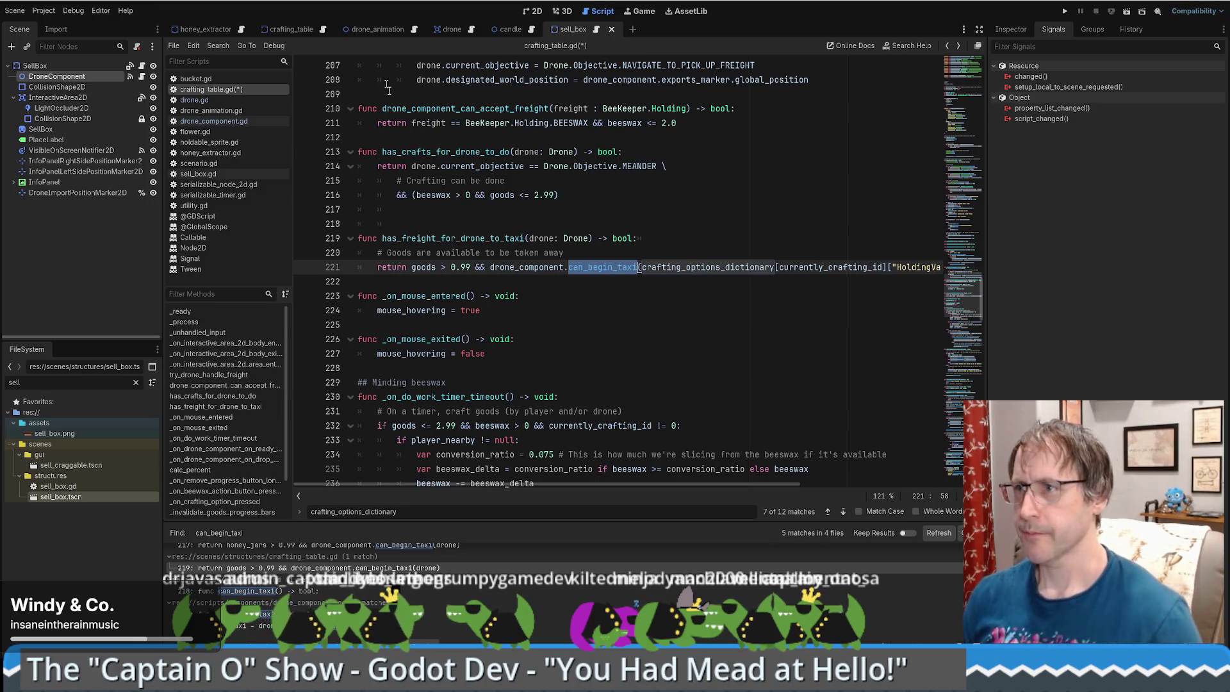
Replace the drone argument of can_begin_taxi on line 217 with BeeKeeper.Holding.HONEY_HIGH.
click(241, 30)
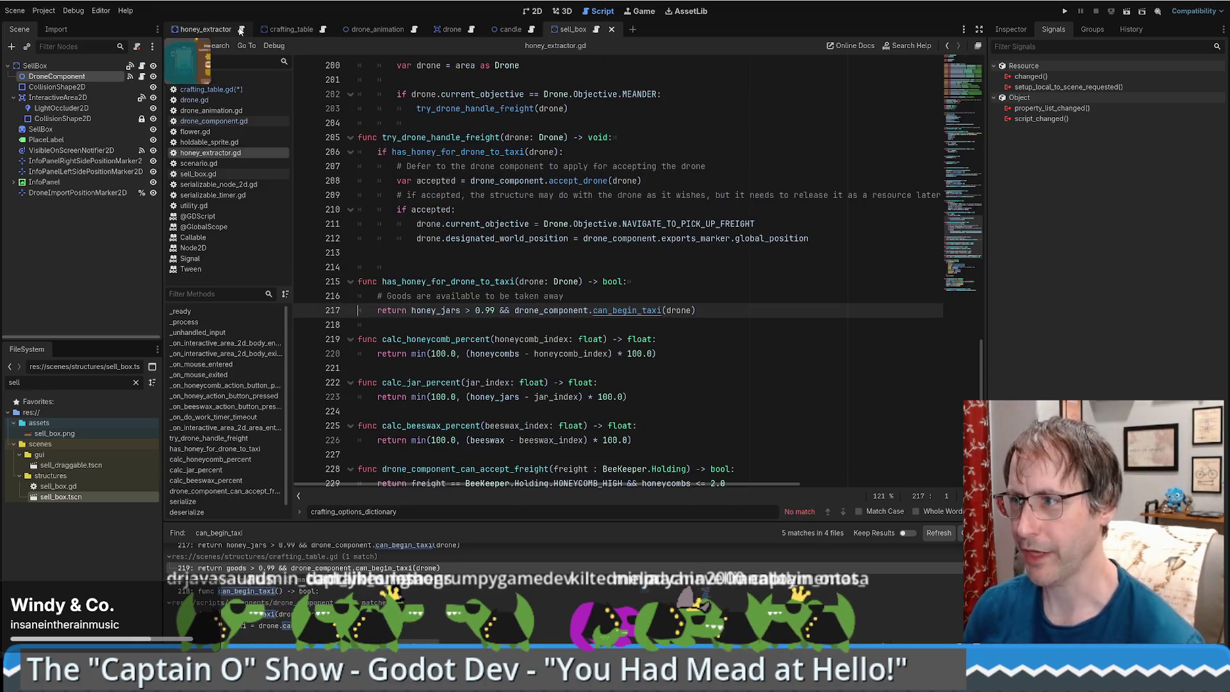
click(289, 546)
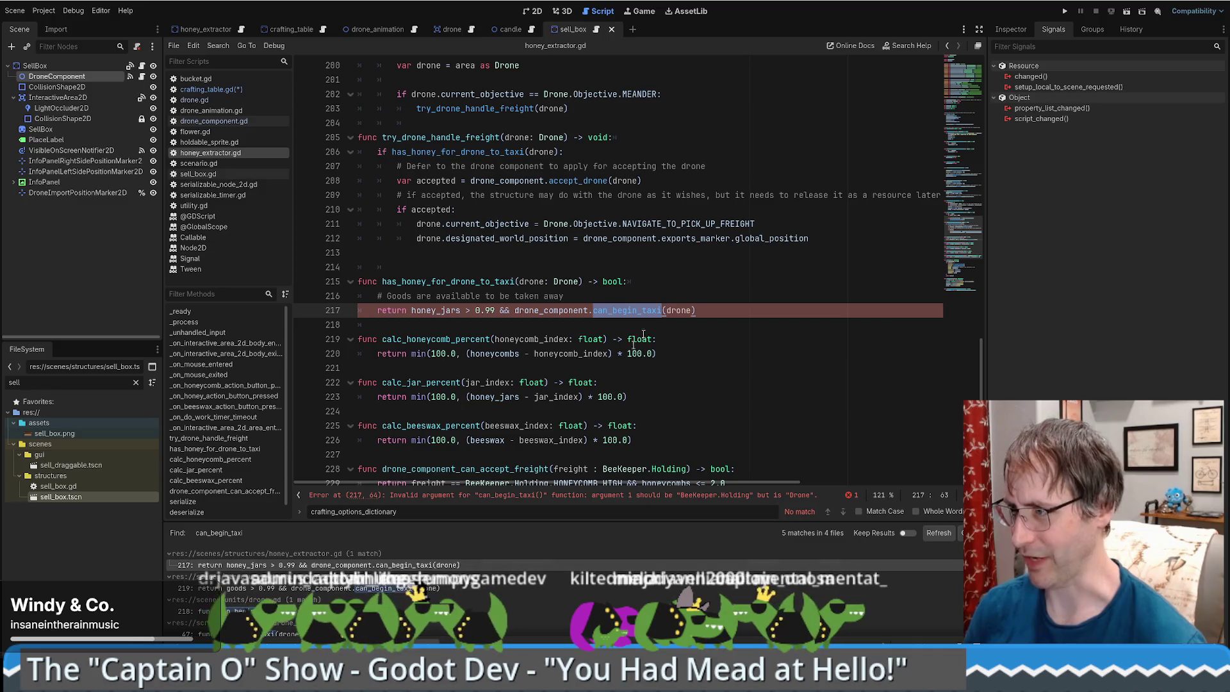
key(End)
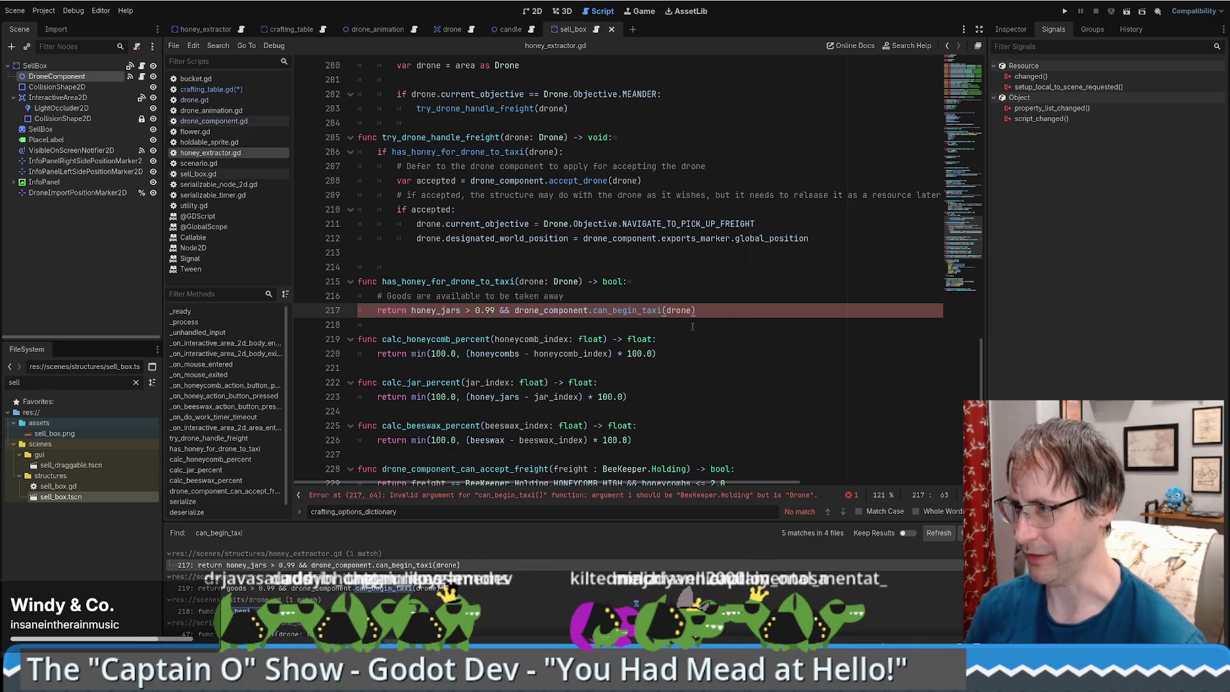
double_click(681, 311)
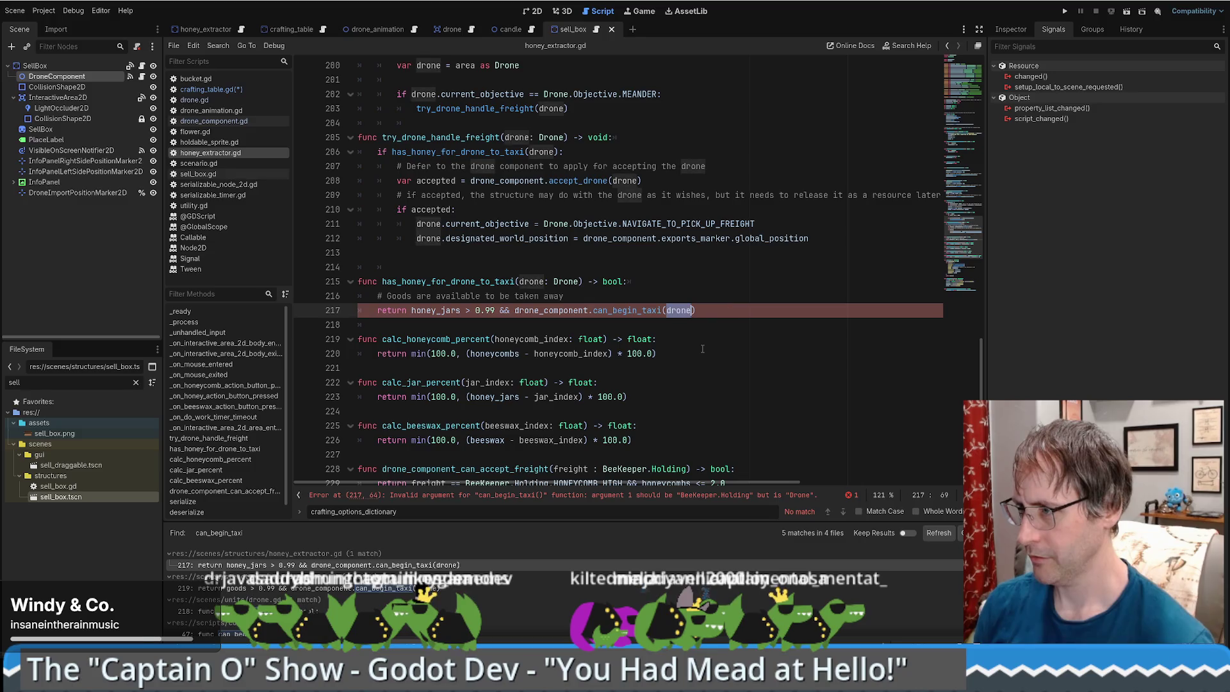
key(ctrl+grave)
key(Down)
key(Down)
key(Down)
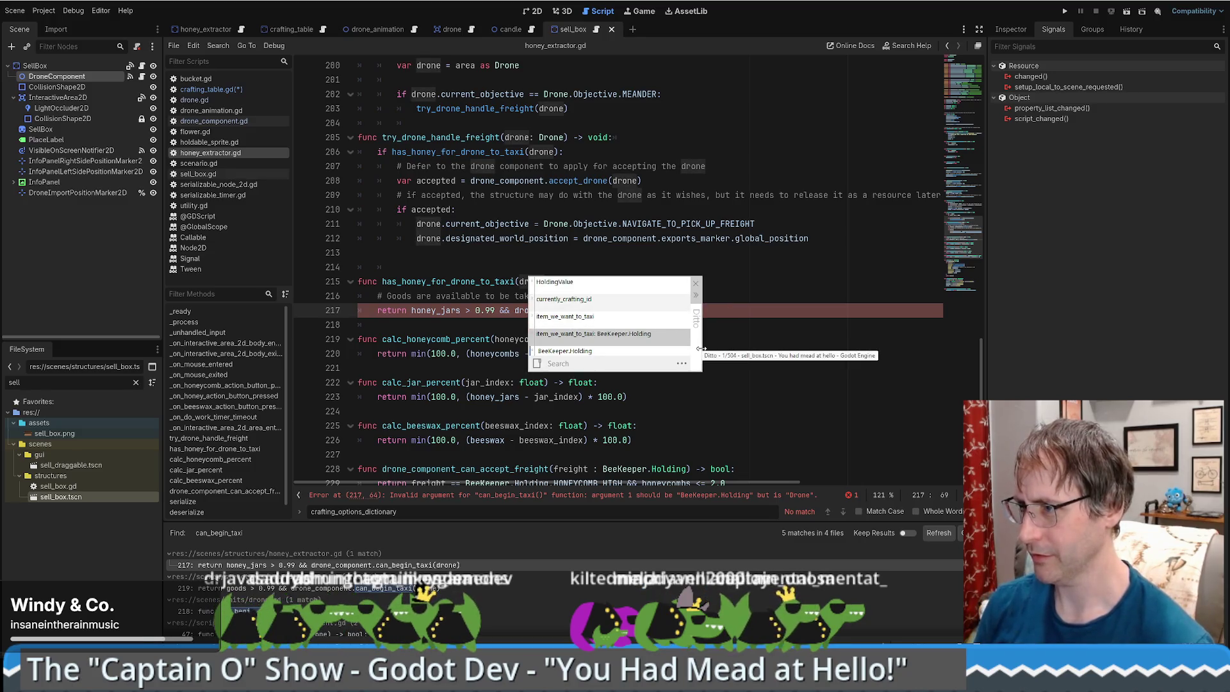
key(Down)
key(Return)
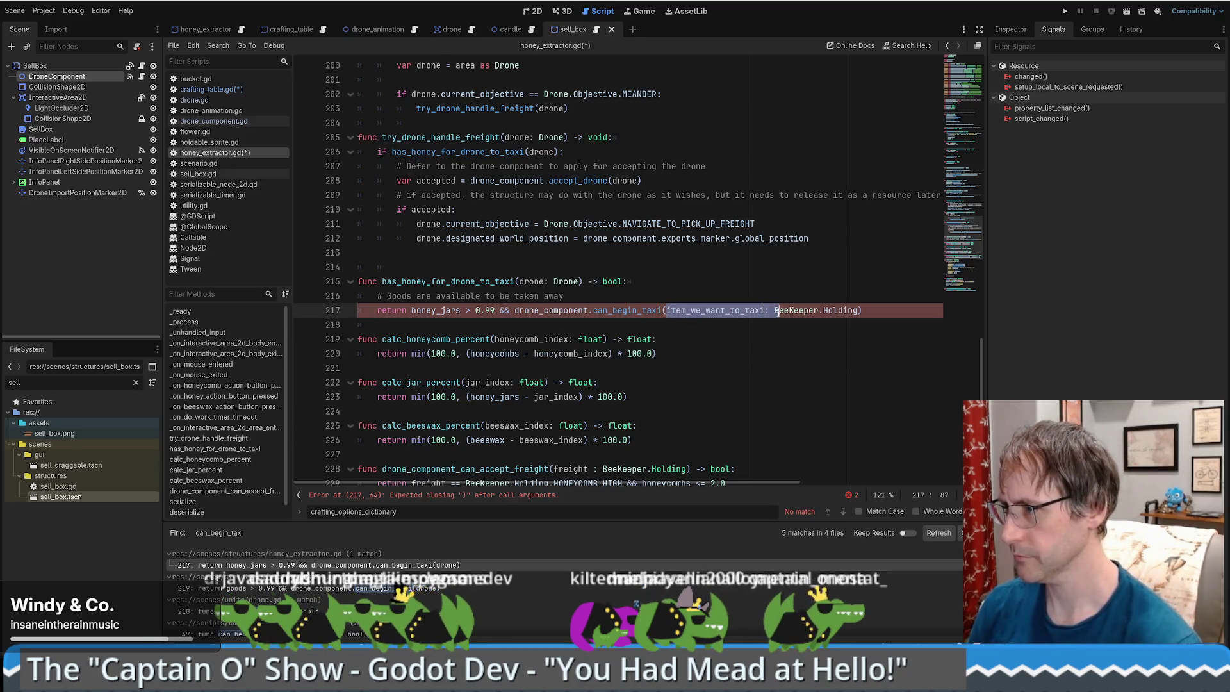
click(754, 310)
text(.ho)
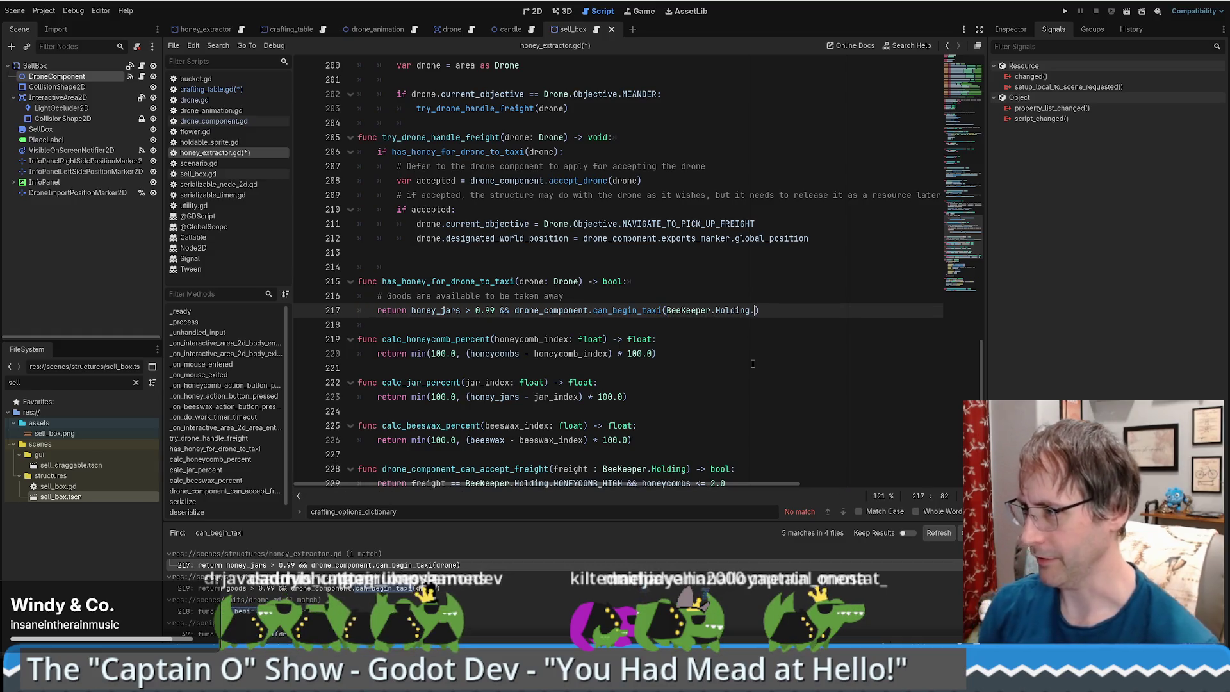
key(Down)
key(Return)
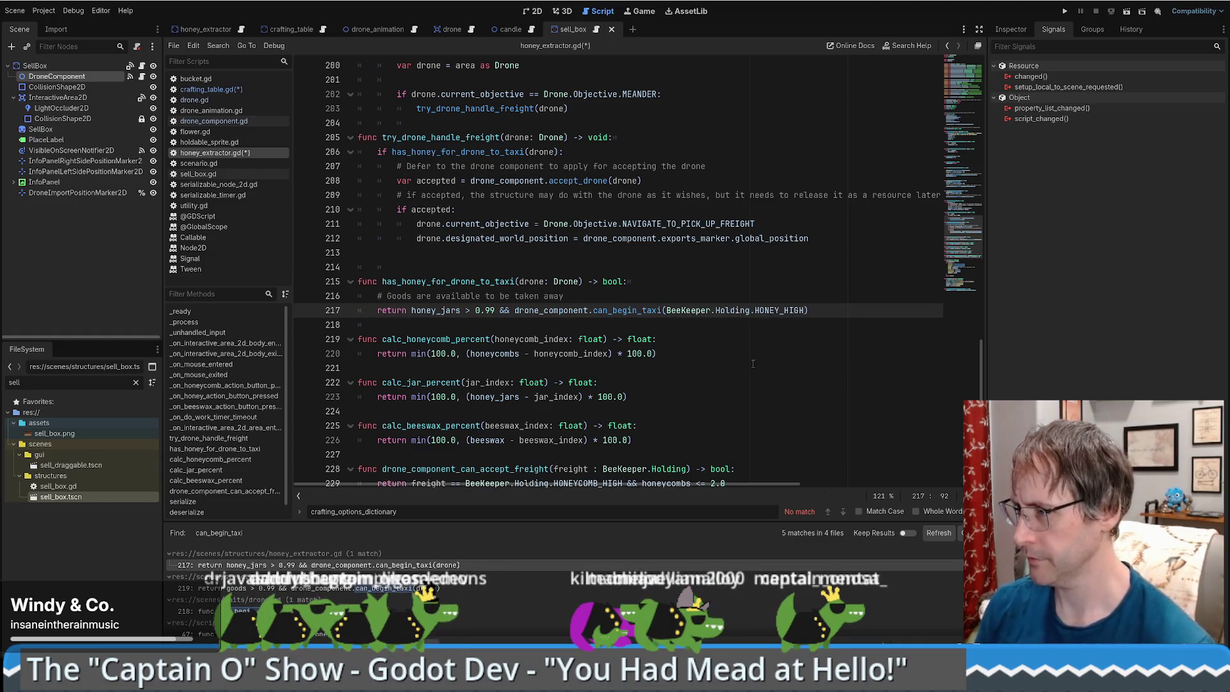
Copy the has_honey_for_drone_to_taxi function and paste a duplicate below it.
double_click(446, 281)
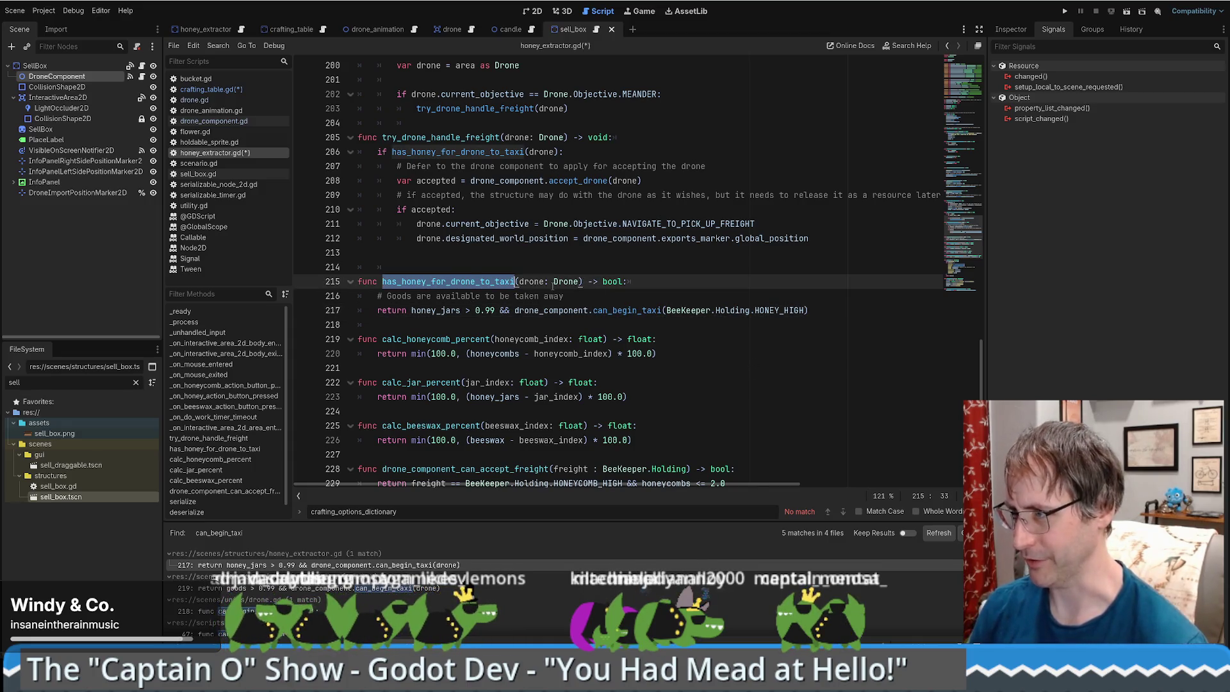
mouse_move(619, 281)
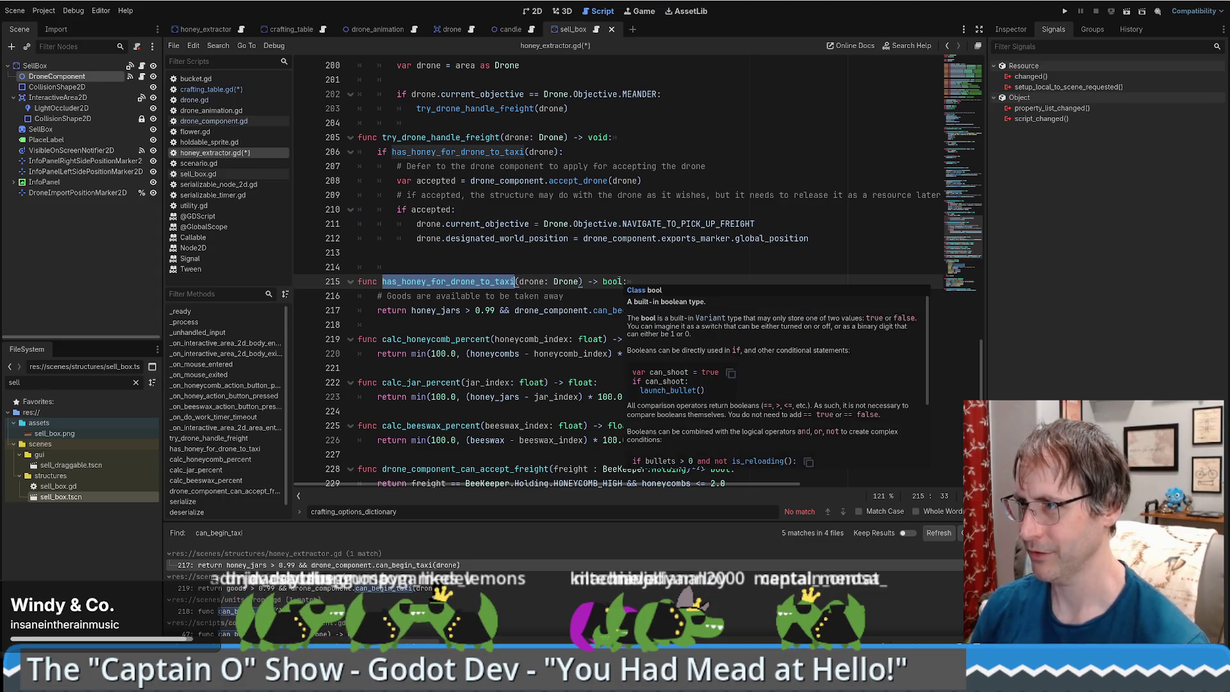
text(BeeKeeper.Holding.HONEY_HIGH)
drag(400, 266, 825, 316)
key(ctrl+c)
click(824, 315)
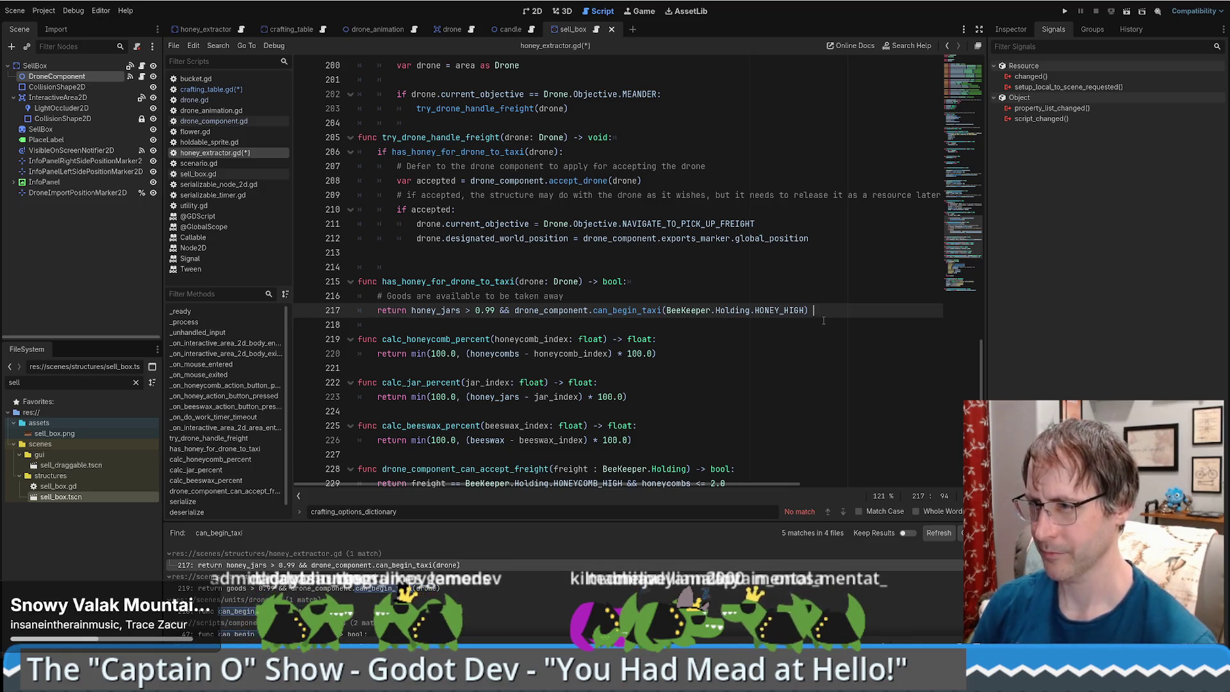
key(Return)
key(ctrl+v)
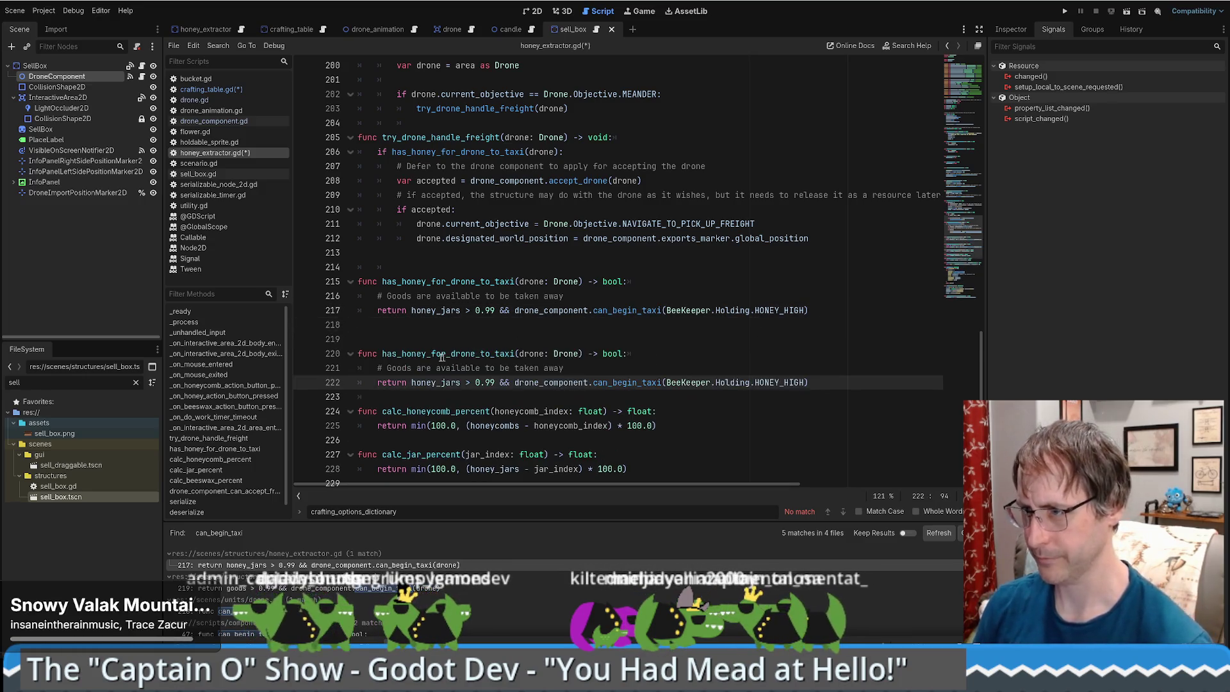
Rename the copy to has_beeswax_for_drone_to_taxi and change HONEY_HIGH to BEESWAX.
drag(402, 353, 426, 353)
text(beeswax)
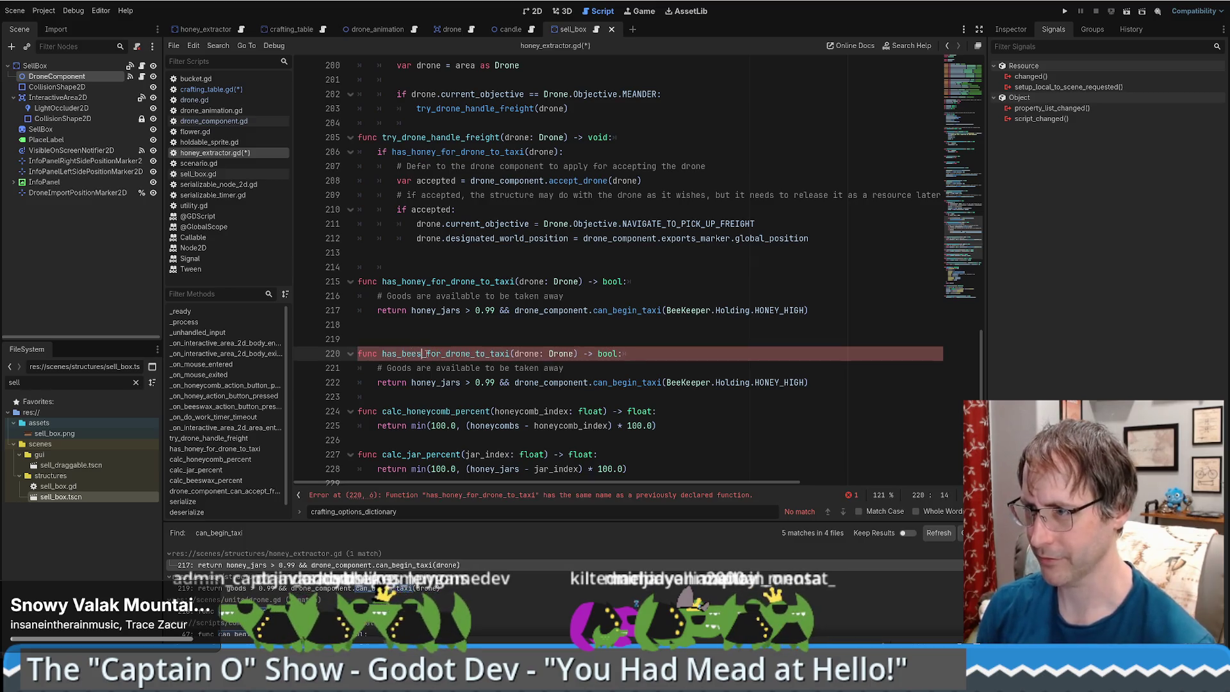
double_click(787, 382)
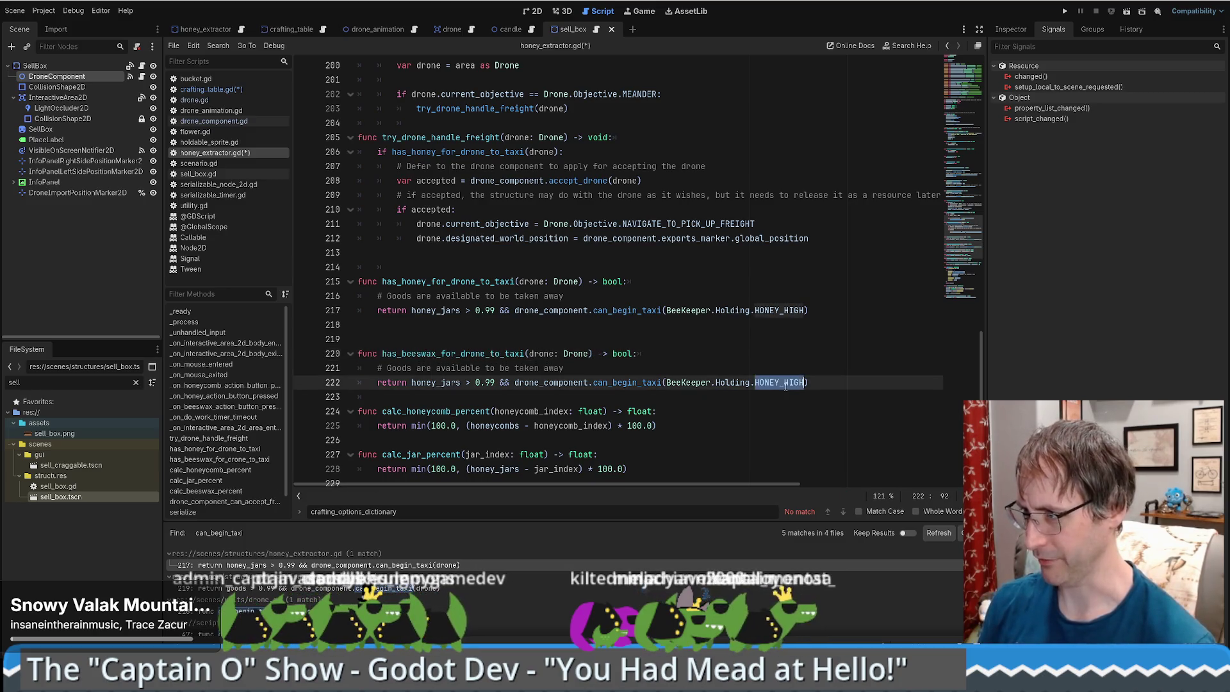
text(b)
click(800, 396)
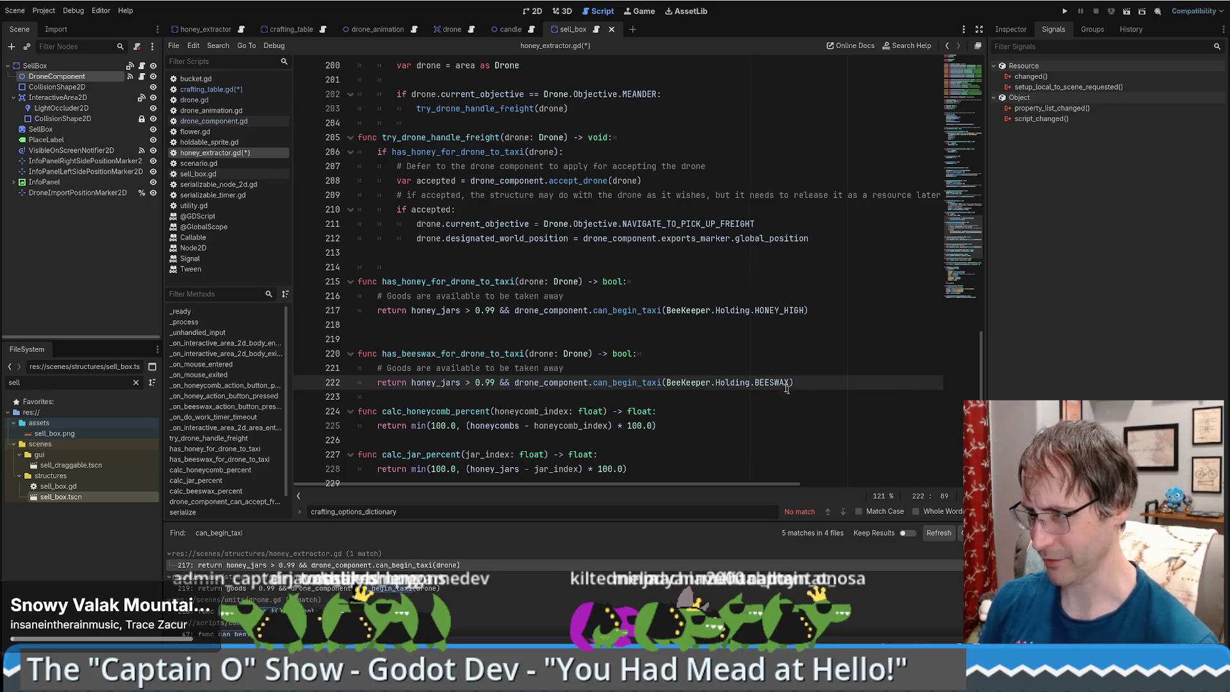
Remove the extra blank lines around the taxi-check functions, leaving one before the honey function.
click(677, 365)
click(434, 328)
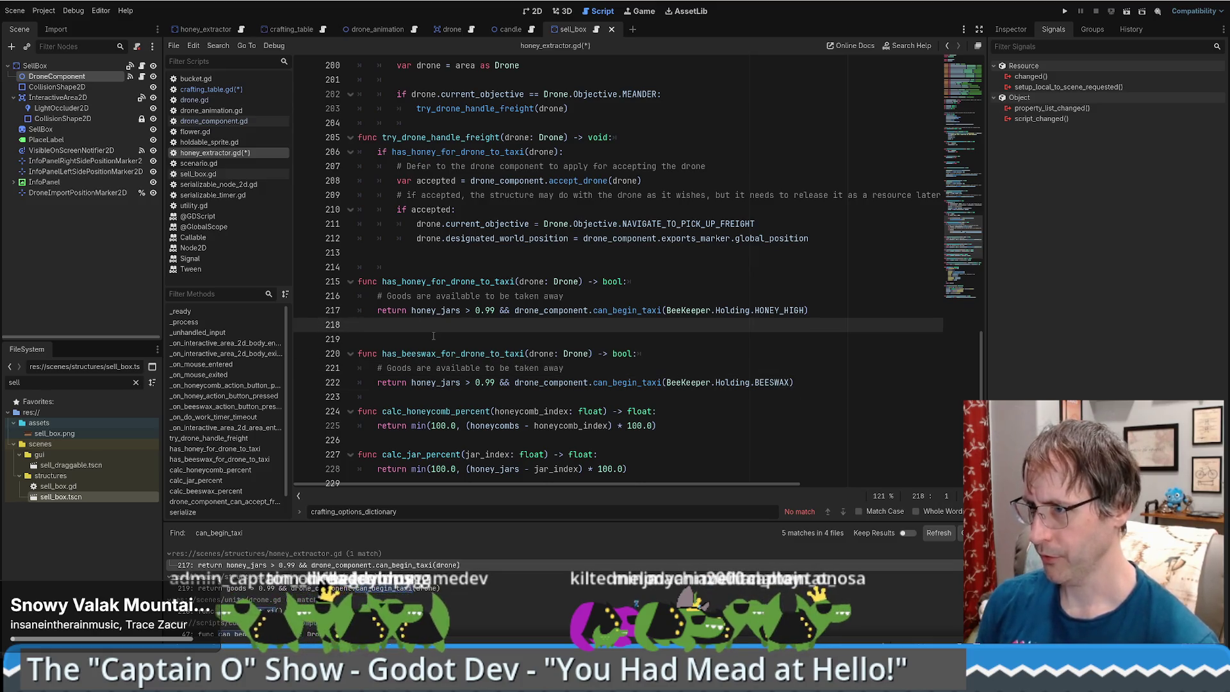
key(Delete)
click(385, 256)
key(Delete)
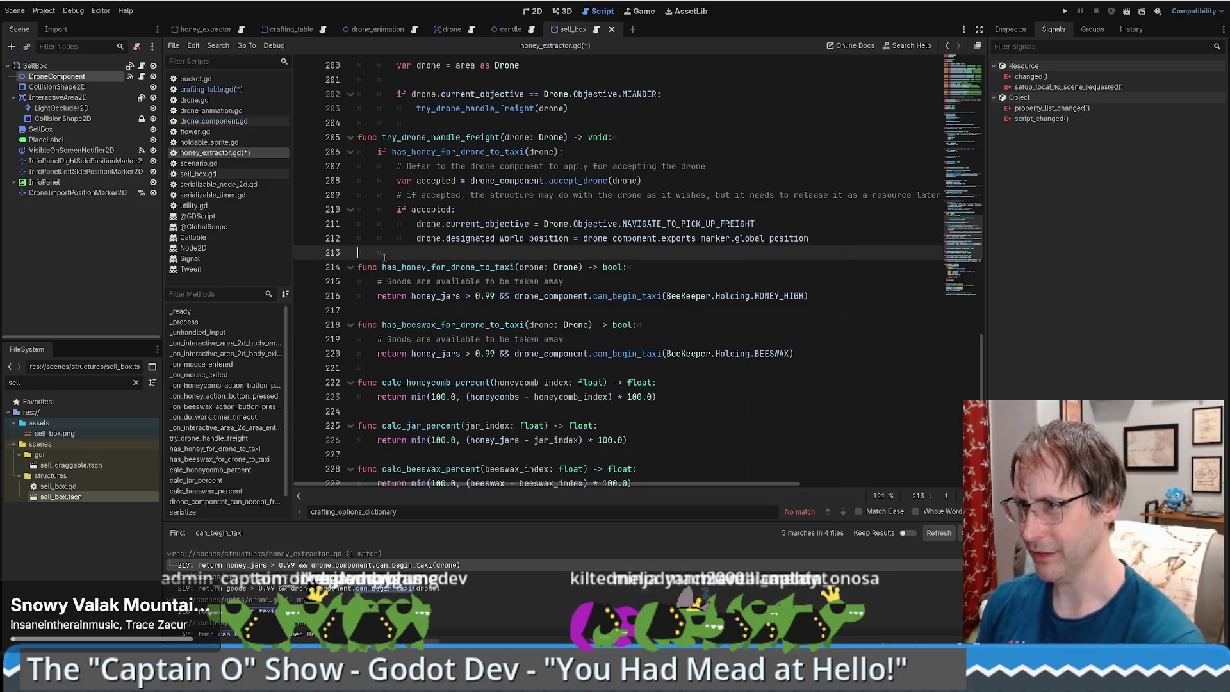
key(Delete)
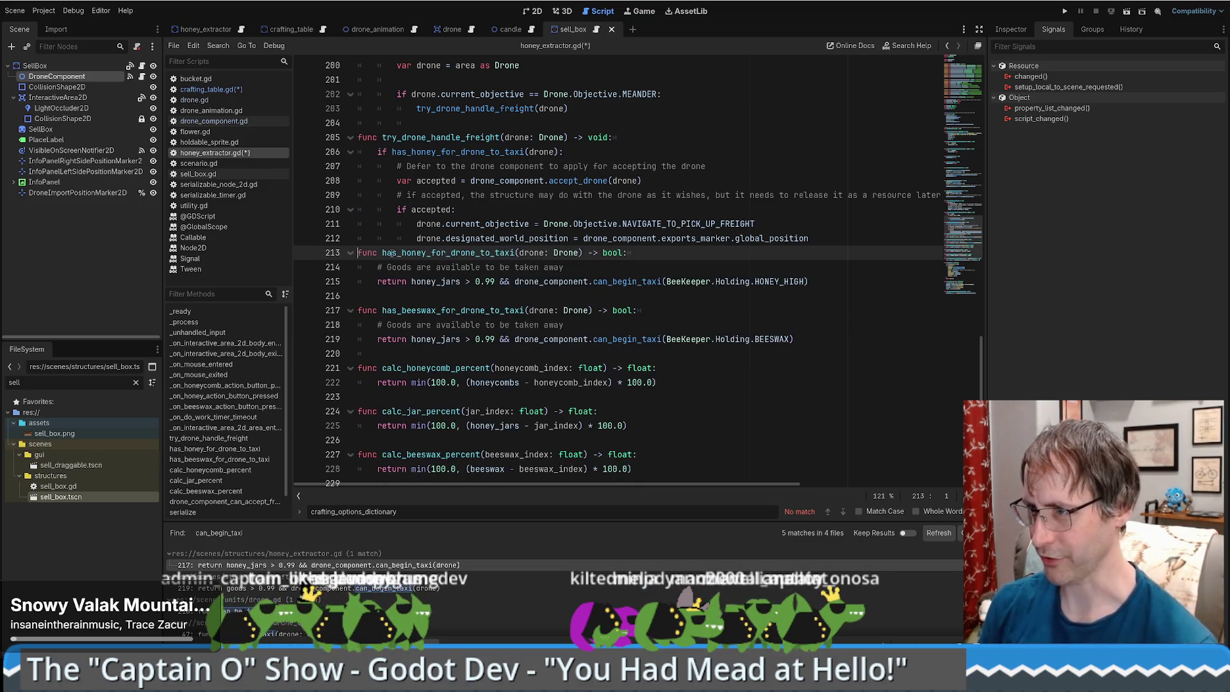
key(Return)
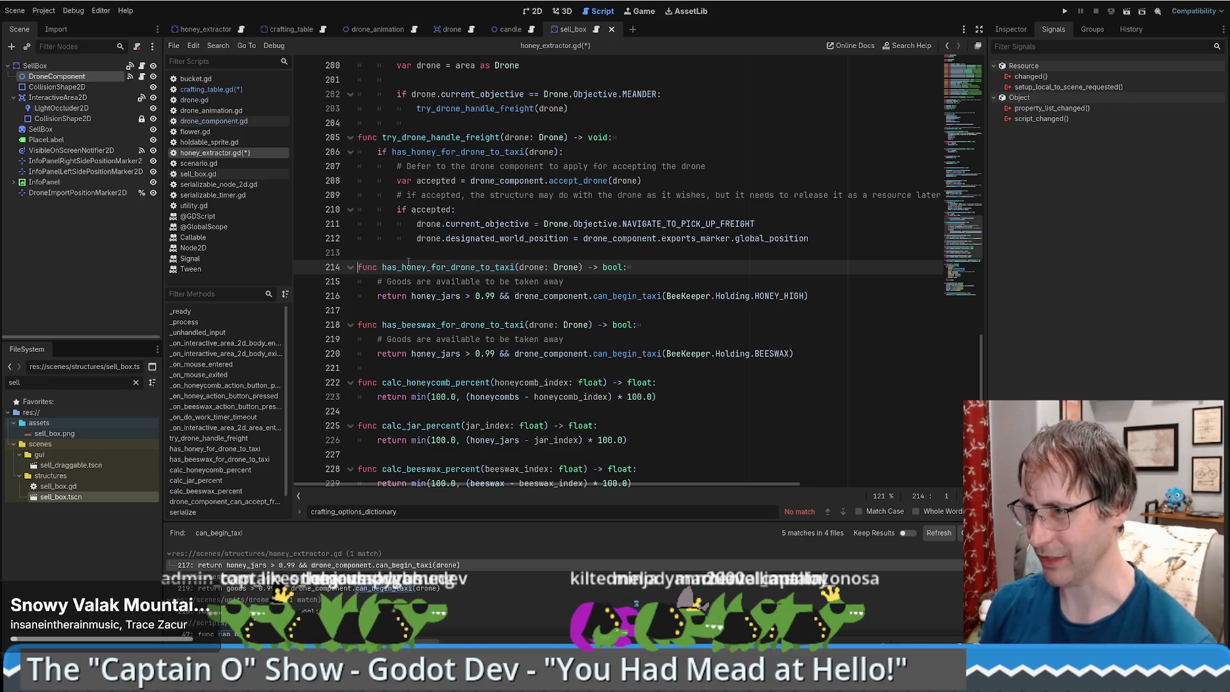
Change honey_jars to beeswax in the beeswax function's check.
double_click(475, 261)
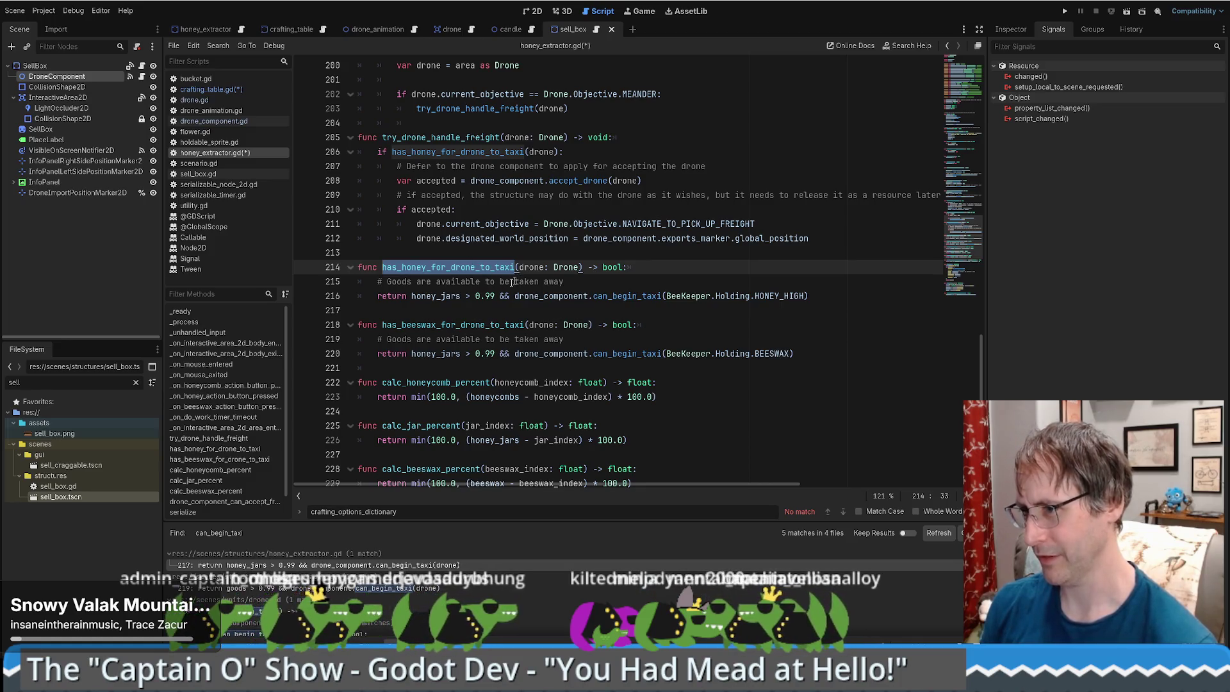
double_click(436, 354)
text(b)
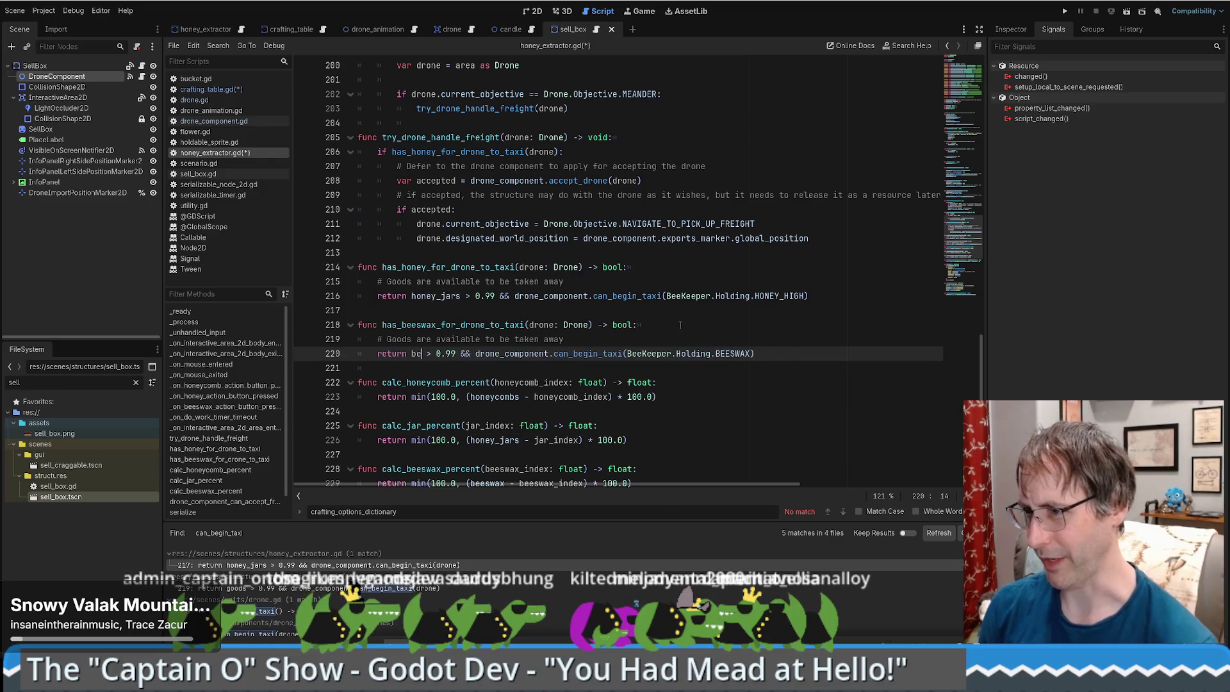
text(eswax)
key(Return)
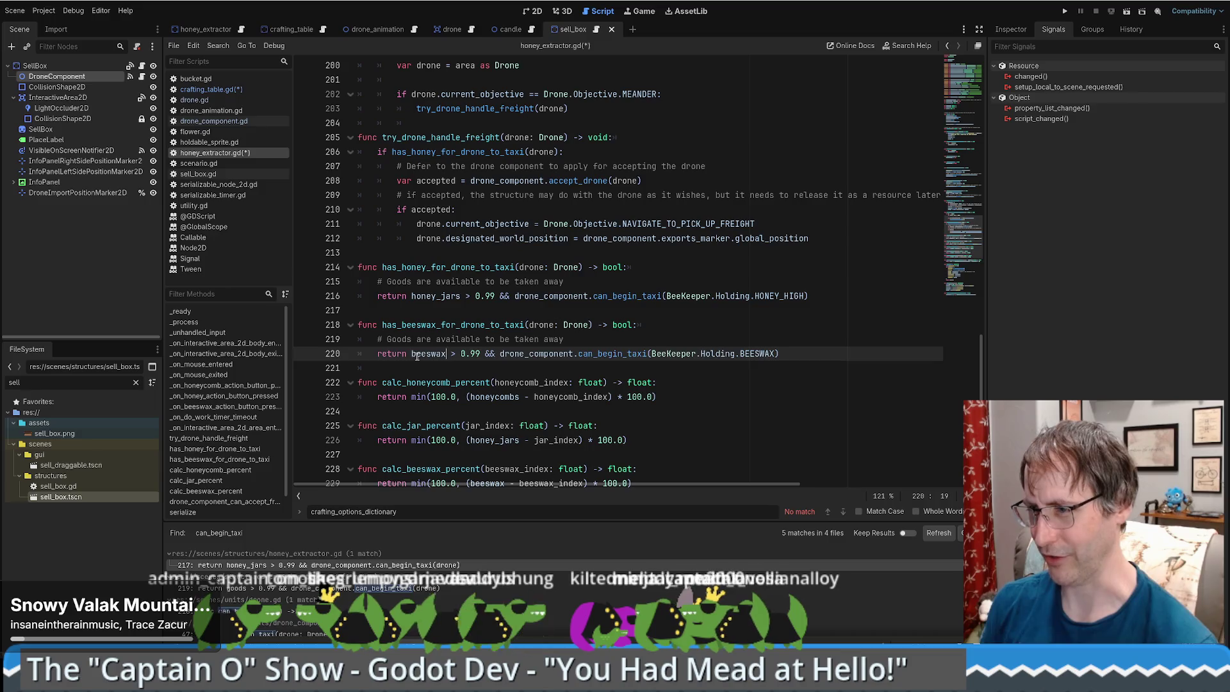
drag(811, 353, 478, 355)
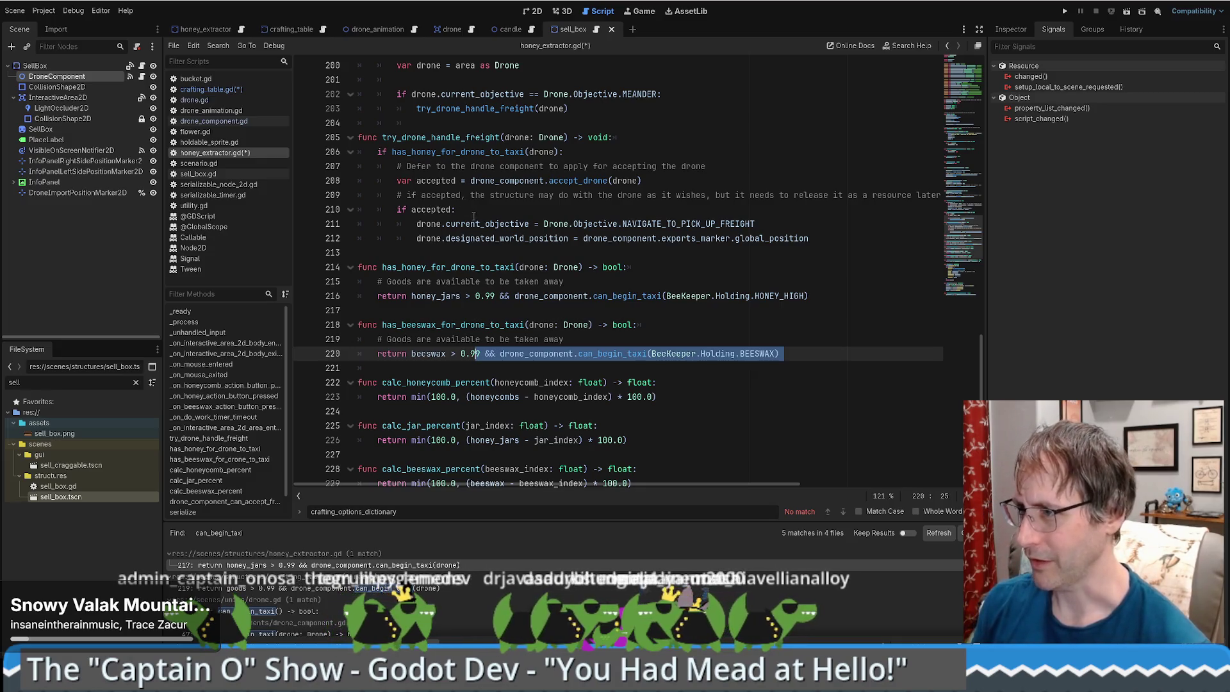
key(ctrl+space)
key(Escape)
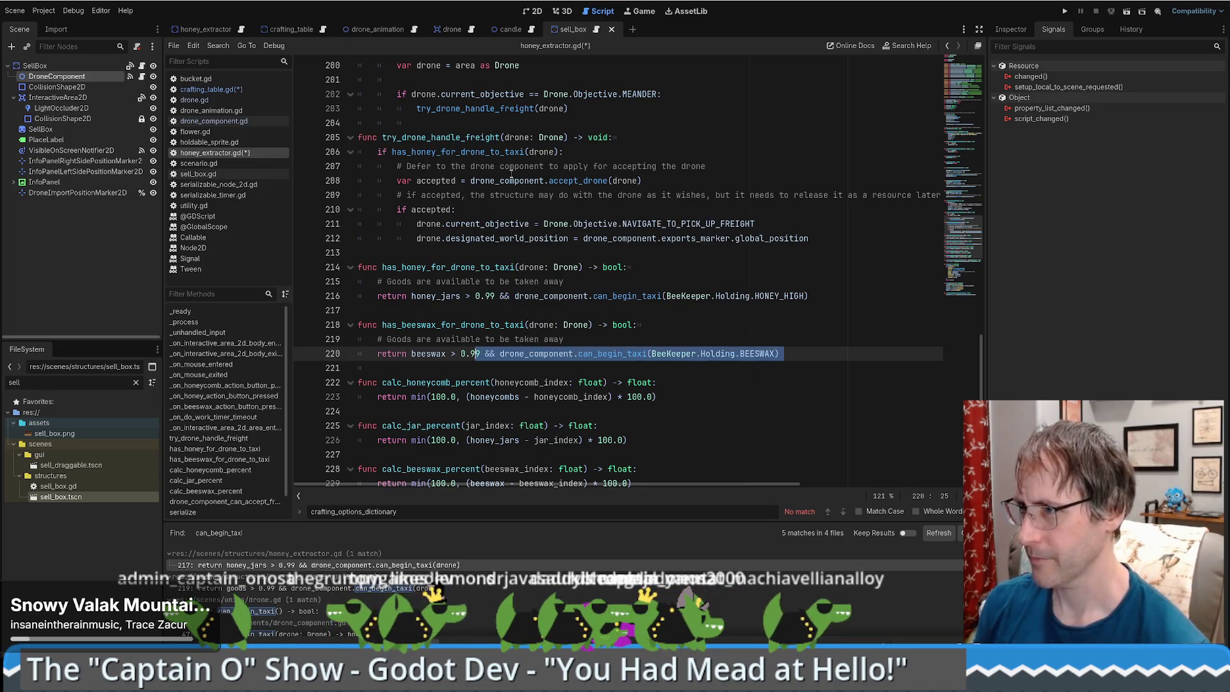
double_click(410, 325)
key(ctrl+c)
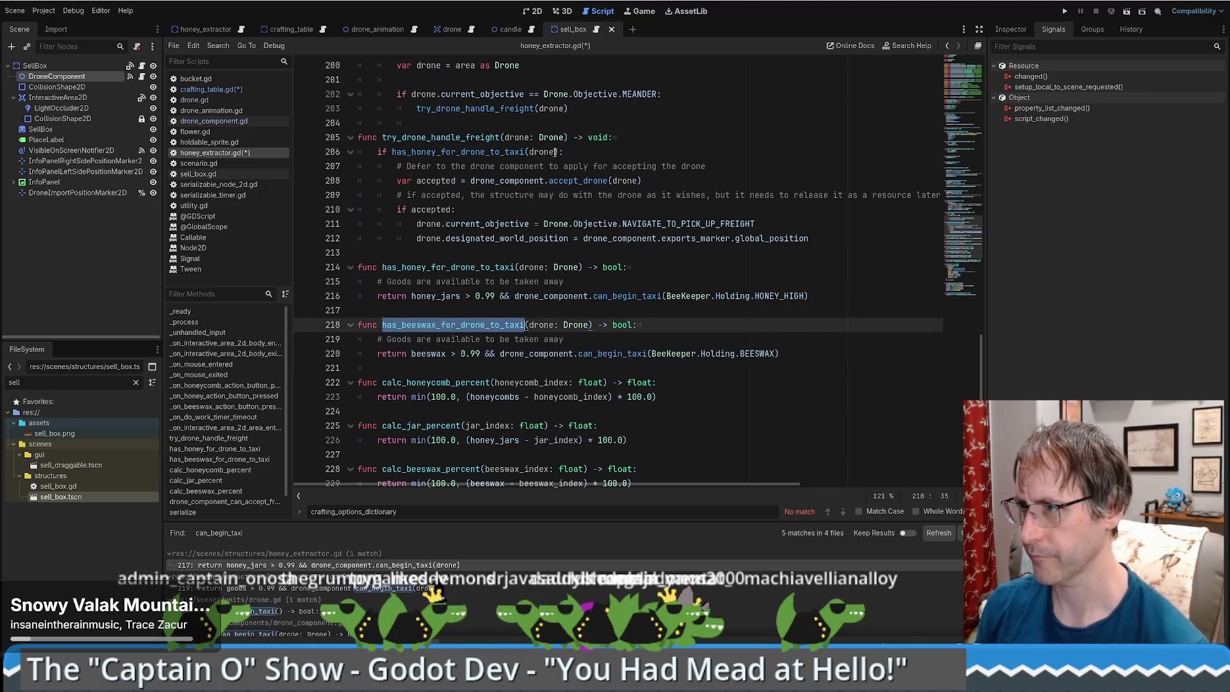
Add the has_beeswax_for_drone_to_taxi(drone) check to the if condition on line 206.
click(556, 152)
key(ctrl+v)
text((drone)
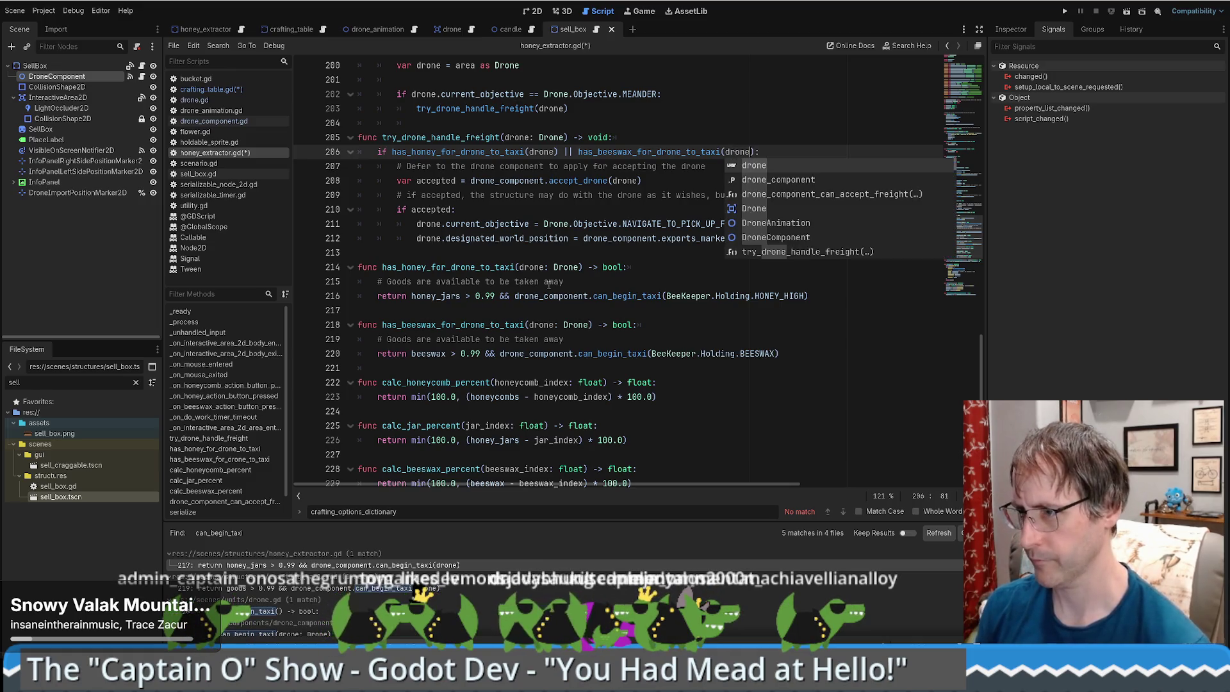
Drop the drone parameter from both taxi-check functions and their calls, then save.
drag(529, 325, 590, 327)
key(Delete)
drag(519, 267, 580, 268)
key(Delete)
double_click(541, 152)
key(Delete)
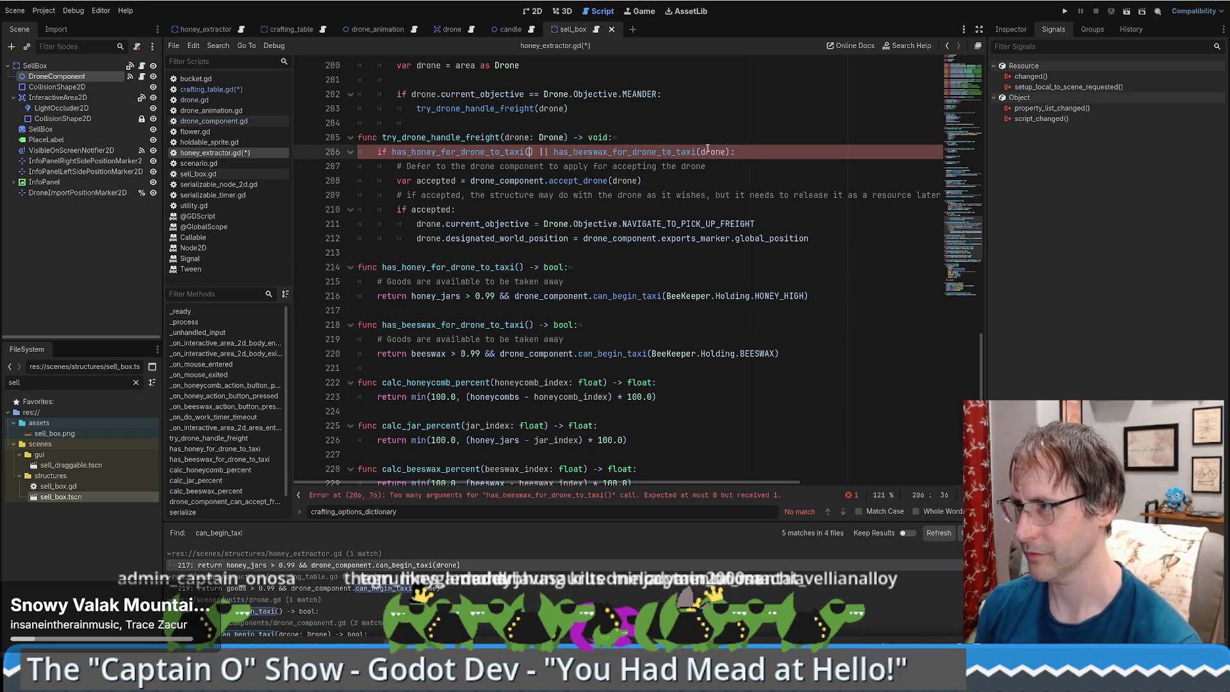
double_click(714, 152)
key(Delete)
key(ctrl+s)
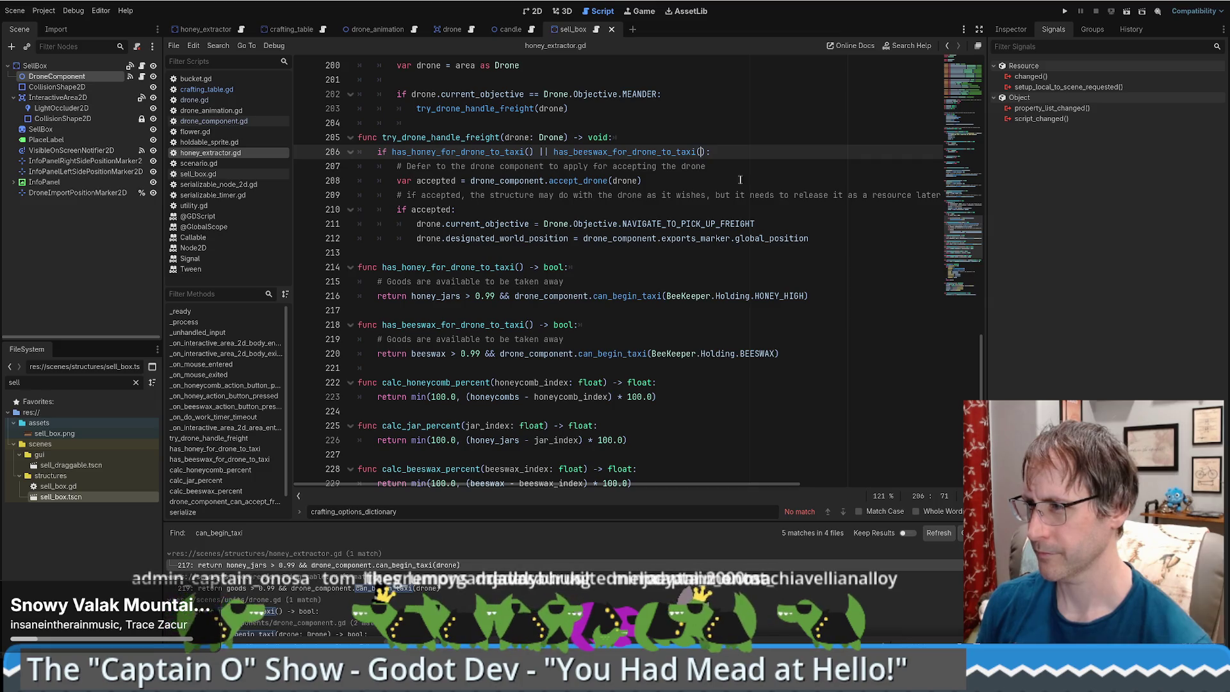
scroll(576, 250, up, 2)
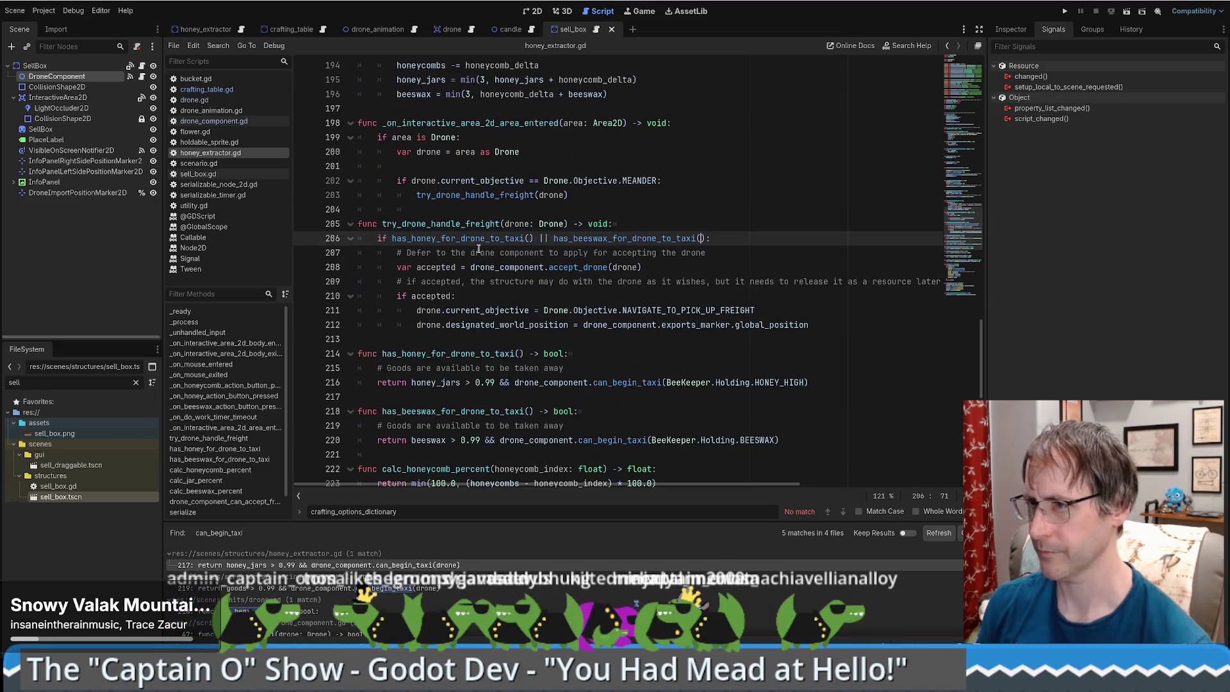
Delete the empty line 201 after the 'as Drone' cast.
click(466, 223)
double_click(465, 223)
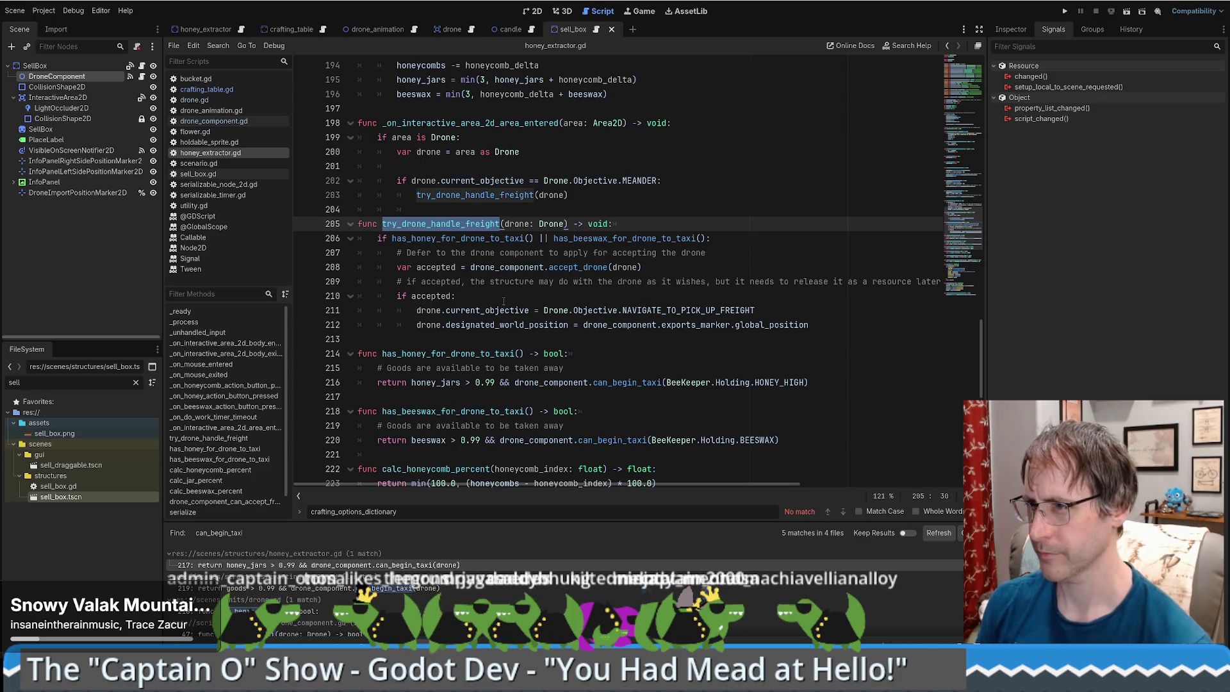
scroll(503, 302, up, 1)
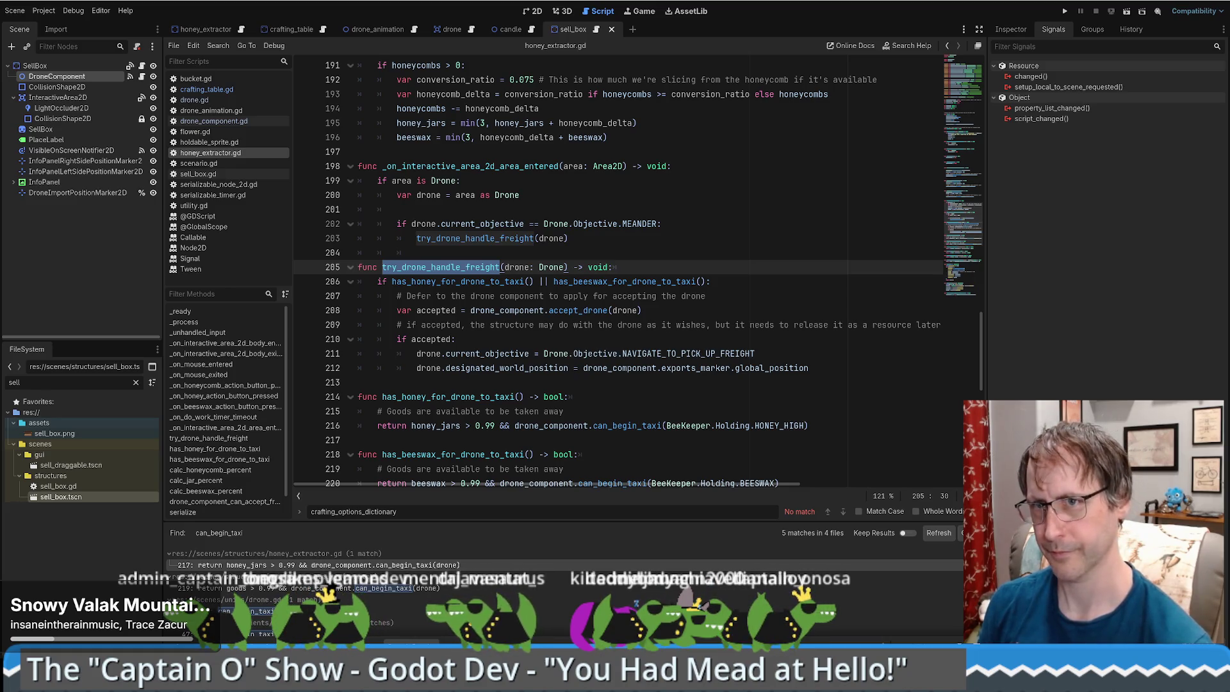
click(458, 211)
scroll(459, 212, up, 1)
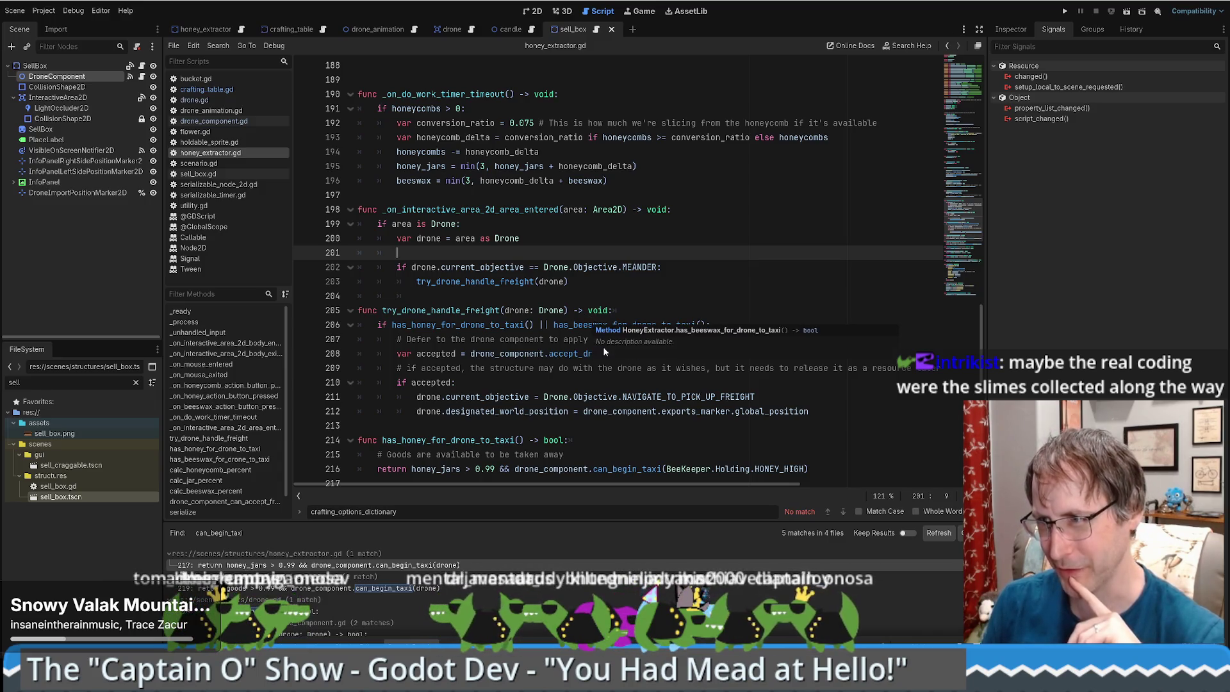
click(579, 239)
key(Delete)
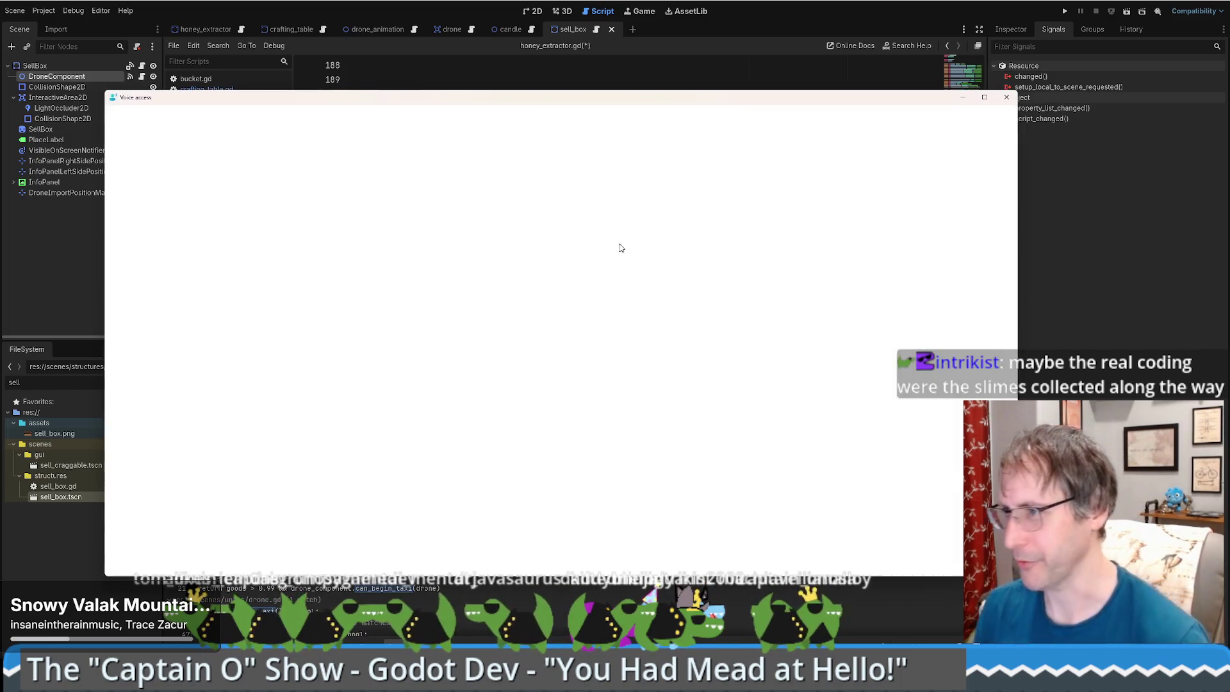
Dismiss the Voice access popup with Yes and return to the script.
click(1007, 97)
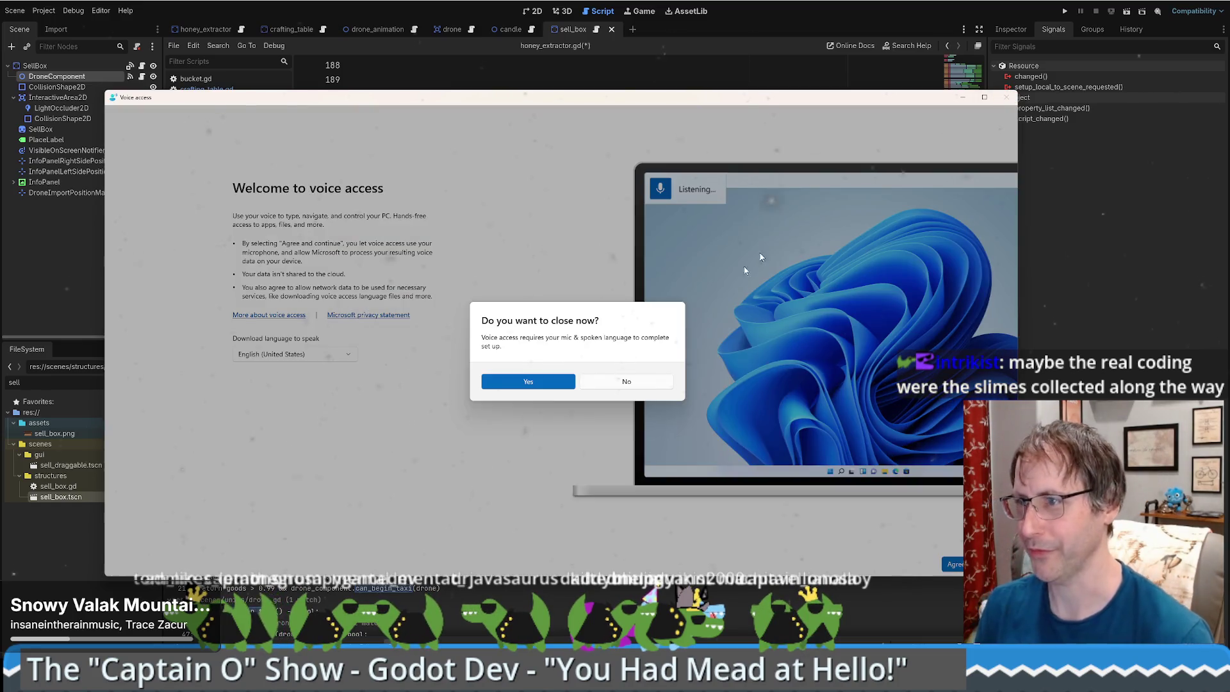
click(553, 387)
click(1006, 97)
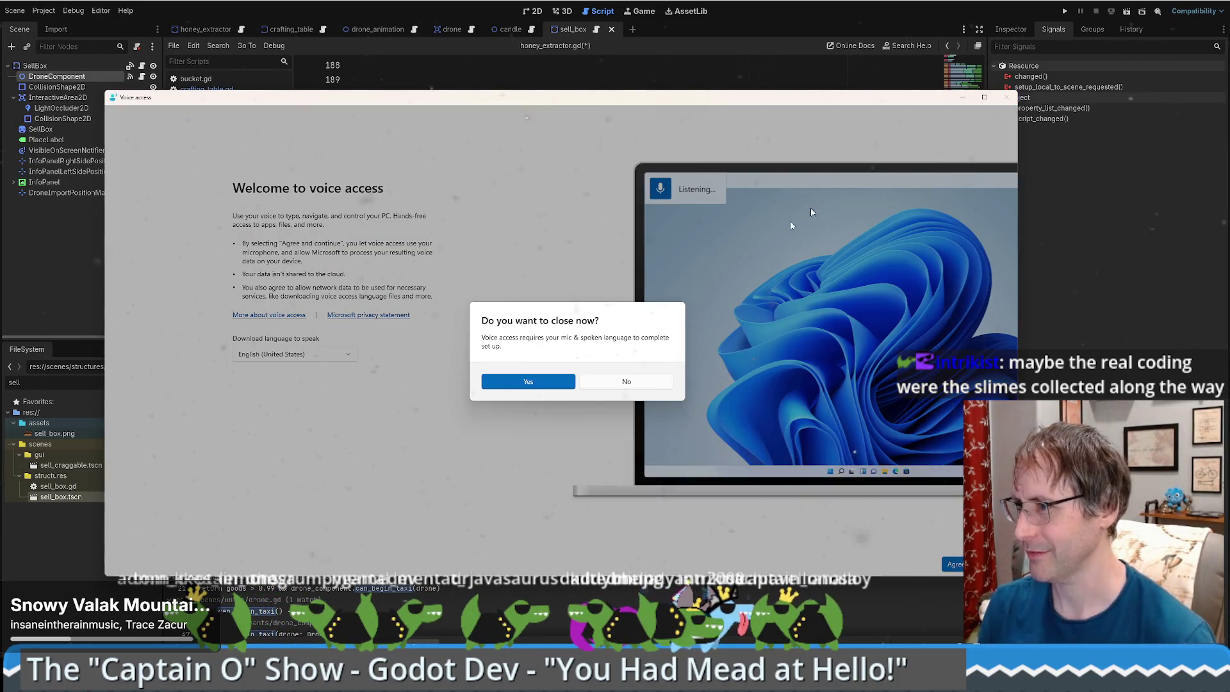
click(517, 383)
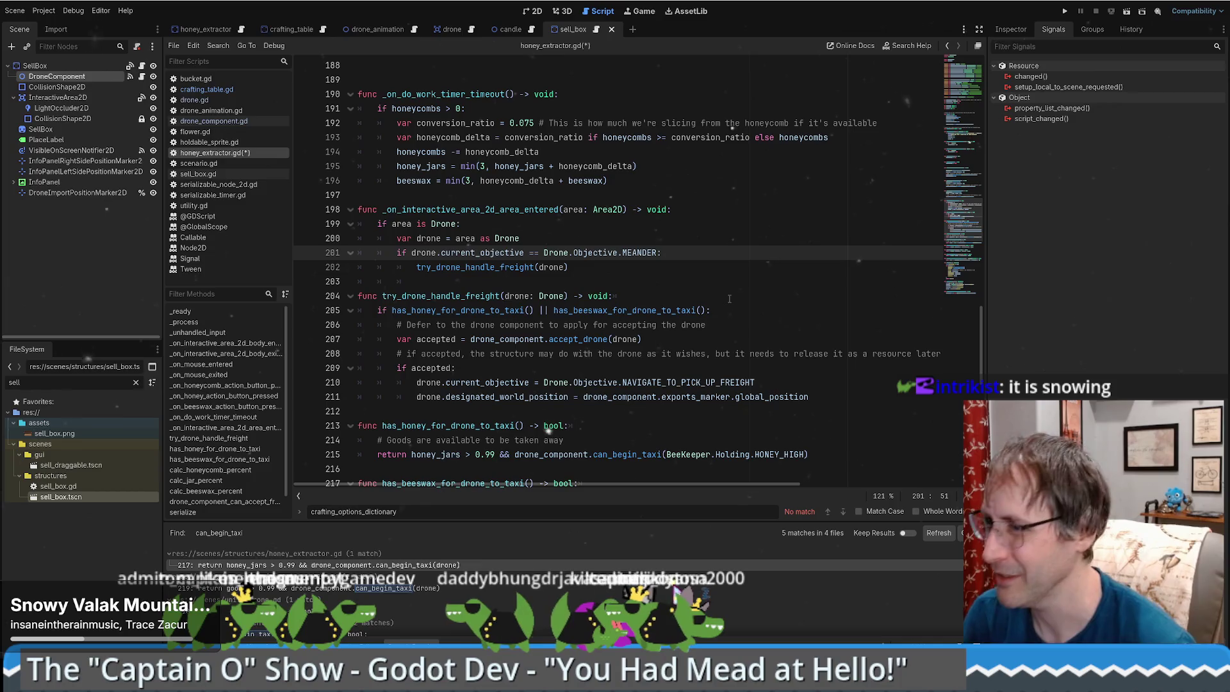
scroll(597, 348, up, 3)
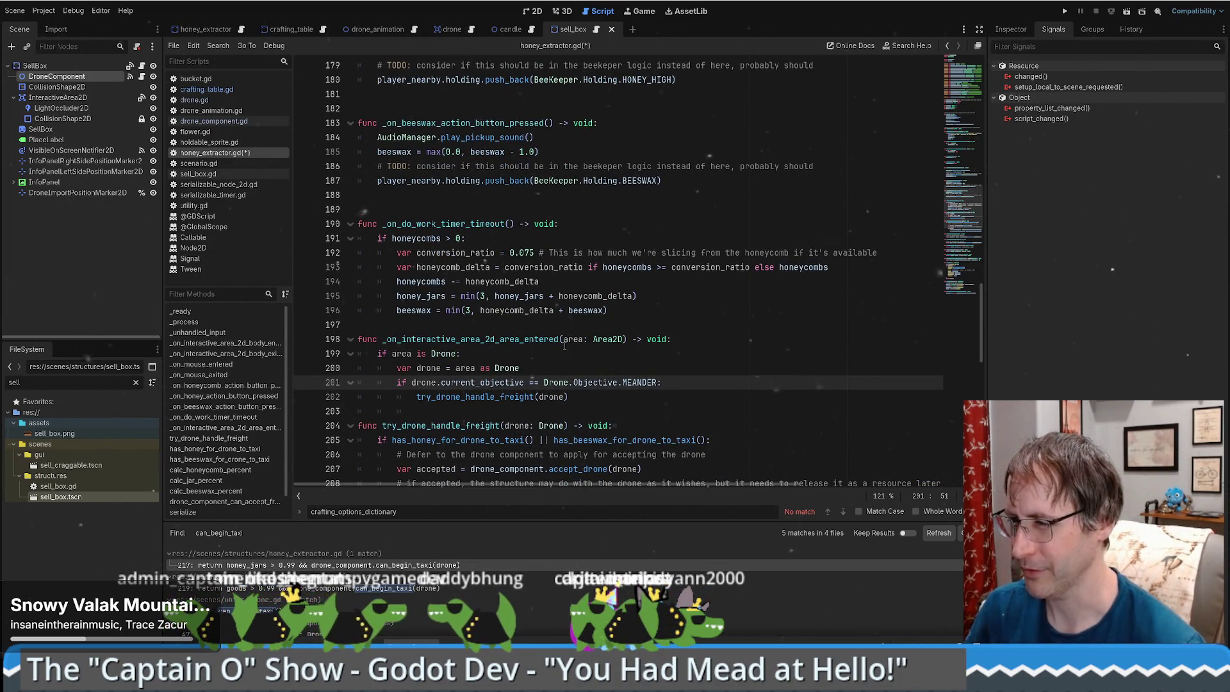
scroll(562, 346, down, 3)
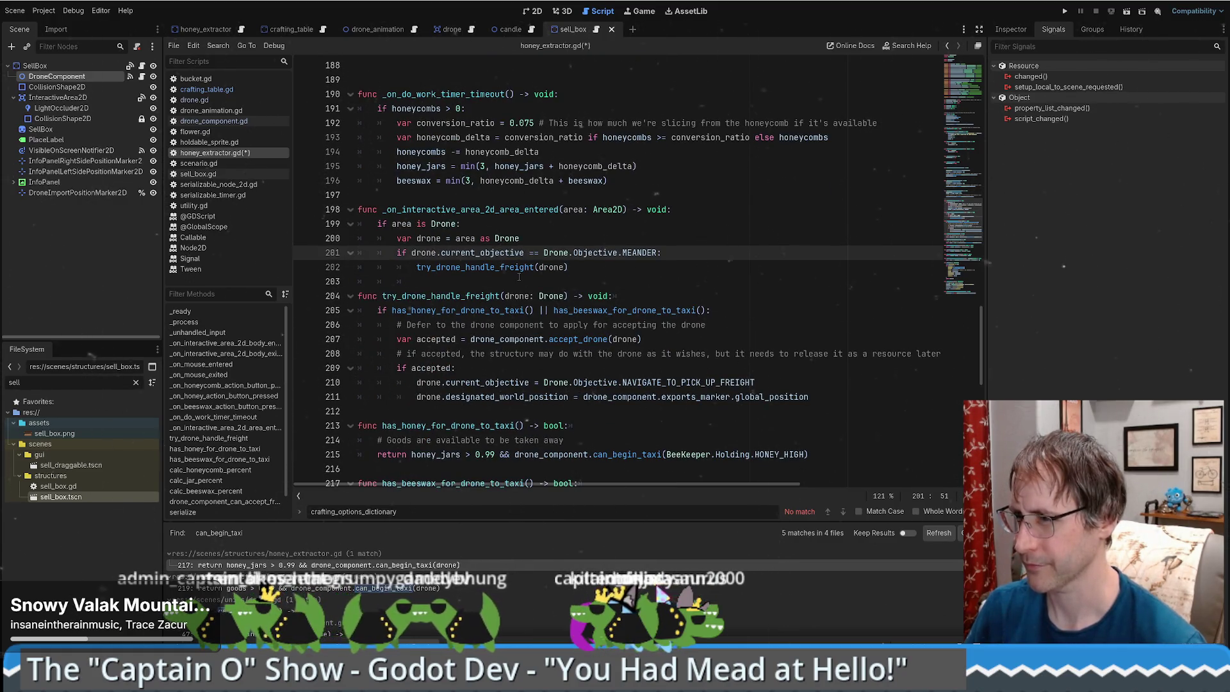
drag(393, 310, 698, 309)
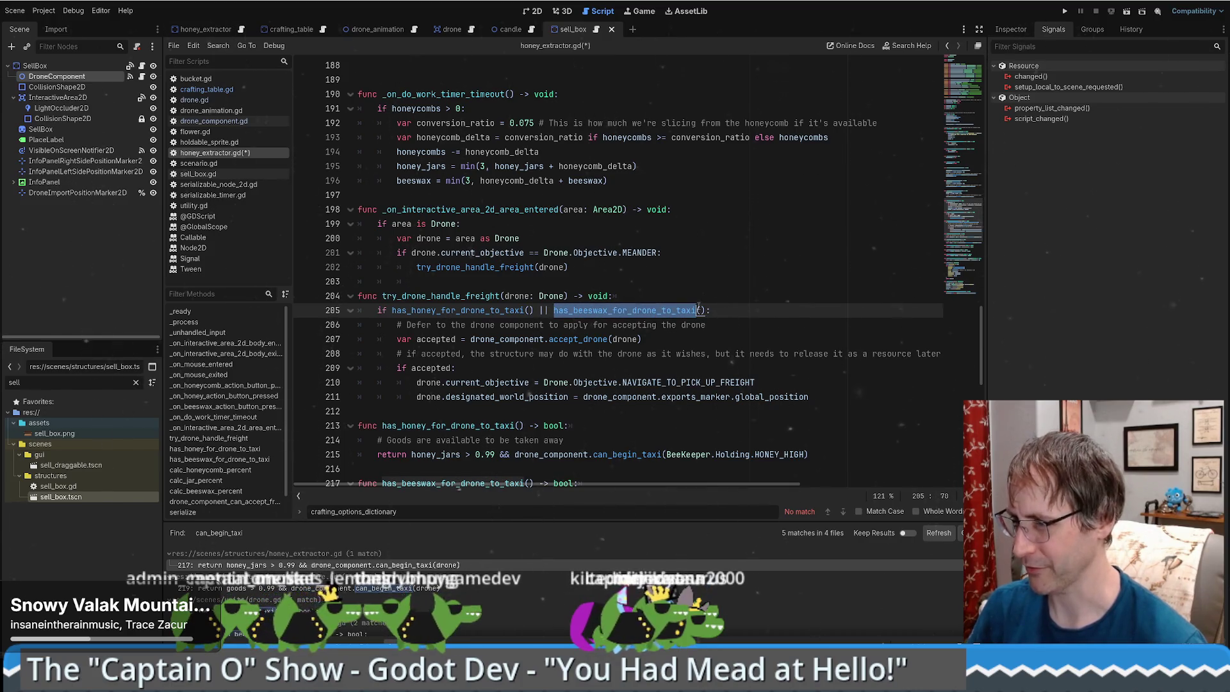
drag(509, 339, 647, 339)
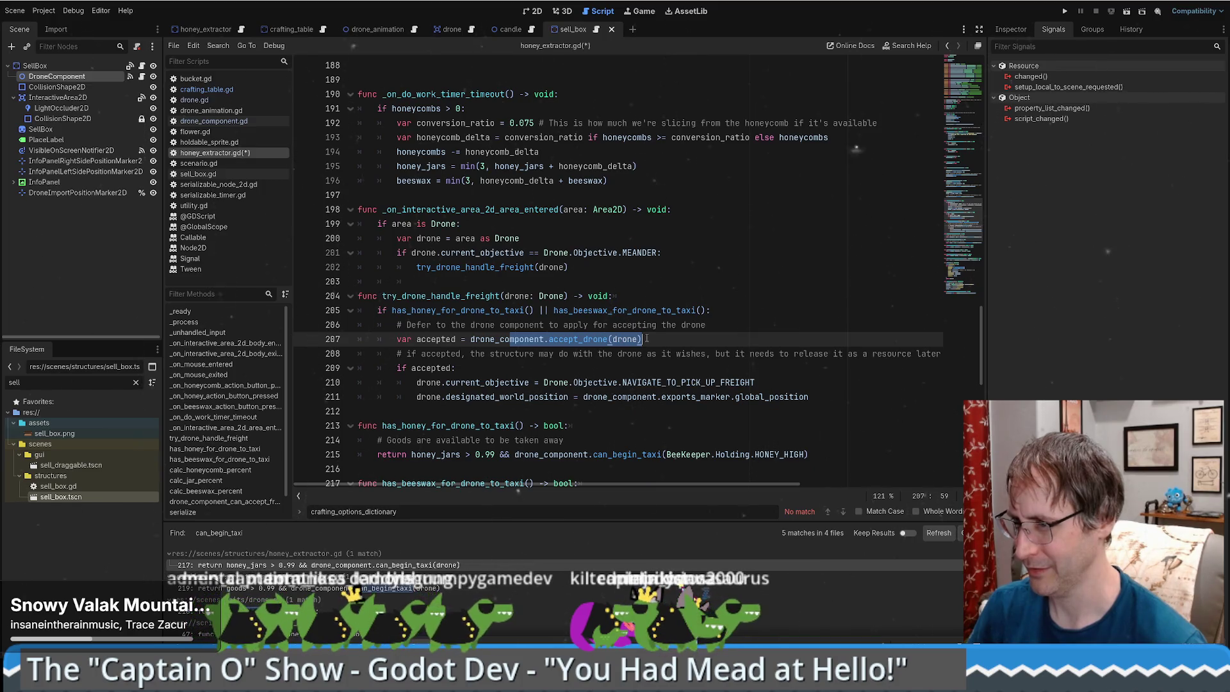
click(522, 382)
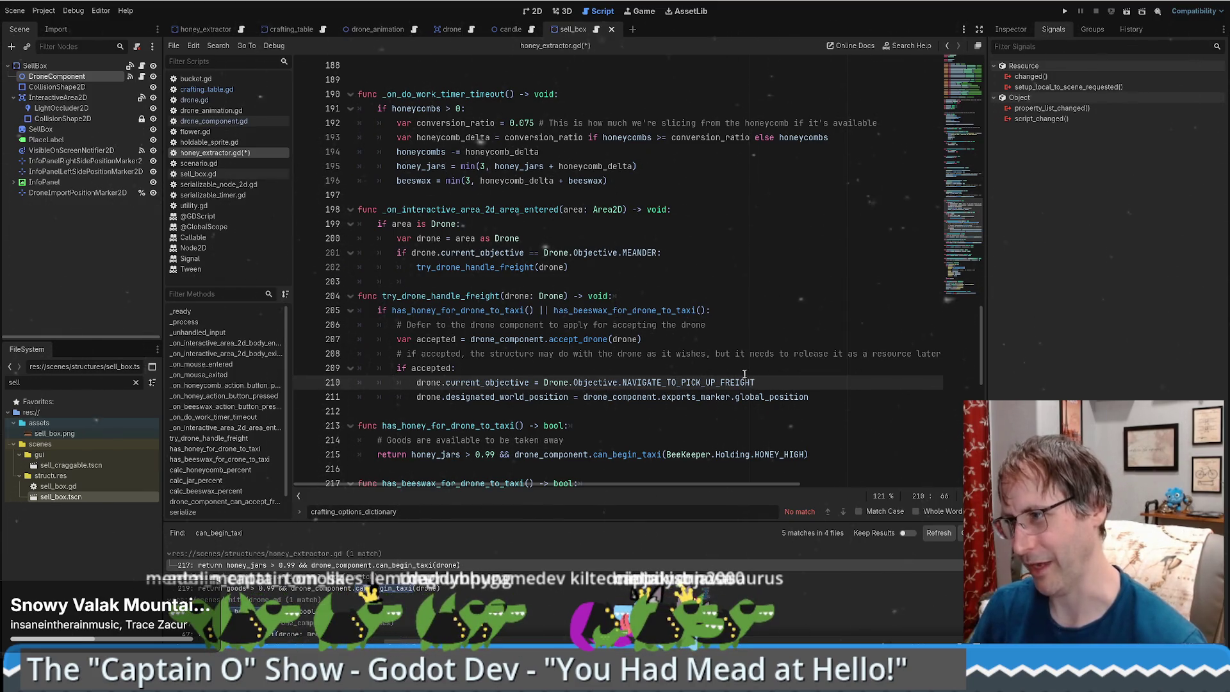
mouse_move(302, 32)
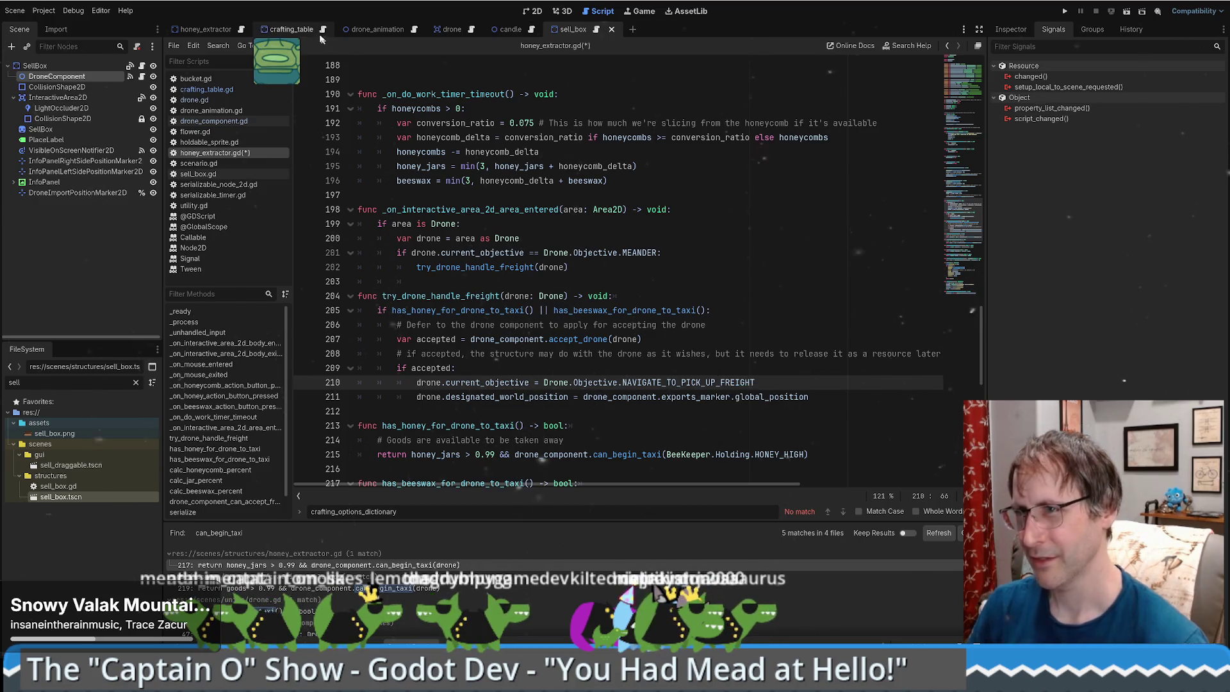
In crafting_table.gd, delete blank line 217 and its indentation, then save.
click(302, 32)
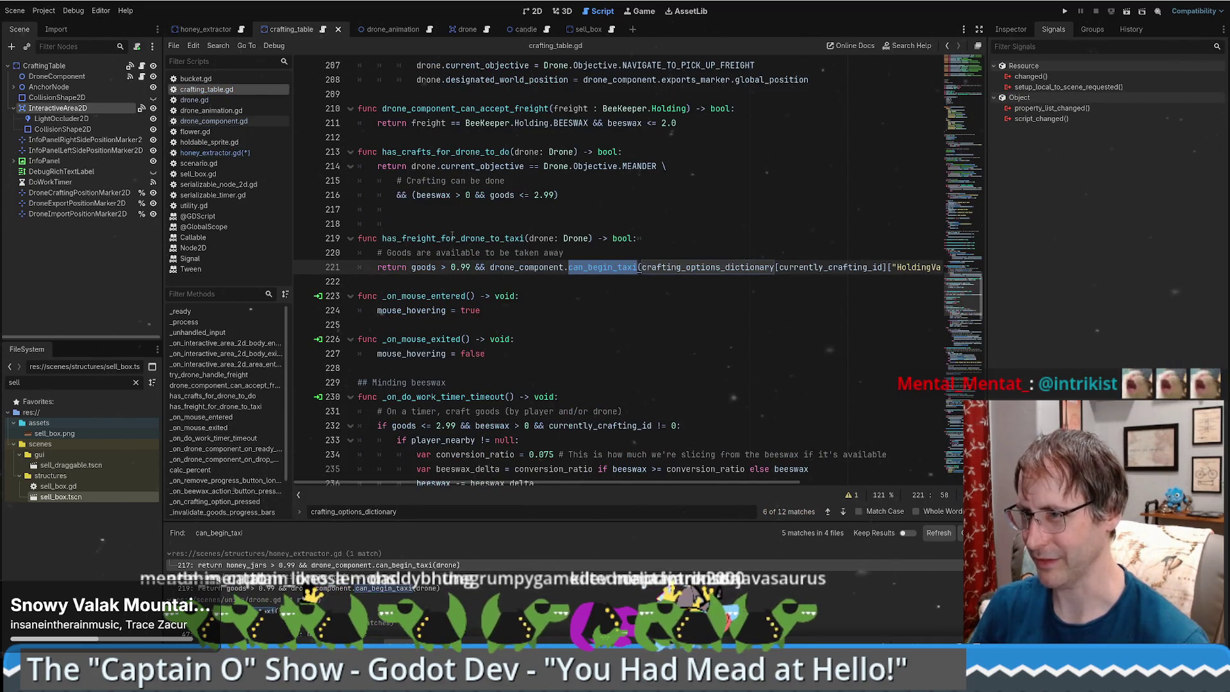
click(584, 211)
key(Delete)
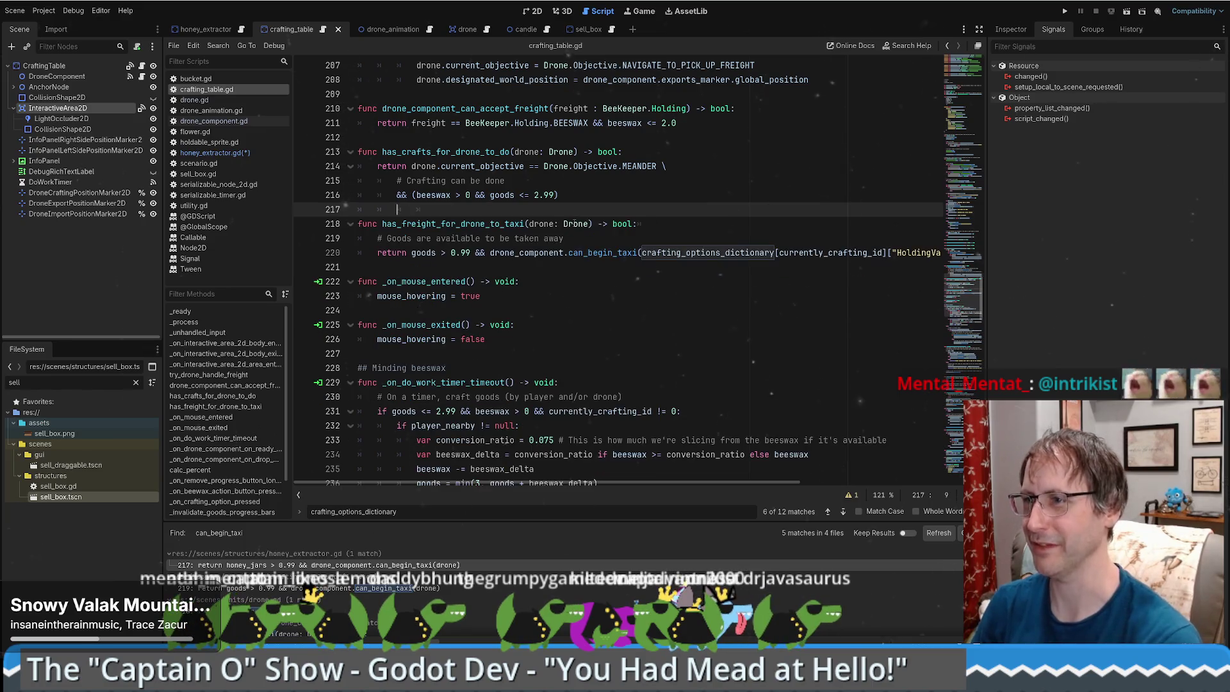
key(BackSpace)
key(BackSpace)
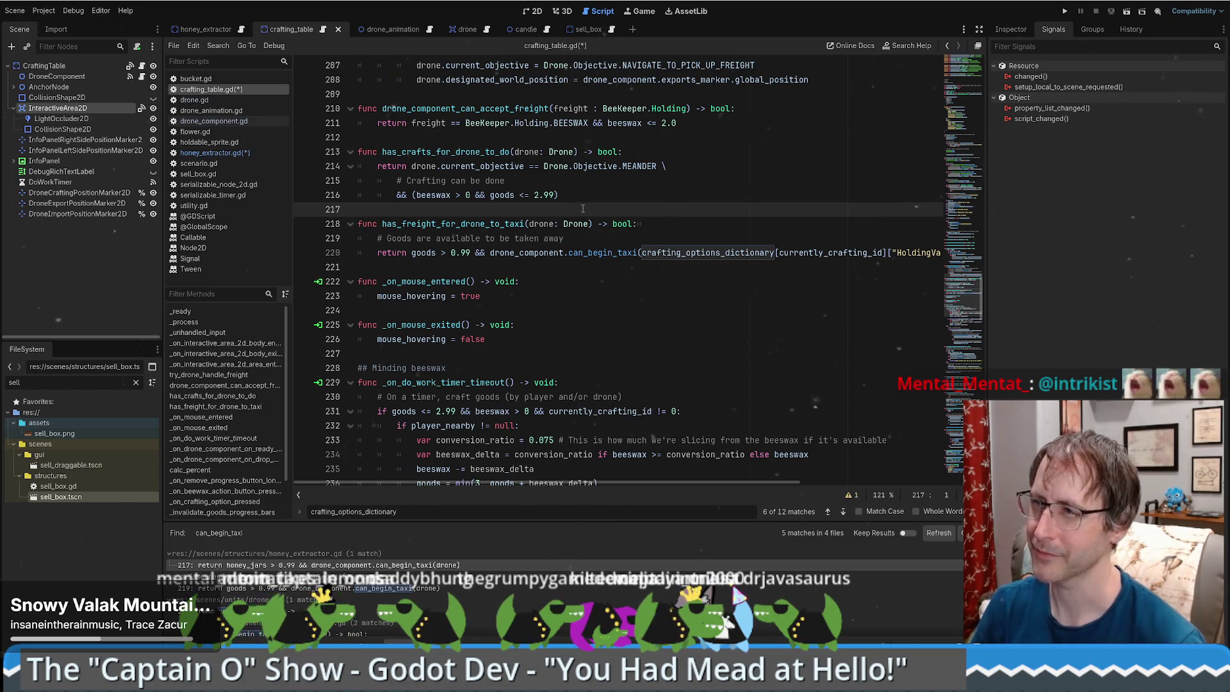
key(ctrl+s)
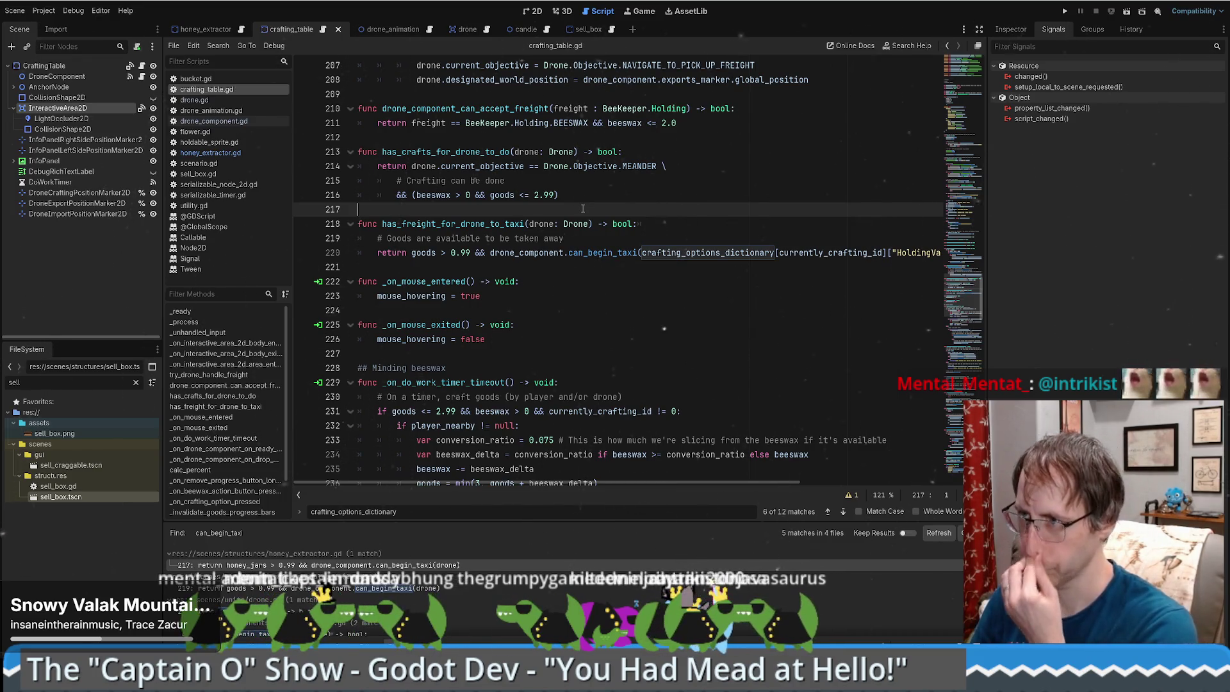
Review has_freight_for_drone_to_taxi and the _on_drone_component_on_ready_to_pick_up handler.
double_click(485, 223)
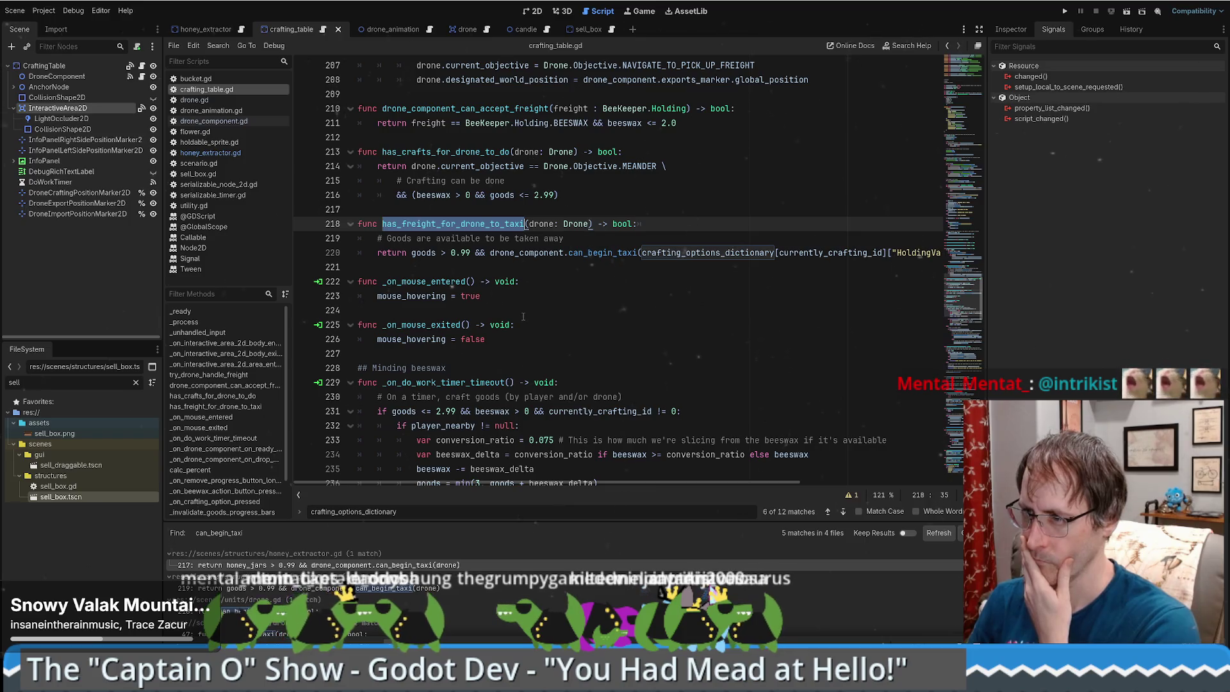
scroll(663, 301, down, 7)
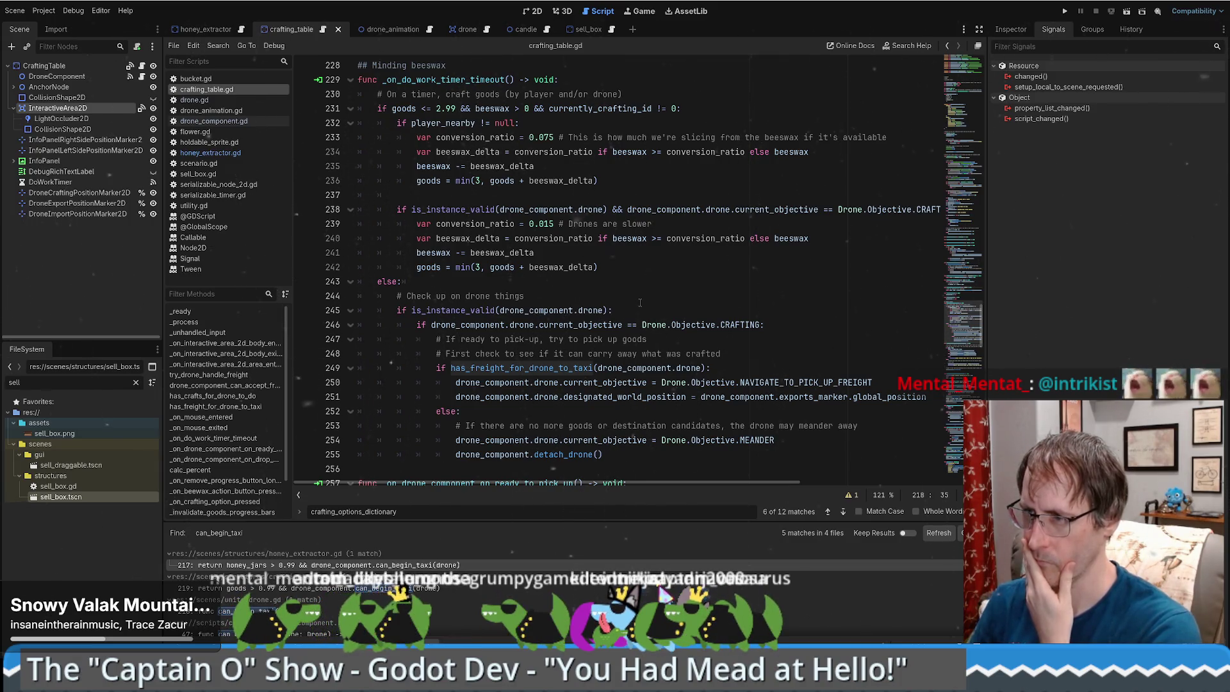
scroll(641, 300, up, 2)
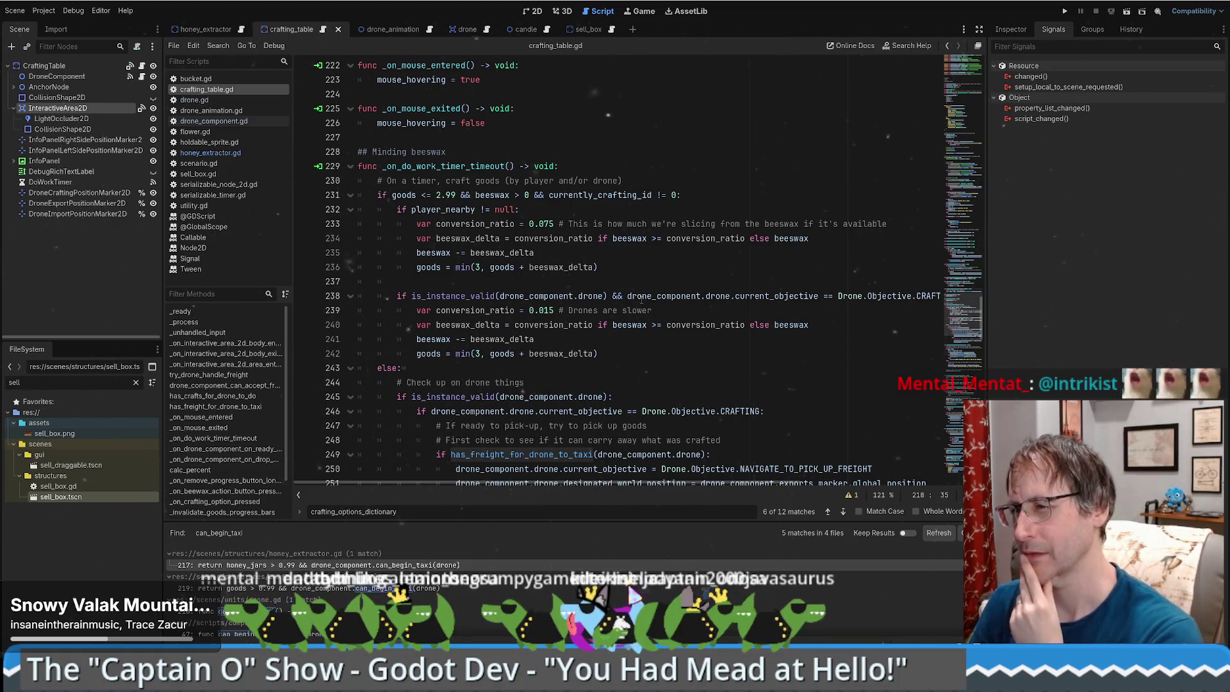
scroll(642, 299, down, 3)
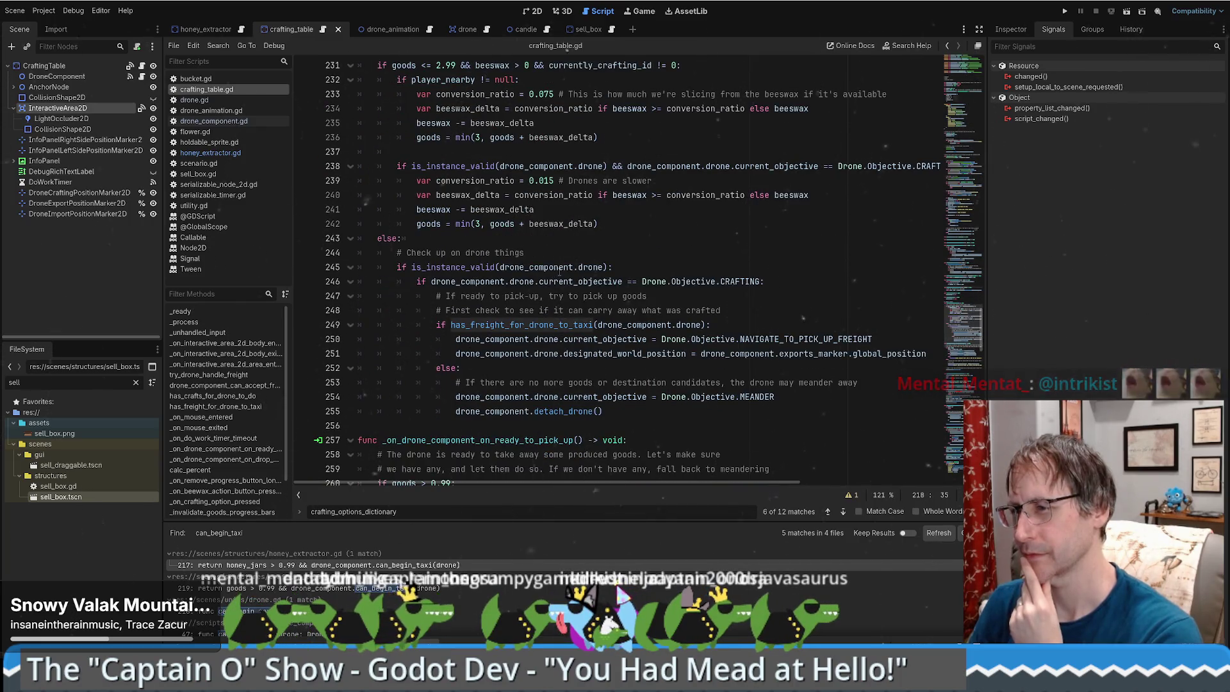
scroll(558, 272, down, 3)
double_click(428, 310)
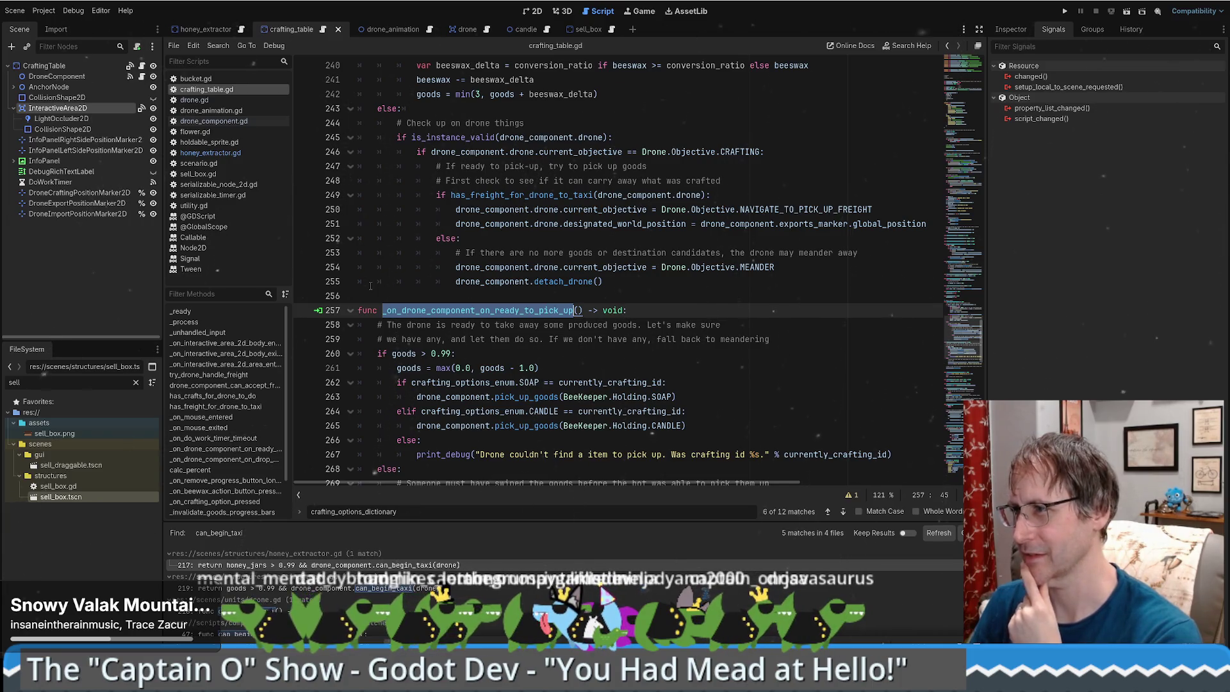
scroll(370, 286, up, 2)
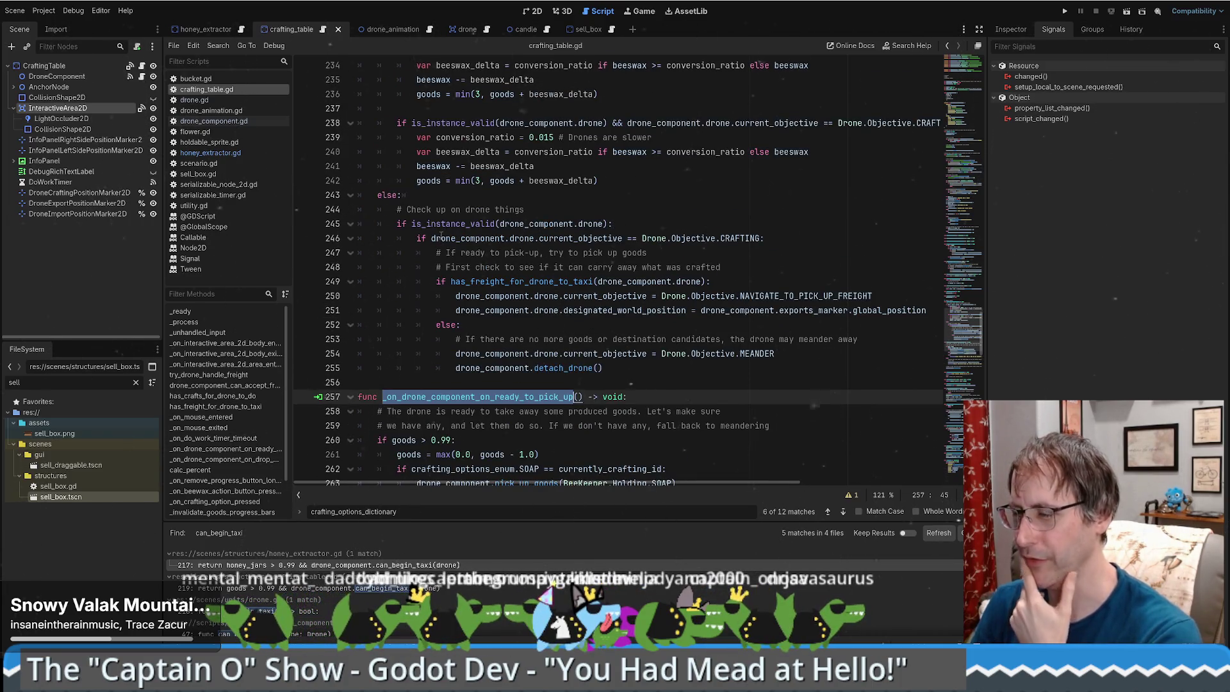
scroll(441, 236, up, 4)
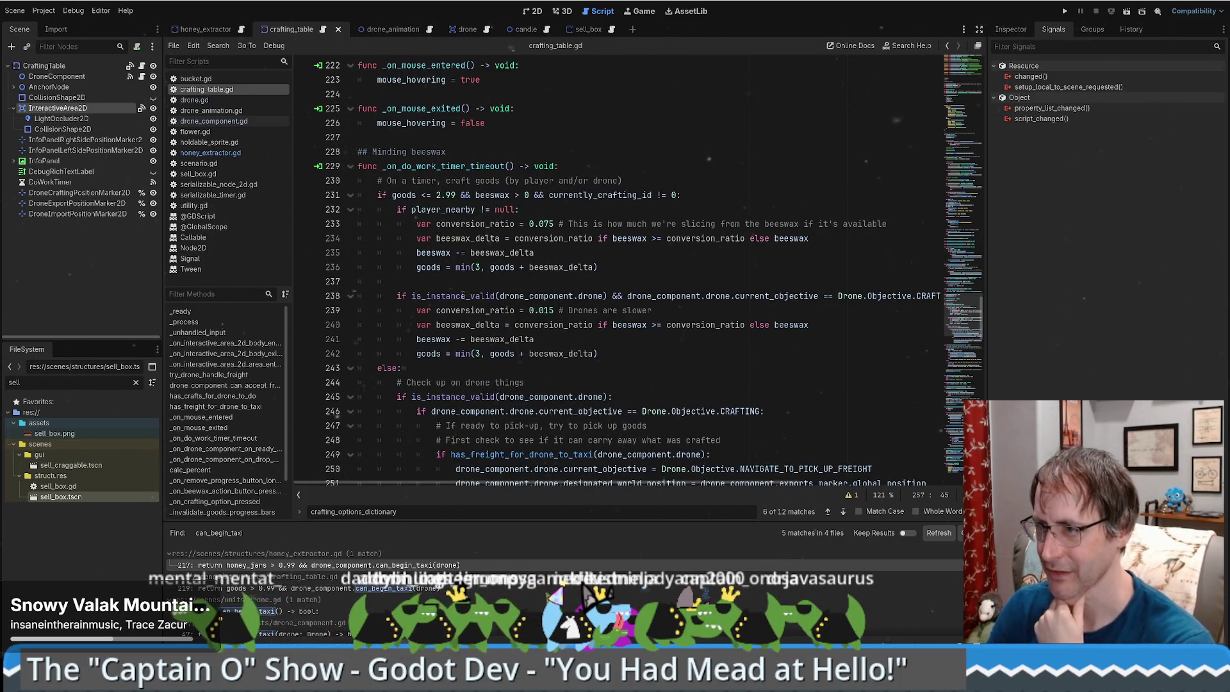
scroll(463, 296, down, 3)
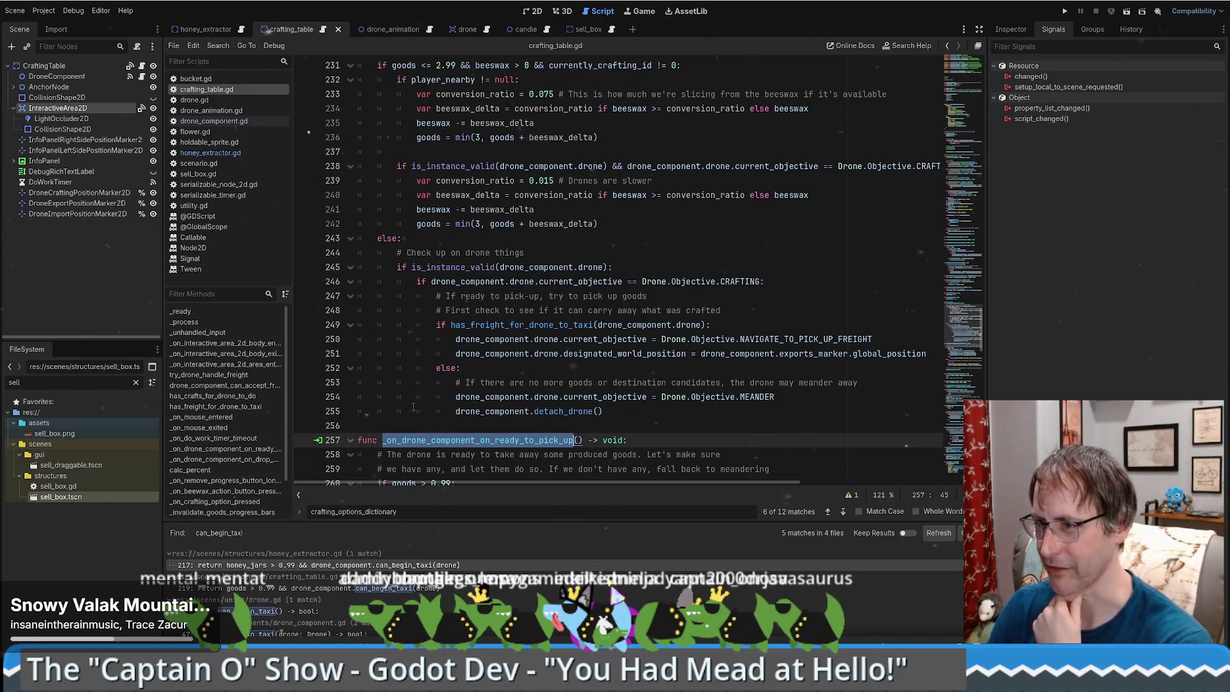
scroll(461, 295, down, 3)
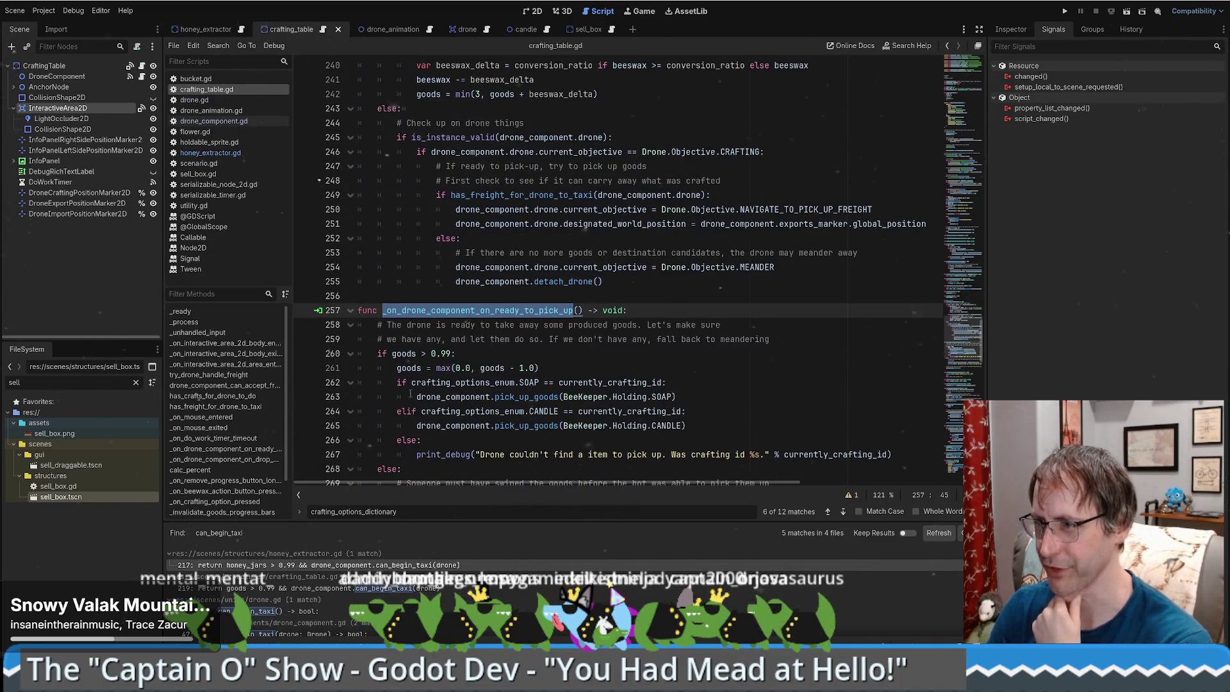
click(469, 310)
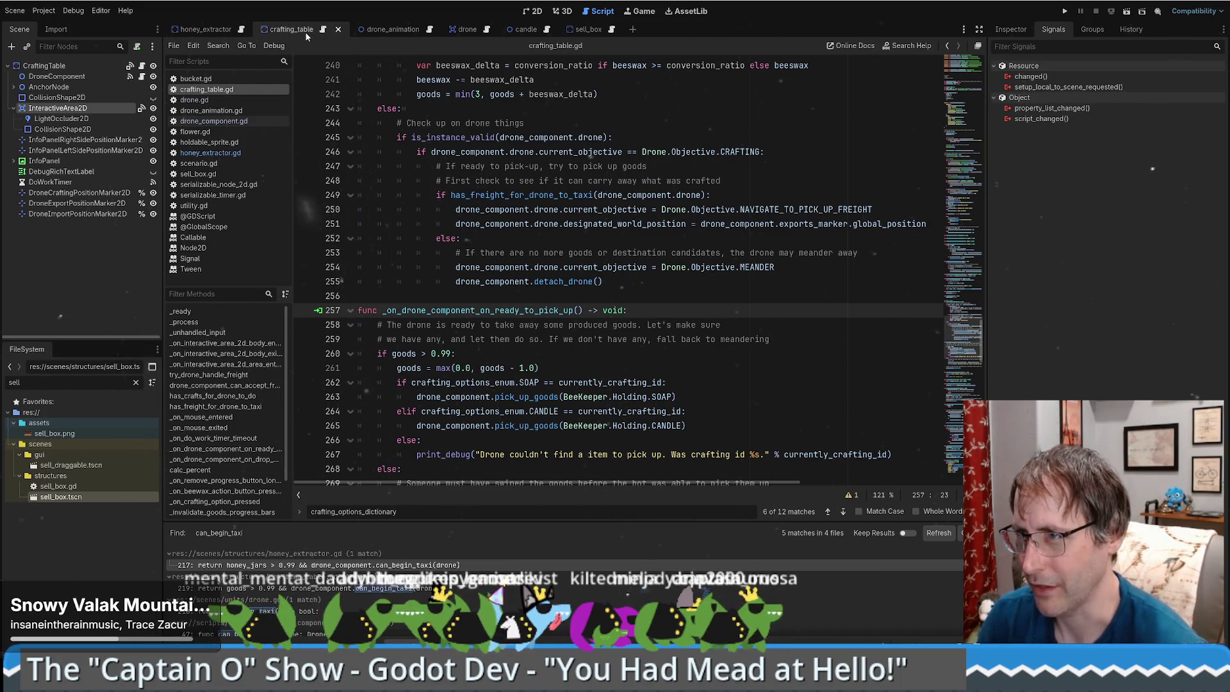
Inspect the DroneComponent signals, cancelling an on_pick_up_complete connection and checking its declaration.
click(64, 76)
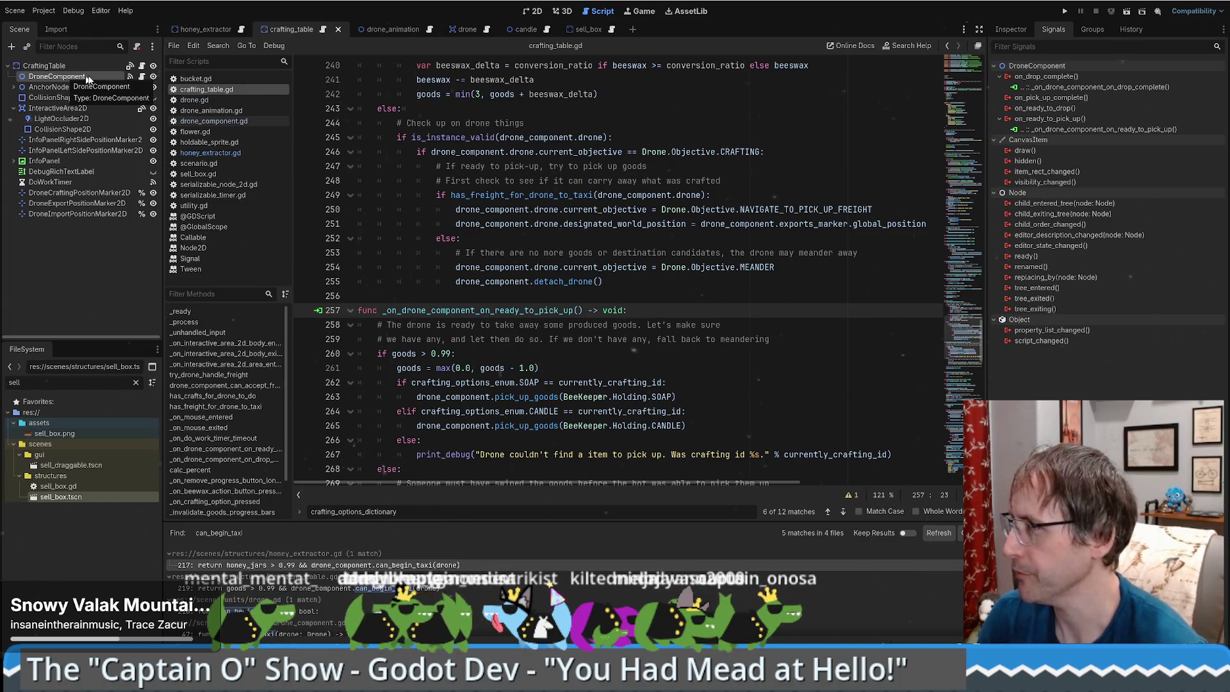
key(ctrl+shift+Tab)
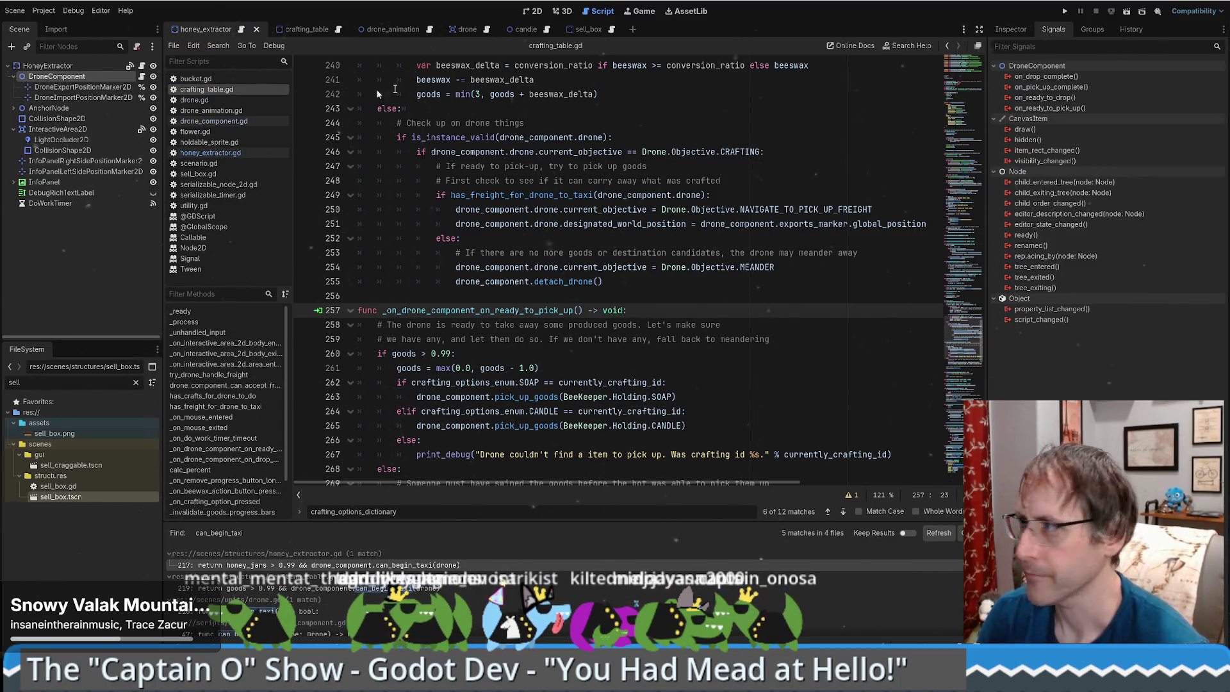
key(ctrl+Tab)
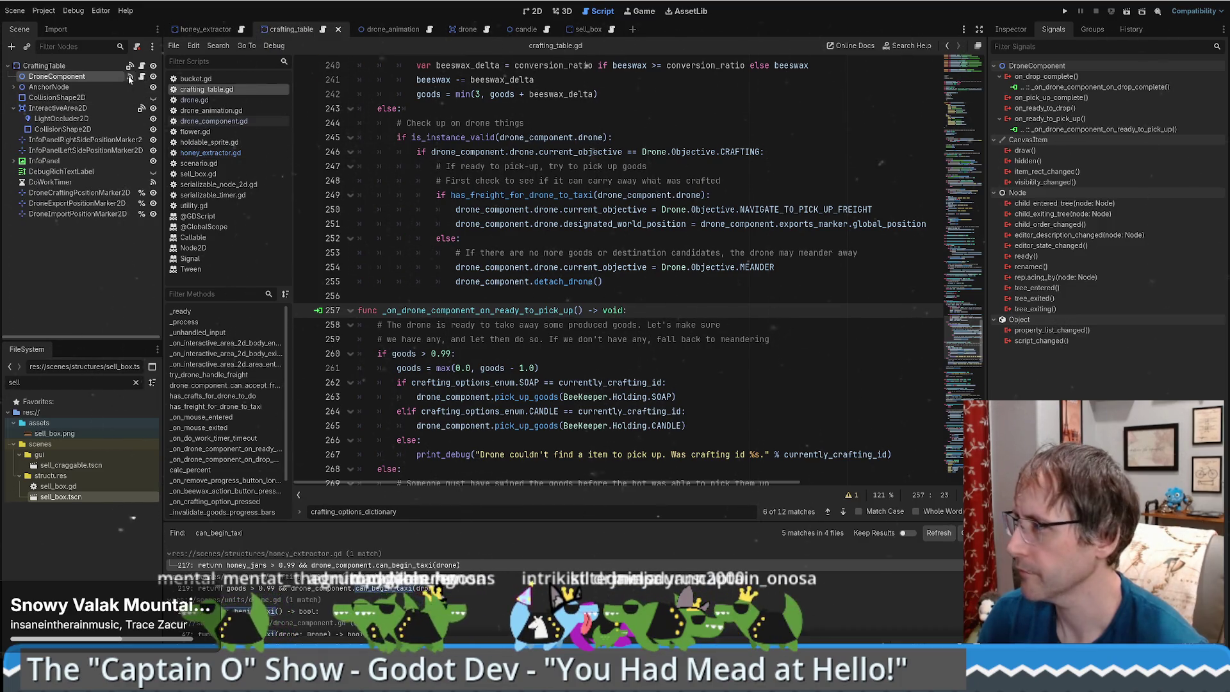
double_click(1050, 98)
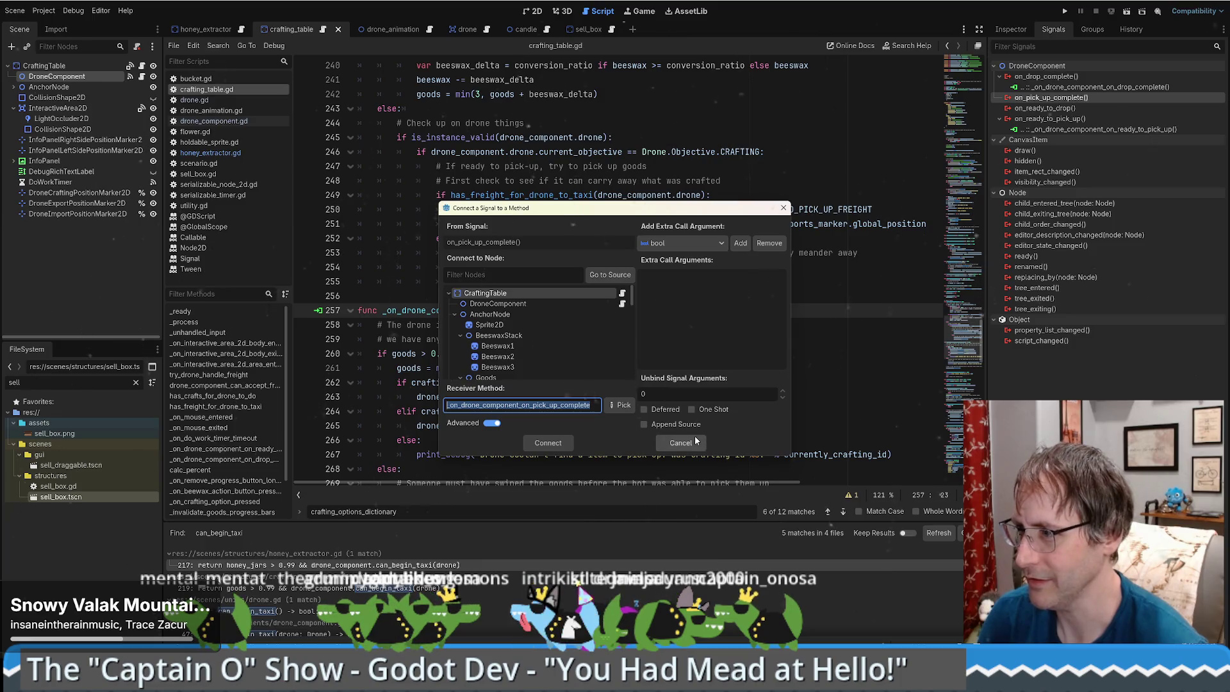
click(681, 443)
scroll(907, 162, down, 9)
scroll(907, 162, up, 6)
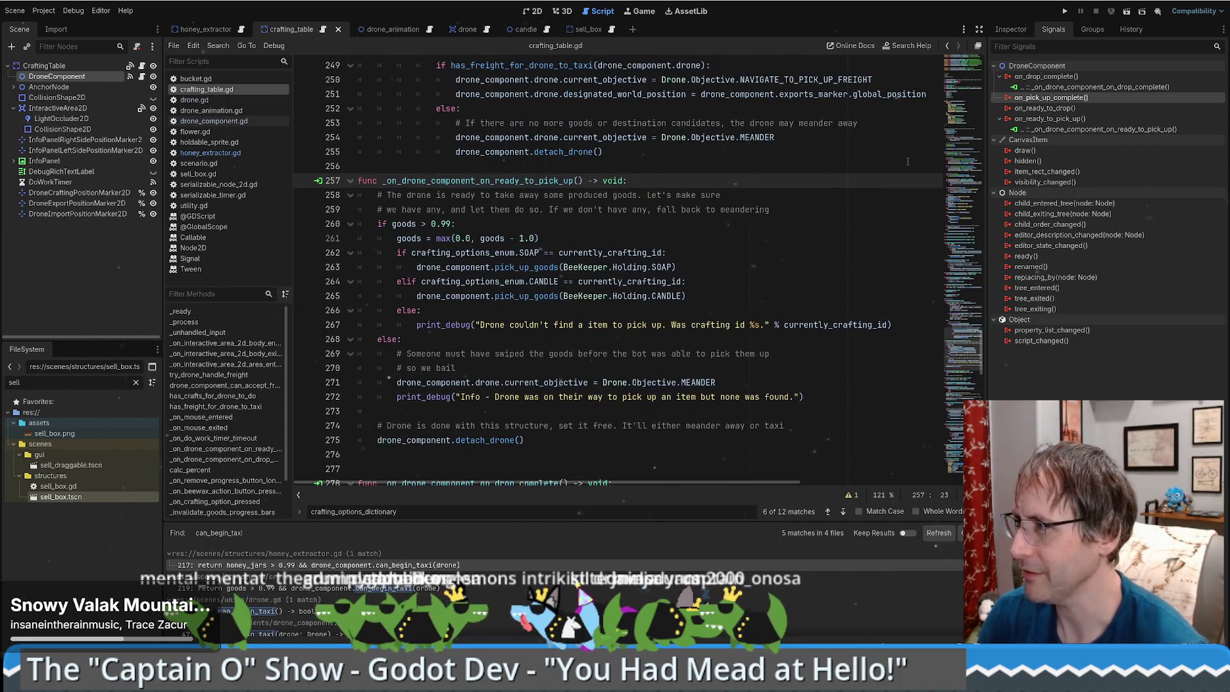
click(141, 76)
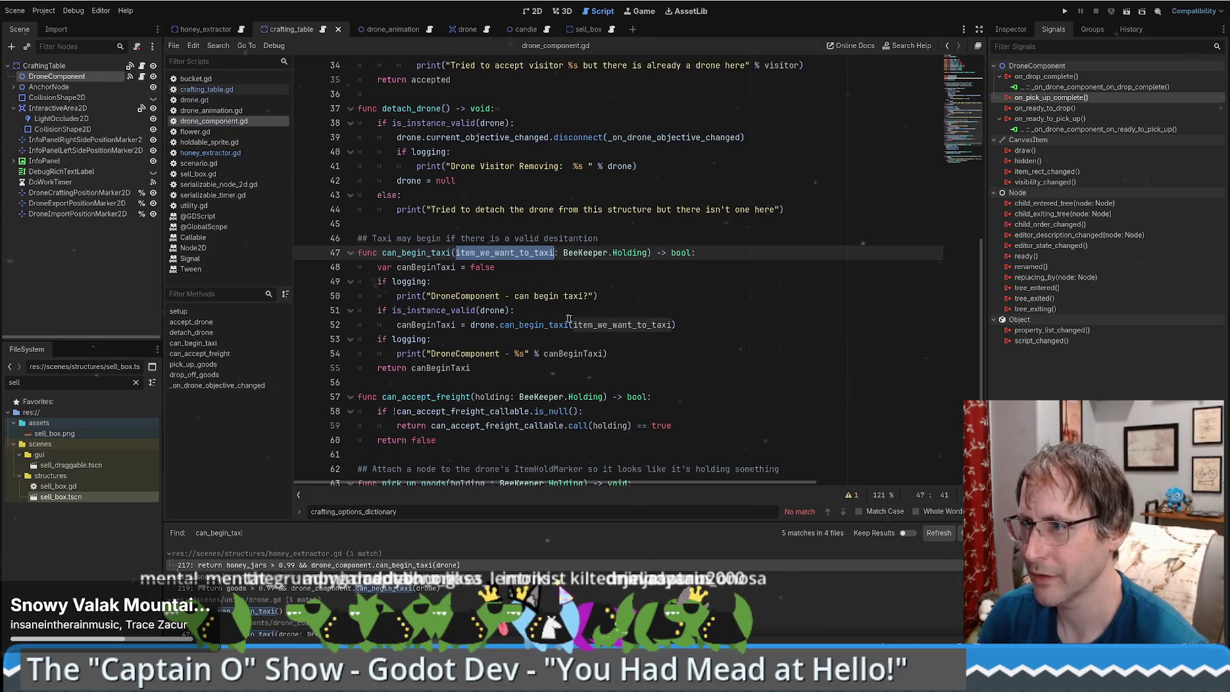
drag(981, 282, 989, 77)
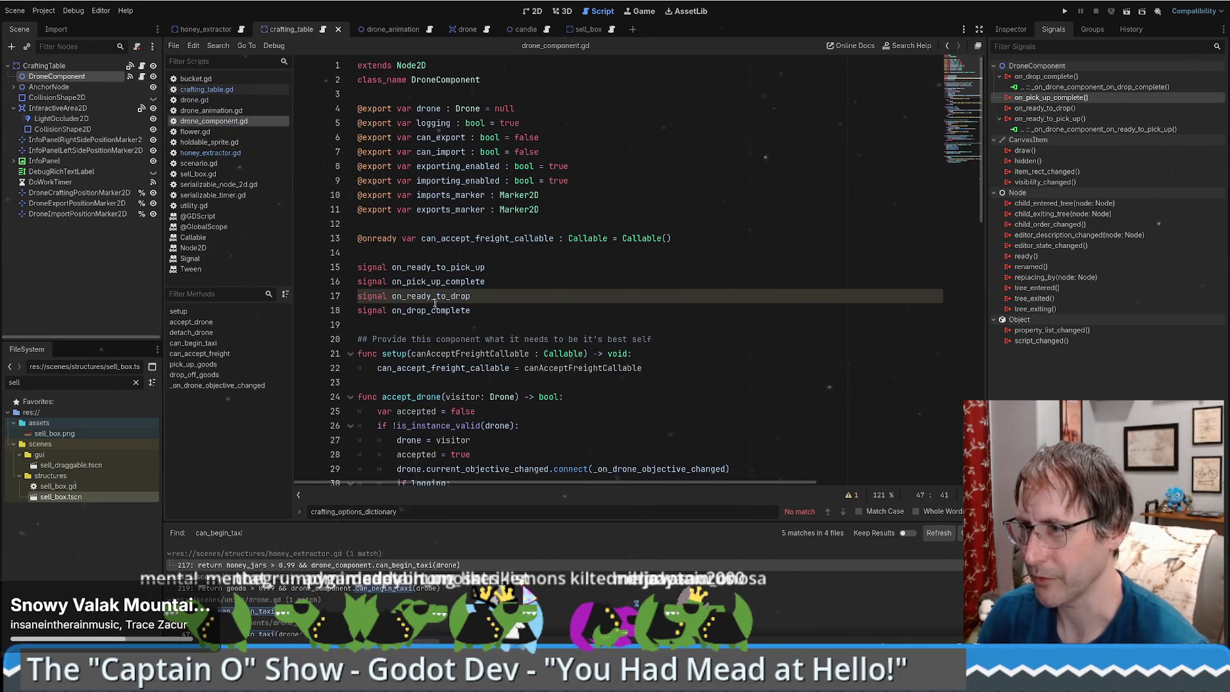
drag(513, 286, 527, 272)
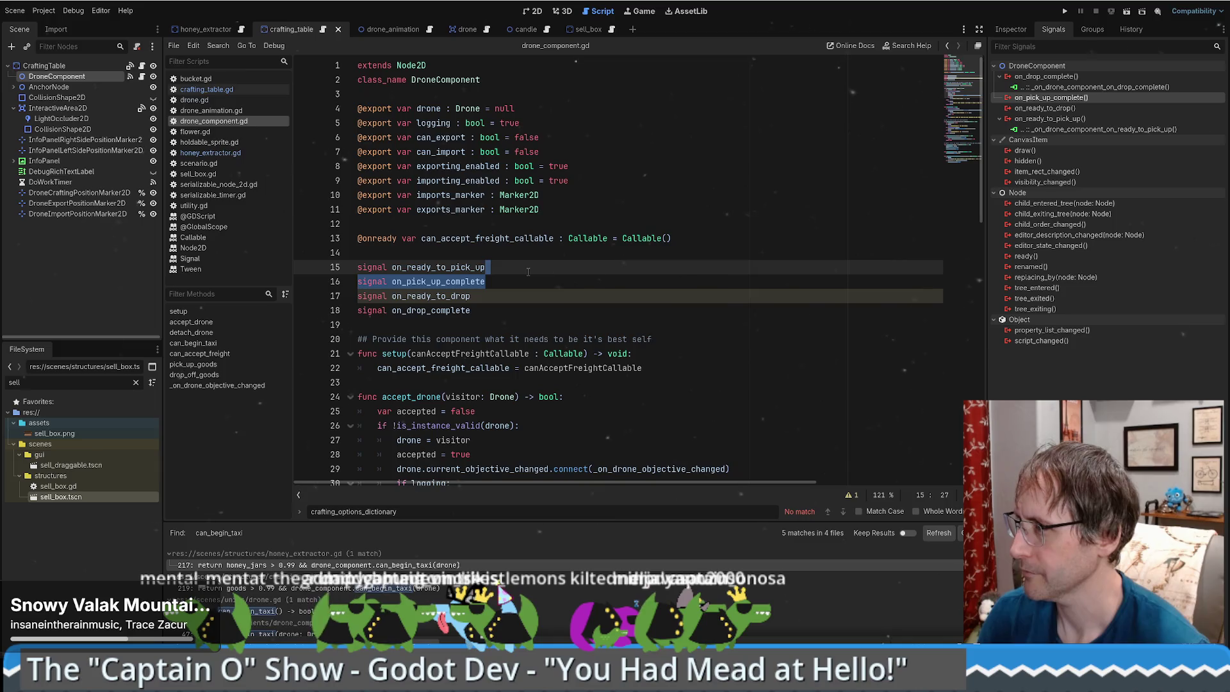
Connect on_ready_to_pick_up in the HoneyExtractor scene to a new handler method.
click(206, 29)
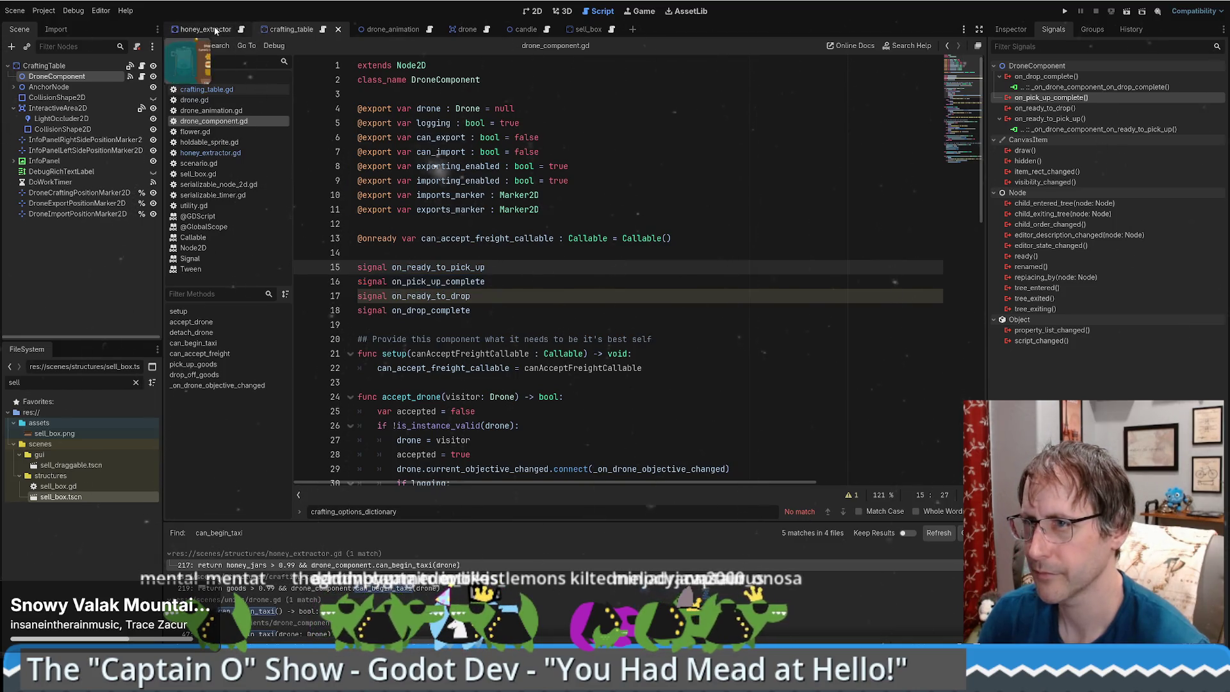
double_click(1050, 108)
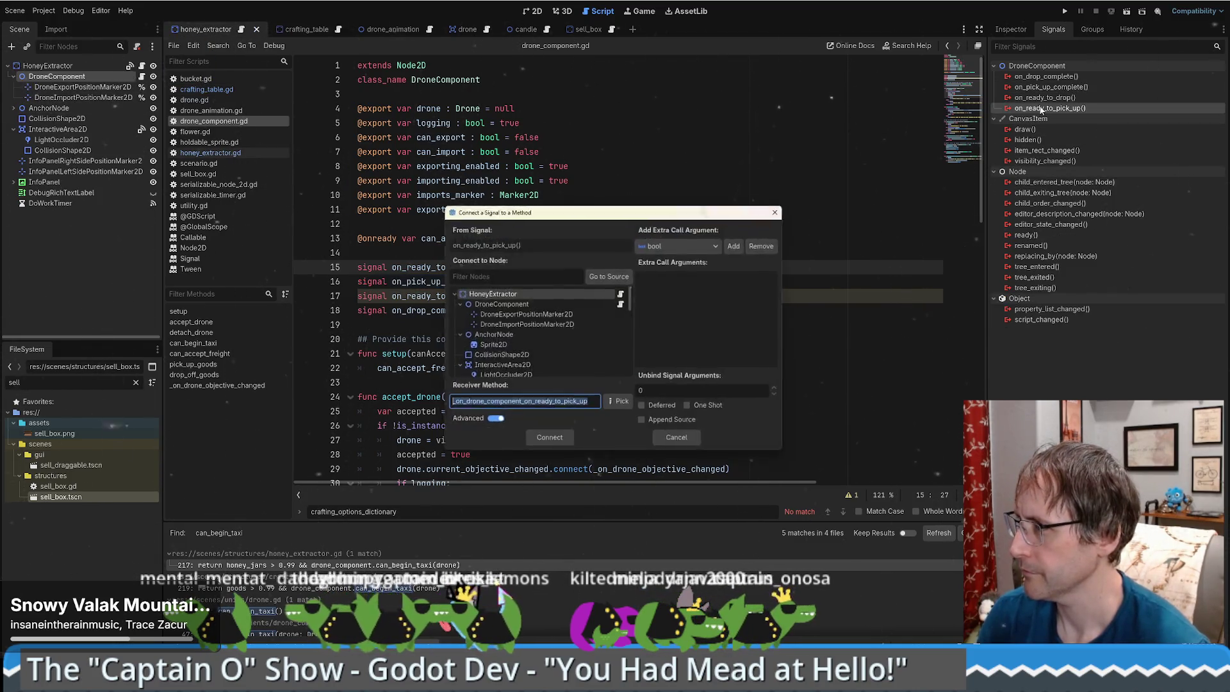
click(547, 442)
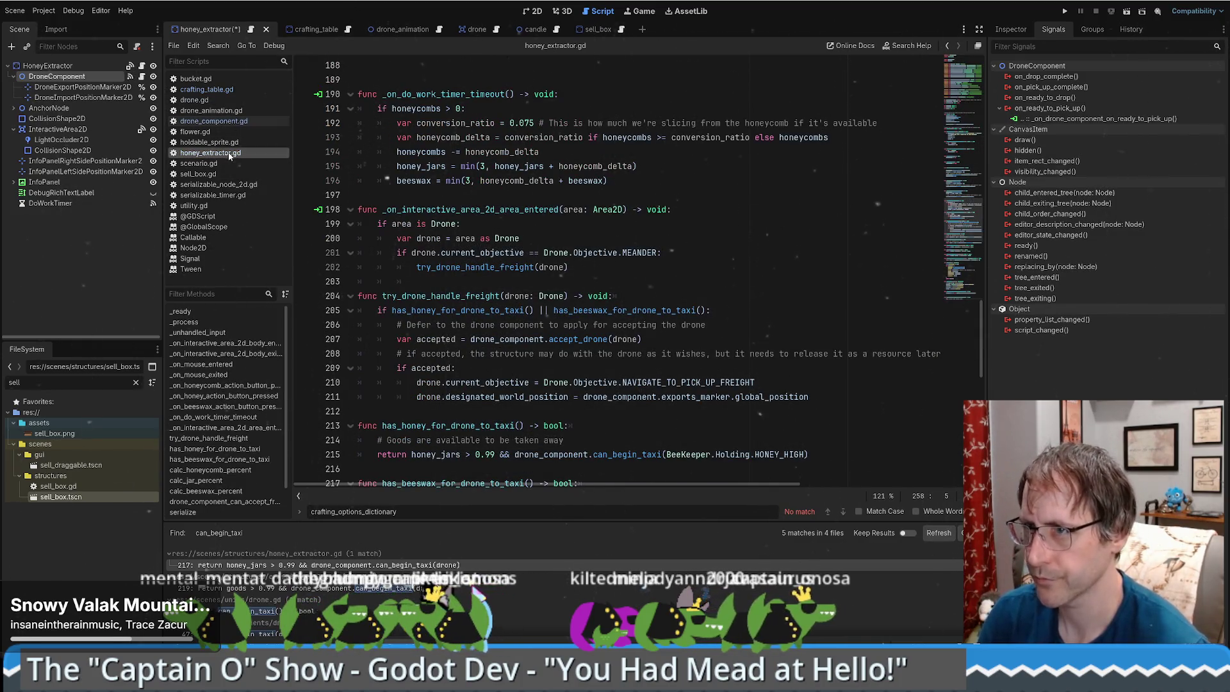
Select lines 258–275, the pickup handler body in crafting_table.gd.
click(225, 89)
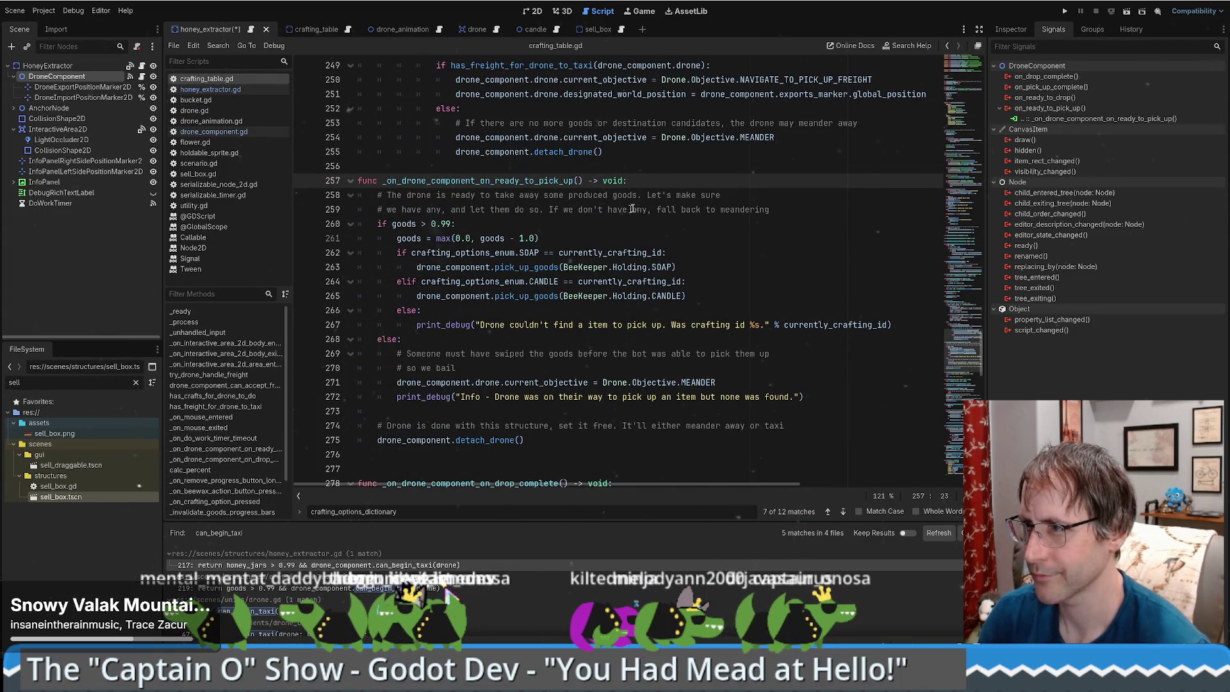
click(695, 195)
scroll(695, 195, down, 2)
mouse_move(539, 363)
mouse_down()
mouse_move(378, 354)
mouse_move(378, 123)
mouse_move(359, 109)
mouse_up()
key(ctrl+c)
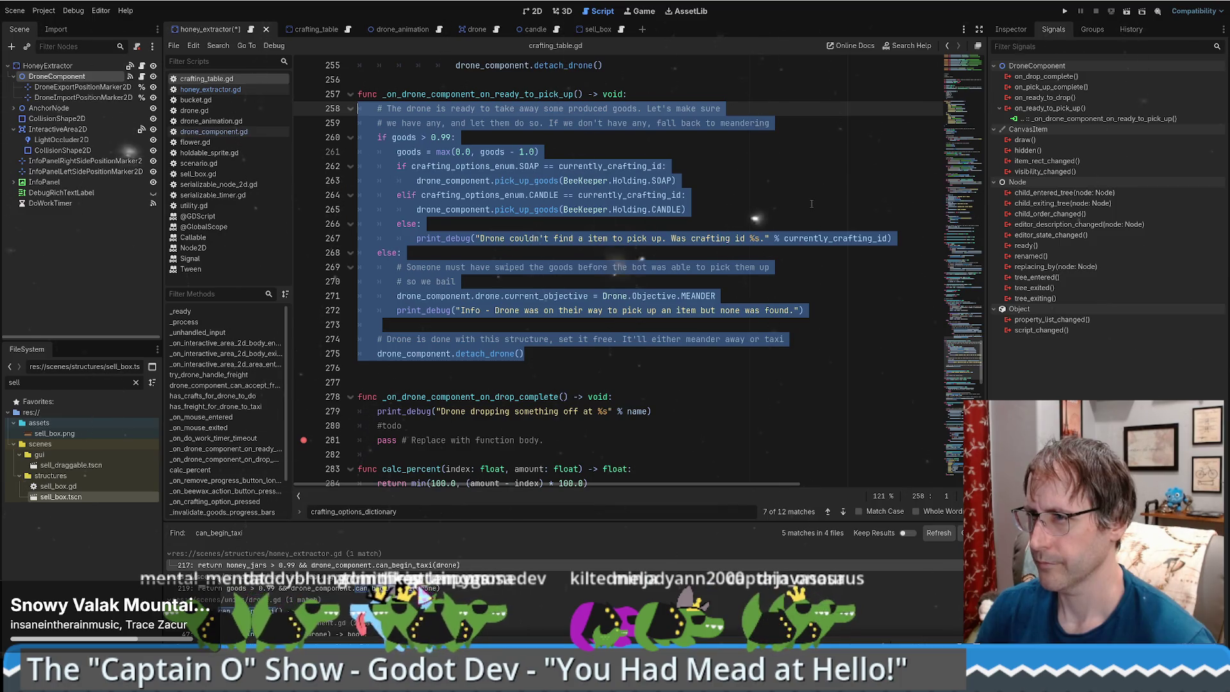
key(ctrl+z)
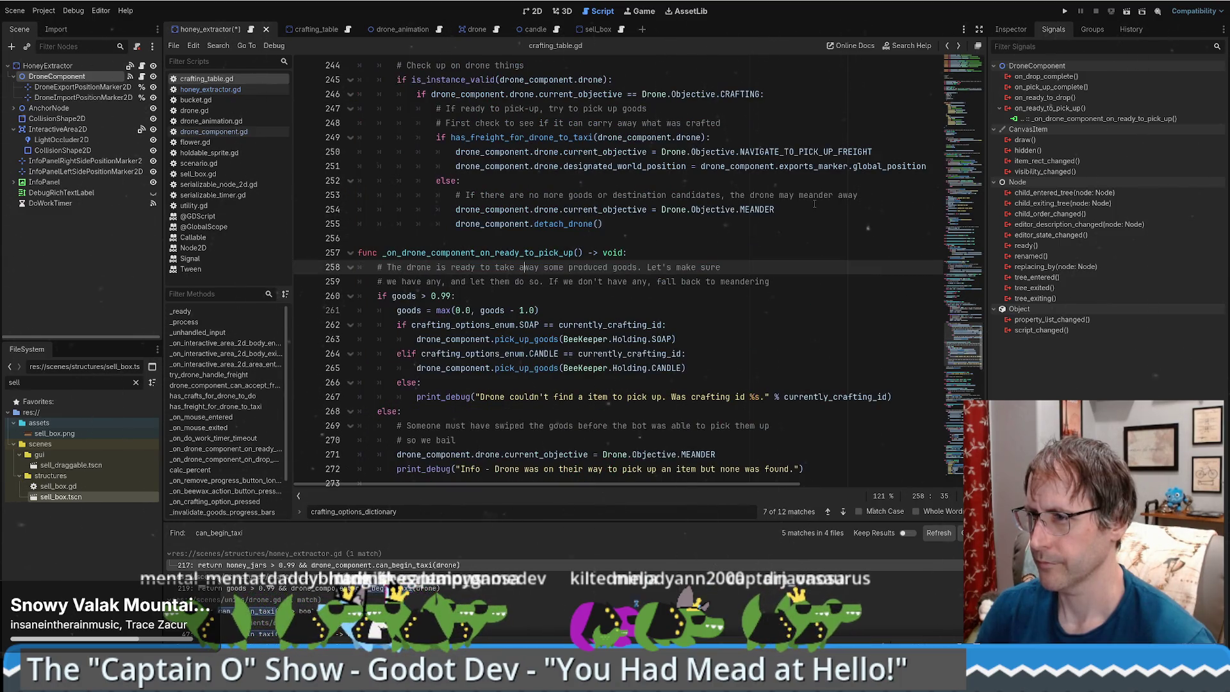
Paste the crafting table's pickup logic over the pass line in honey_extractor.gd.
click(230, 90)
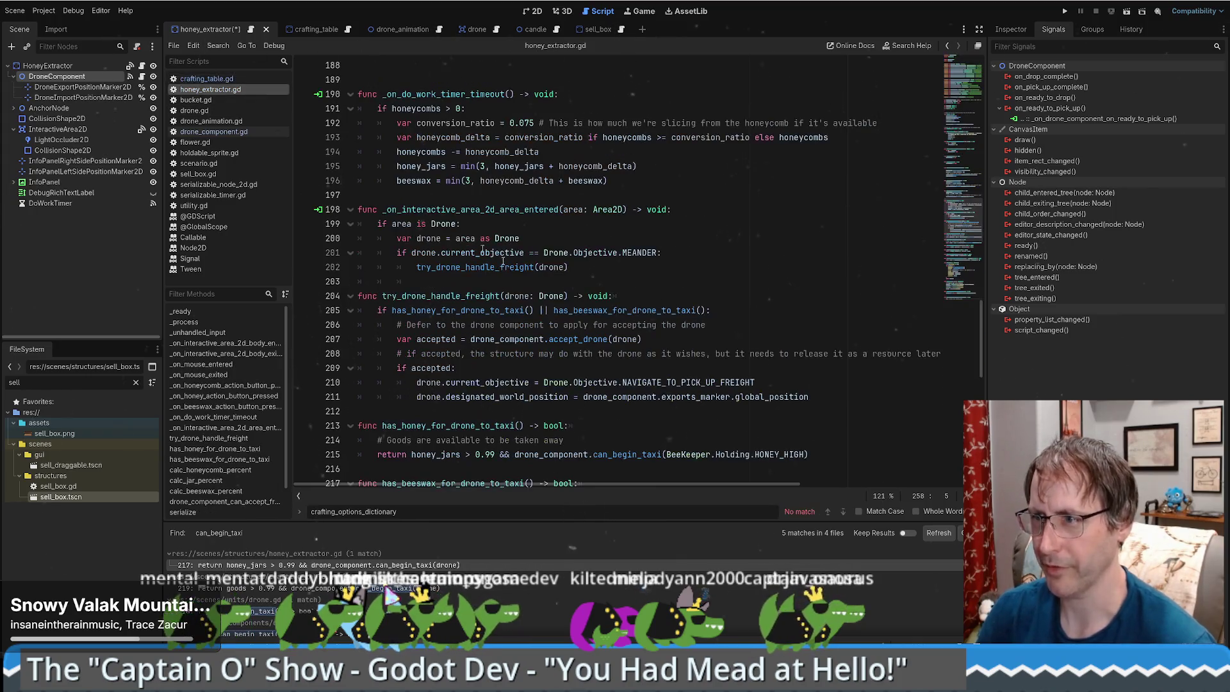
scroll(729, 334, down, 10)
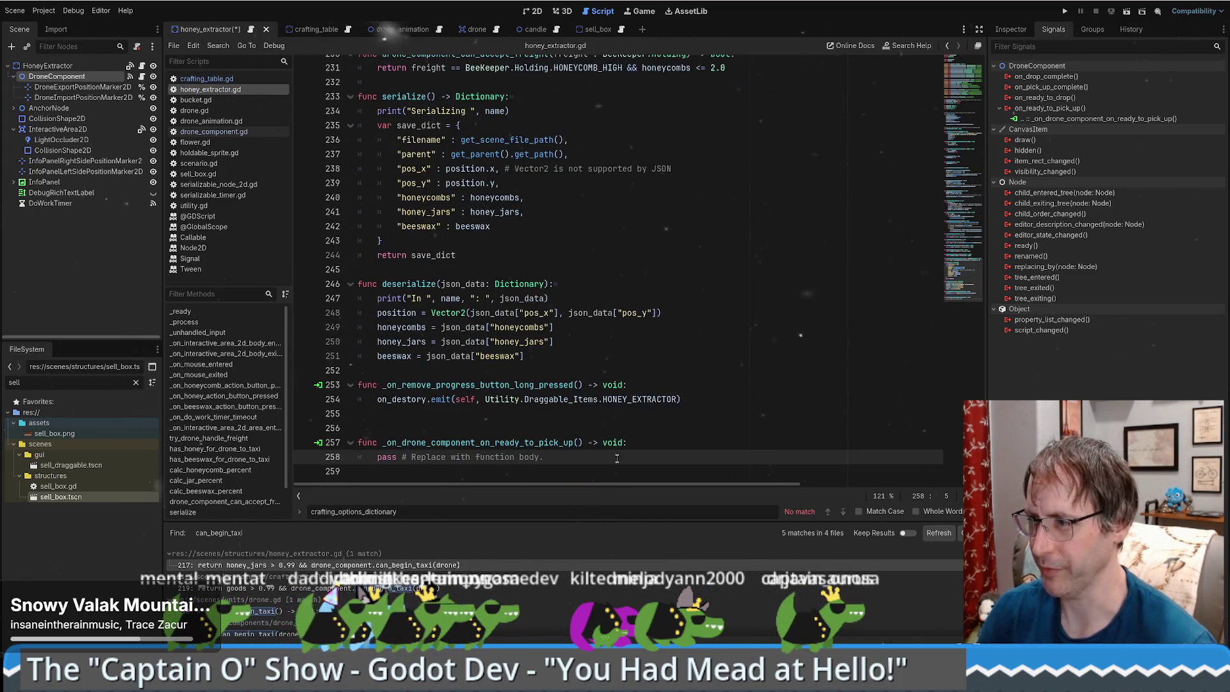
shift+click(674, 450)
key(BackSpace)
key(ctrl+v)
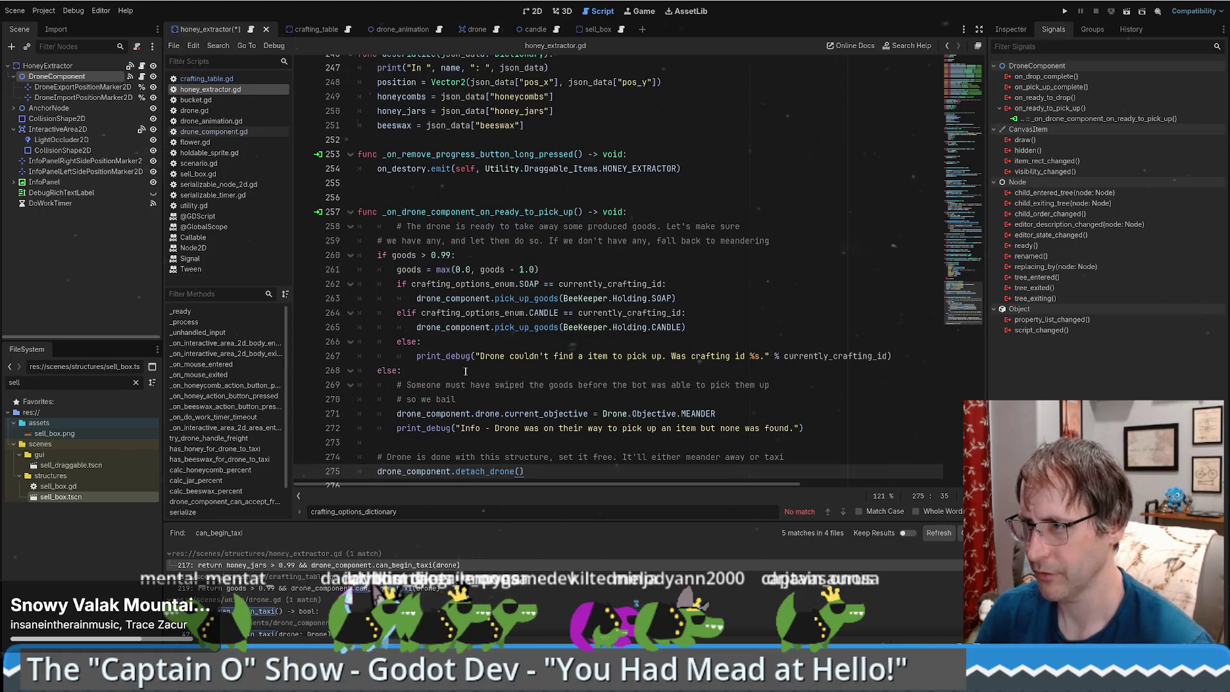
Delete the pasted pickup handler from honey_extractor.gd.
mouse_move(435, 192)
mouse_down()
mouse_move(462, 282)
mouse_move(654, 477)
mouse_up()
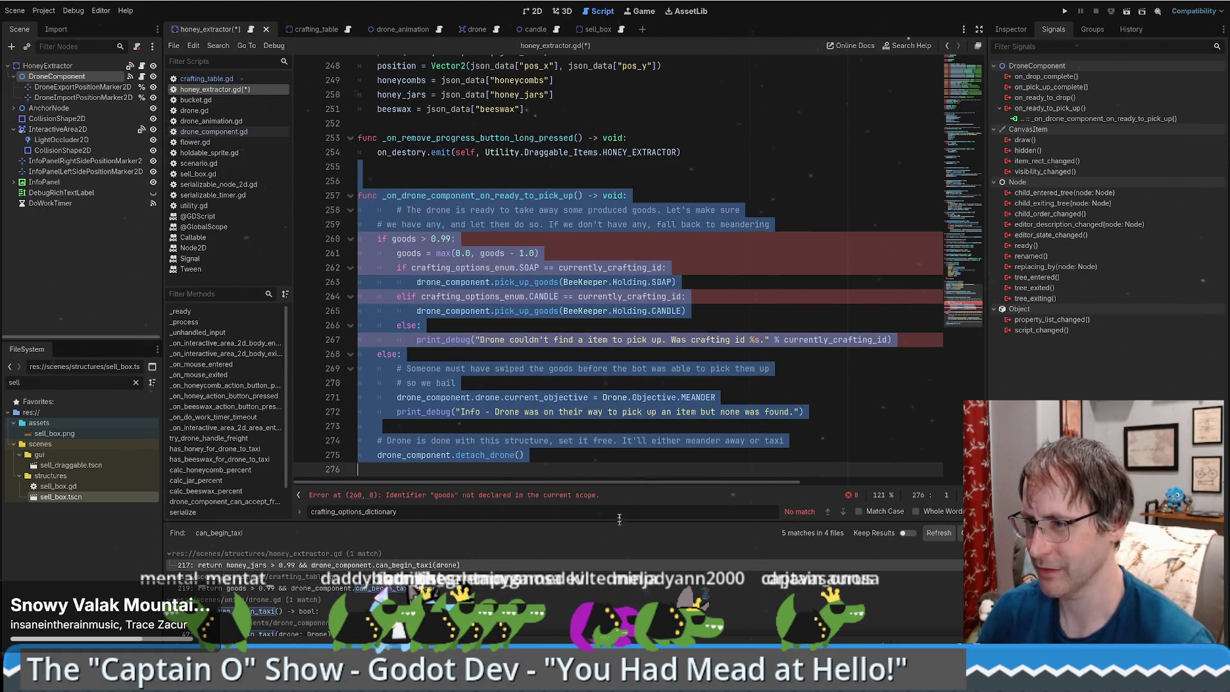
key(BackSpace)
scroll(675, 323, up, 12)
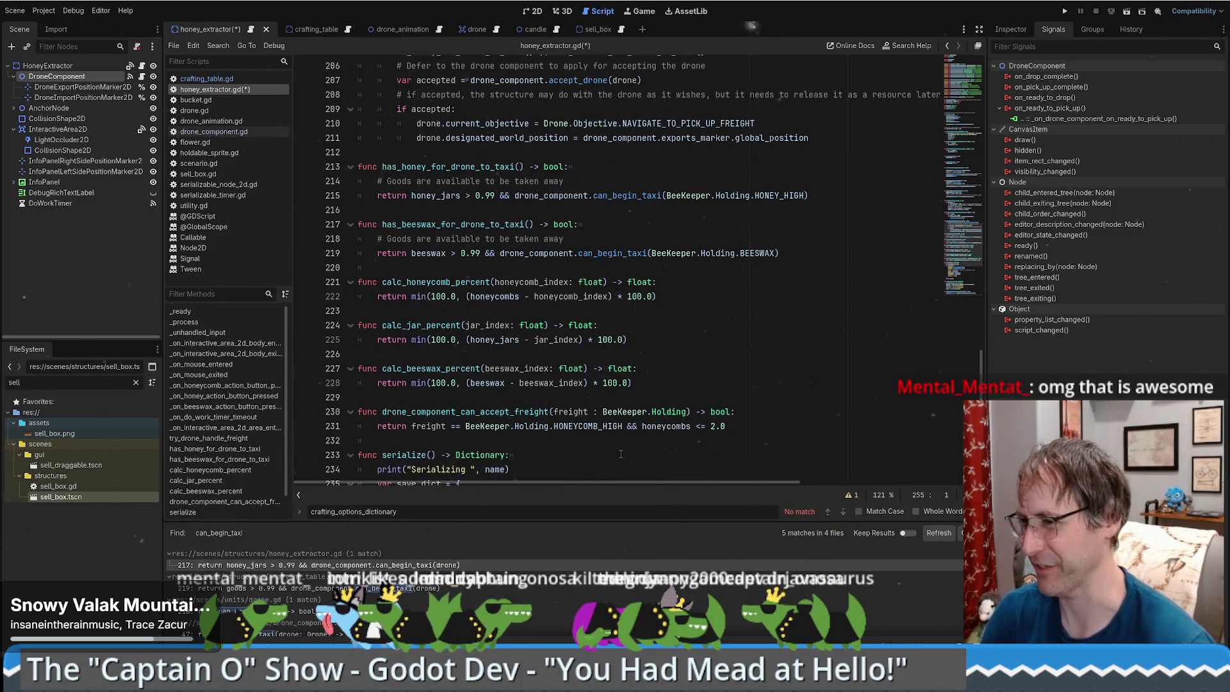
scroll(620, 454, down, 3)
scroll(615, 452, up, 2)
scroll(594, 445, down, 5)
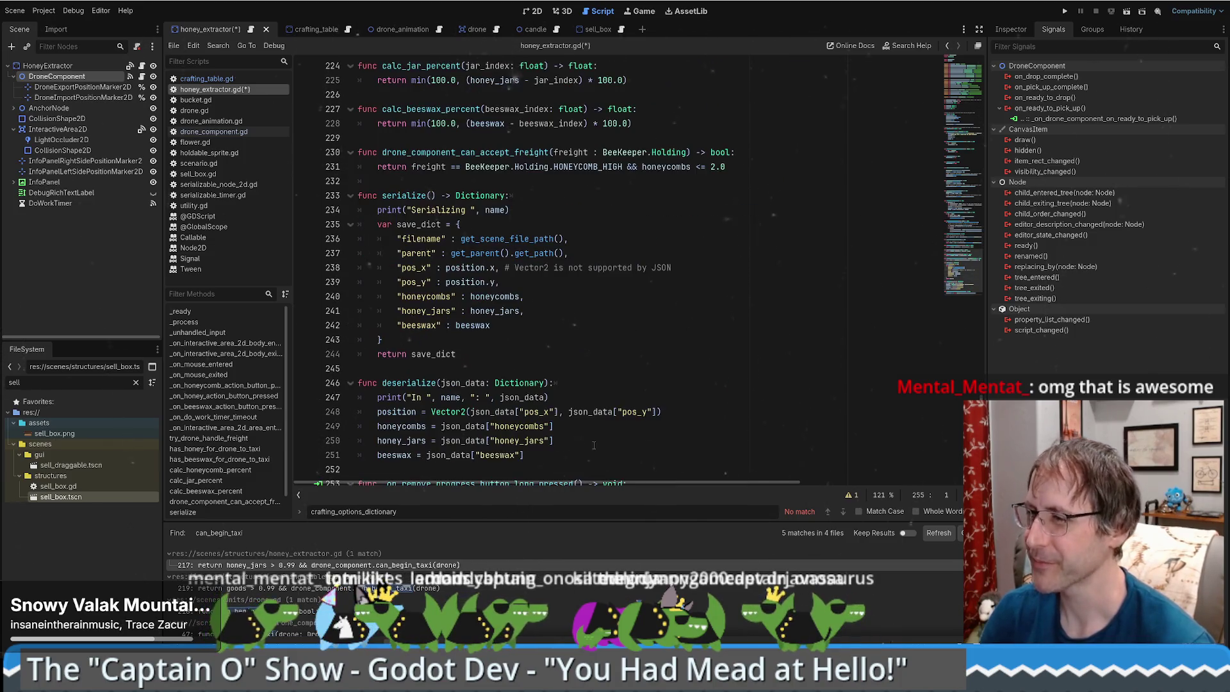
scroll(773, 321, up, 4)
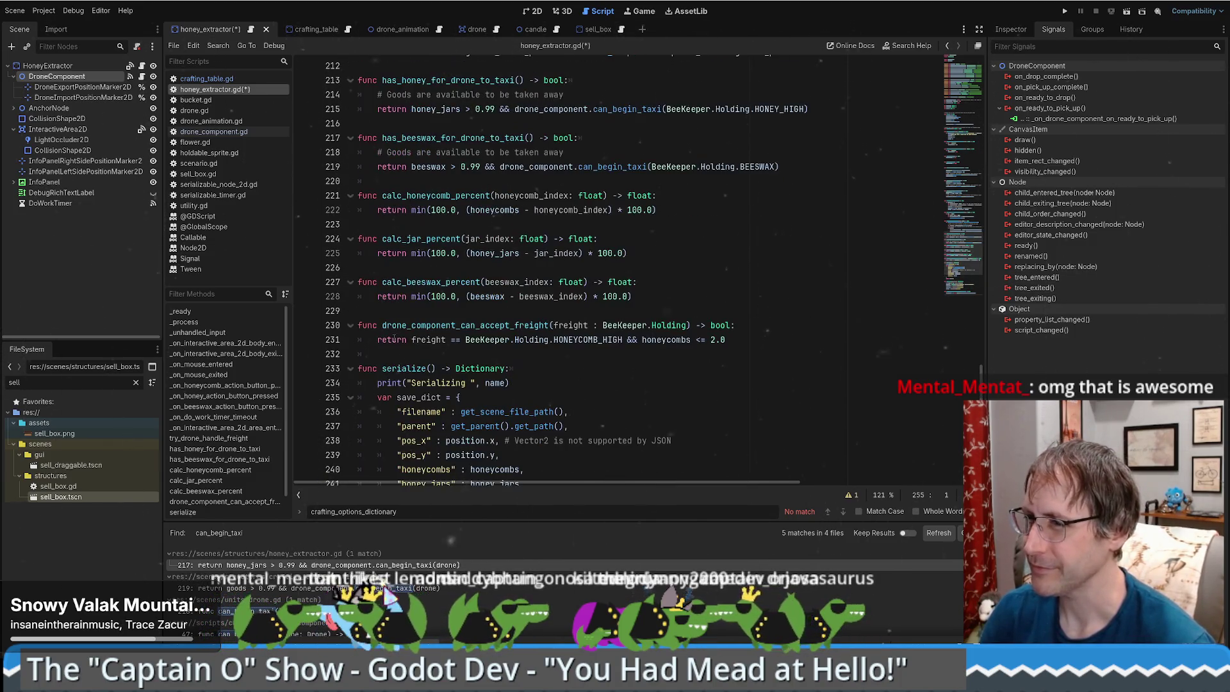
scroll(520, 359, up, 6)
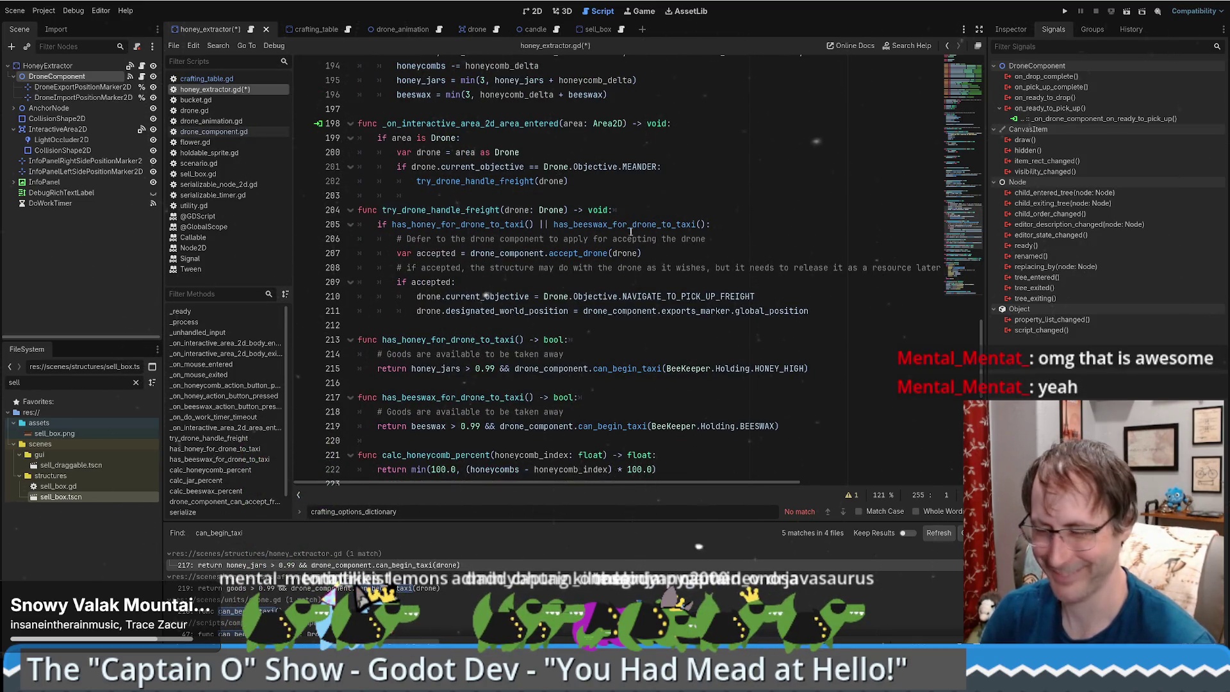
key(ctrl+z)
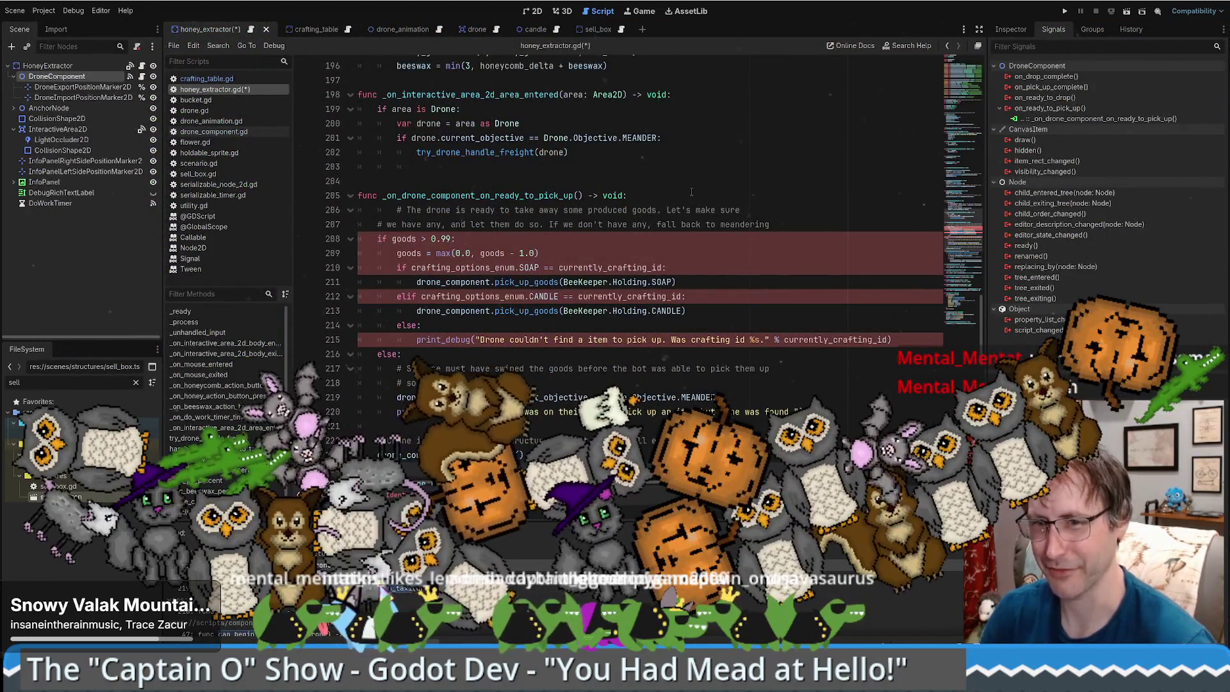
key(ctrl+y)
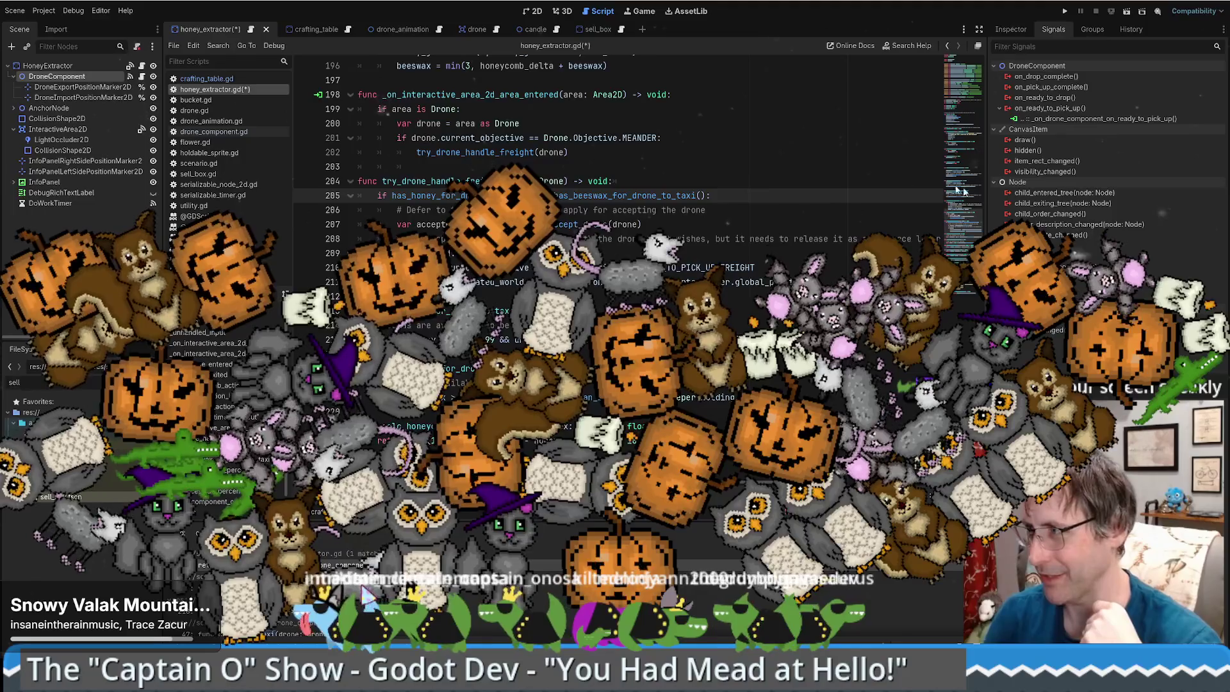
drag(963, 90, 963, 228)
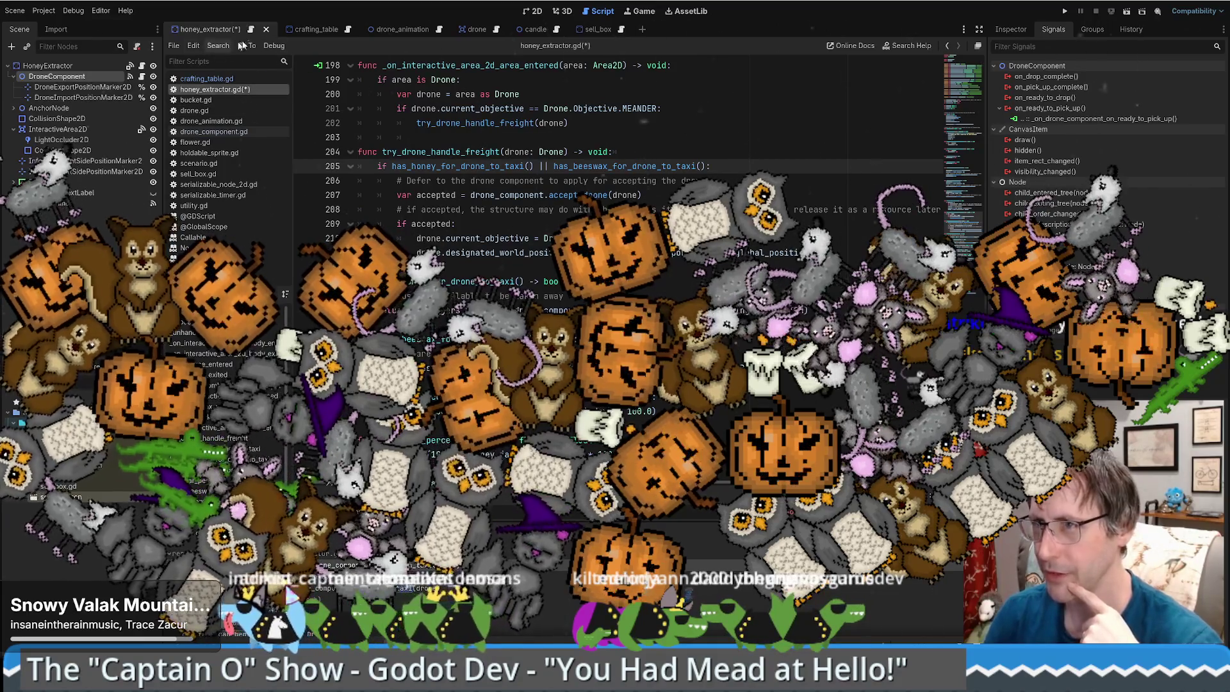
click(239, 89)
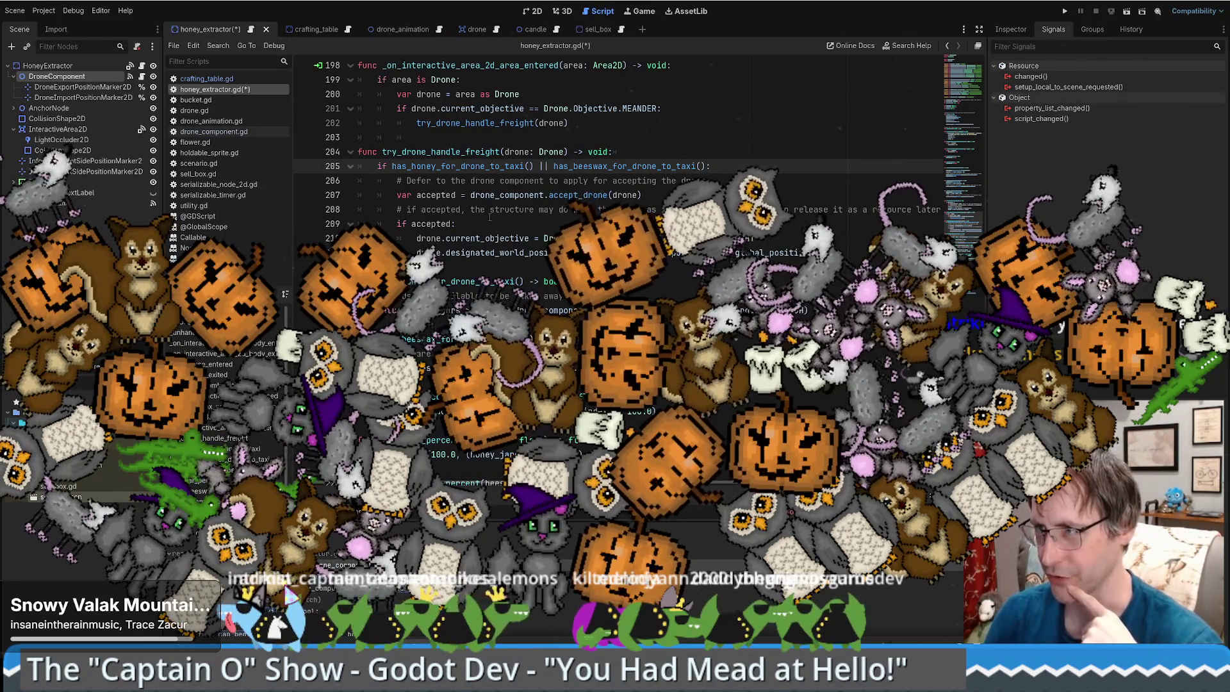
scroll(677, 267, up, 4)
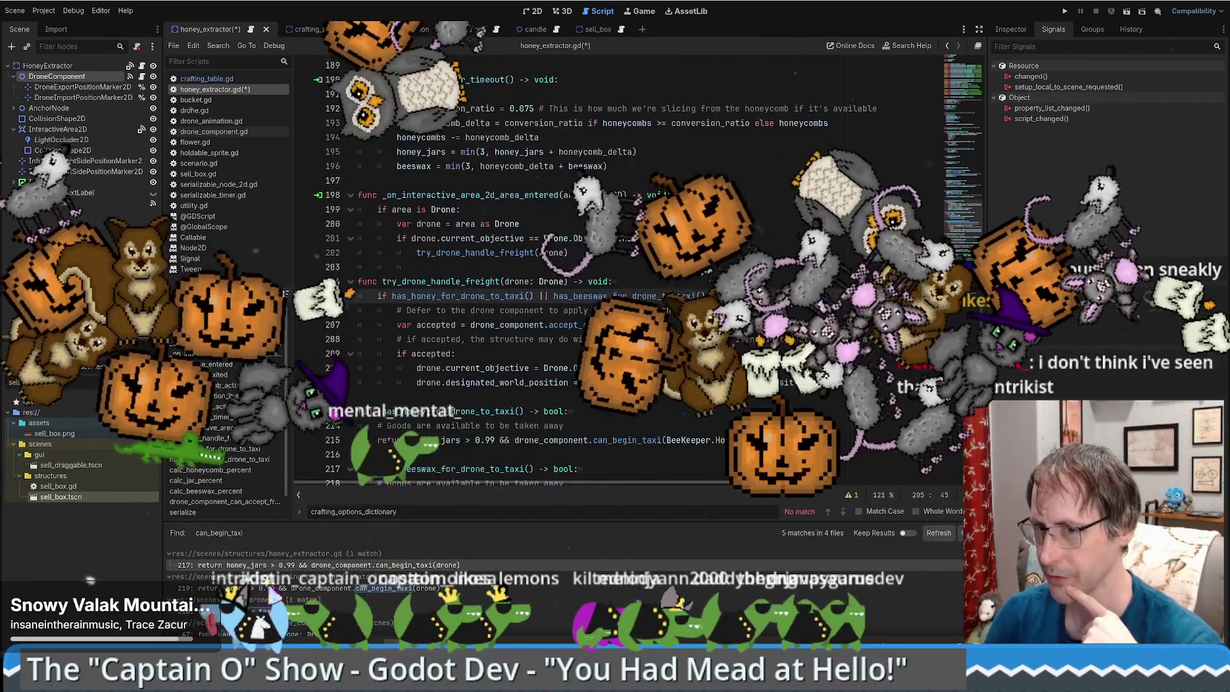
scroll(676, 267, down, 1)
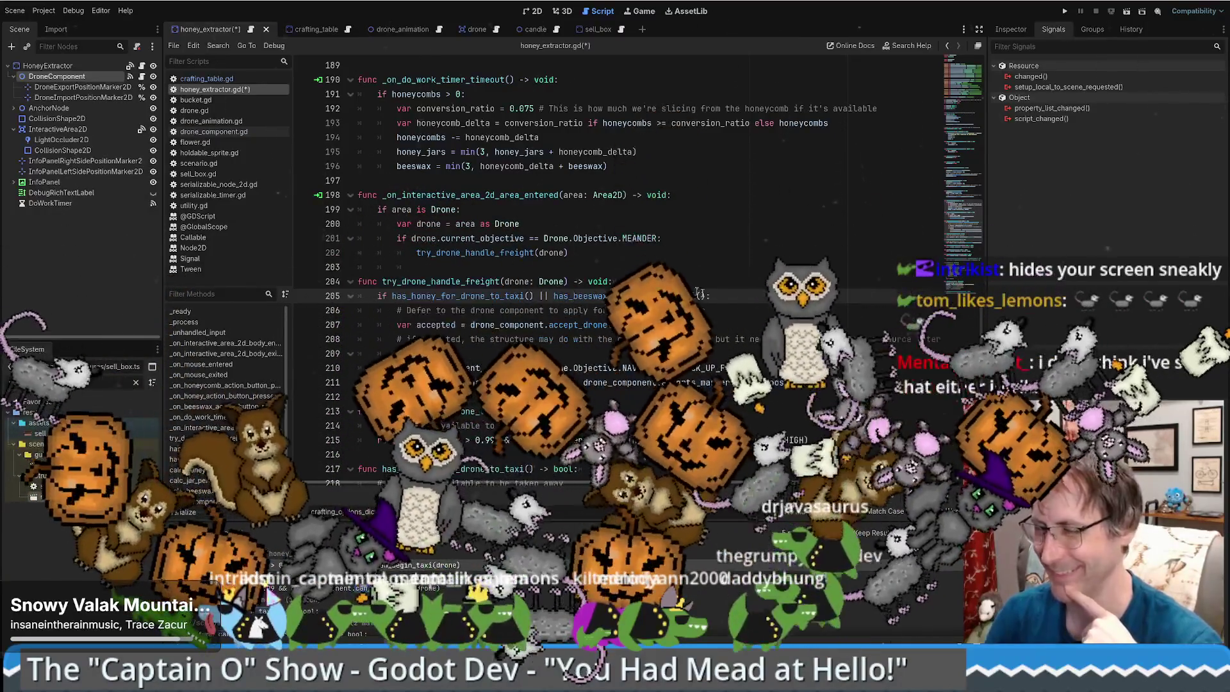
scroll(964, 245, down, 2)
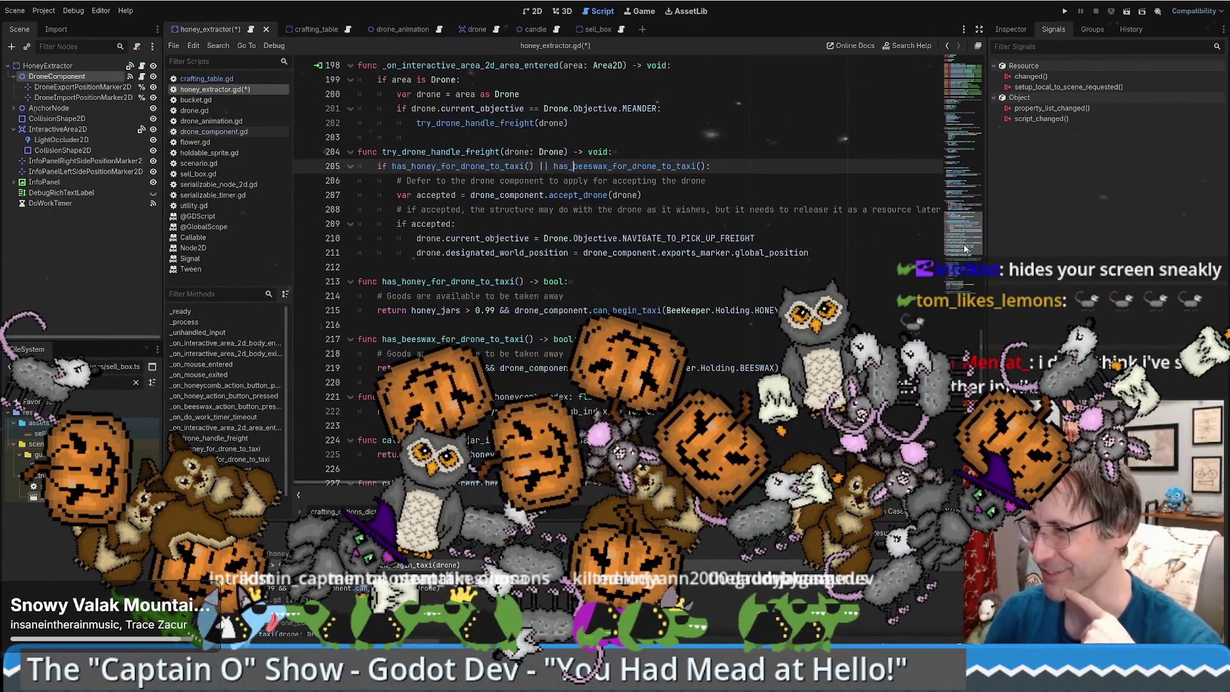
scroll(966, 256, down, 5)
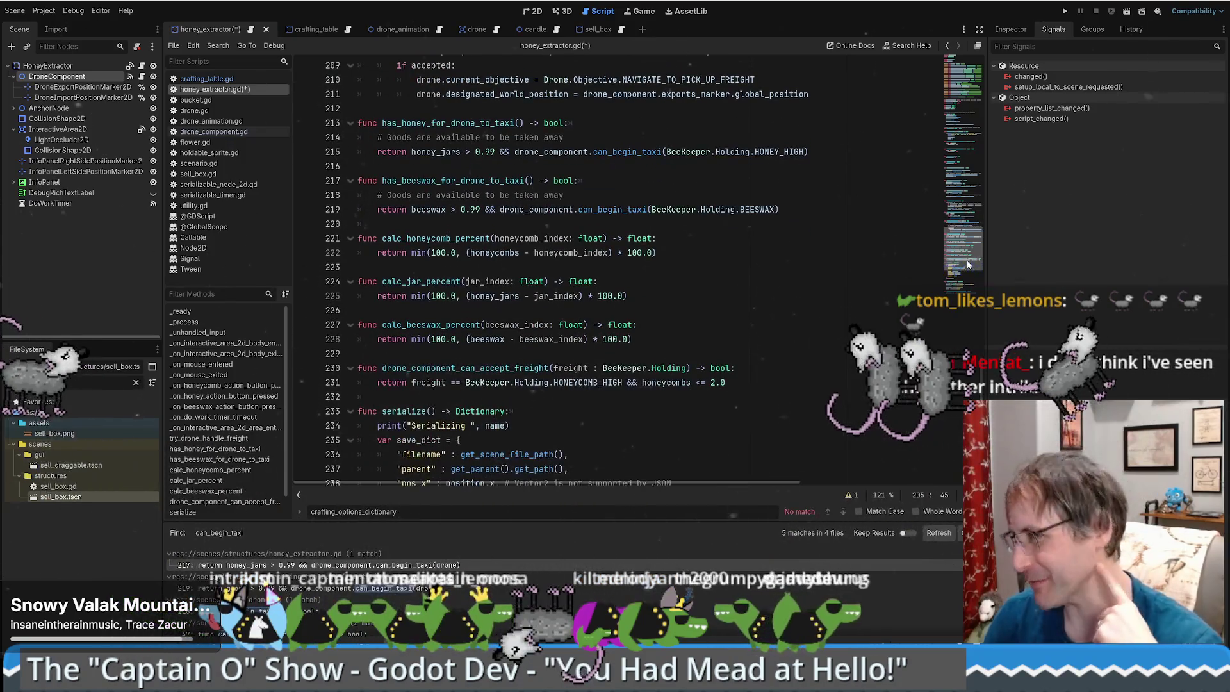
scroll(968, 269, down, 5)
scroll(971, 269, up, 8)
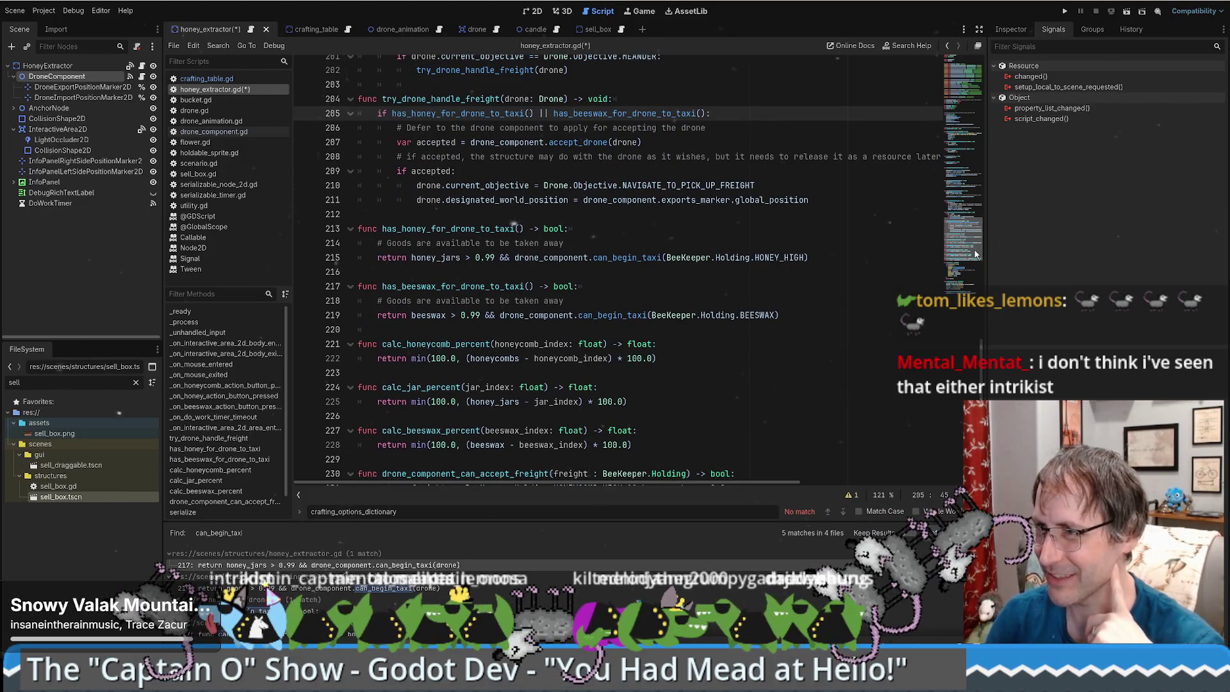
scroll(975, 250, up, 3)
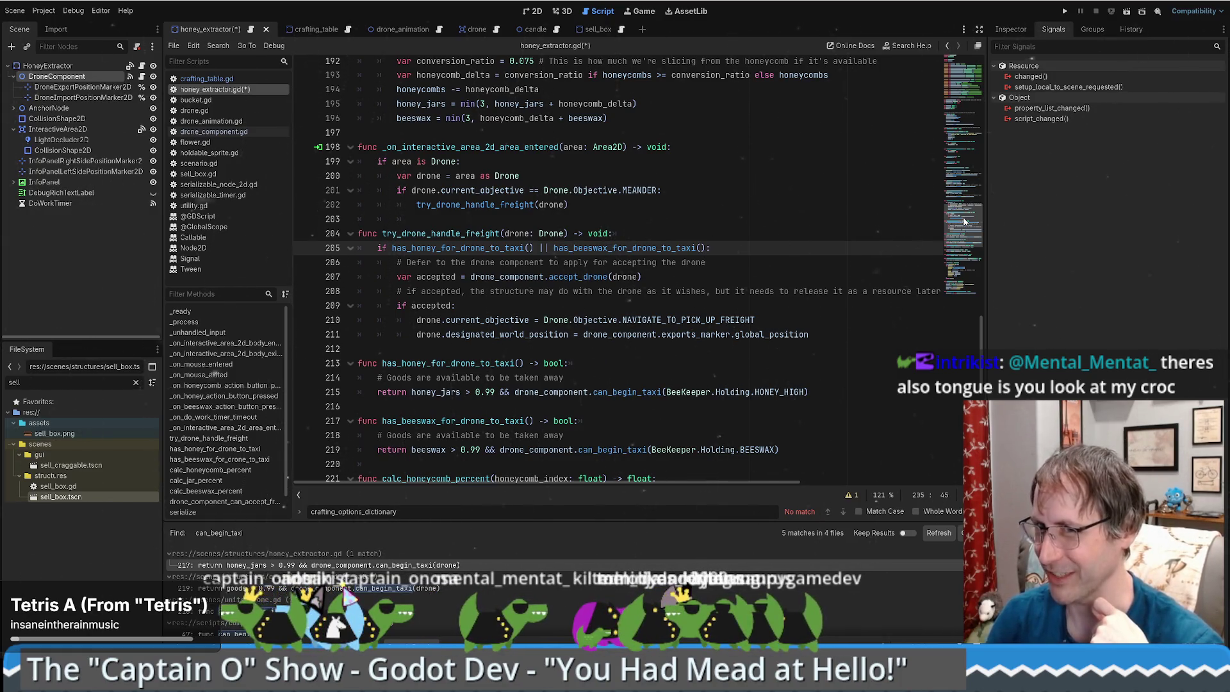
Scroll through honey_extractor.gd's freight code and place the caret on the 'if accepted' line 209.
scroll(959, 230, up, 2)
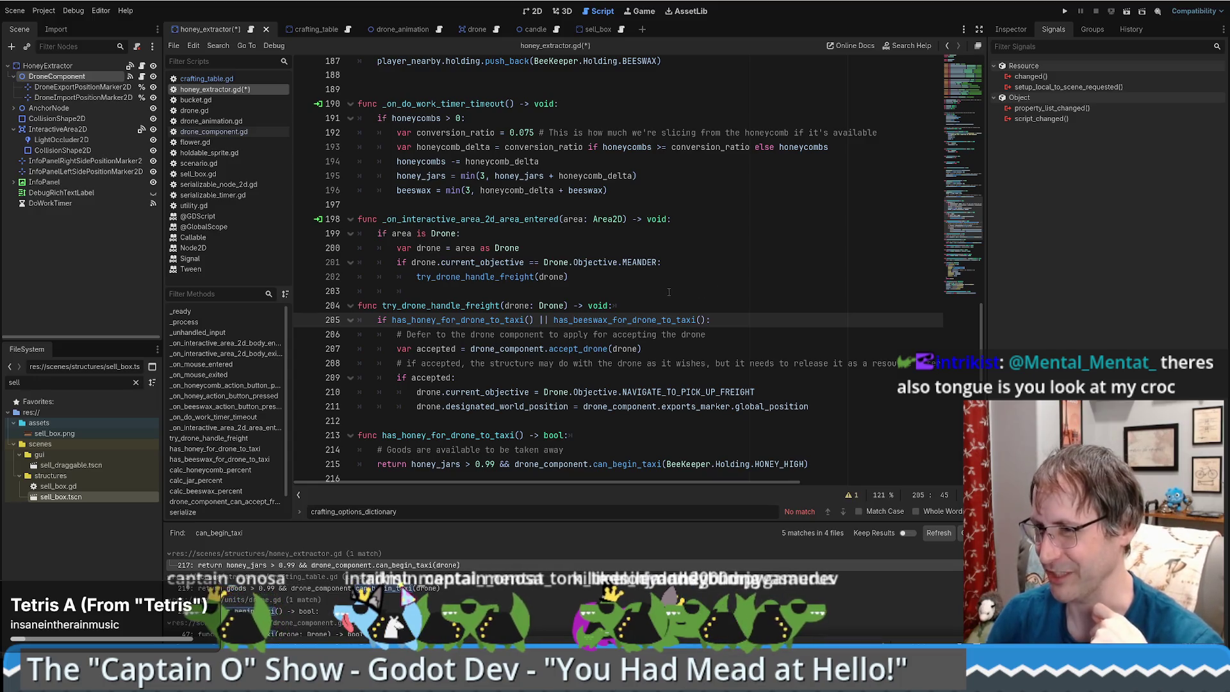
scroll(692, 296, down, 6)
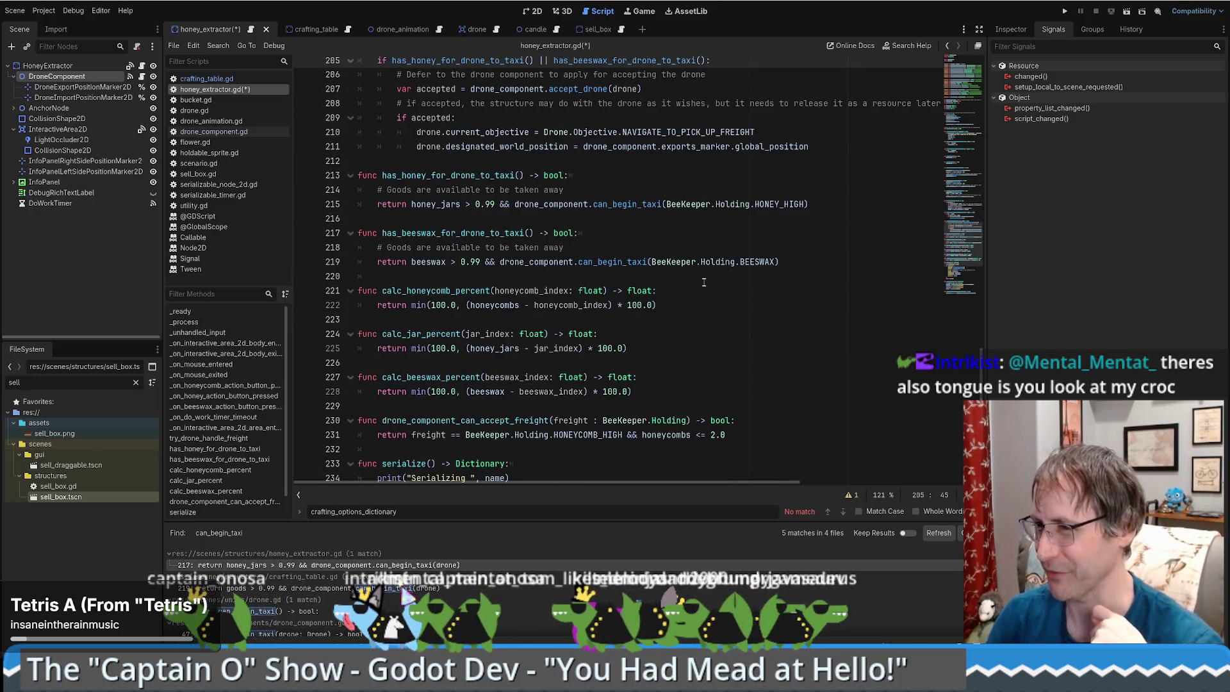
scroll(704, 282, up, 10)
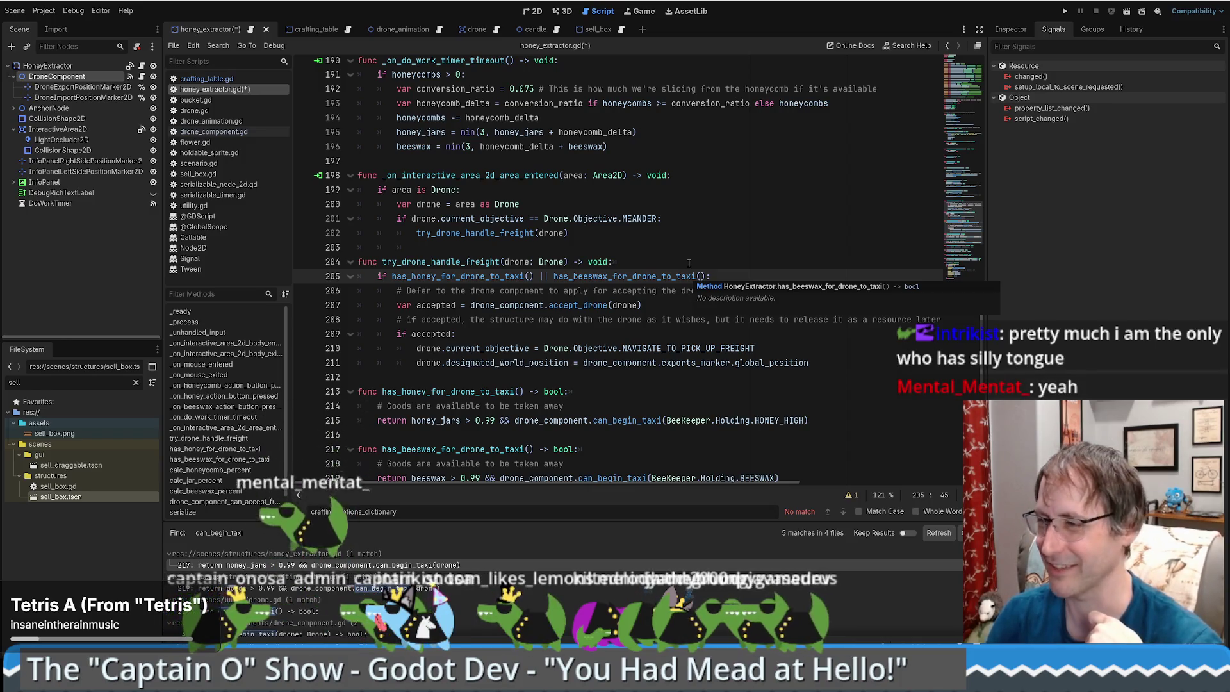
click(662, 337)
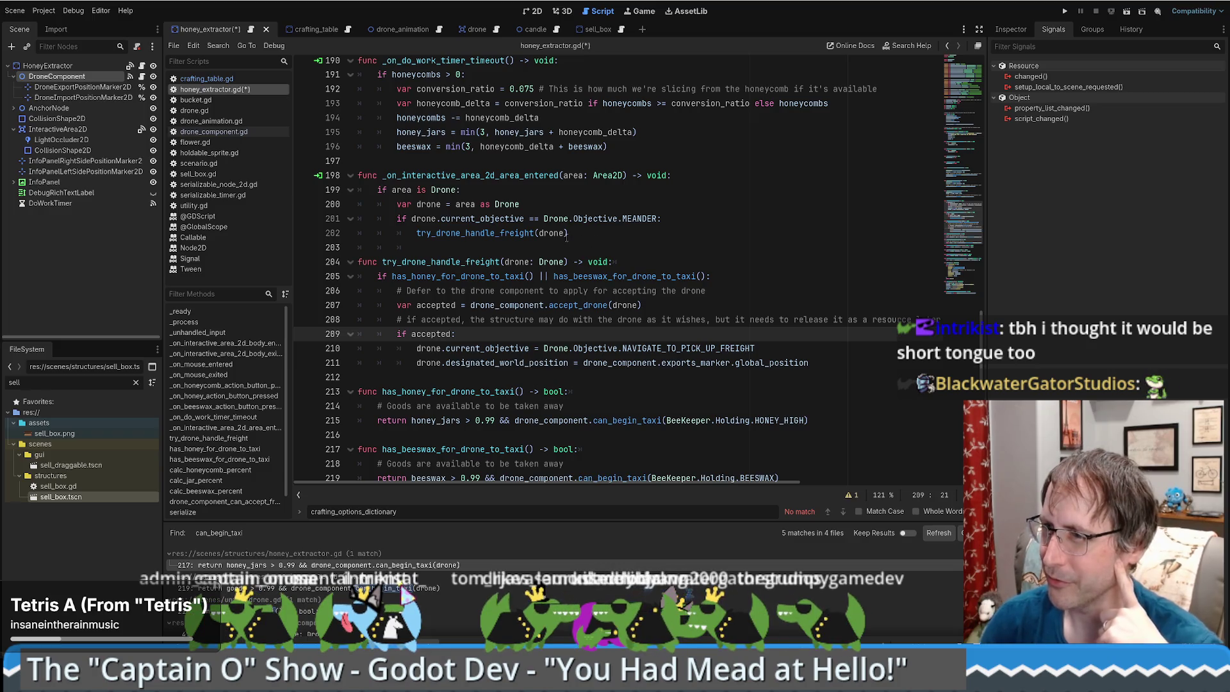
Jump to the on_ready_to_pick_up handler from the DroneComponent signals and save honey_extractor.gd.
click(67, 77)
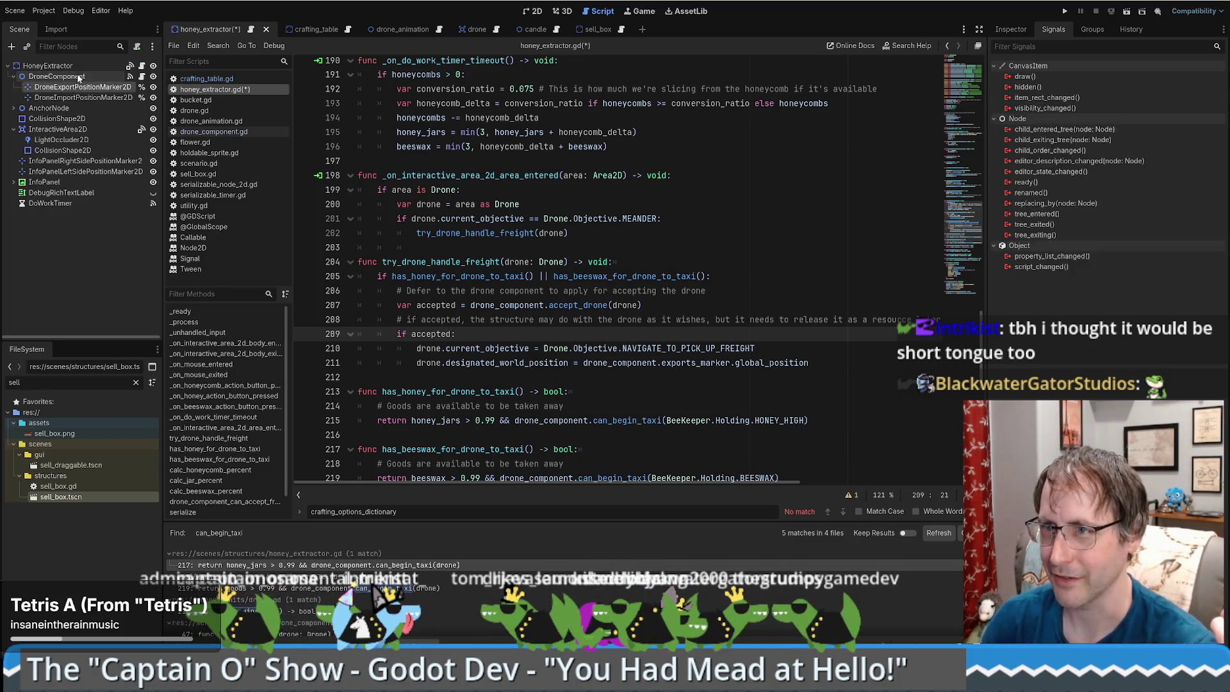
double_click(1065, 117)
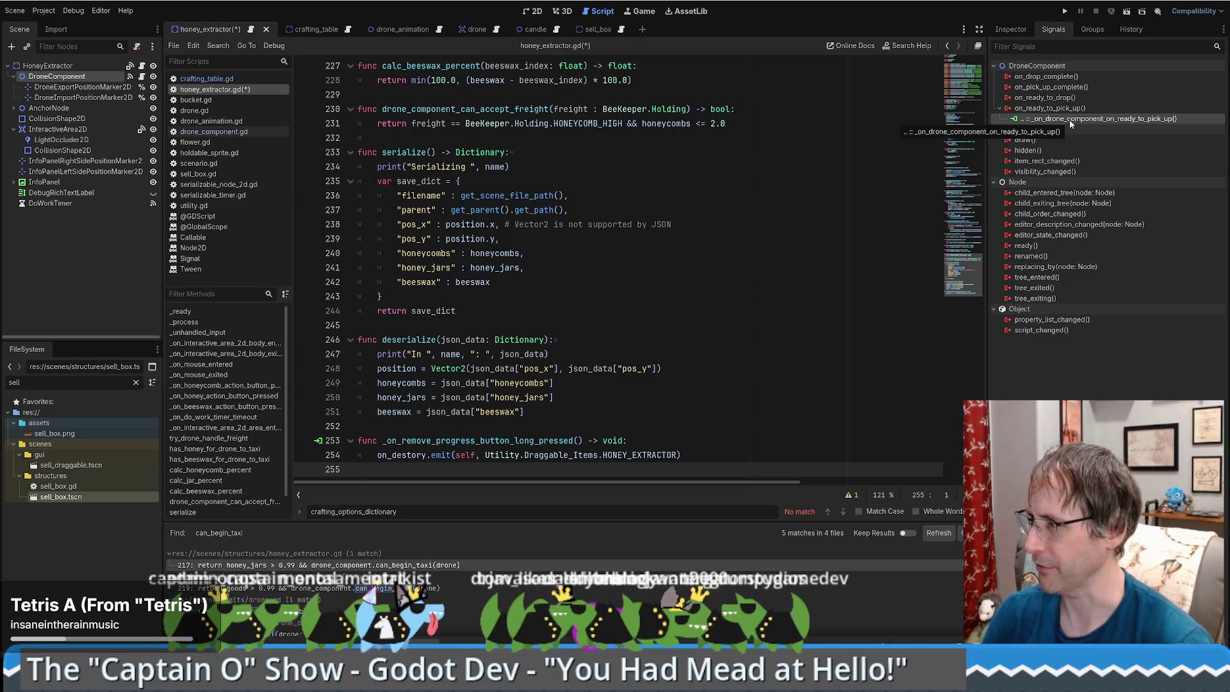
click(777, 267)
scroll(776, 267, up, 6)
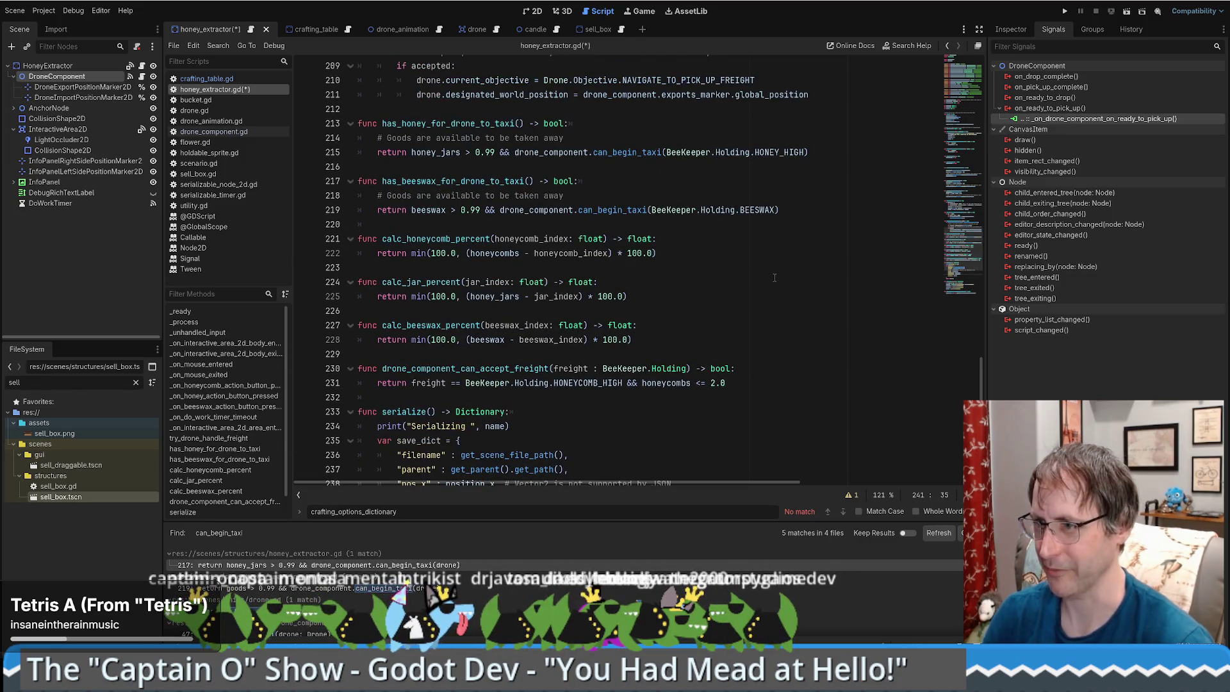
scroll(786, 314, down, 6)
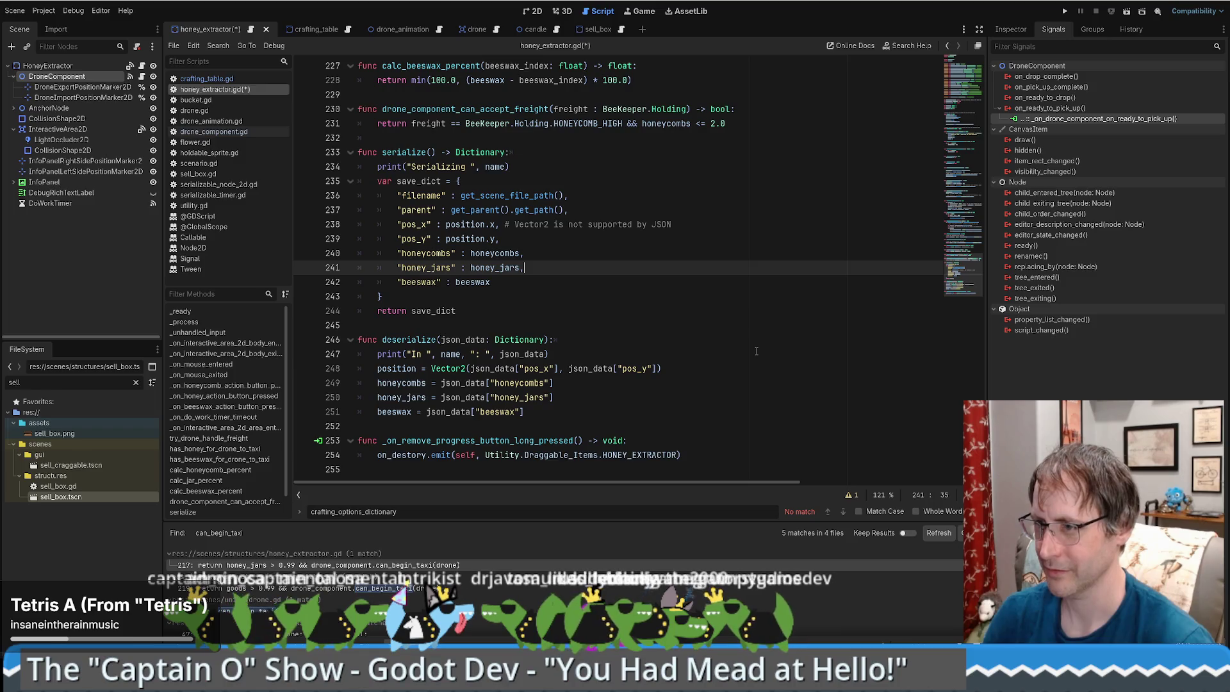
click(747, 331)
key(ctrl+s)
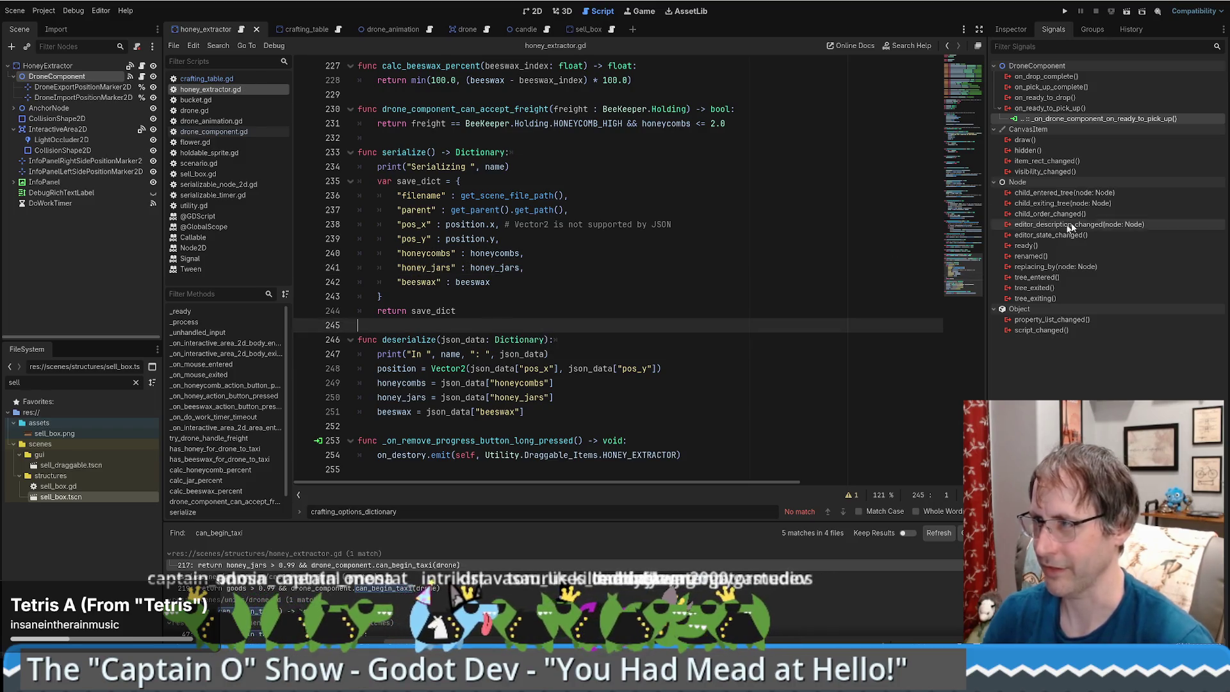
Move to the script's end and switch to crafting_table and back to honey_extractor.
key(ctrl+End)
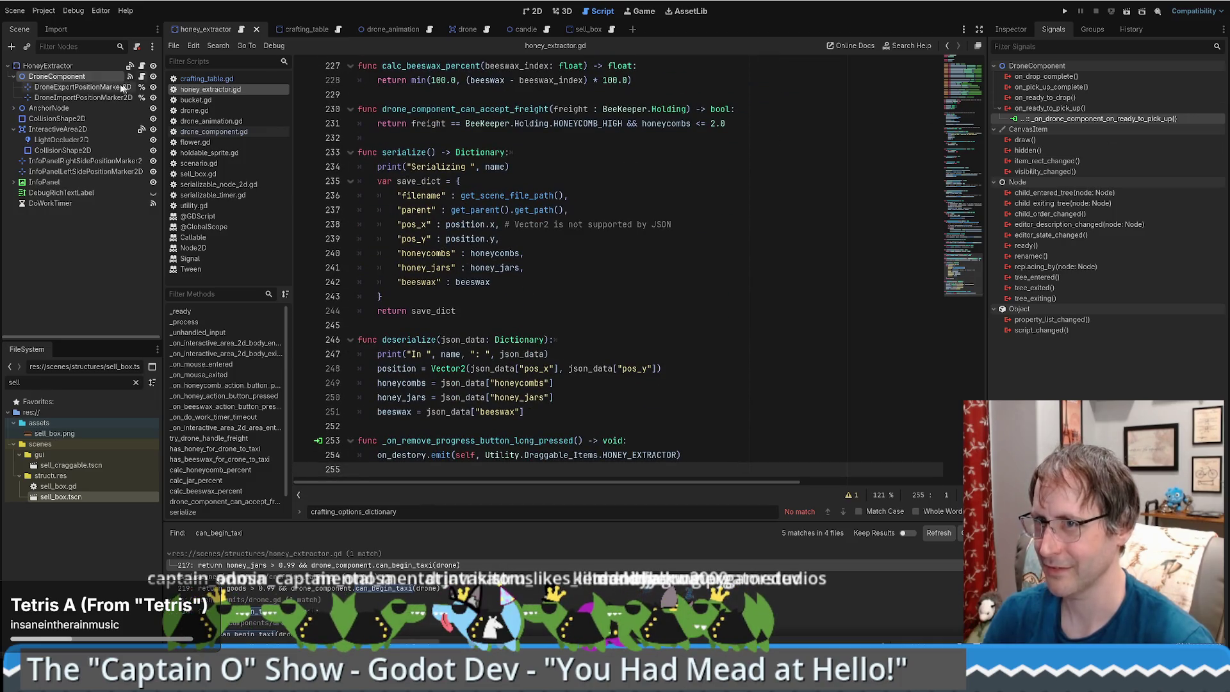
click(312, 31)
click(240, 30)
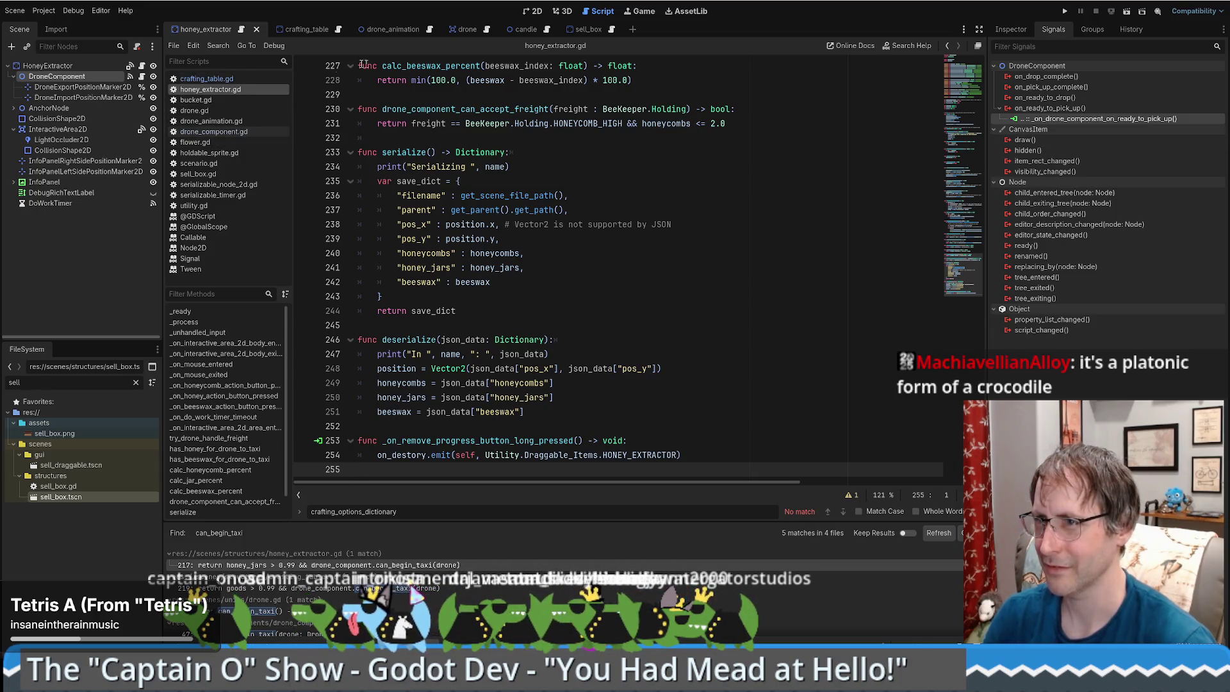
Close and reopen honey_extractor.gd, then search it for 'ready_to'.
middle_click(234, 90)
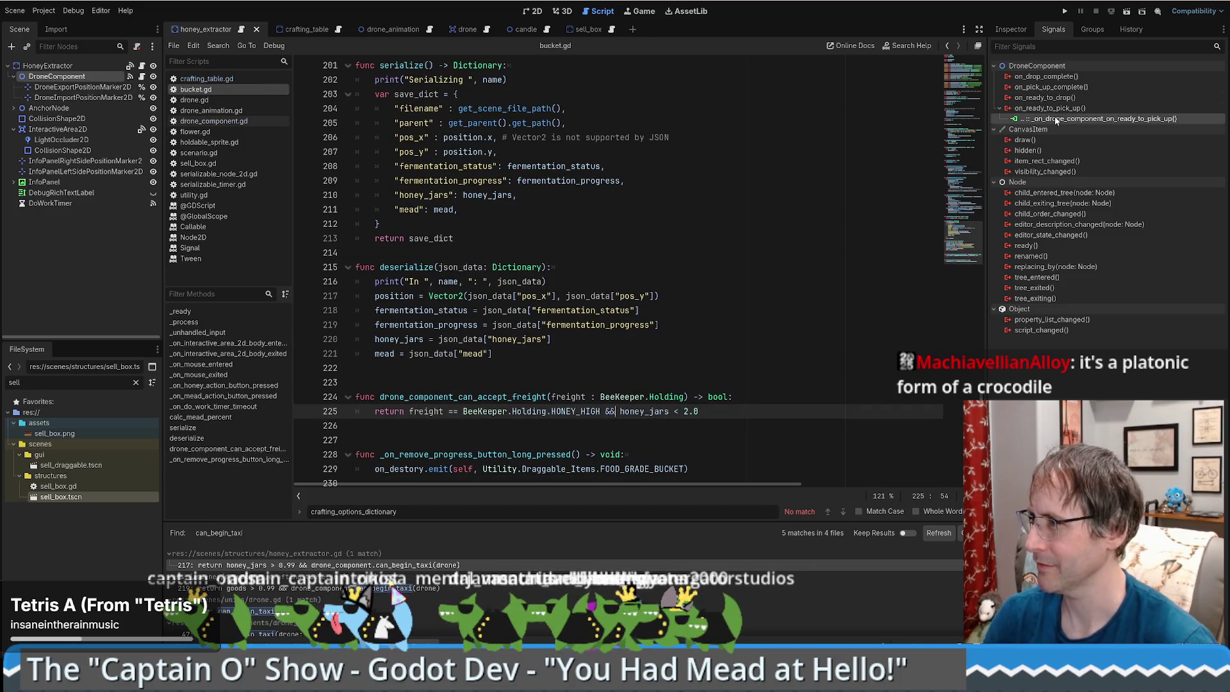
double_click(1095, 118)
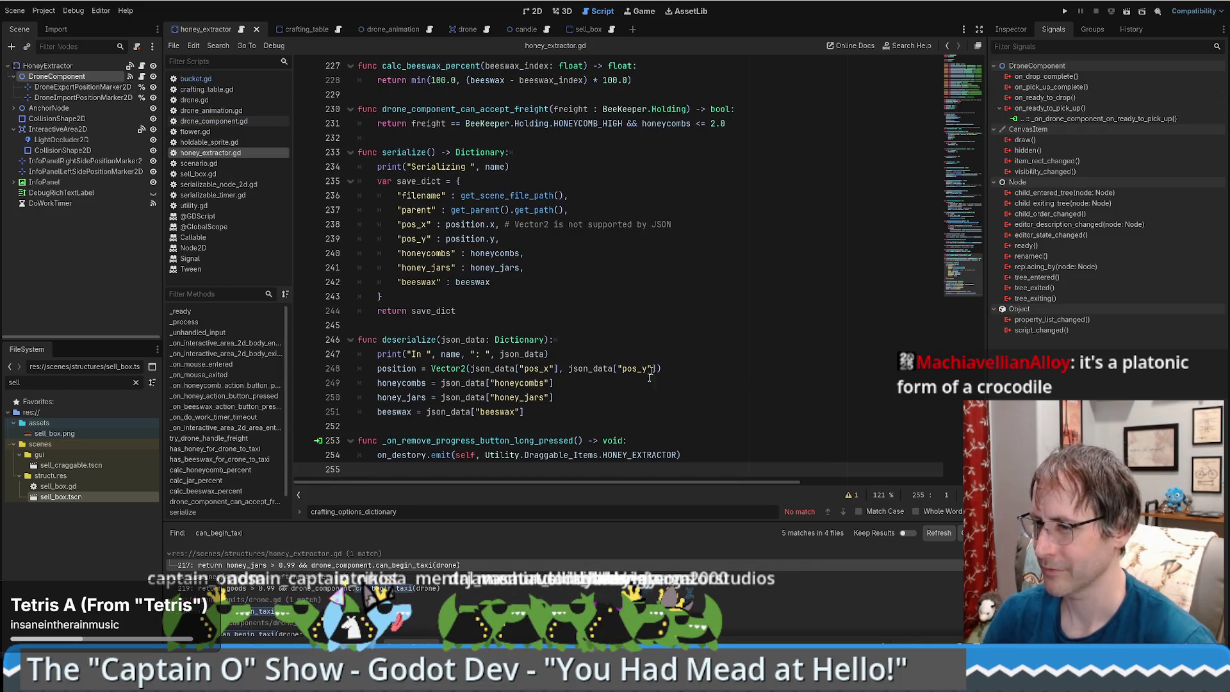
click(756, 339)
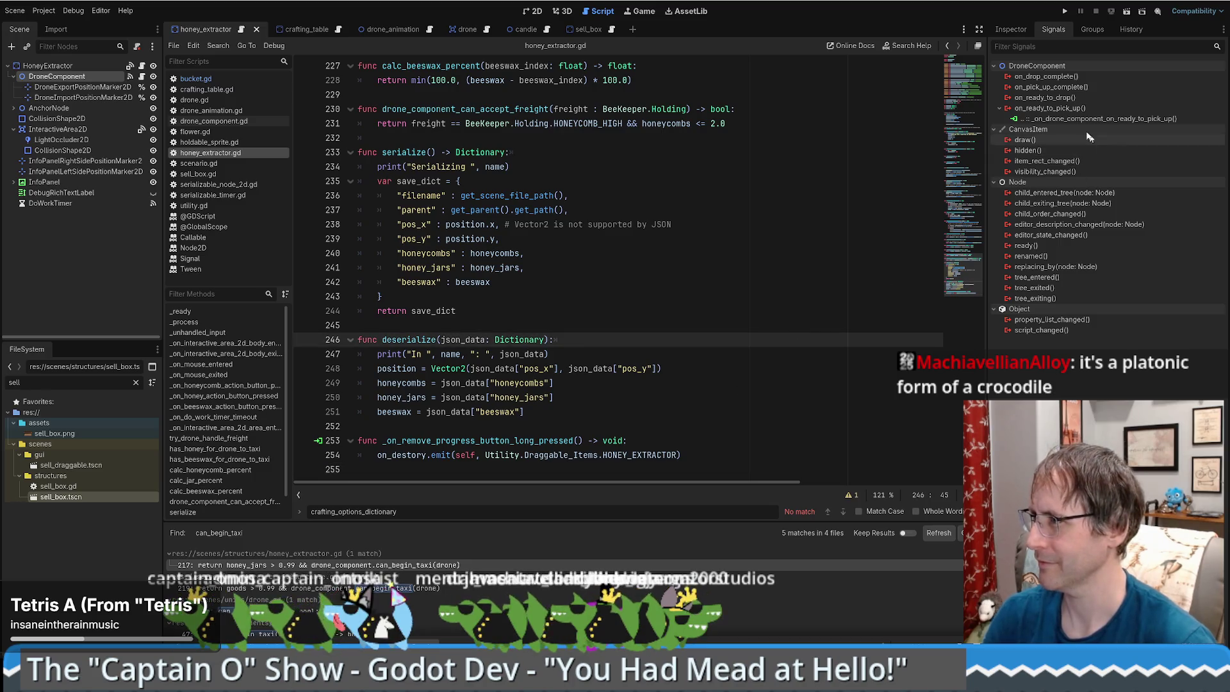
scroll(641, 410, up, 1)
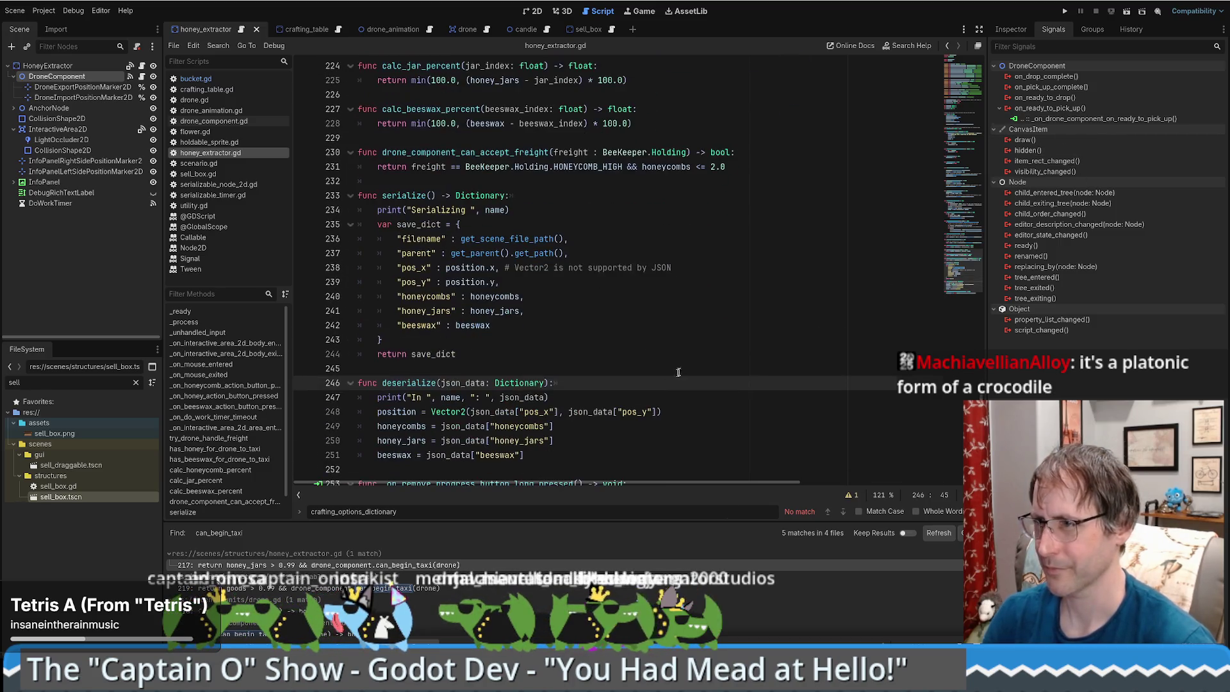
click(678, 372)
key(ctrl+f)
text(ready_to)
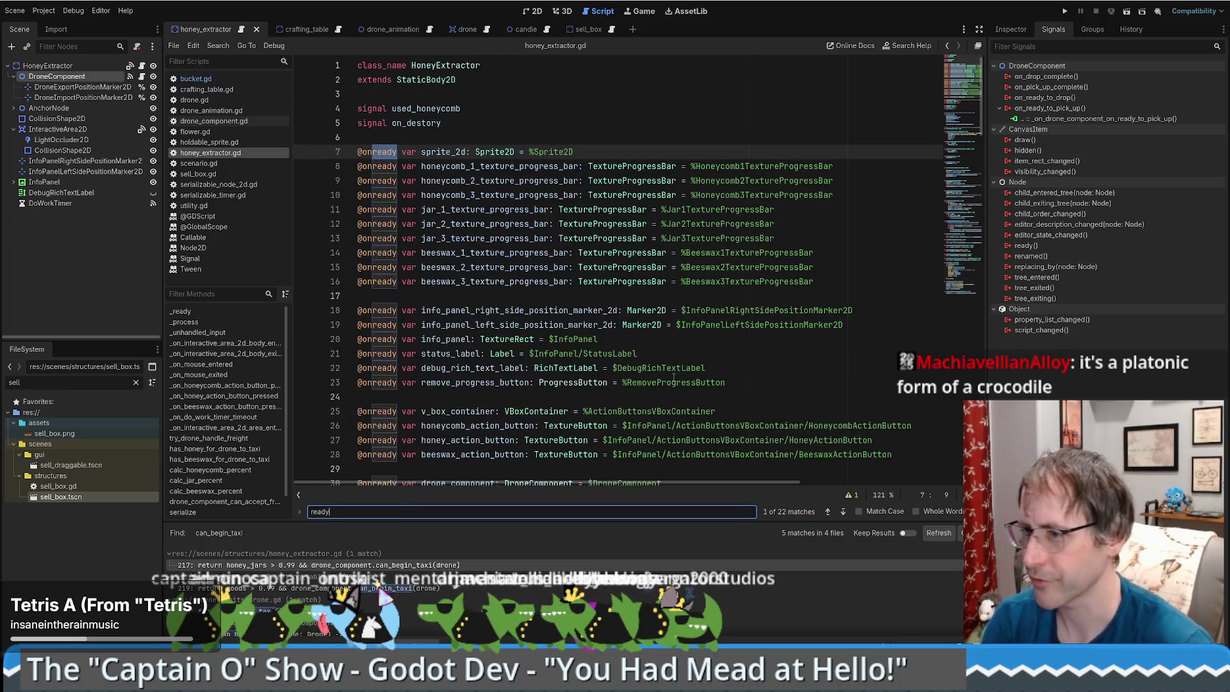
key(Escape)
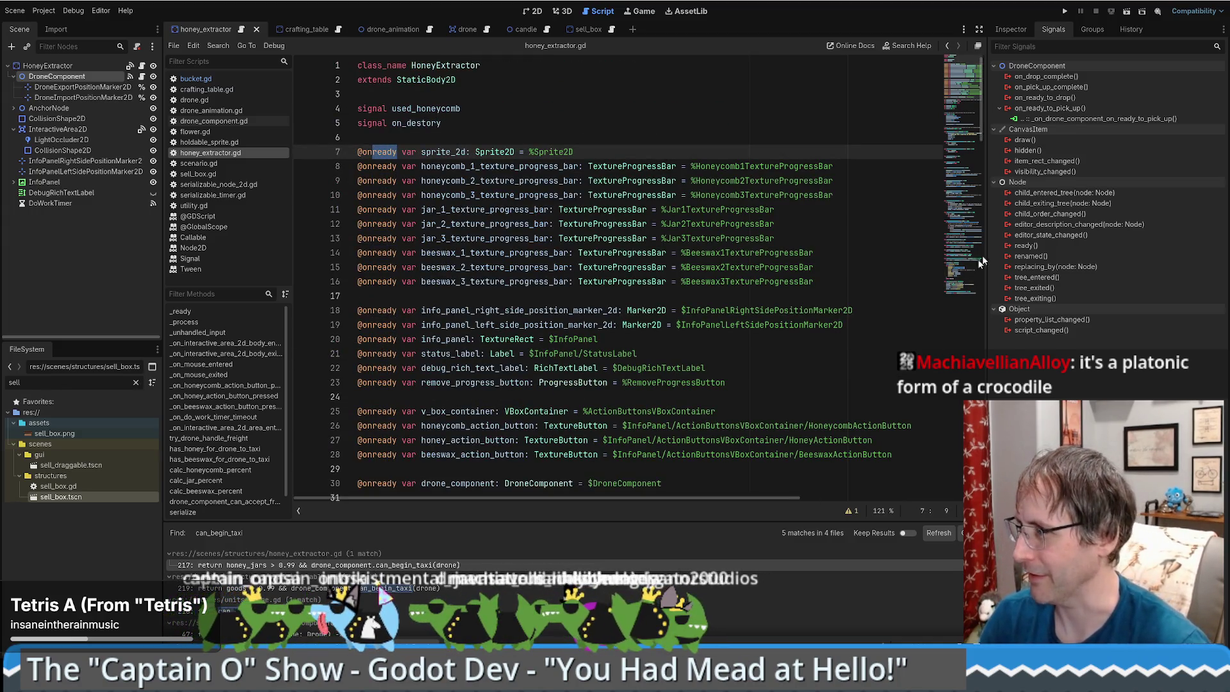
Disconnect the old on_ready_to_pick_up handler and reconnect it to a new HoneyExtractor method.
right_click(1051, 119)
click(1087, 149)
double_click(1051, 108)
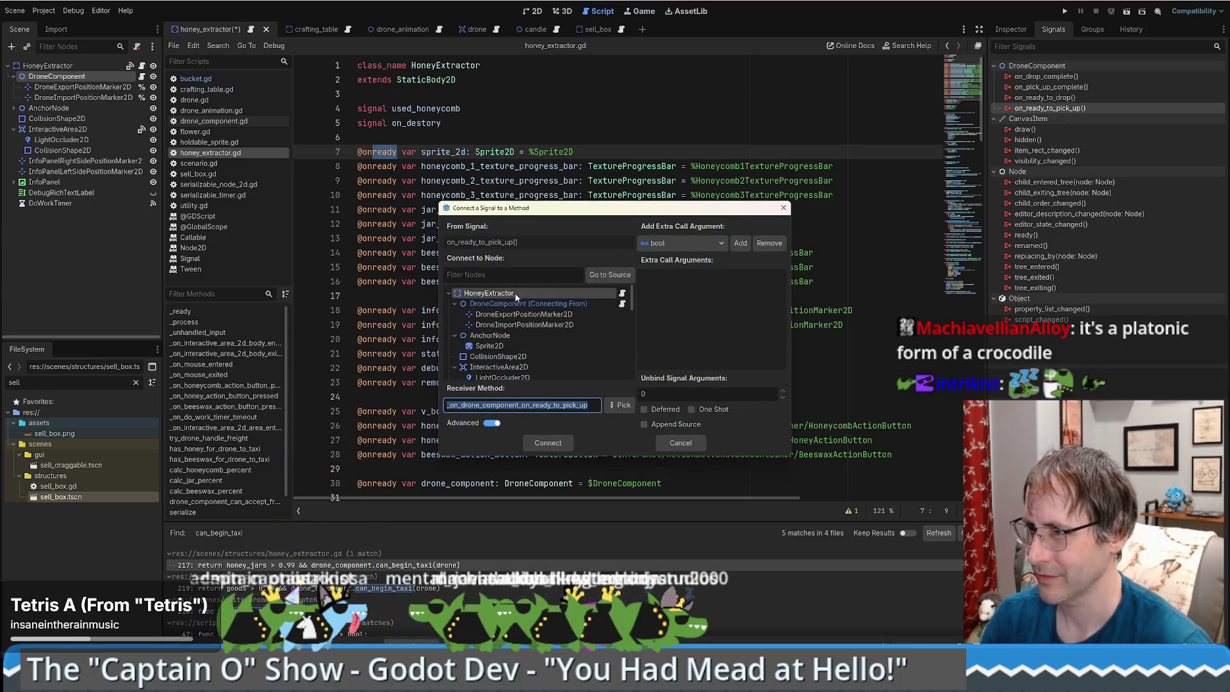
click(517, 296)
click(548, 443)
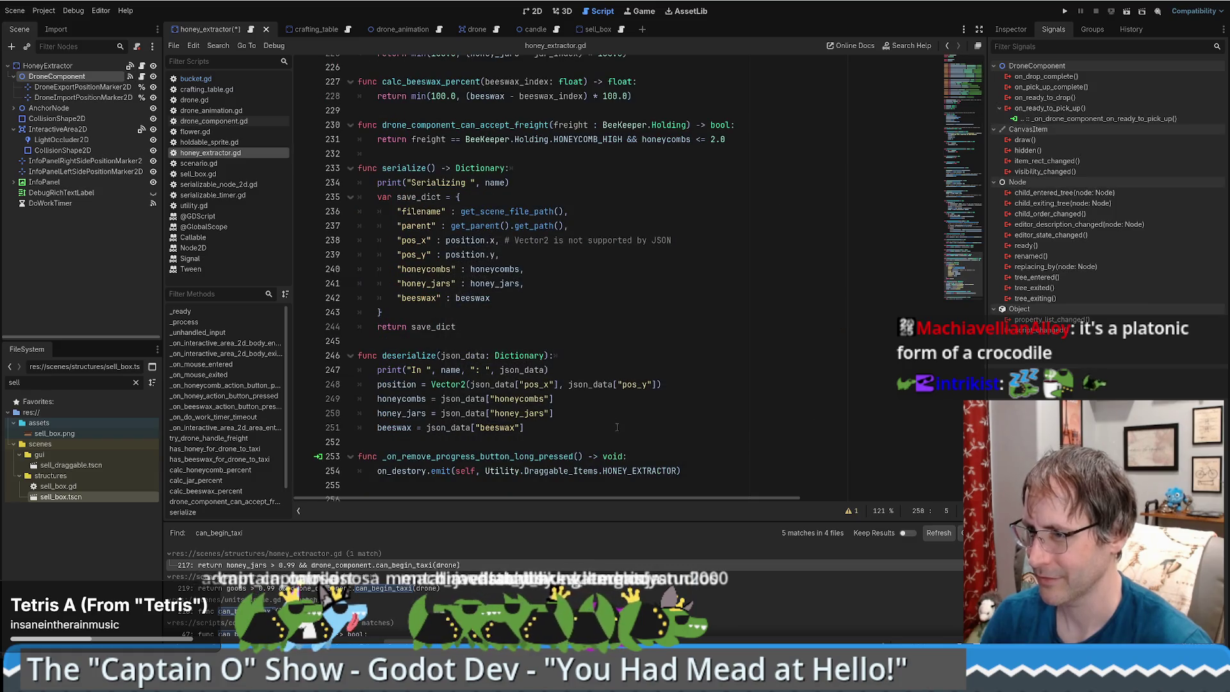
Paste the drone pickup logic into the new handler and select the leftover duplicate stub.
drag(654, 474, 377, 473)
text(func _on_drone_component_on_ready_to_pick_up() -> void: 		# The drone is ready to take away some produced goods. Let's make sure 	# we have any, and let them do so. If we don't have any, fall back to meandering 	if goods > 0.99: 		goods = max(0.0, goods - 1.0) 		if crafting_options_enum.SOAP == currently_crafting_id: 			drone_component.pick_up_goods(BeeKeeper.Holding.SOAP) 		elif crafting_options_enum.CANDLE == currently_crafting_id: 			drone_component.pick_up_goods(BeeKeeper.Holding.CANDLE) 		else: 			print_debug("Drone couldn't find a item to pick up. Was crafting id %s." % currently_crafting_id) 	else: 		# Someone must have swiped the goods before the bot was able to pick them up 		# so we bail 		drone_component.drone.current_objective = Drone.Objective.MEANDER 		print_debug("Info - Drone was on their way to pick up an item but none was found.")  	# Drone is done with this structure, set it free. It'll either meander away or taxi 	drone_component.detach_drone())
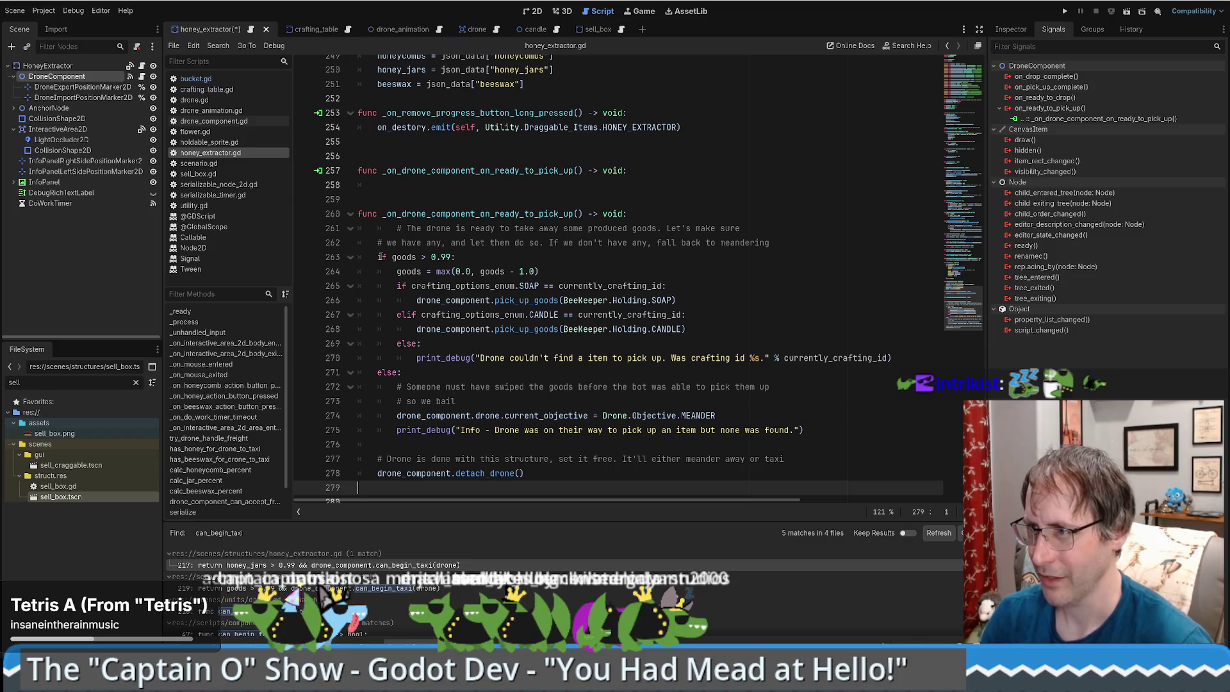
drag(382, 195, 463, 167)
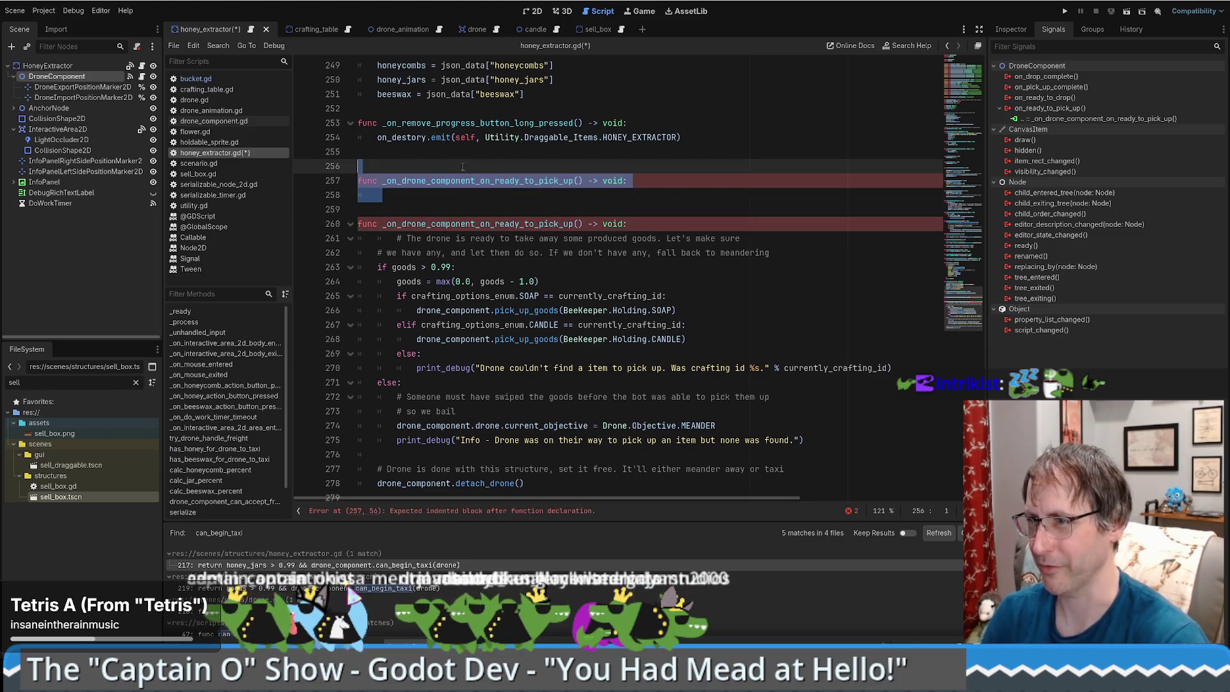
Delete the duplicate handler stub and unindent the pickup handler's opening comment.
key(BackSpace)
key(BackSpace)
scroll(519, 261, up, 1)
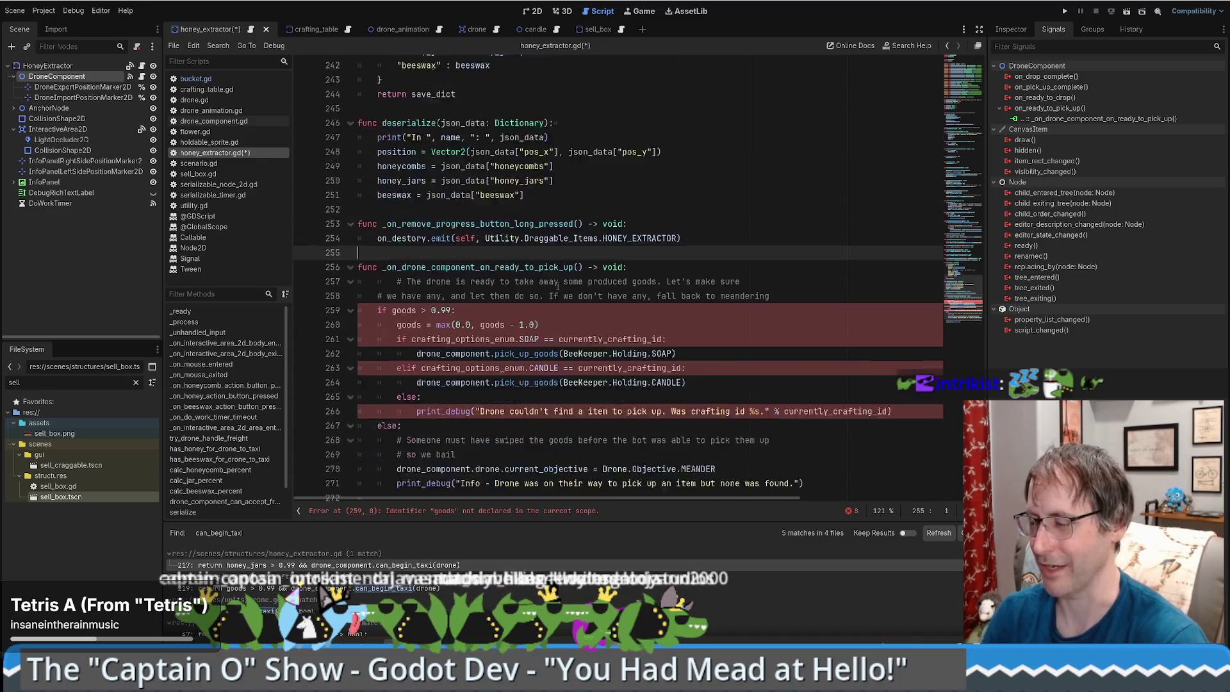
click(564, 298)
scroll(523, 290, up, 2)
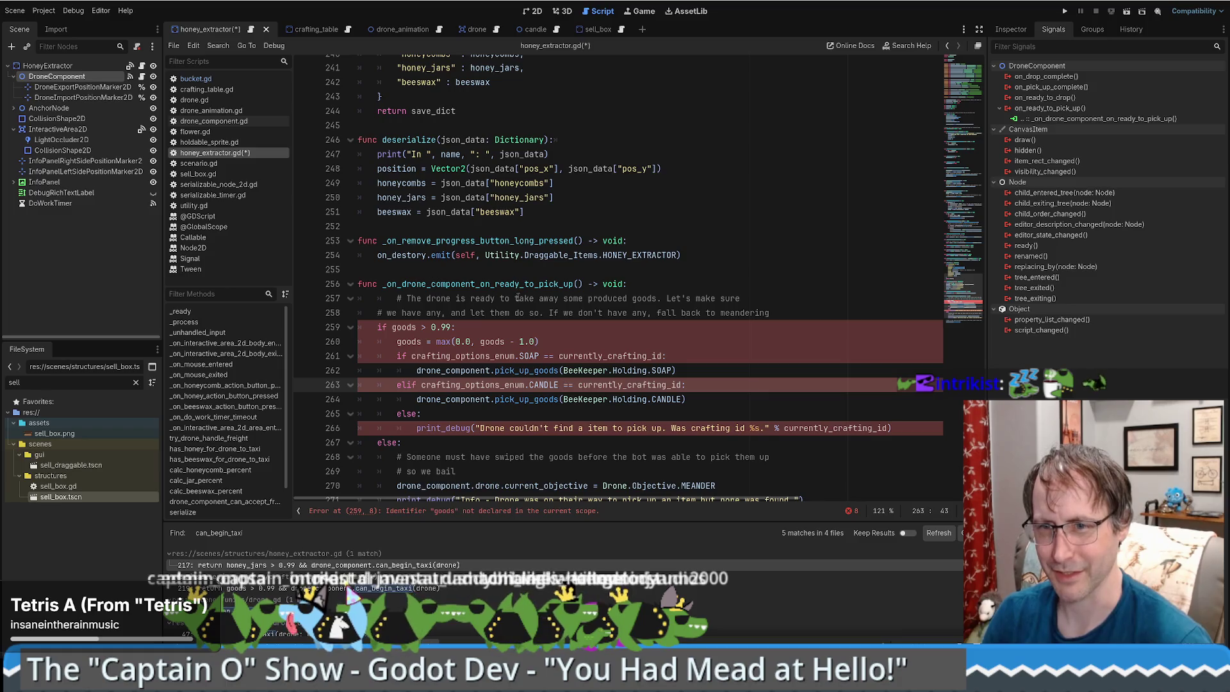
click(397, 298)
key(BackSpace)
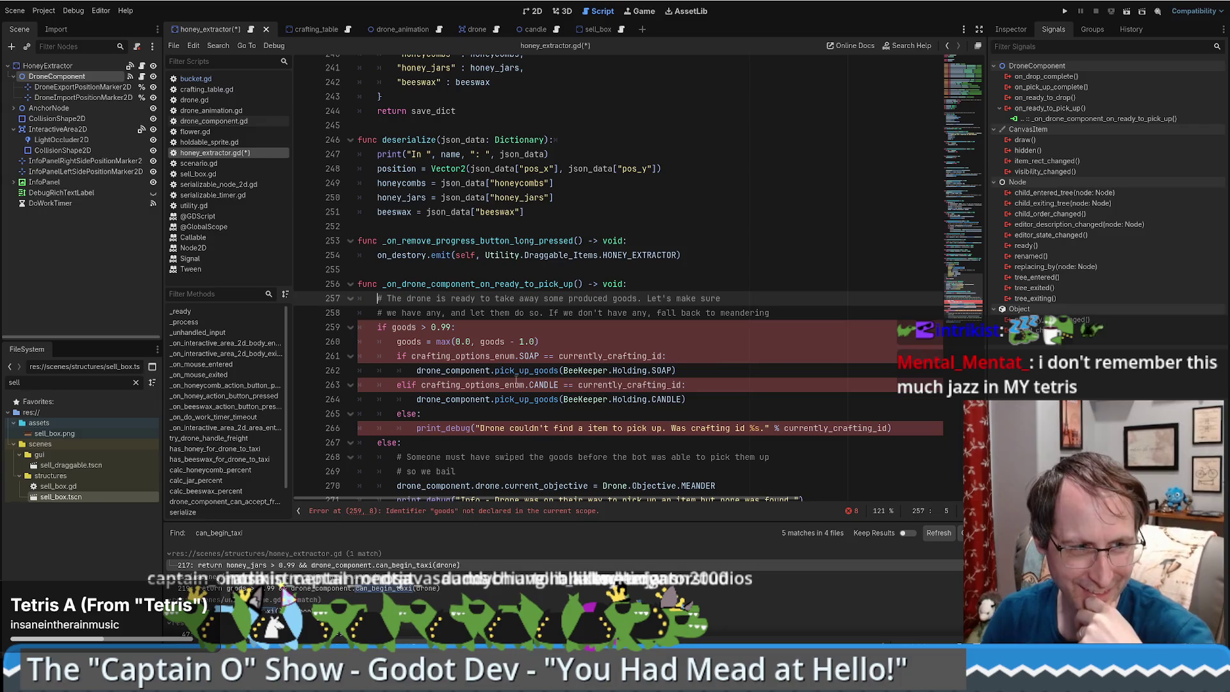
scroll(590, 380, up, 2)
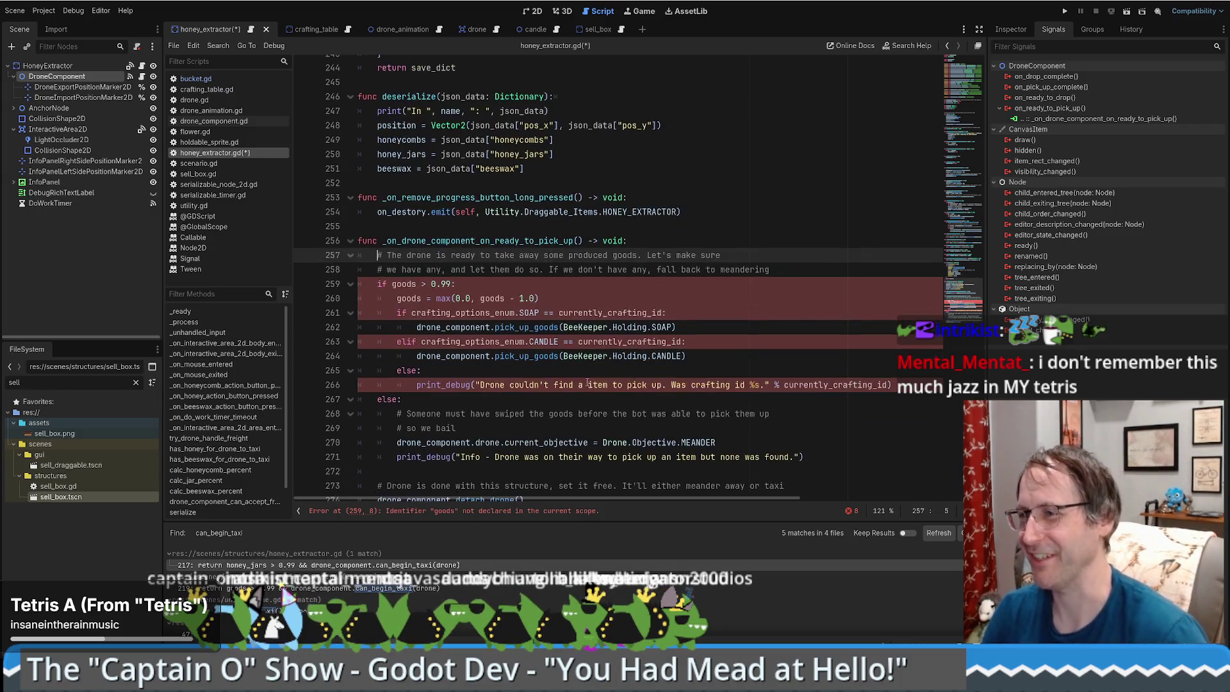
click(640, 357)
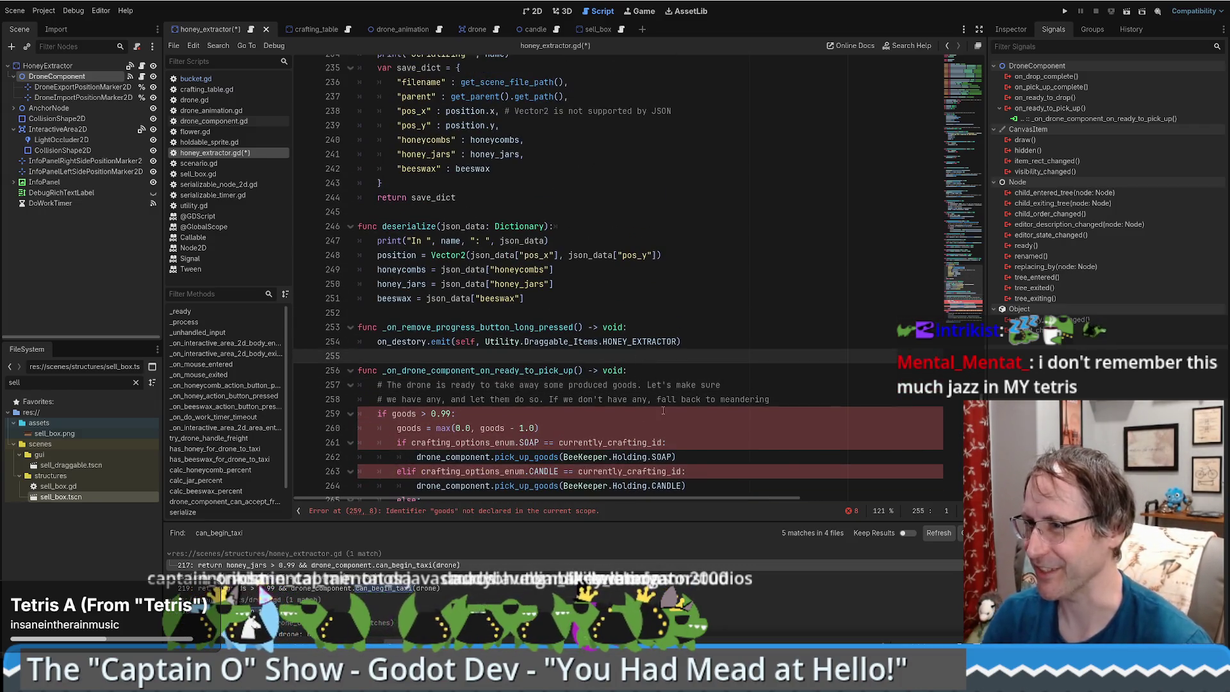
scroll(663, 385, down, 4)
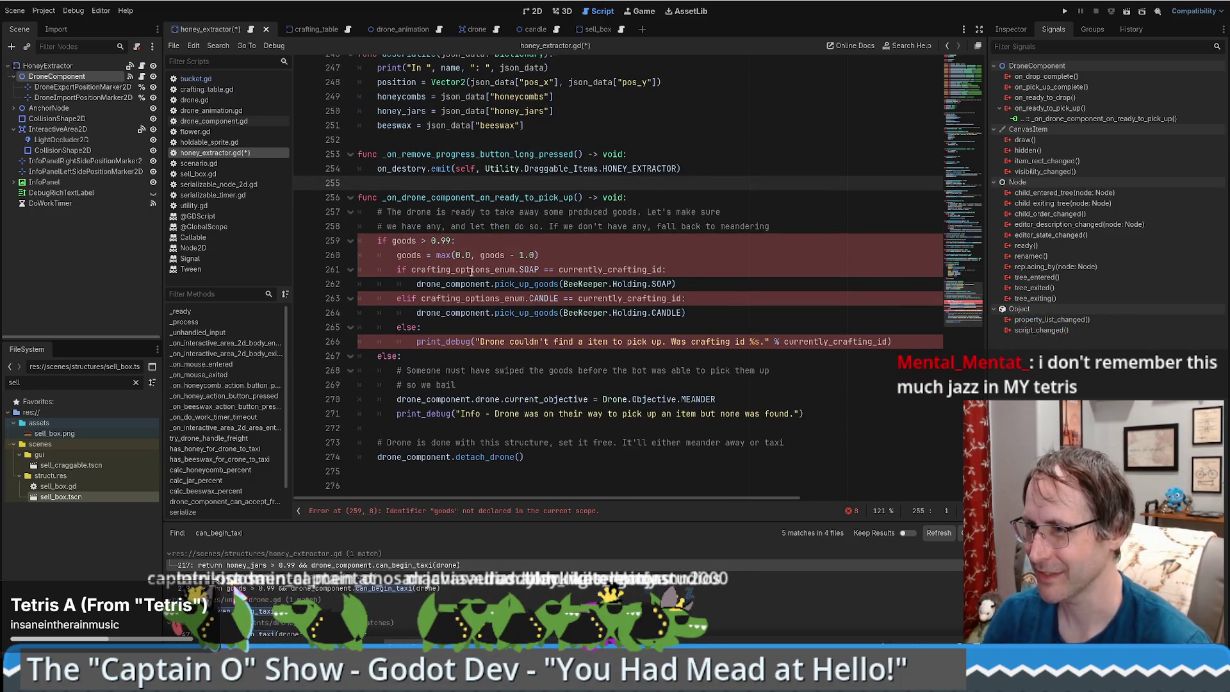
mouse_move(387, 212)
mouse_down()
mouse_move(589, 212)
mouse_move(602, 198)
mouse_move(599, 227)
mouse_up()
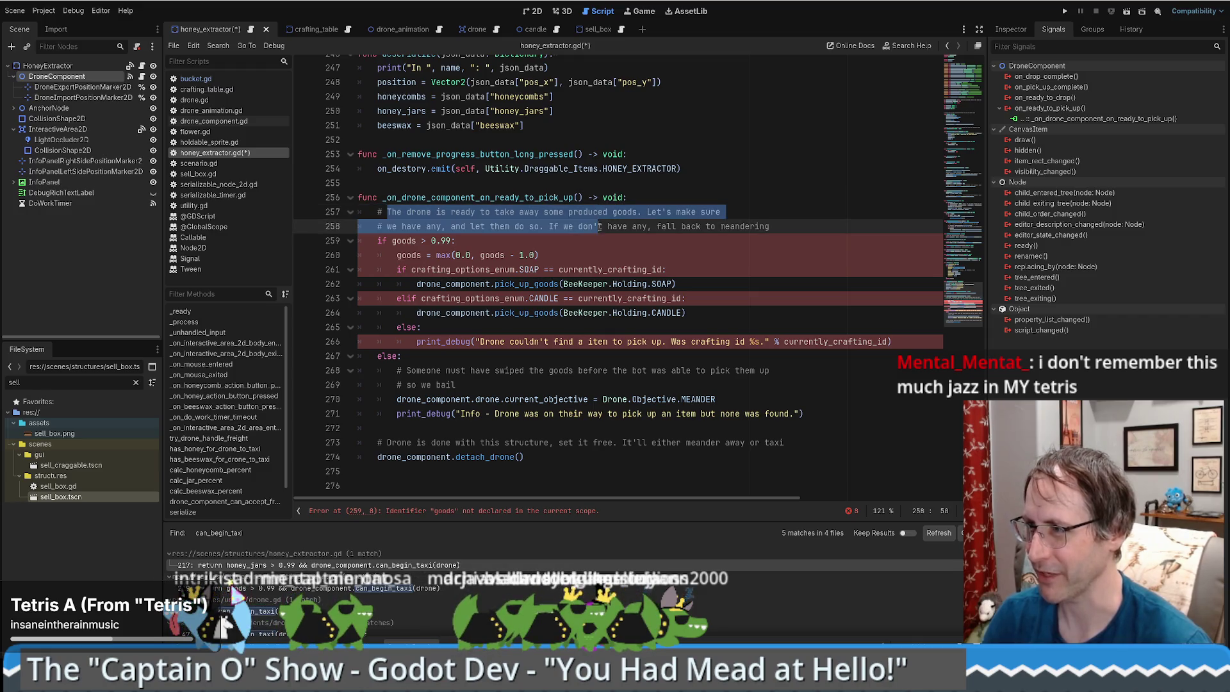
click(740, 226)
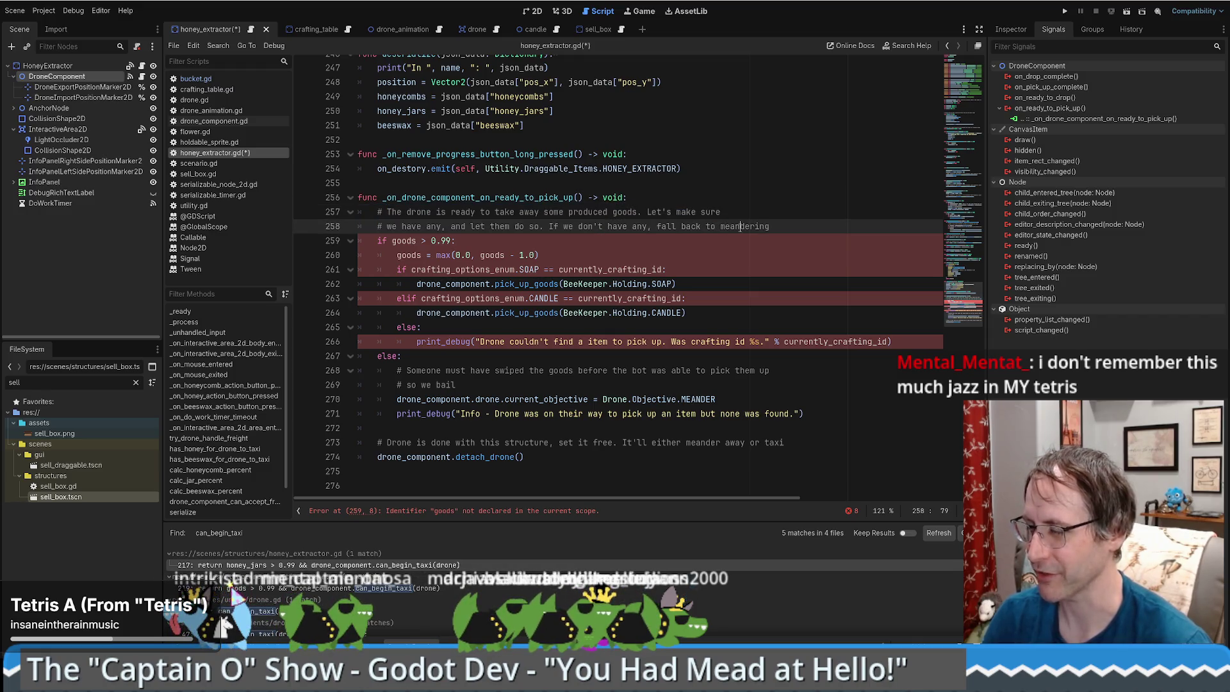
Replace the undeclared goods variable with honey_jars in the if condition and assignment.
click(436, 242)
double_click(404, 241)
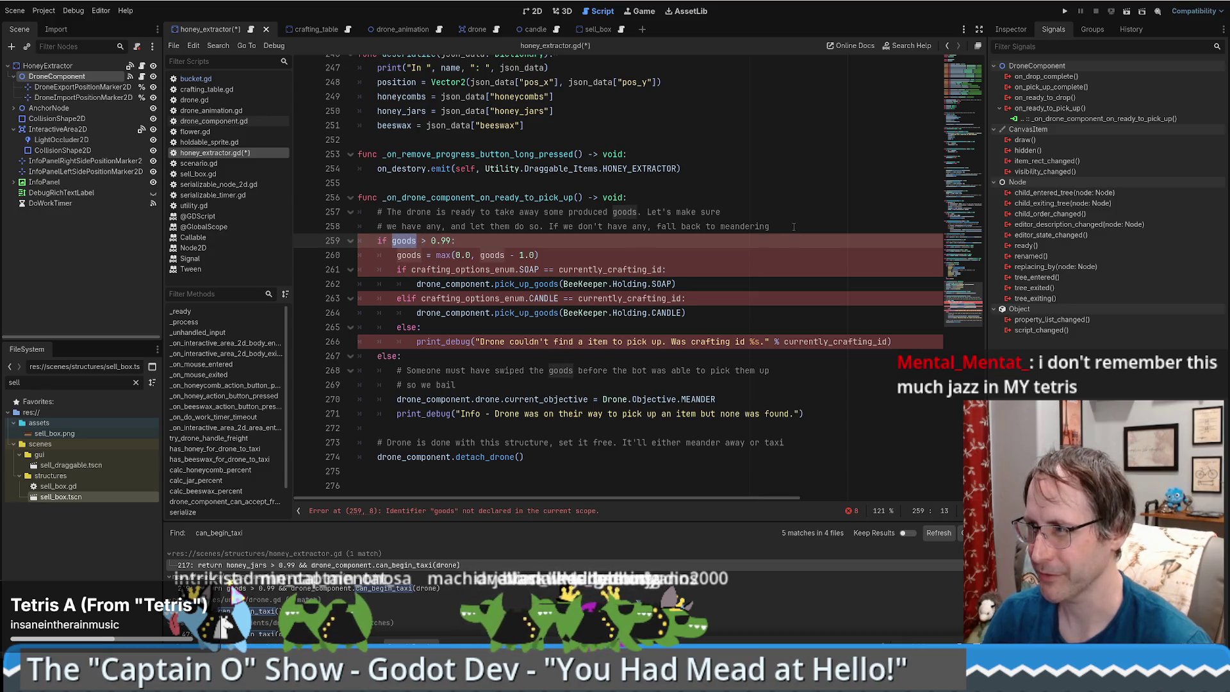
text(ho)
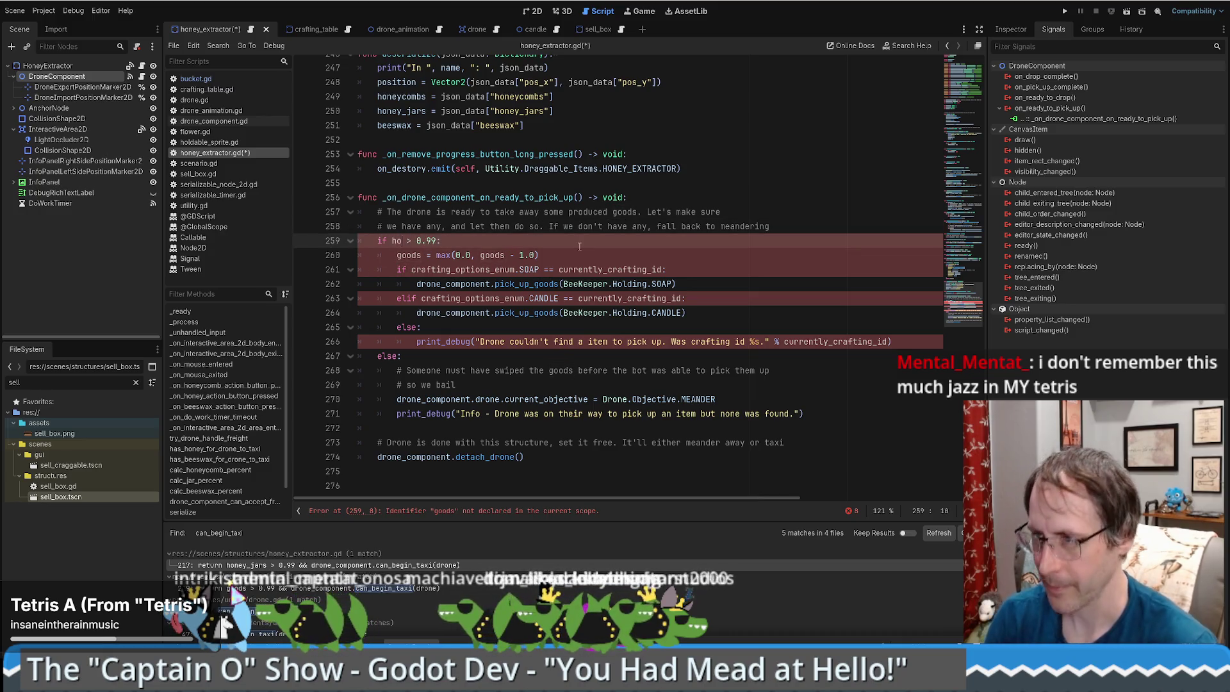
text(n)
click(441, 345)
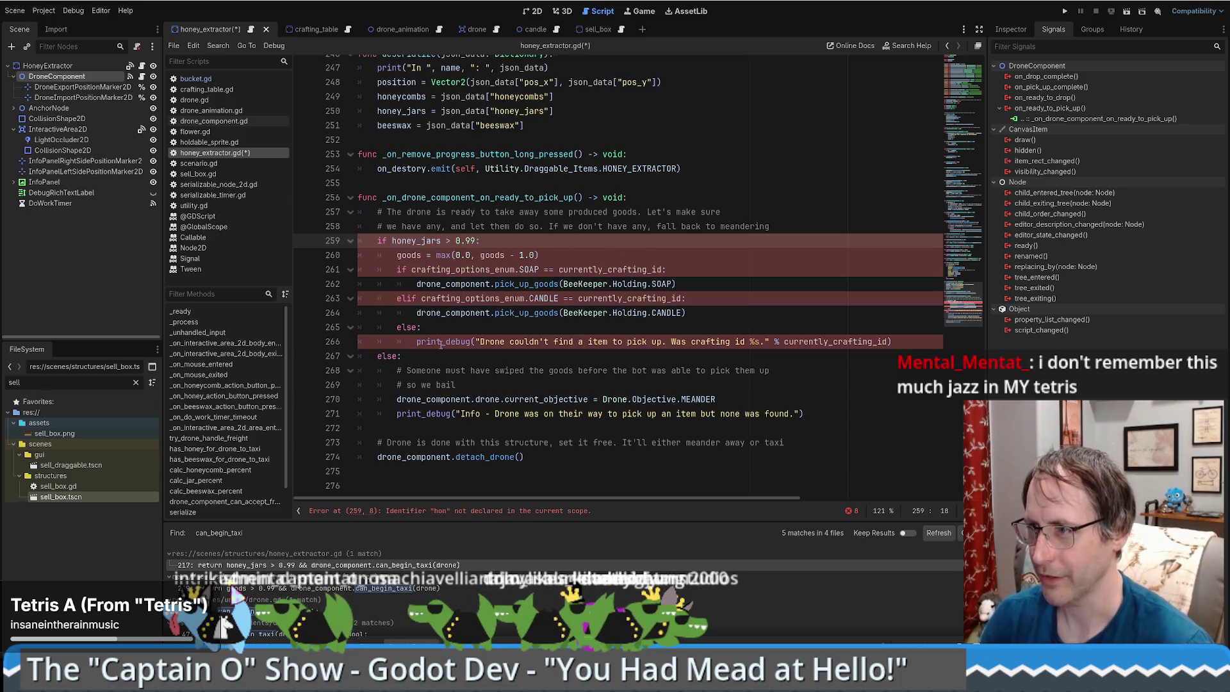
double_click(410, 254)
text(honey_jars)
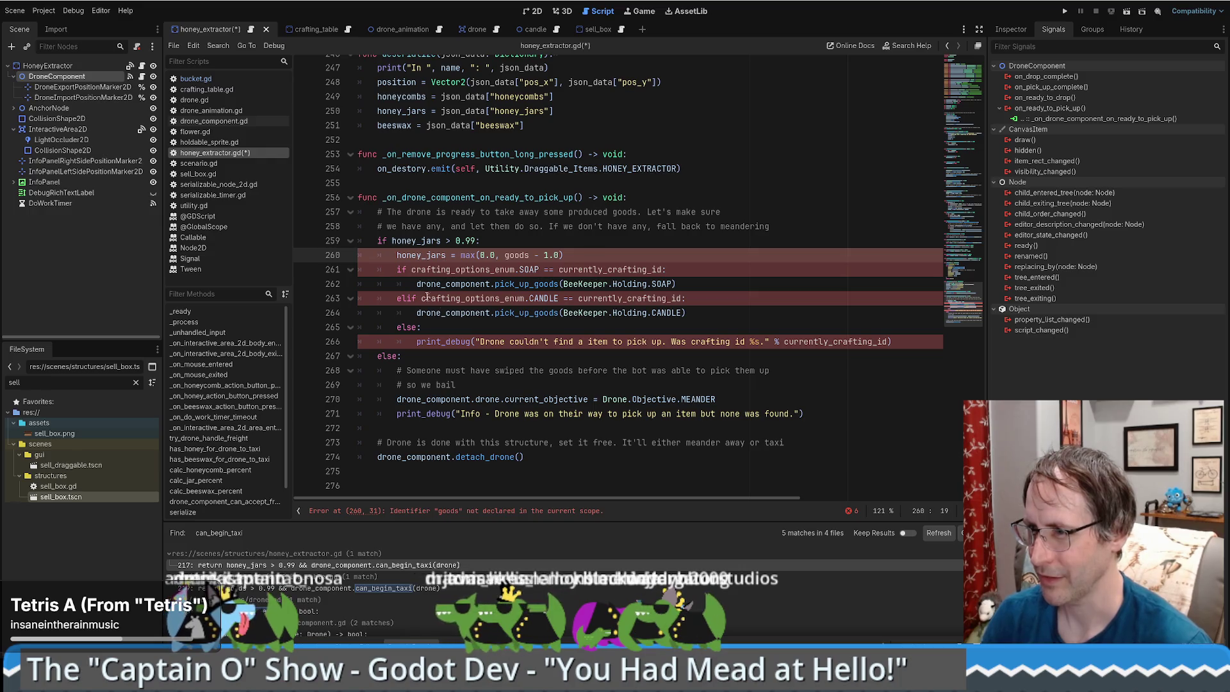
Change the picked-up item from Holding.SOAP to HONEY_HIGH.
double_click(663, 284)
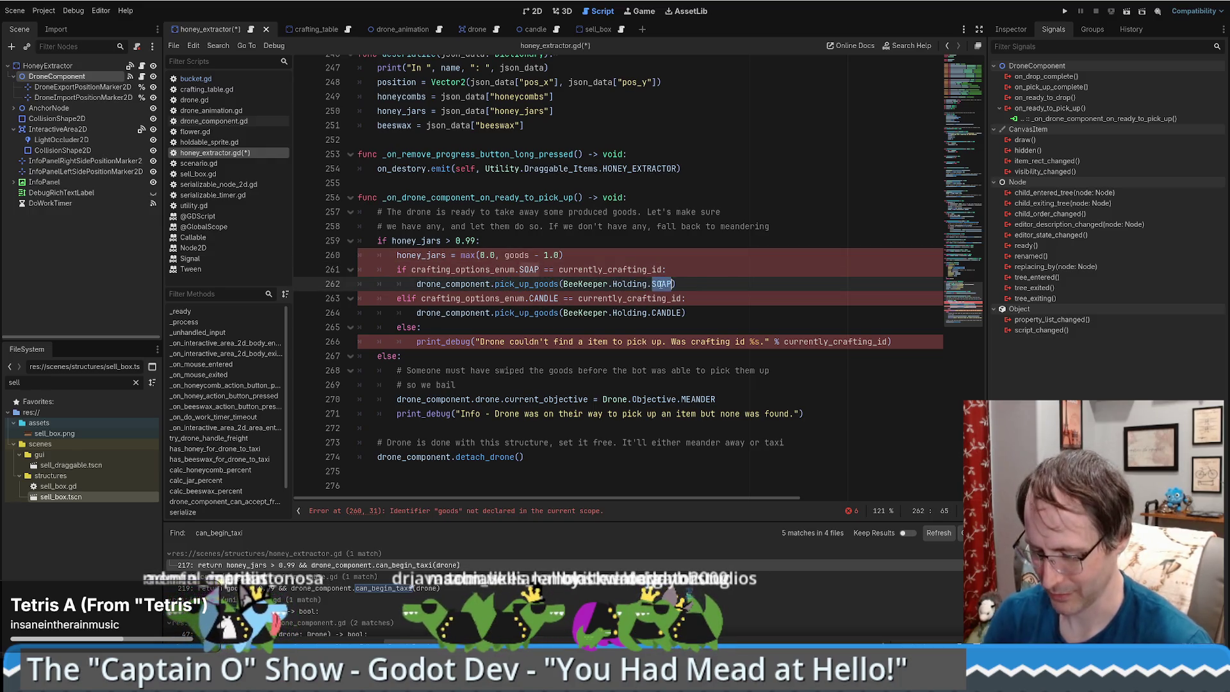
text(Ho)
key(Down)
key(Return)
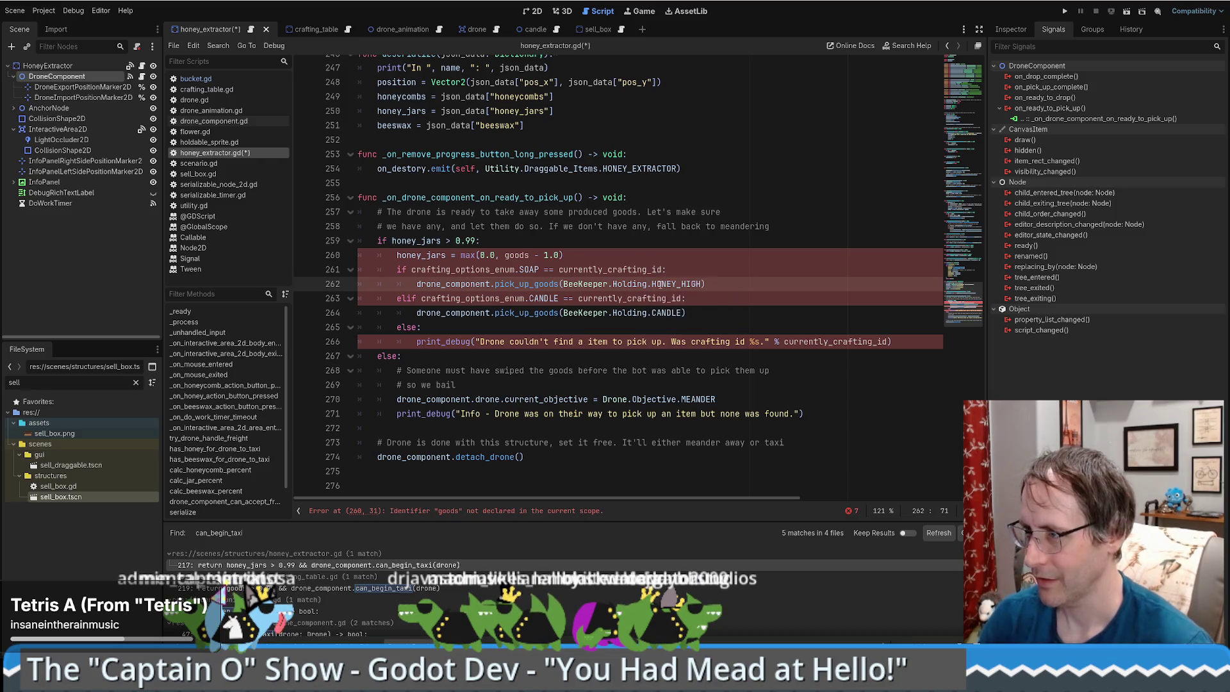
Delete the soap check and the candle and fallback crafting branches.
drag(418, 284, 397, 269)
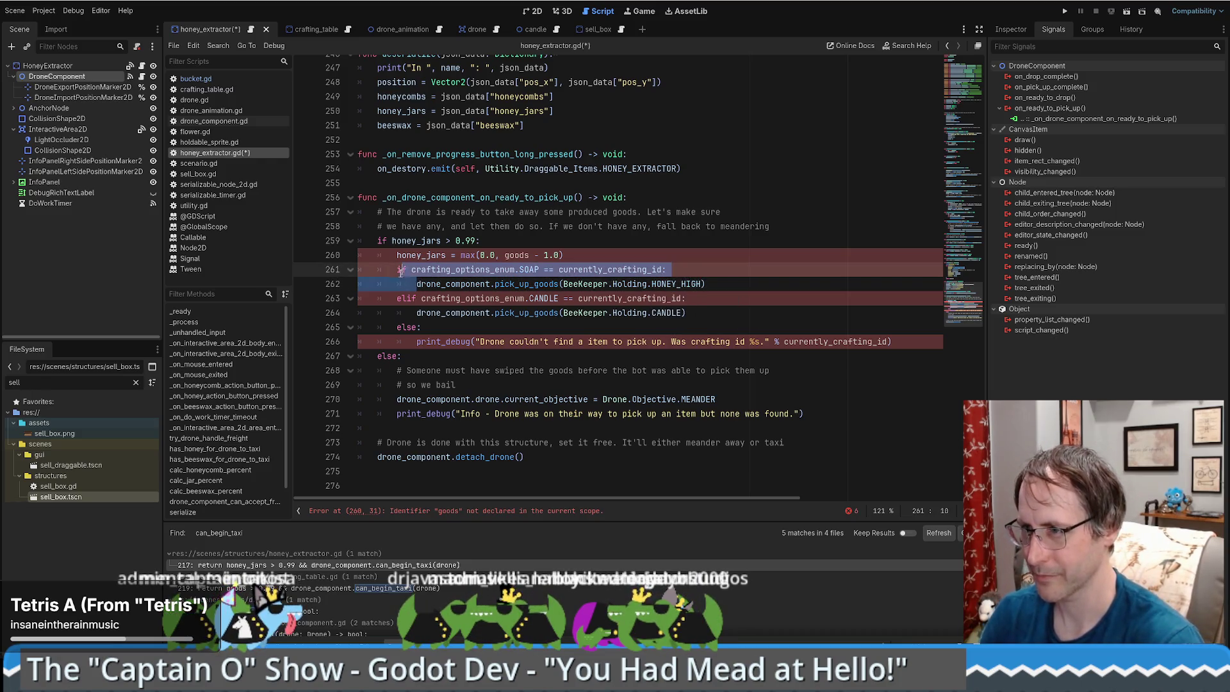
key(BackSpace)
mouse_move(687, 269)
mouse_down()
mouse_move(707, 305)
mouse_move(903, 324)
mouse_up()
click(708, 299)
key(BackSpace)
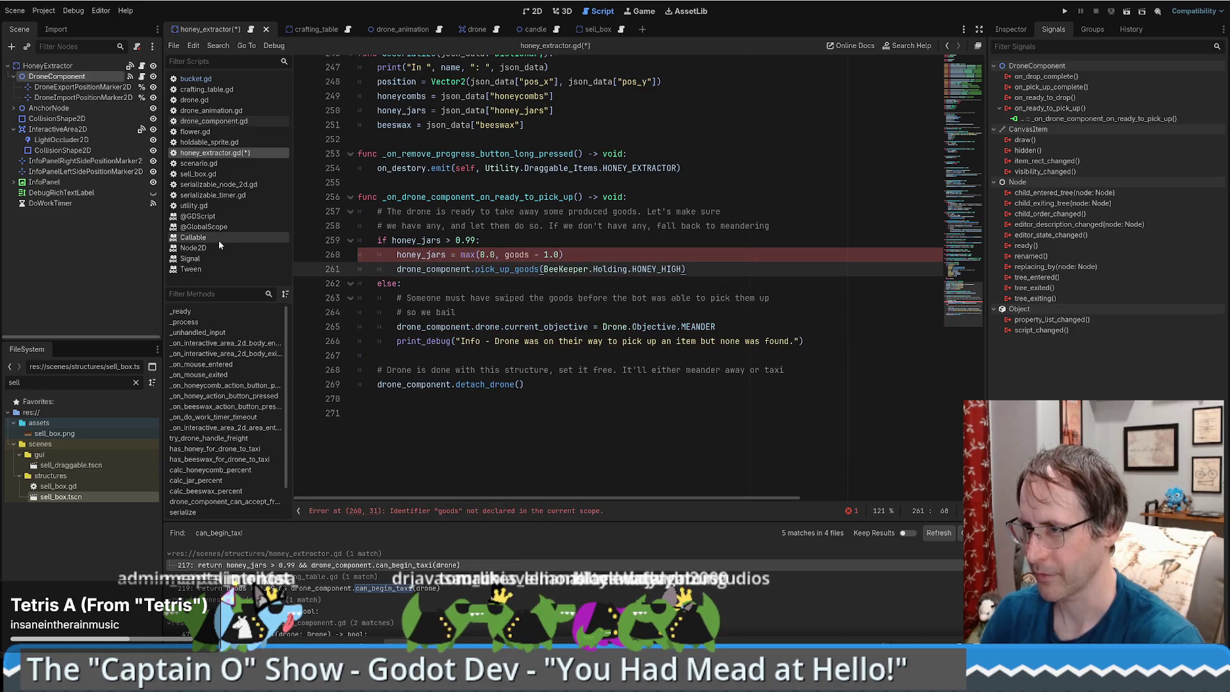
Add an elif beeswax > 0.99: branch after the honey pickup.
key(Return)
key(BackSpace)
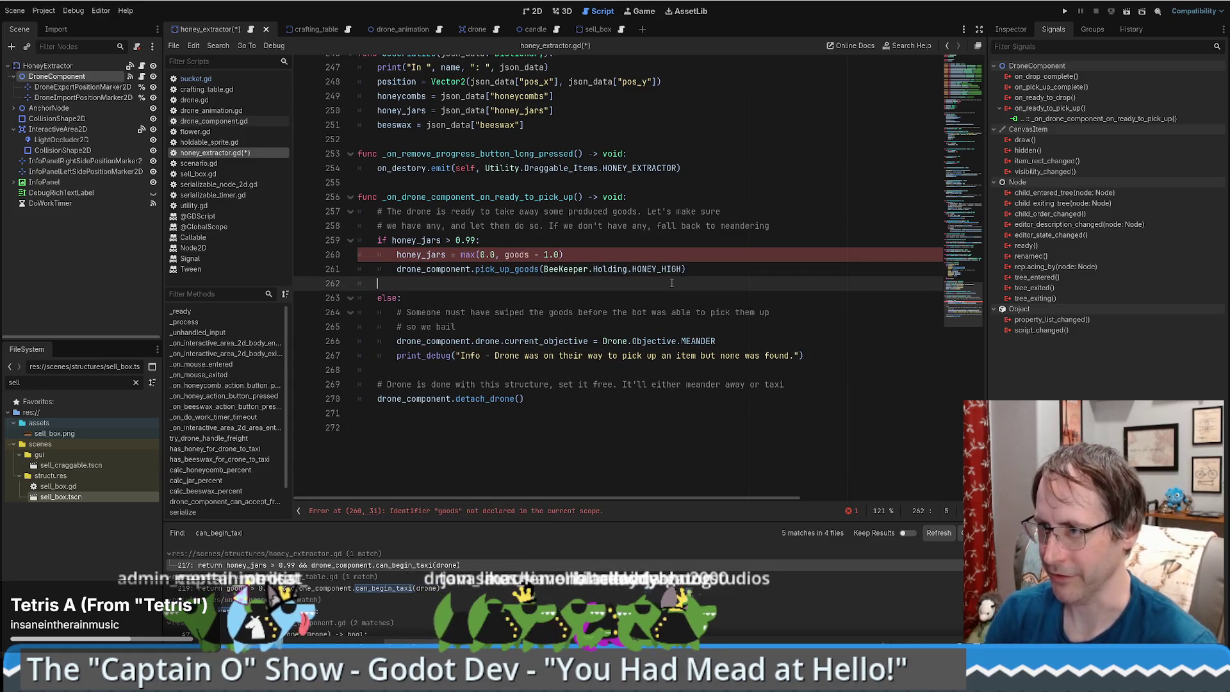
text(elif: beeswax > 0.99)
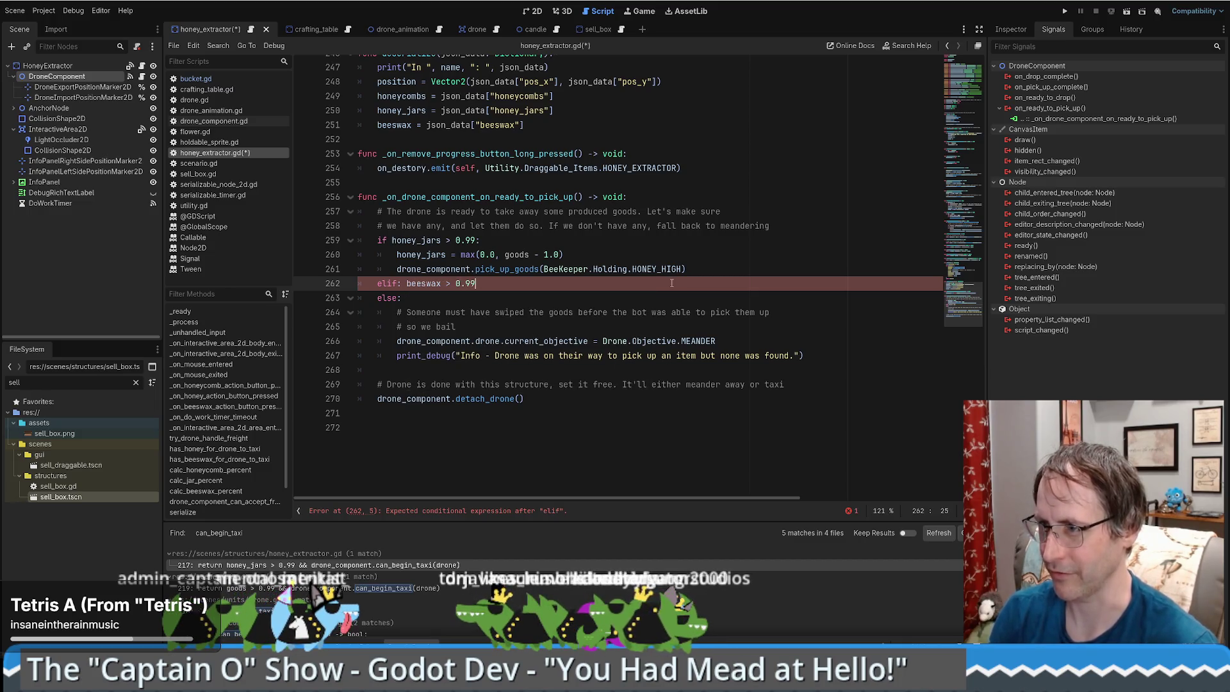
text(:)
key(Return)
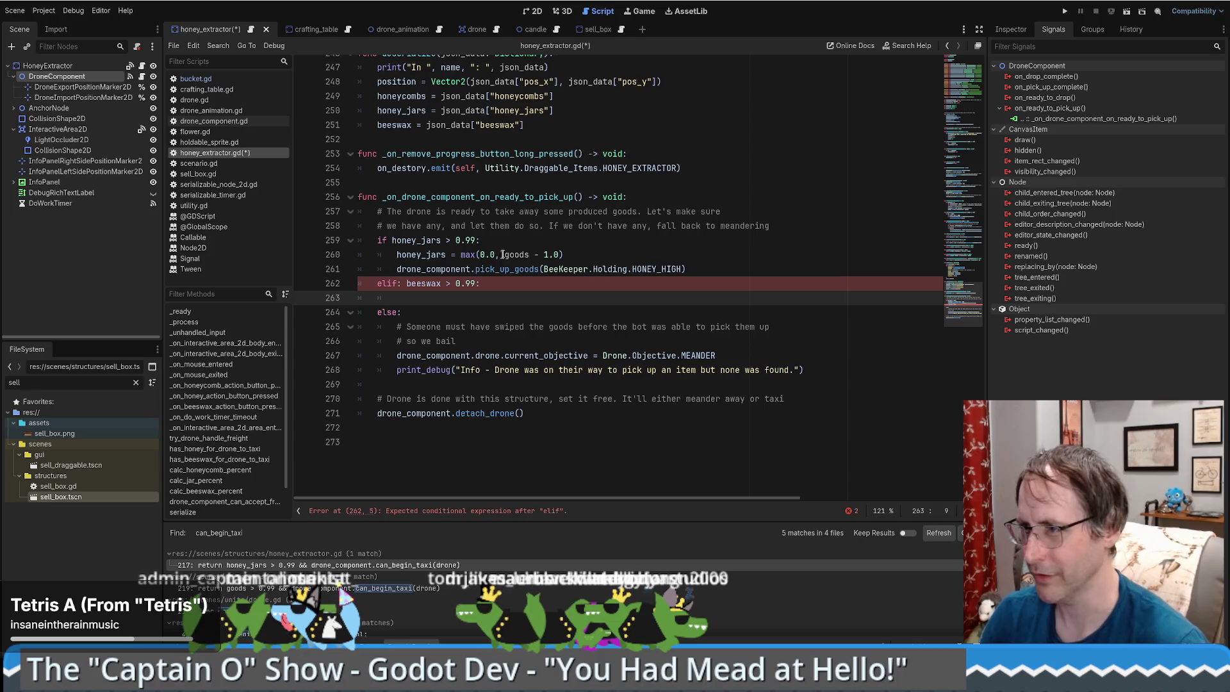
Copy the honey decrement and pickup lines into the elif branch, decrementing beeswax instead.
drag(397, 254, 764, 269)
key(ctrl+c)
click(765, 298)
key(ctrl+v)
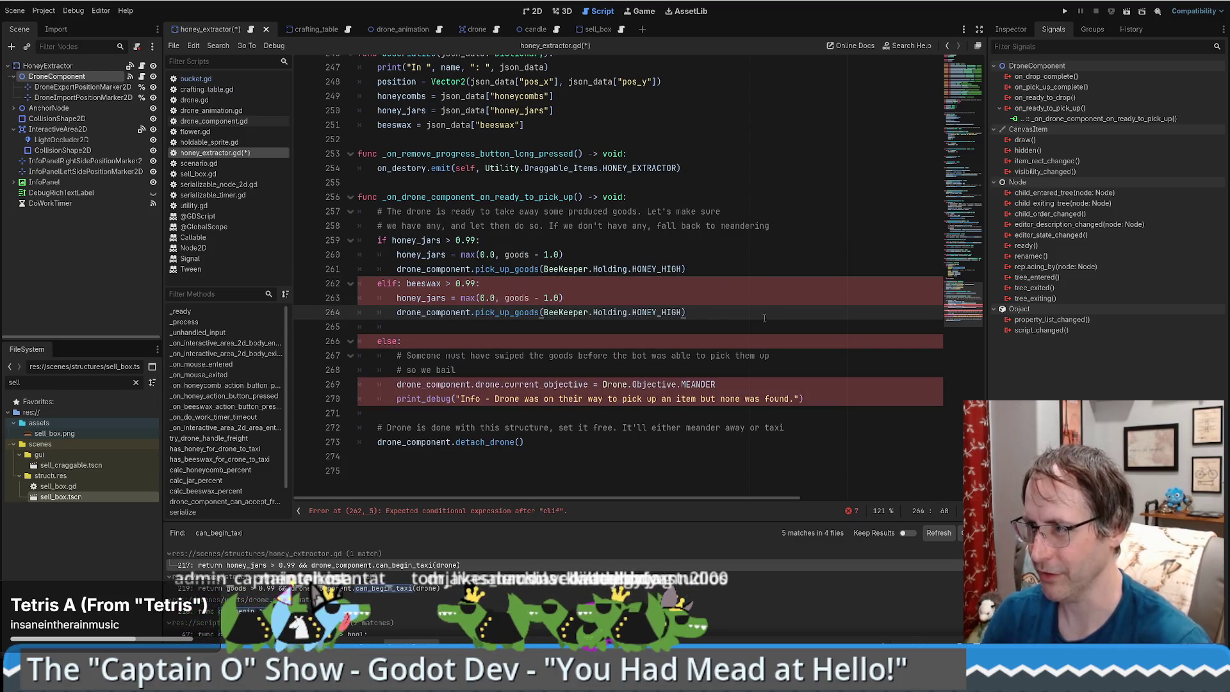
key(Delete)
double_click(416, 298)
text(b)
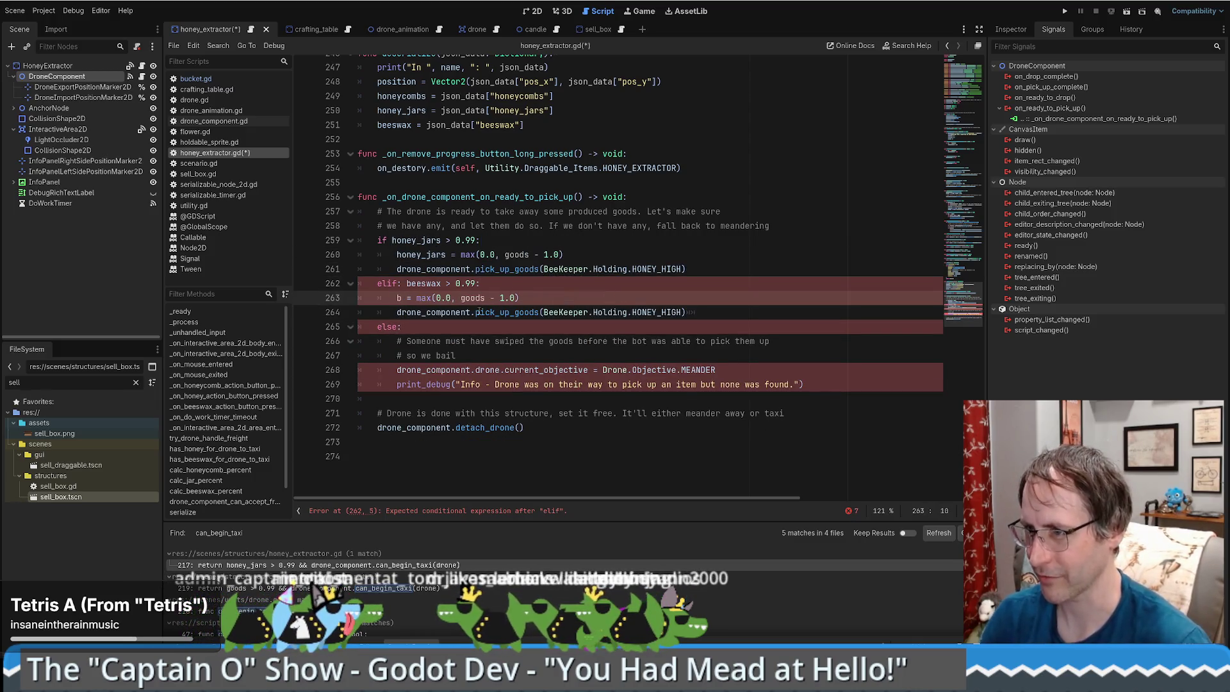
text(eeswax)
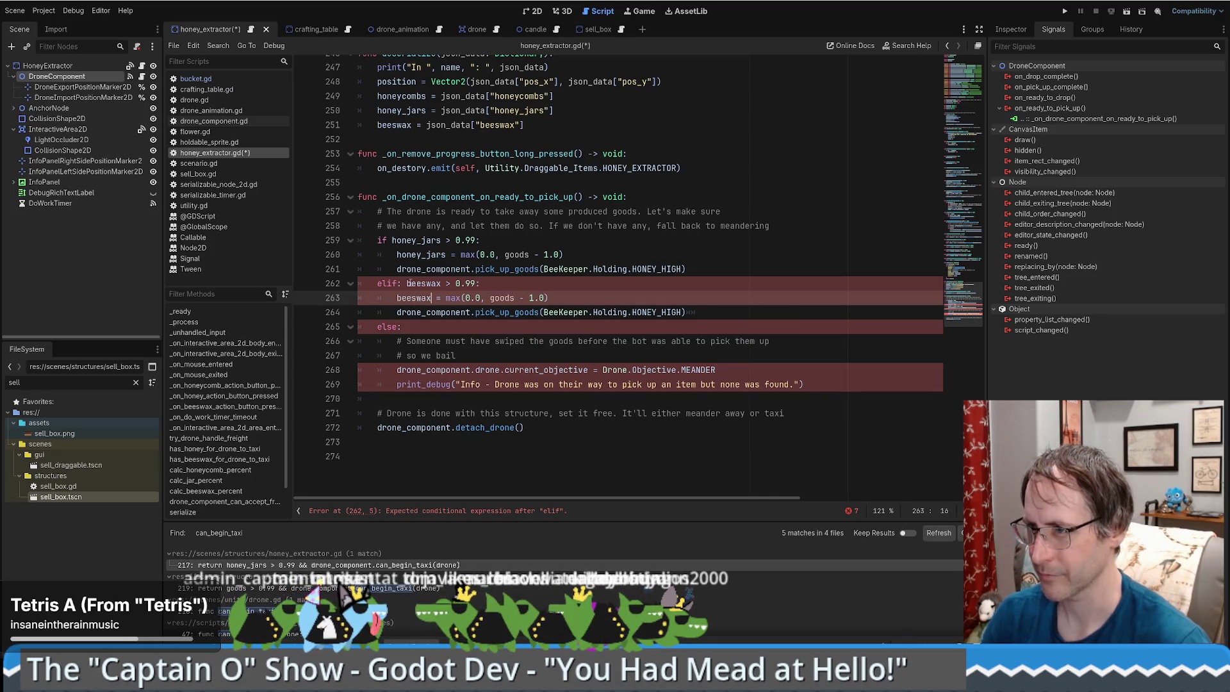
drag(407, 283, 441, 283)
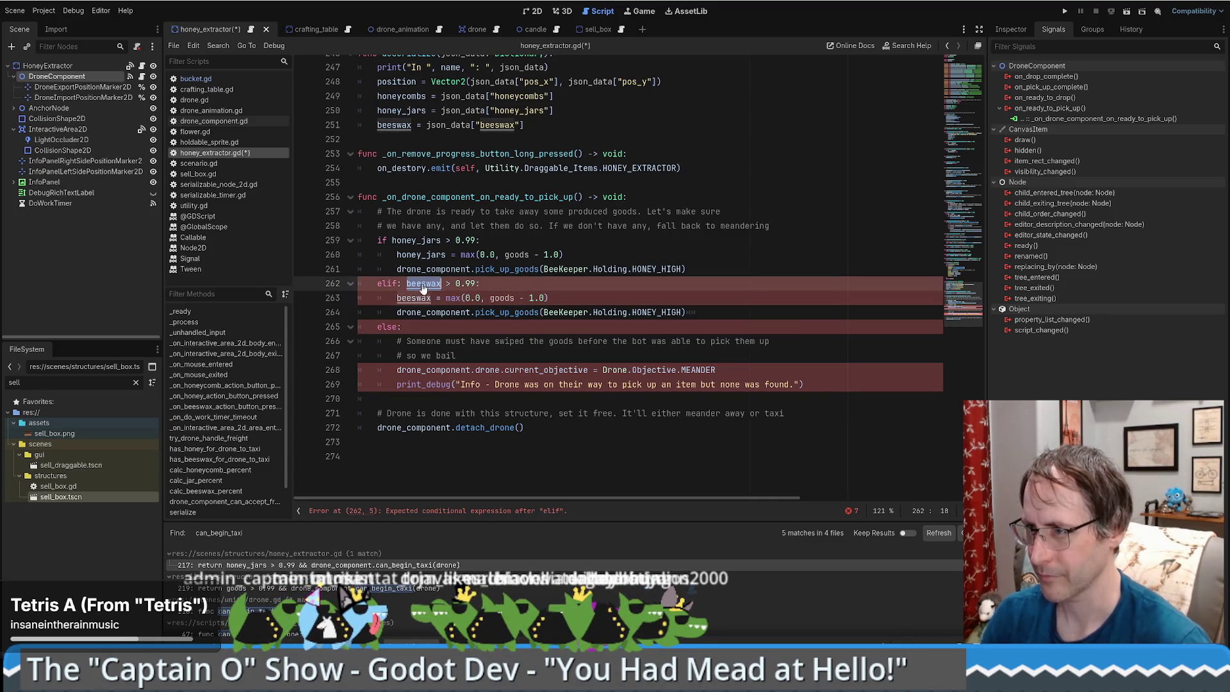
double_click(499, 298)
key(ctrl+v)
Make the copied pickup use BEESWAX and save the script.
double_click(640, 313)
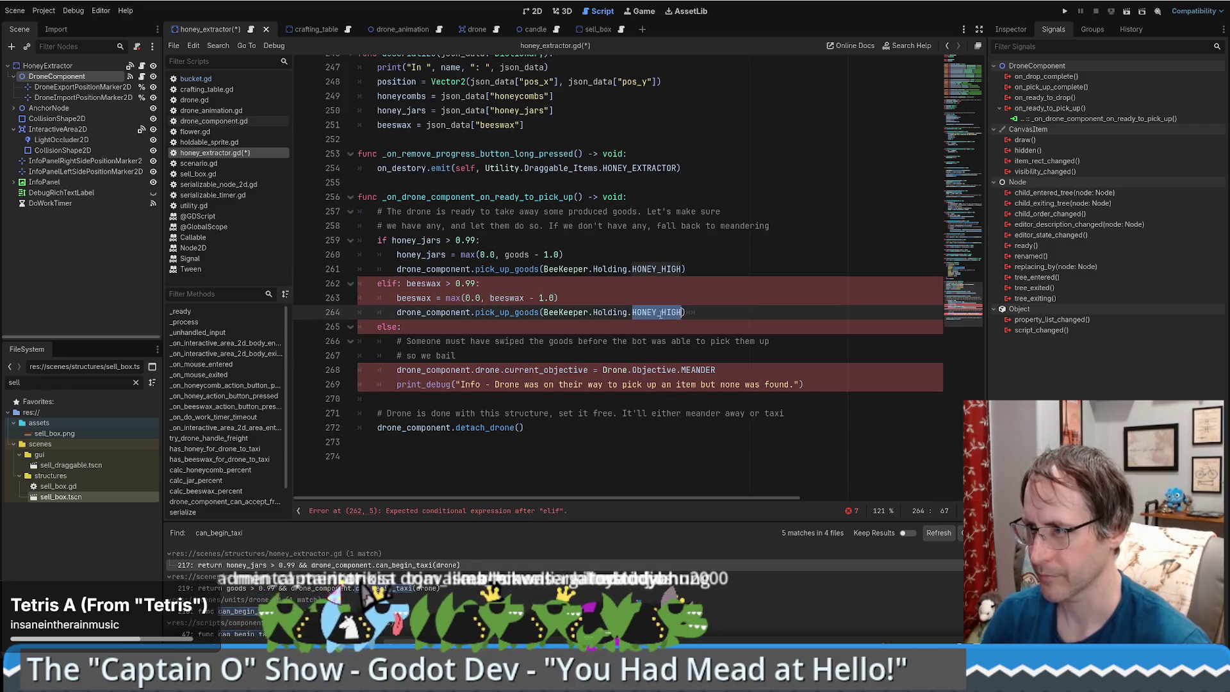
text(BEES)
key(Return)
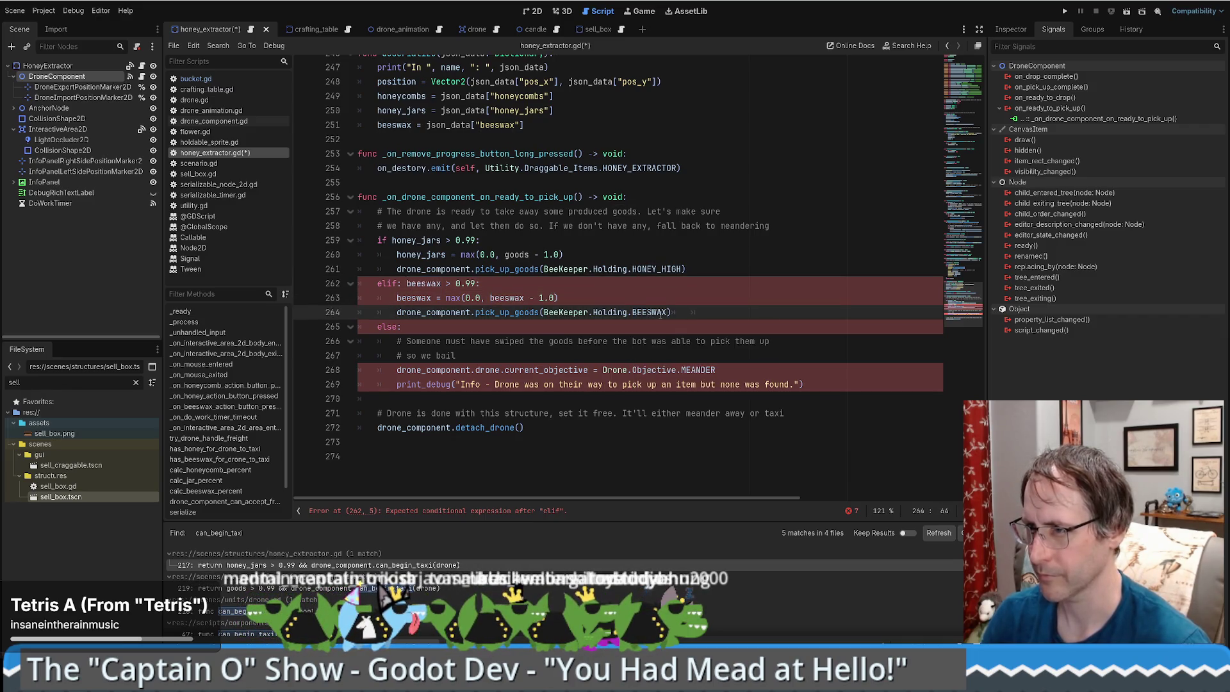
click(563, 288)
key(ctrl+s)
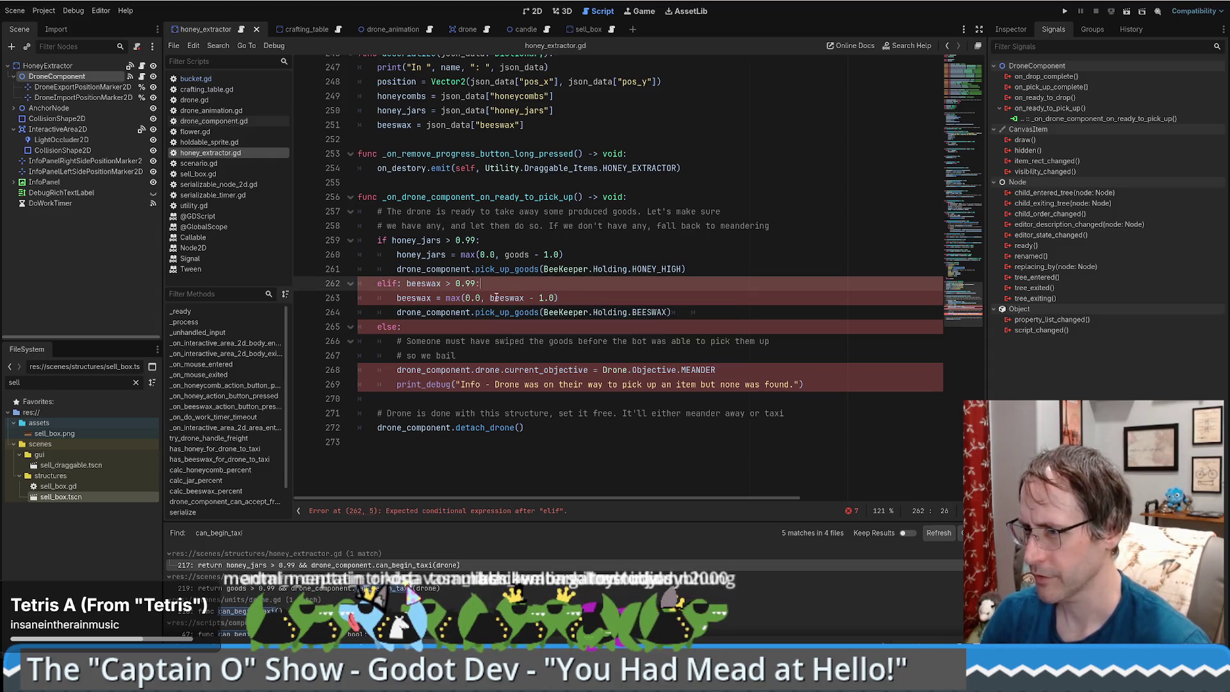
Remove the stray colon after elif, replace goods with honey_jars, save, and trim trailing whitespace.
click(513, 512)
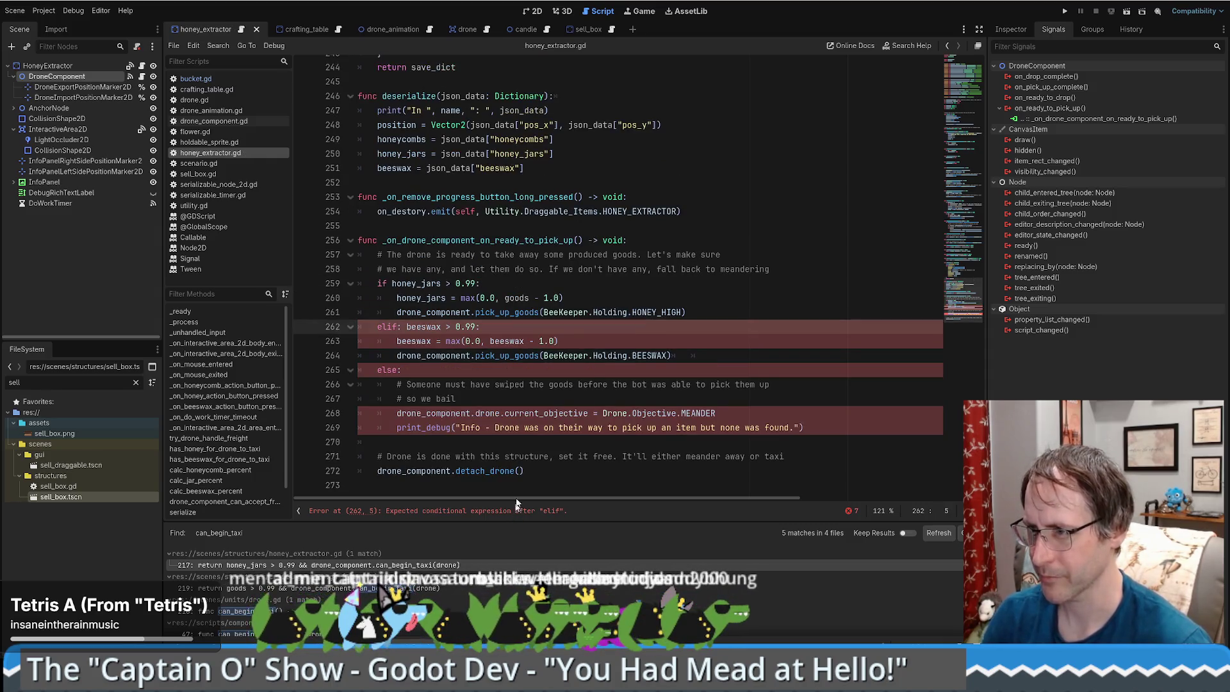
click(402, 328)
key(BackSpace)
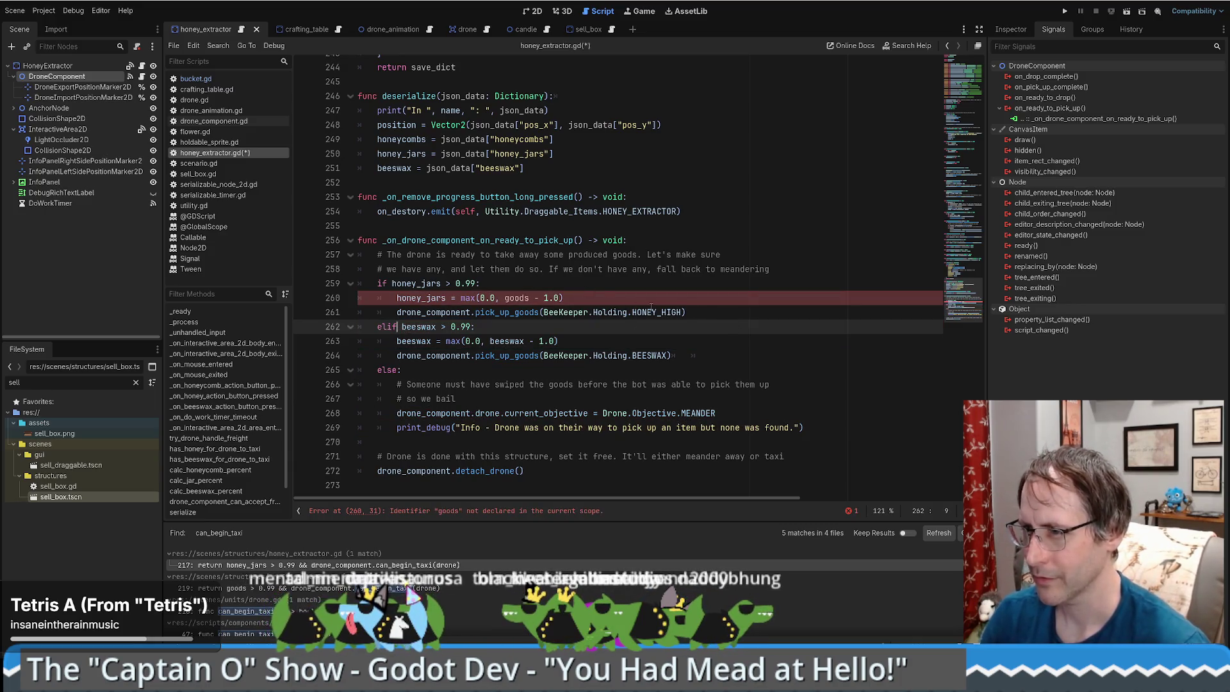
double_click(403, 298)
key(ctrl+c)
double_click(517, 298)
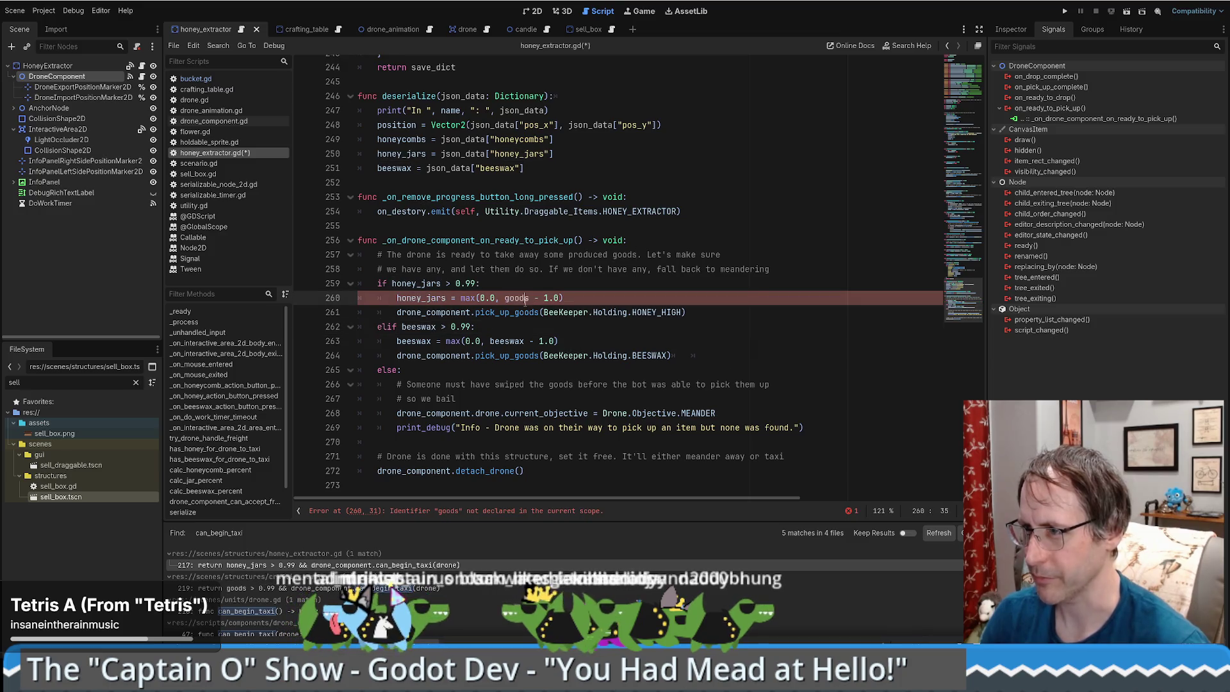
key(ctrl+v)
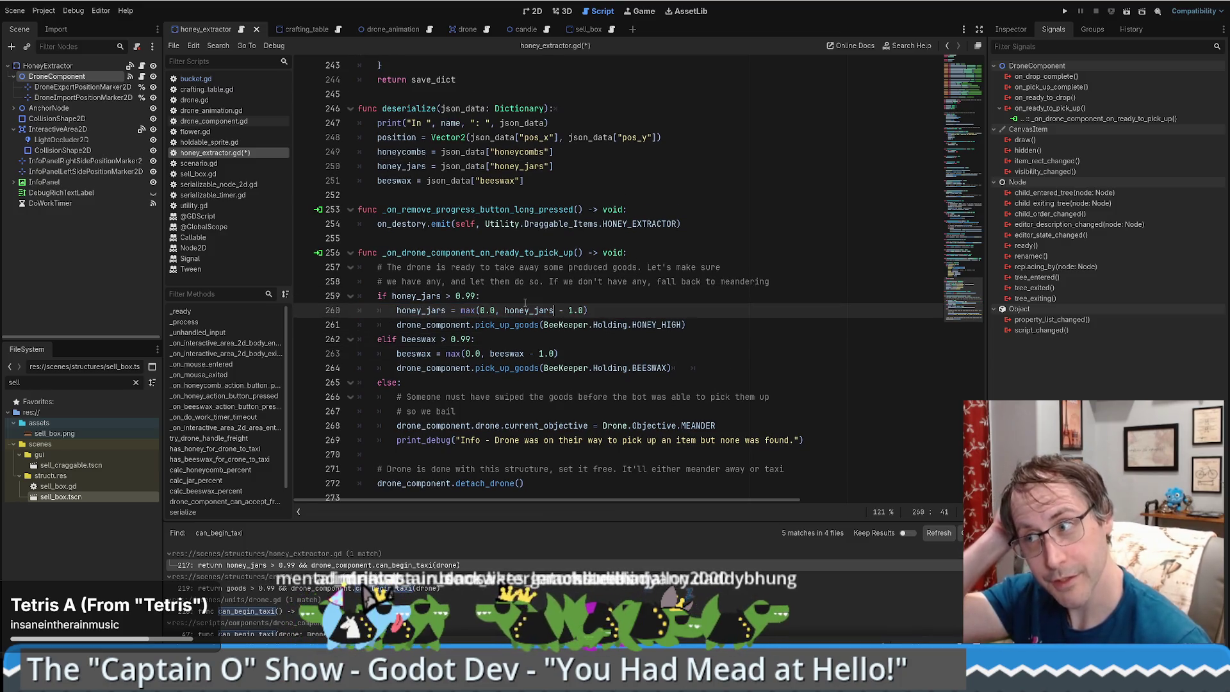
key(ctrl+s)
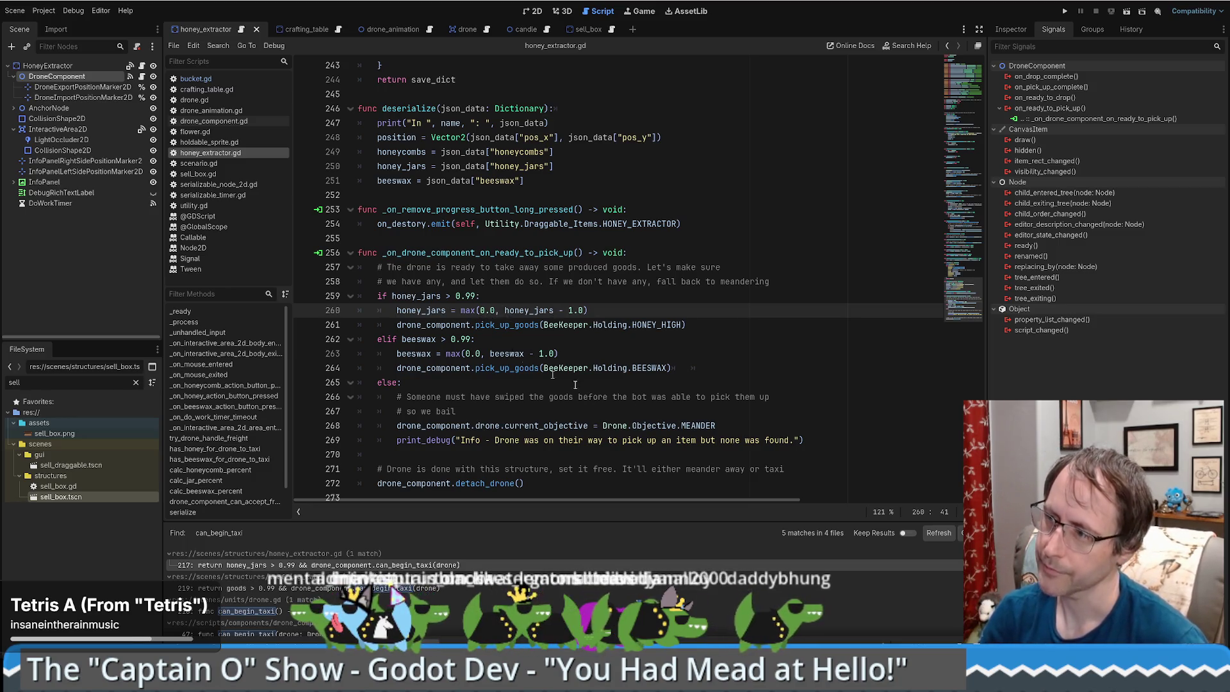
click(775, 365)
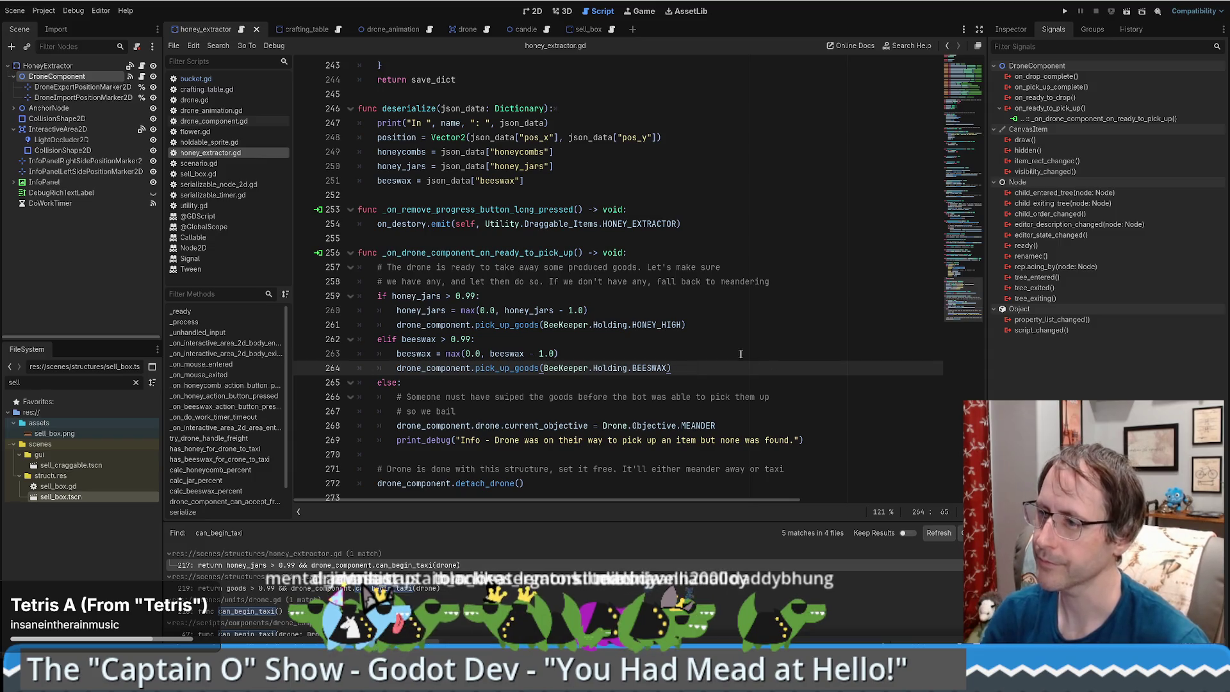
key(BackSpace)
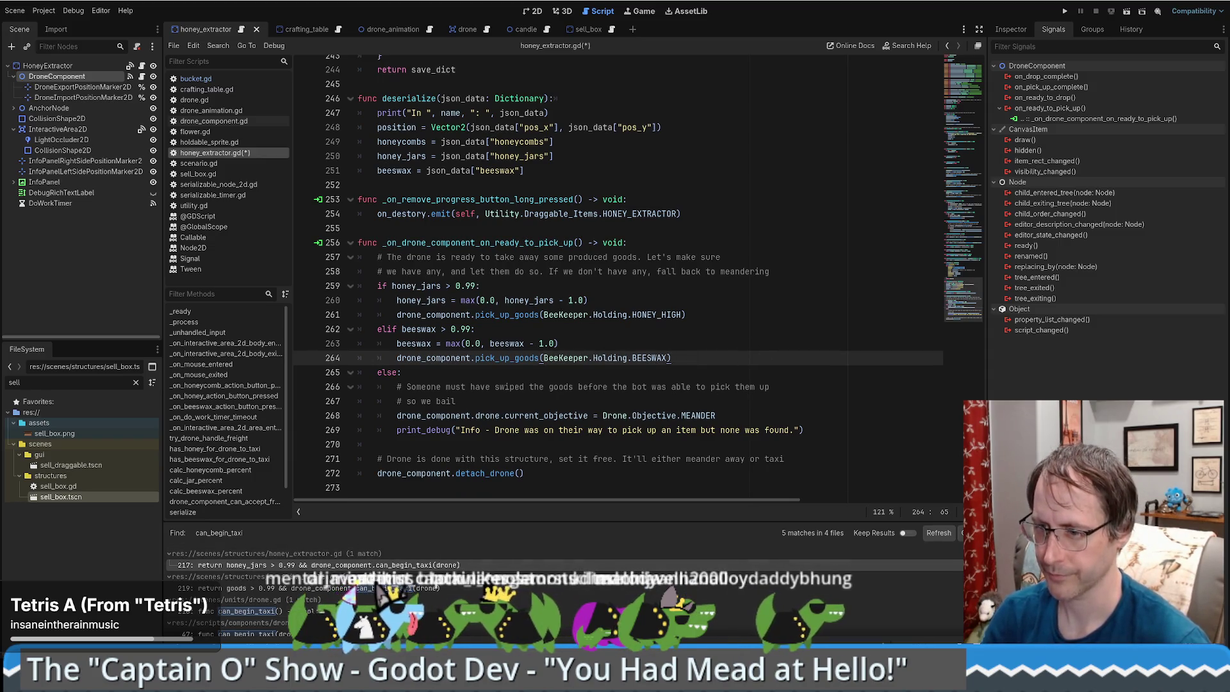
mouse_move(207, 680)
mouse_move(224, 633)
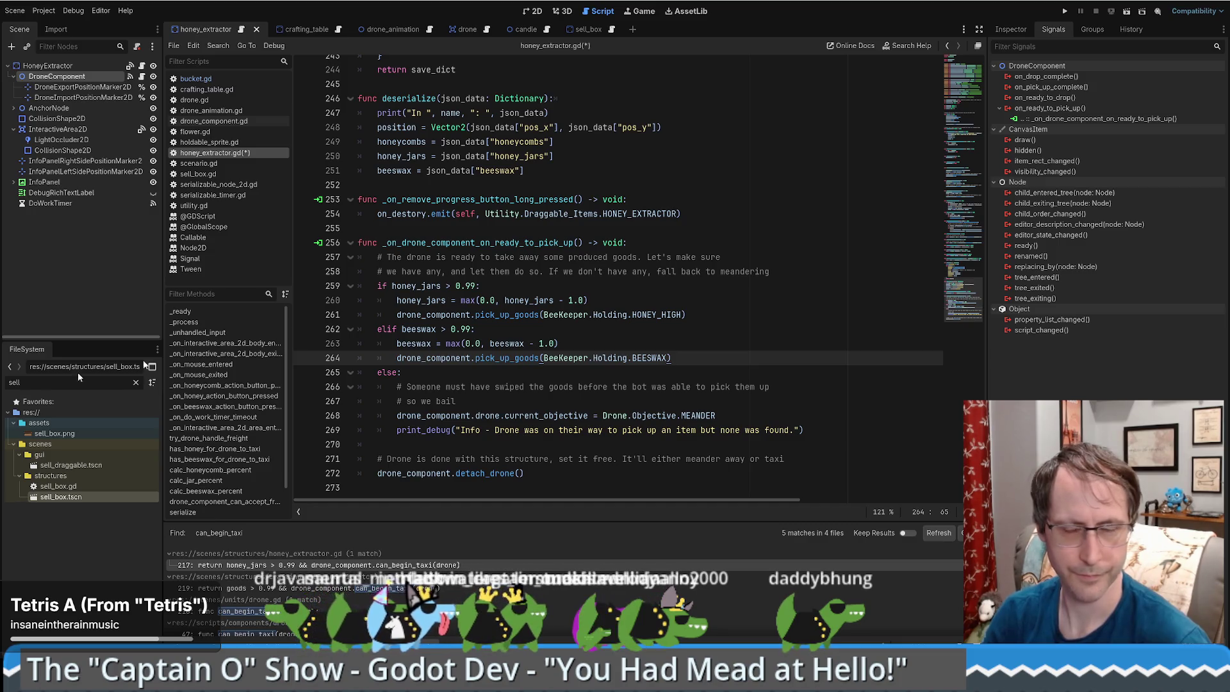
click(593, 271)
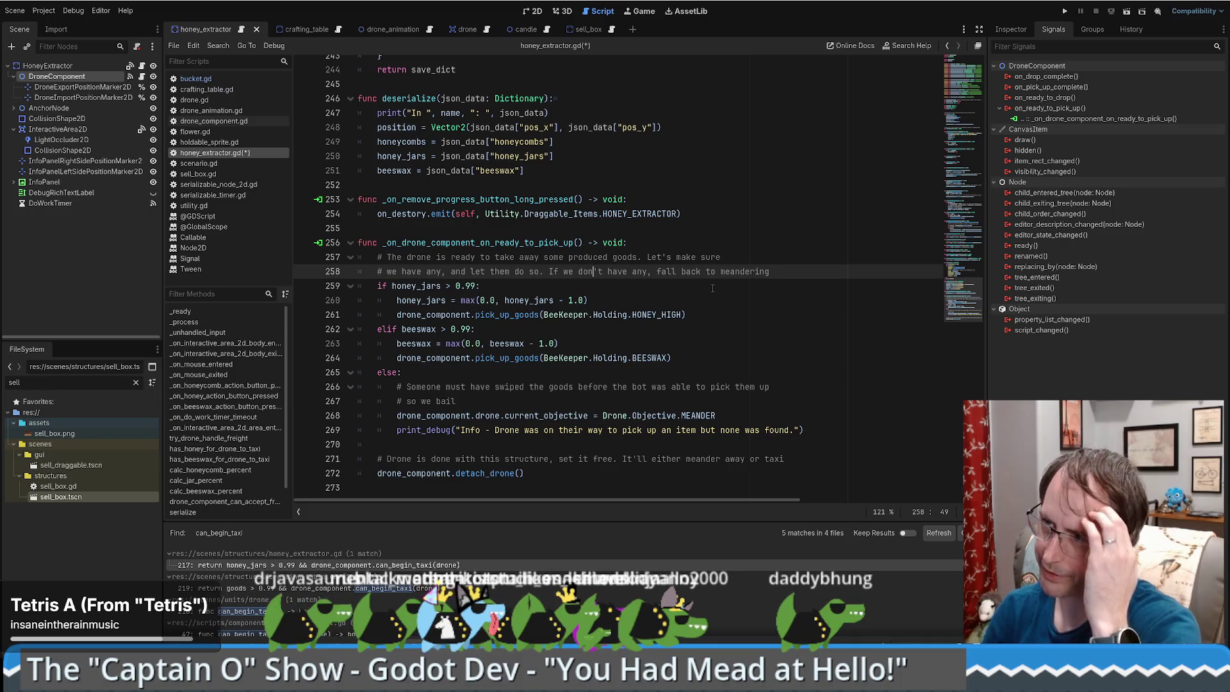
double_click(497, 243)
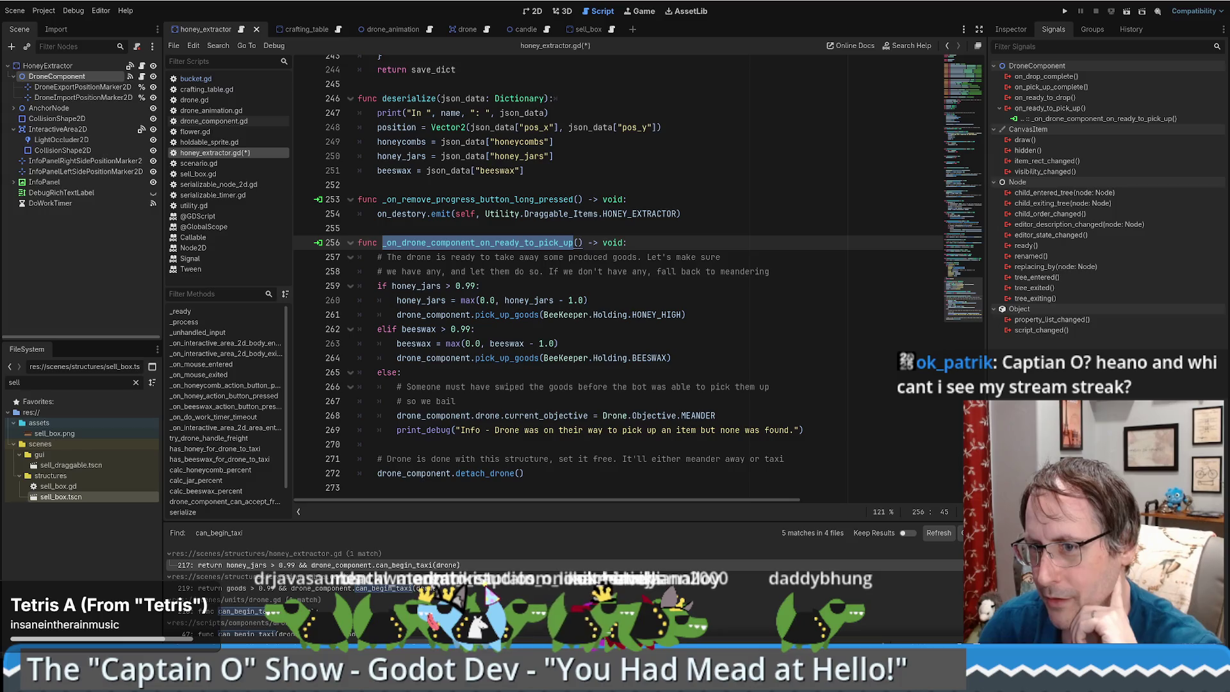
click(803, 357)
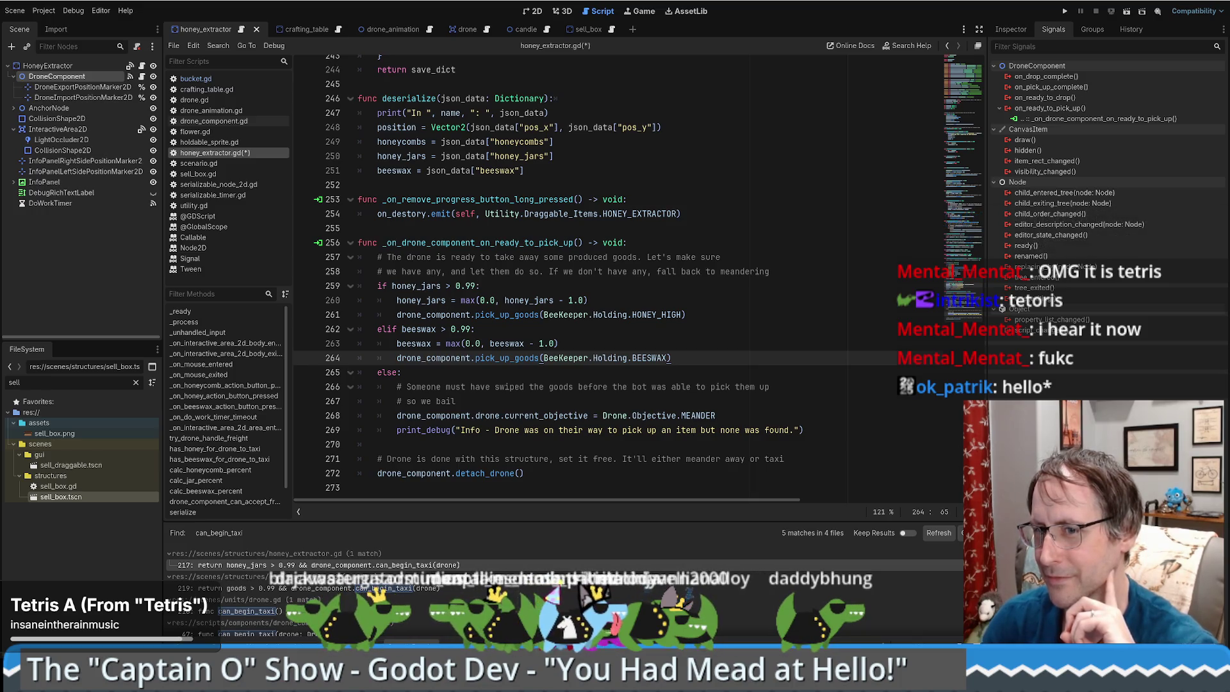
click(718, 323)
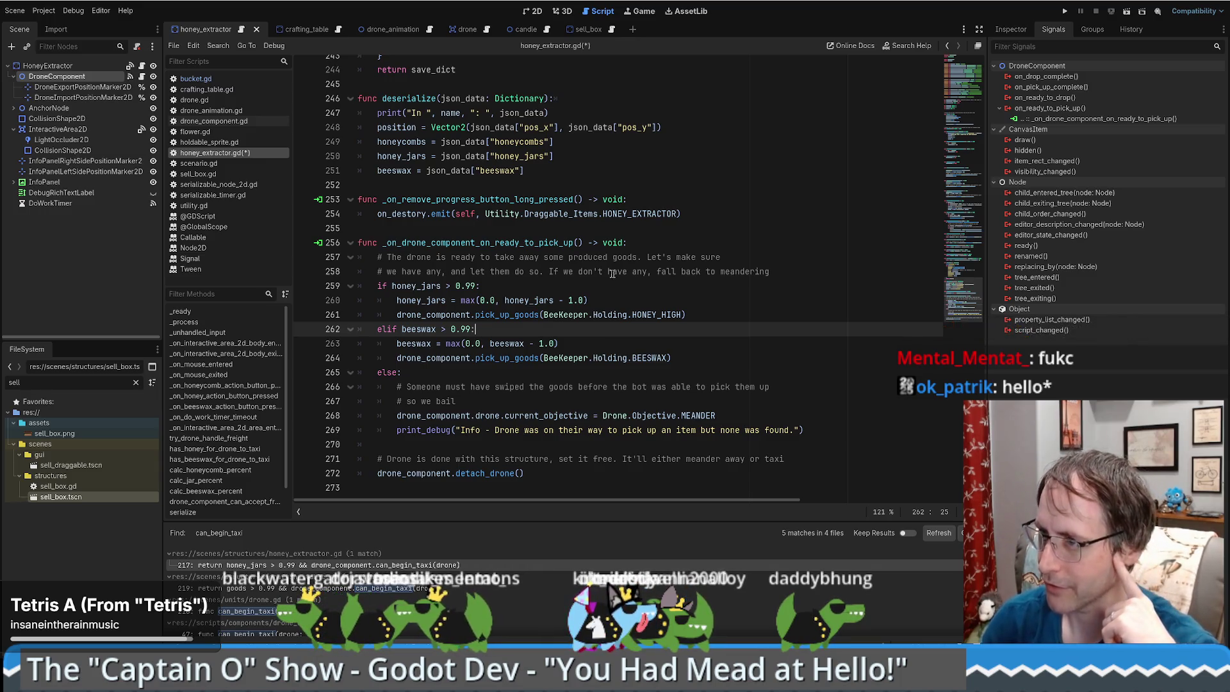
double_click(420, 289)
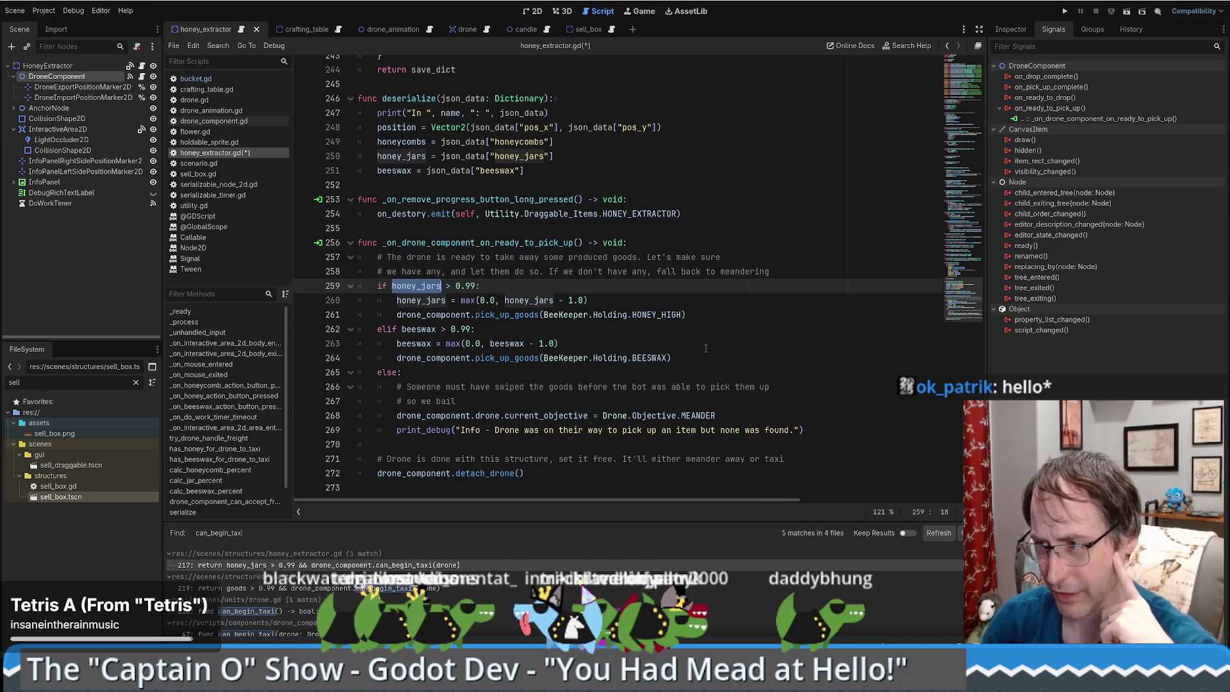
drag(447, 387, 744, 393)
click(430, 400)
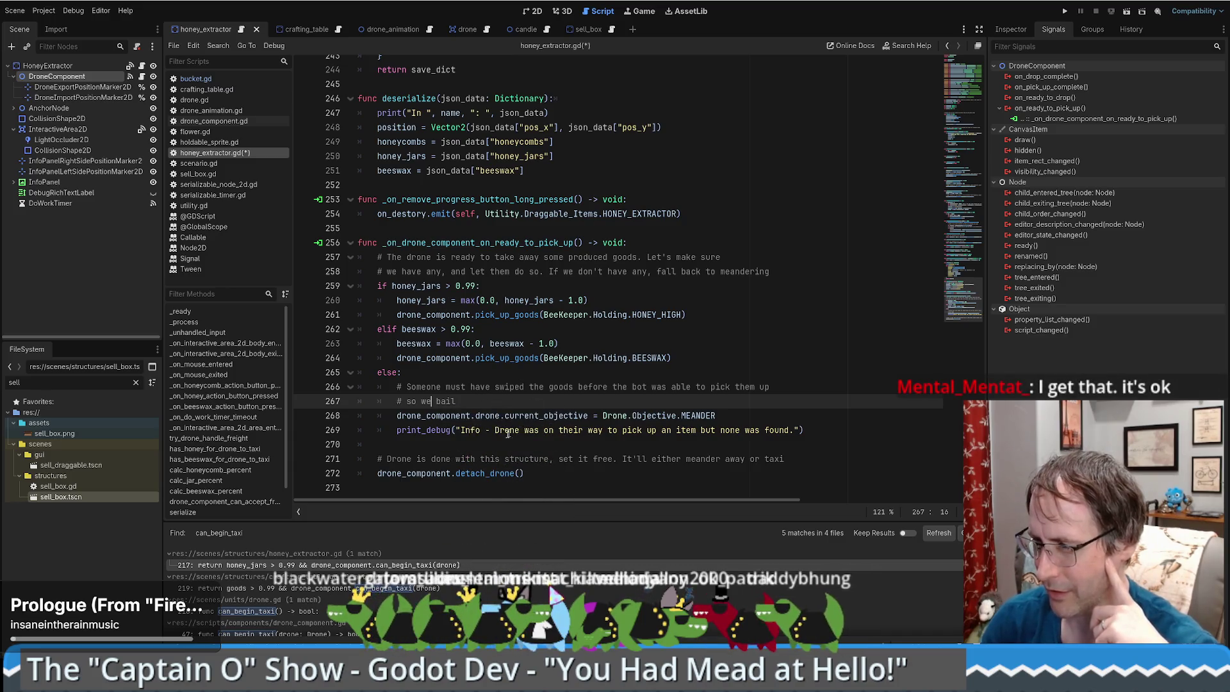
drag(493, 430, 669, 429)
click(471, 447)
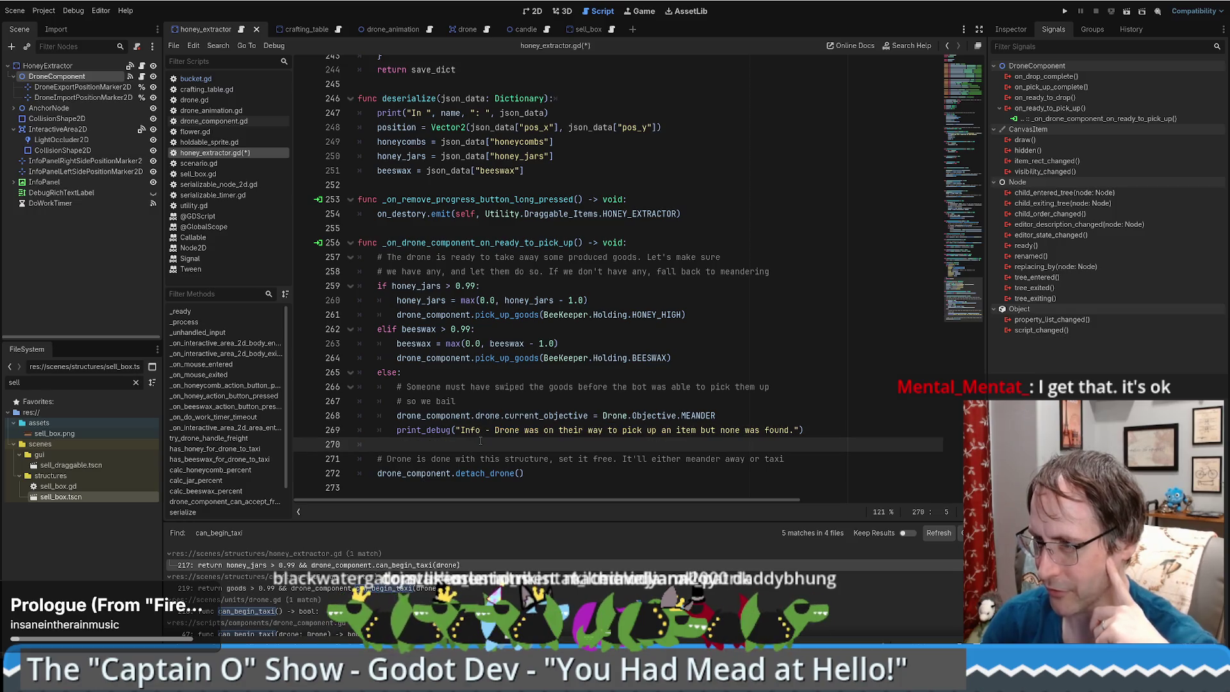
mouse_move(451, 256)
mouse_down()
mouse_move(475, 445)
mouse_move(490, 473)
mouse_move(544, 475)
mouse_up()
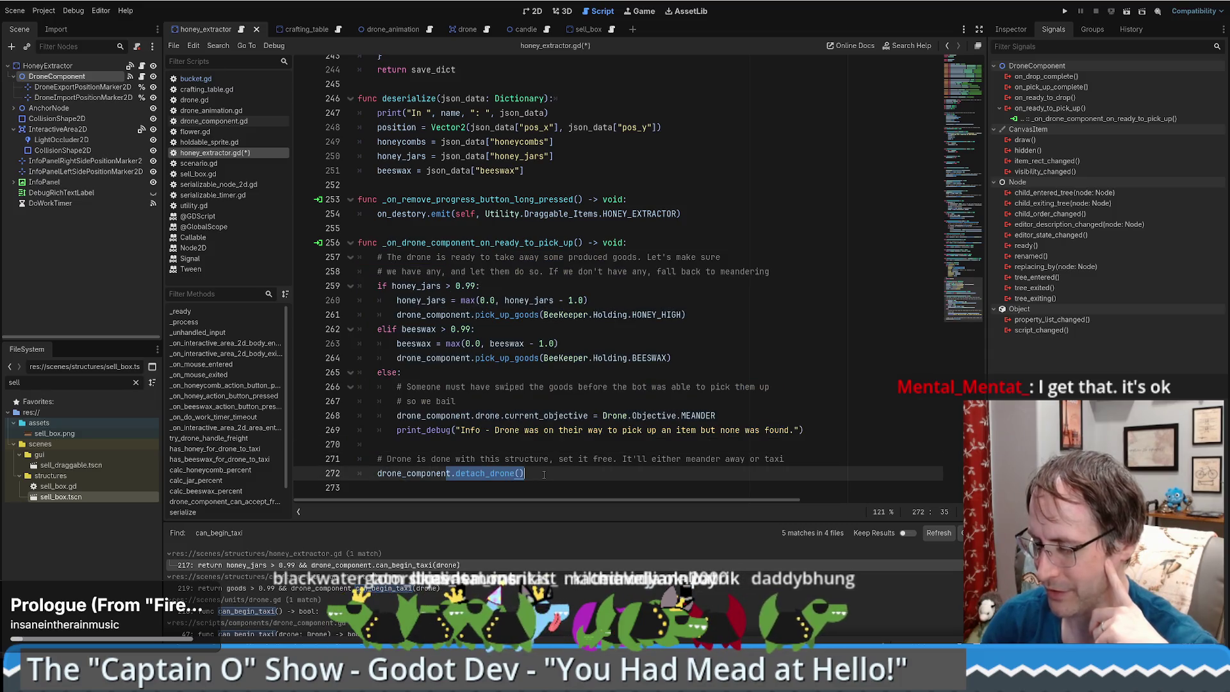
click(544, 474)
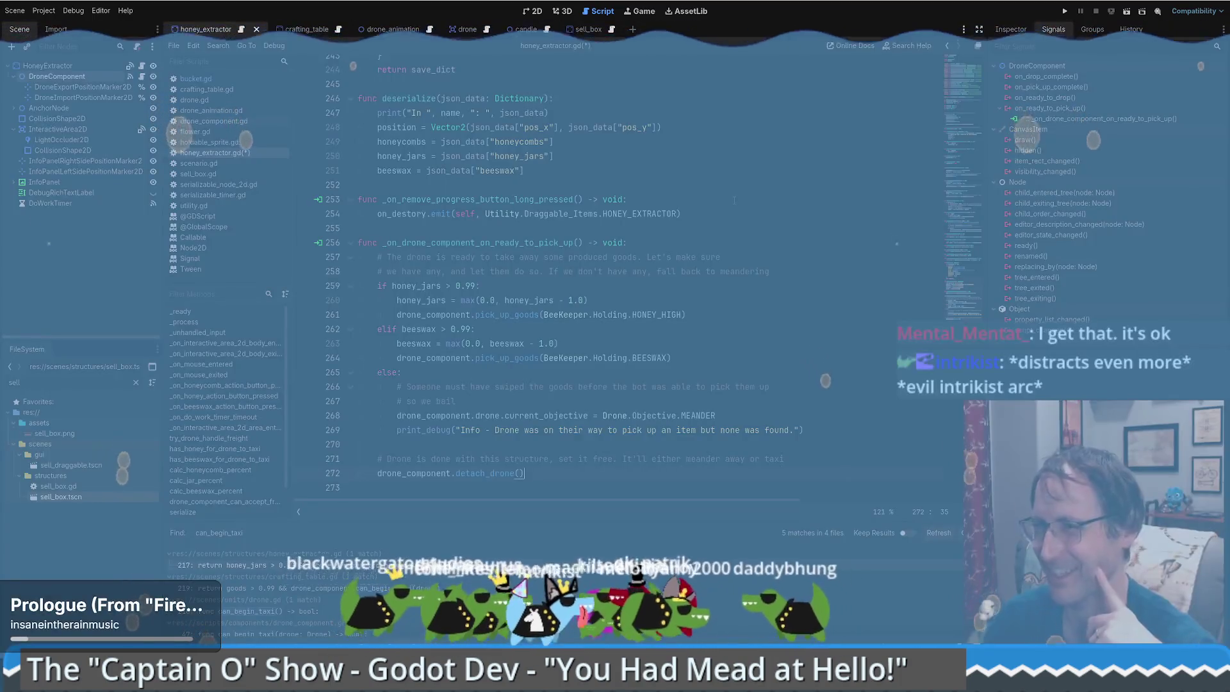
Save honey_extractor.gd and review crafting_table's _on_drone_component_on_drop_complete handler.
click(734, 241)
key(ctrl+s)
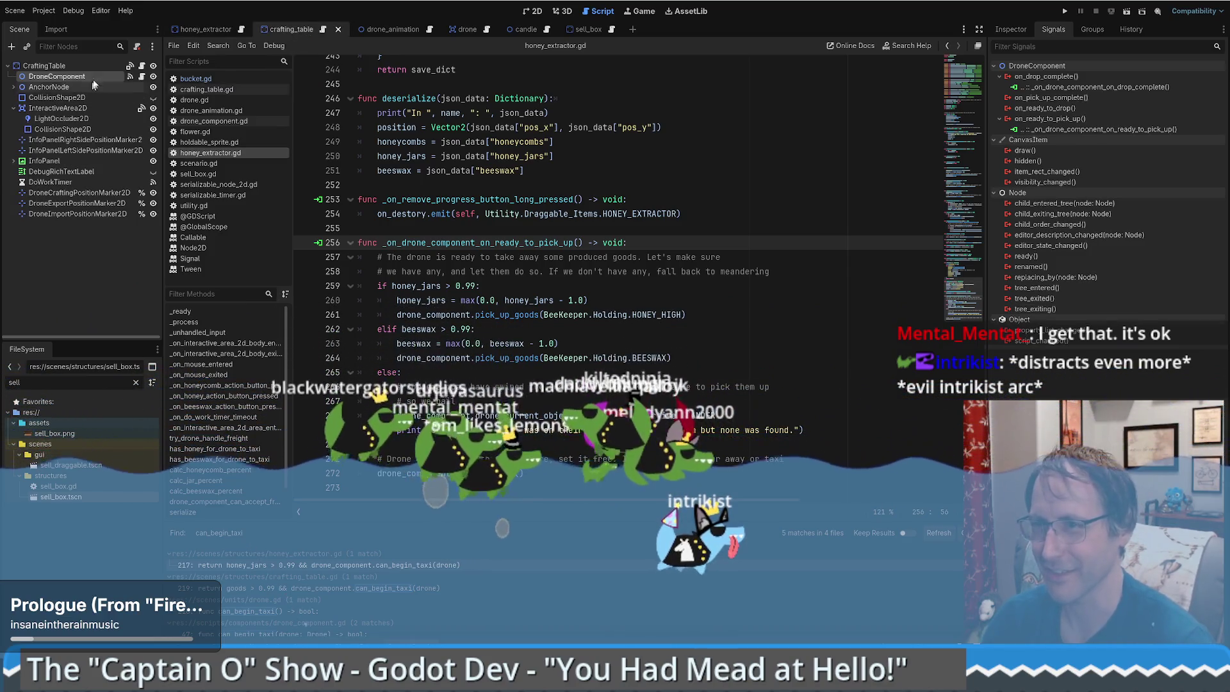
click(305, 29)
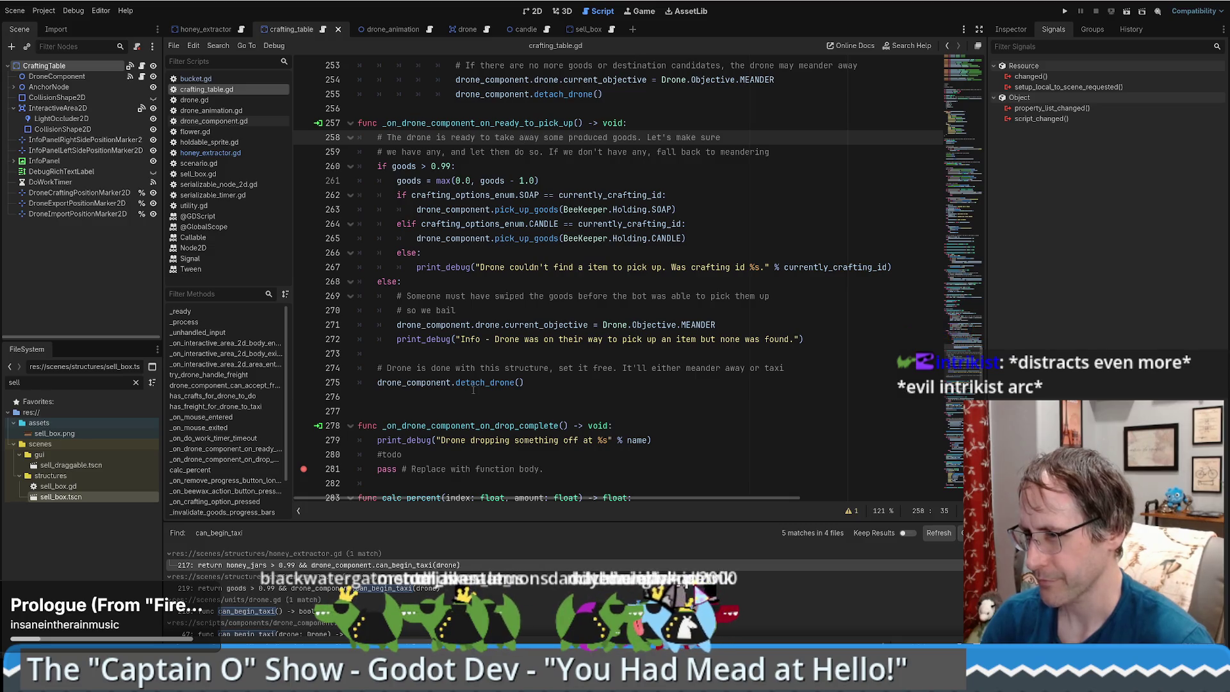
scroll(478, 387, down, 3)
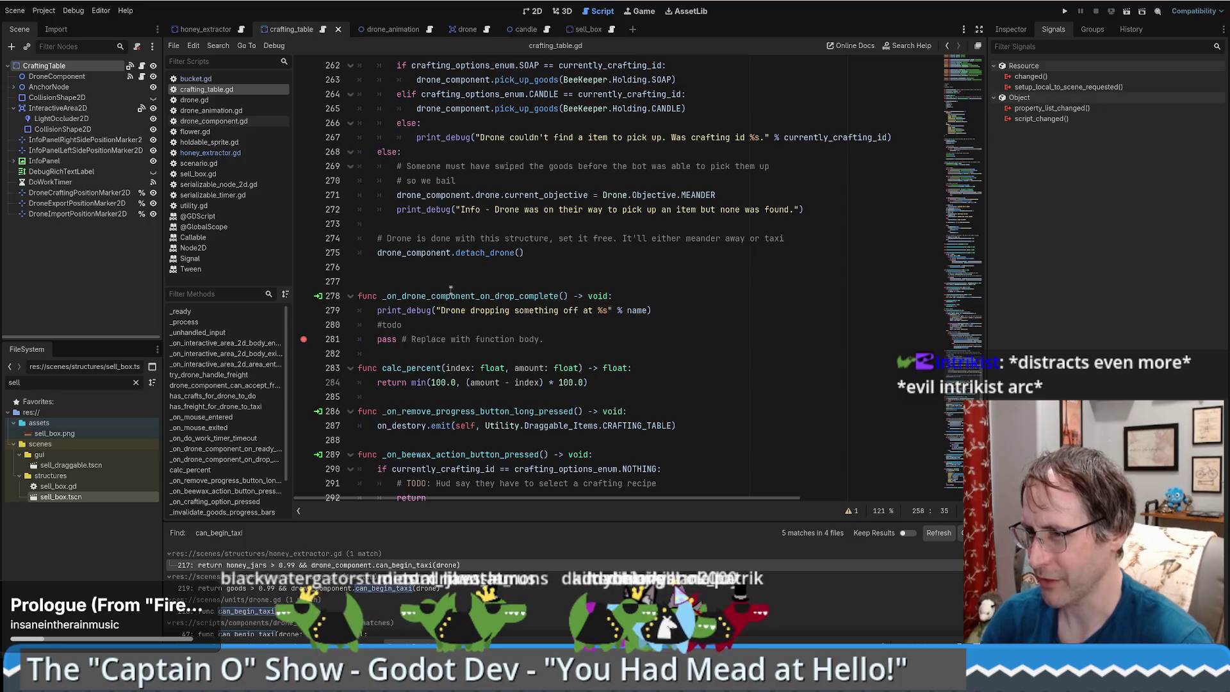
click(439, 267)
scroll(439, 267, down, 2)
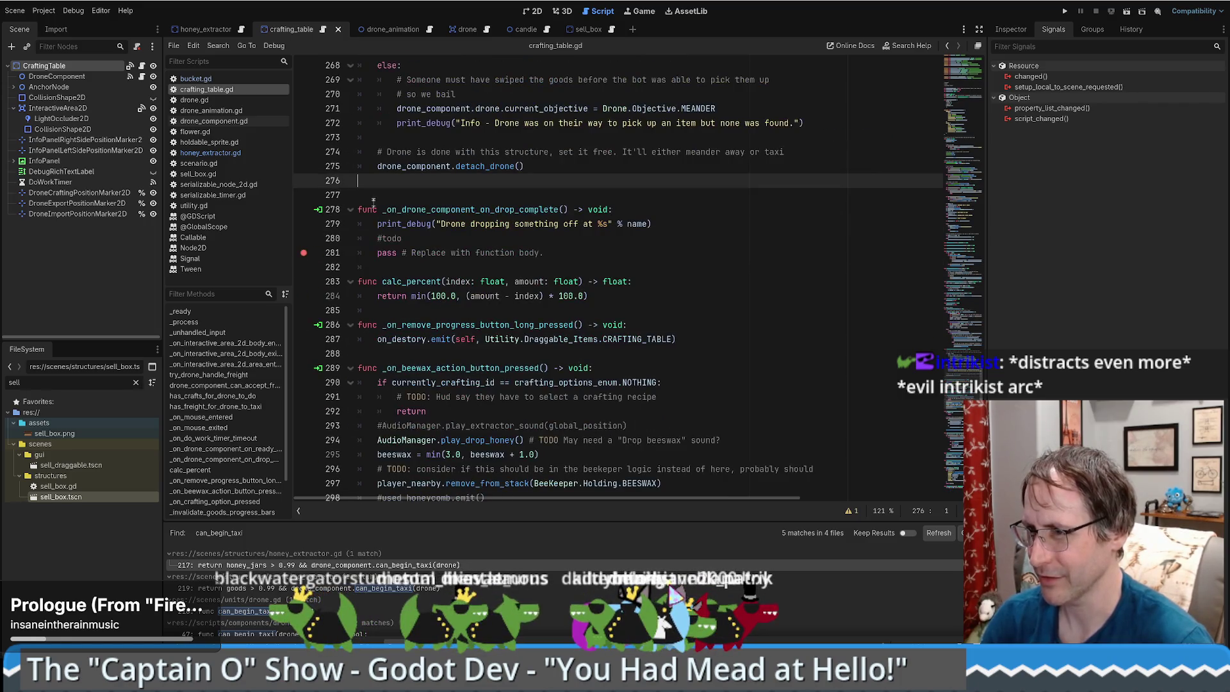
mouse_move(392, 193)
mouse_down()
mouse_move(449, 225)
mouse_move(404, 238)
mouse_up()
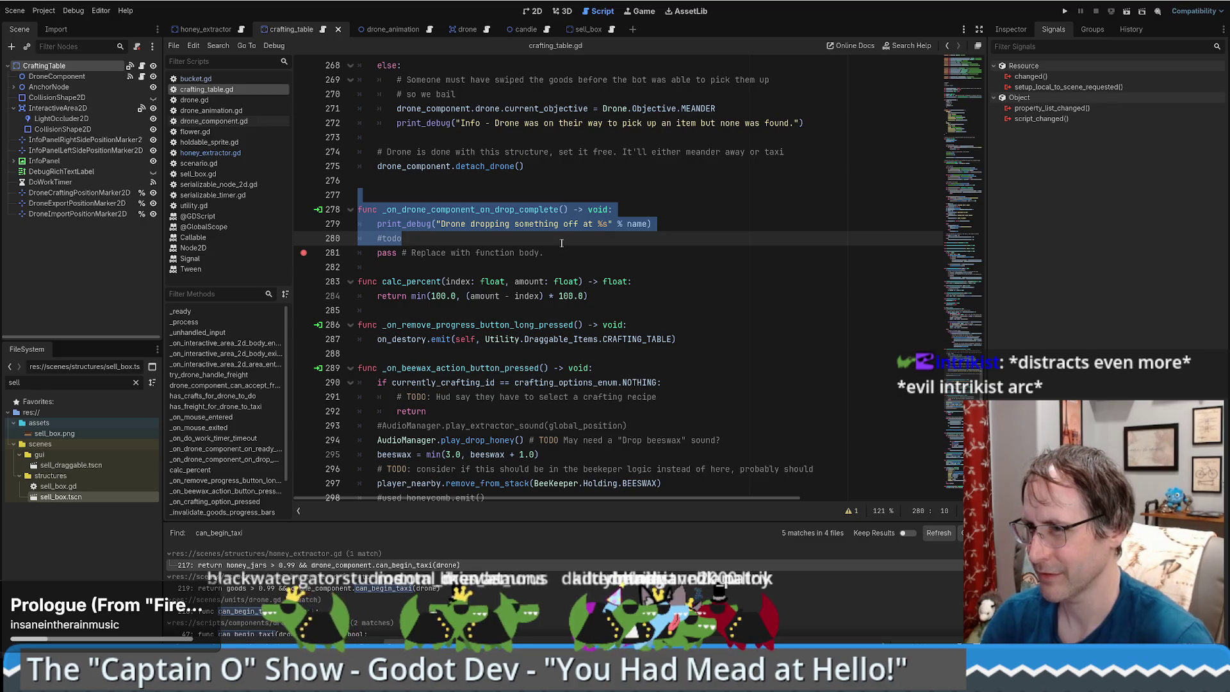
key(Right)
mouse_move(360, 195)
mouse_down()
mouse_move(576, 223)
mouse_move(545, 252)
mouse_up()
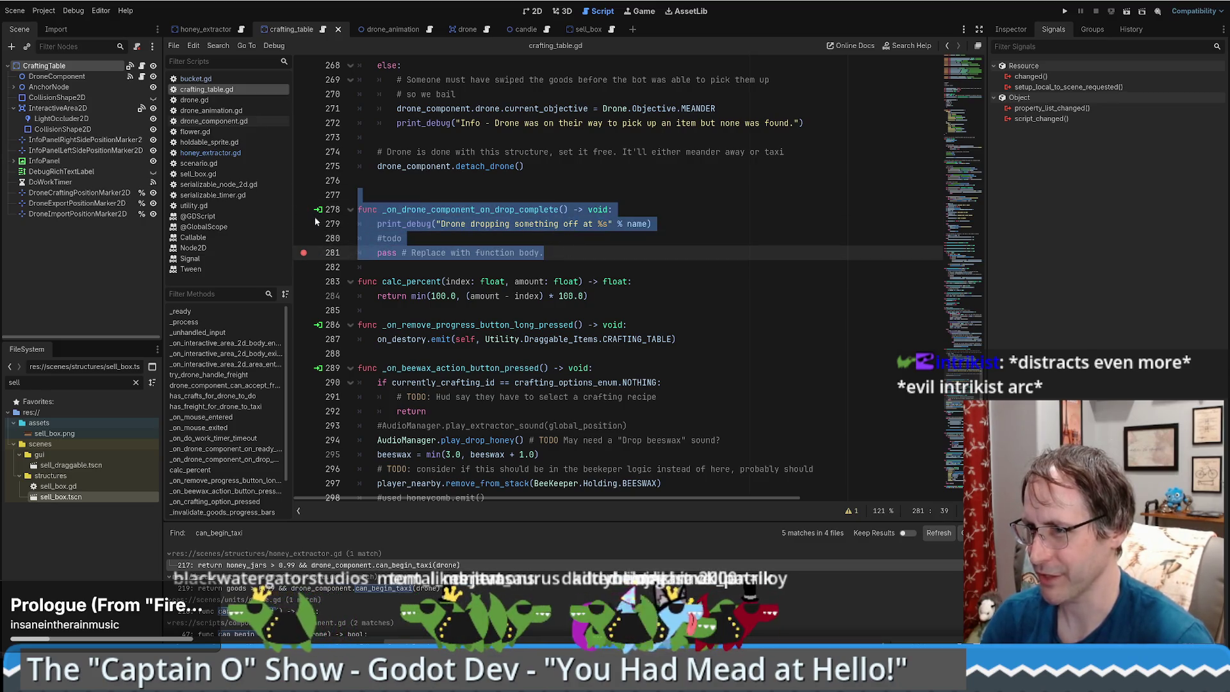
key(Escape)
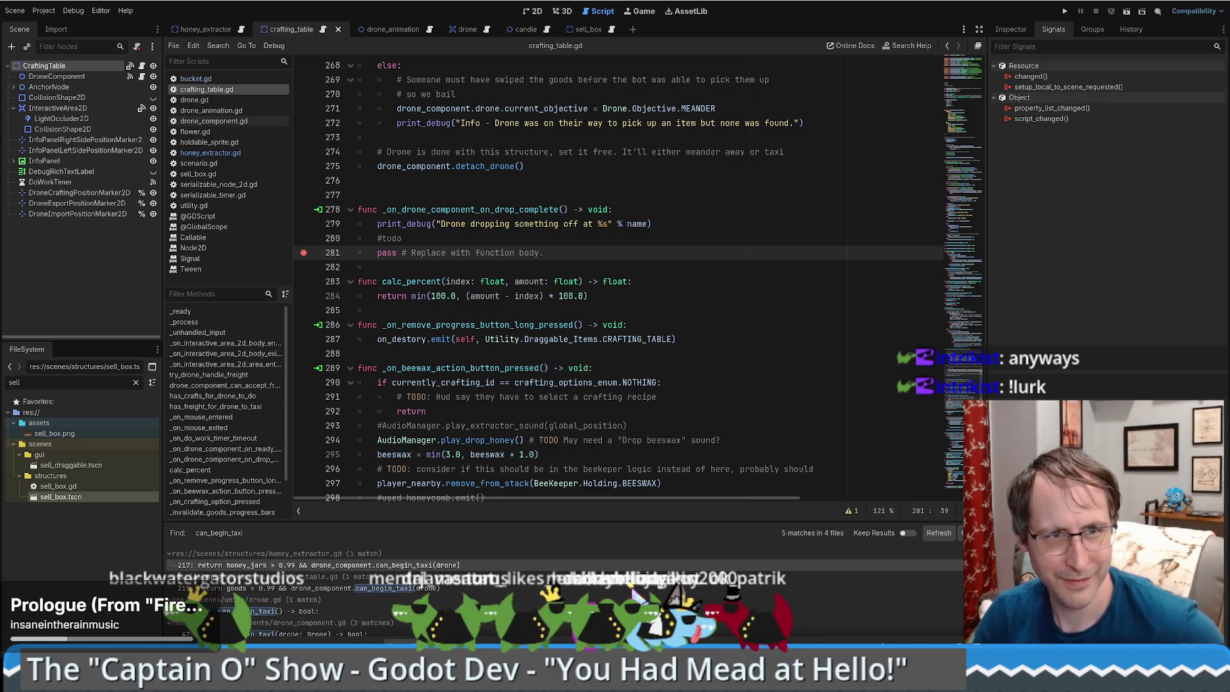
click(562, 137)
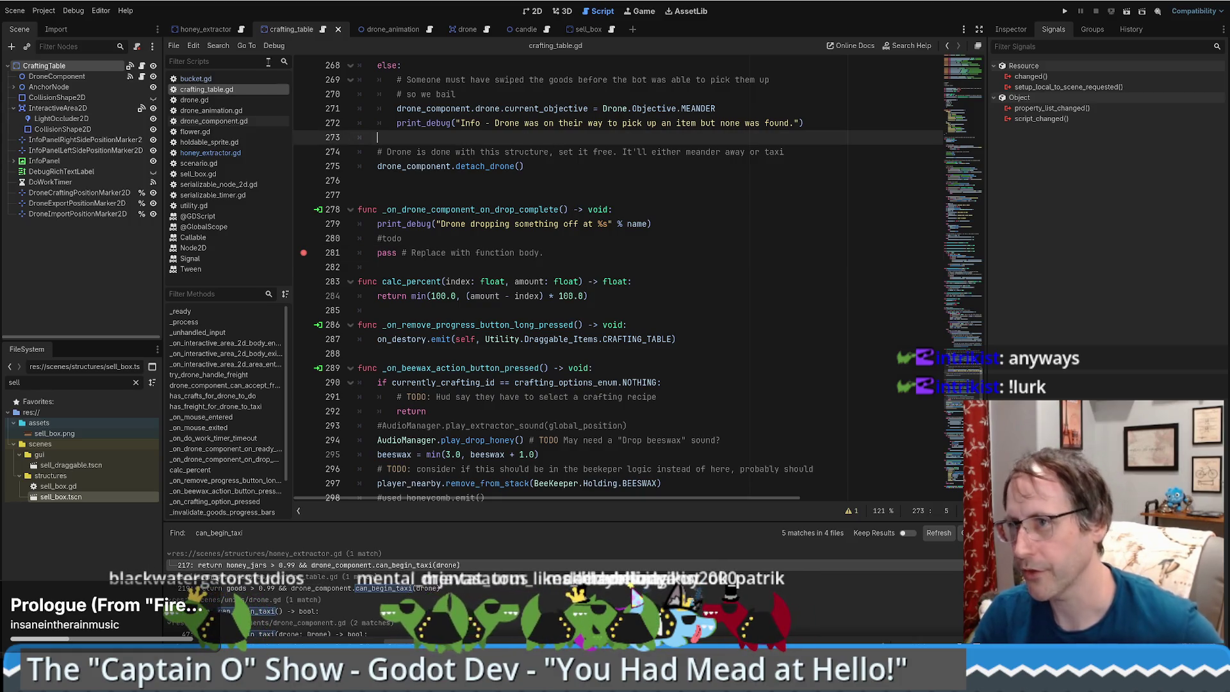
Return to honey_extractor.gd and run the project to its title menu.
click(222, 30)
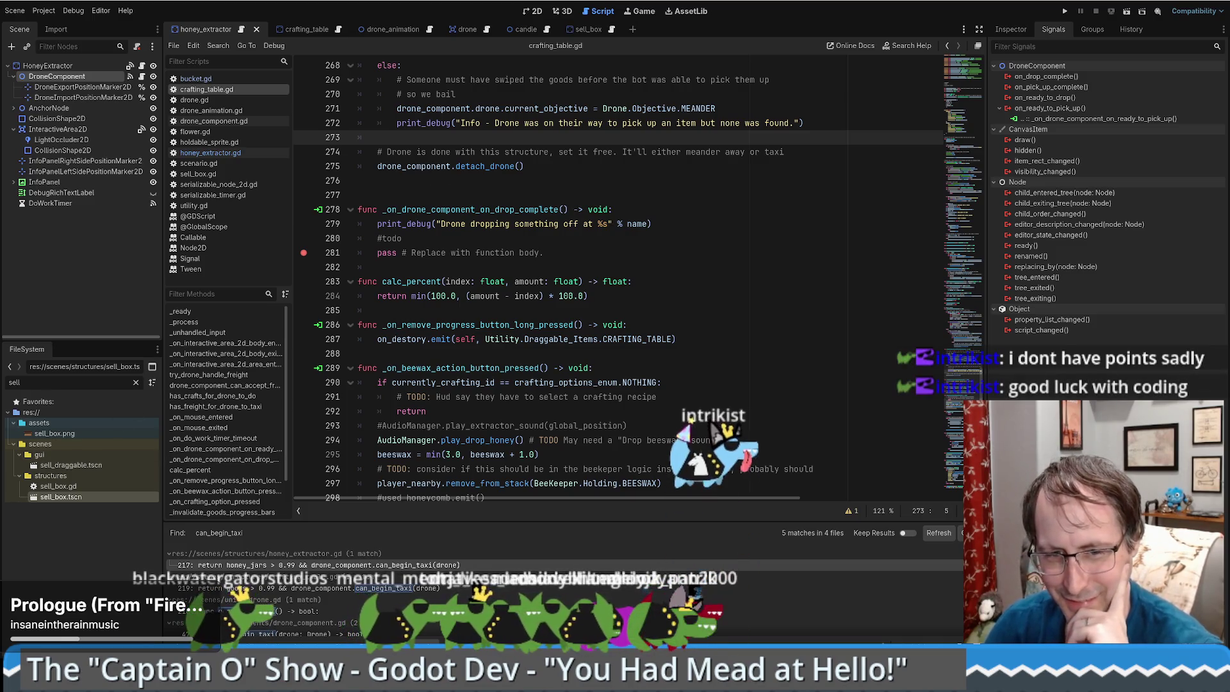
click(802, 291)
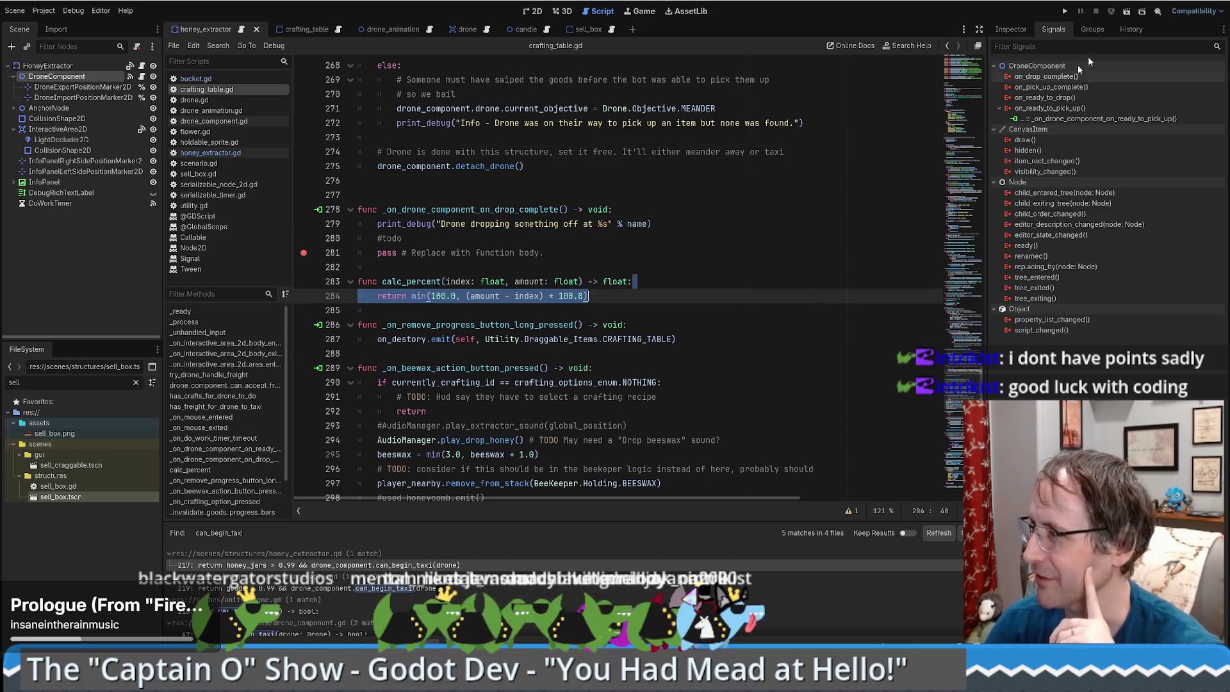
click(1064, 11)
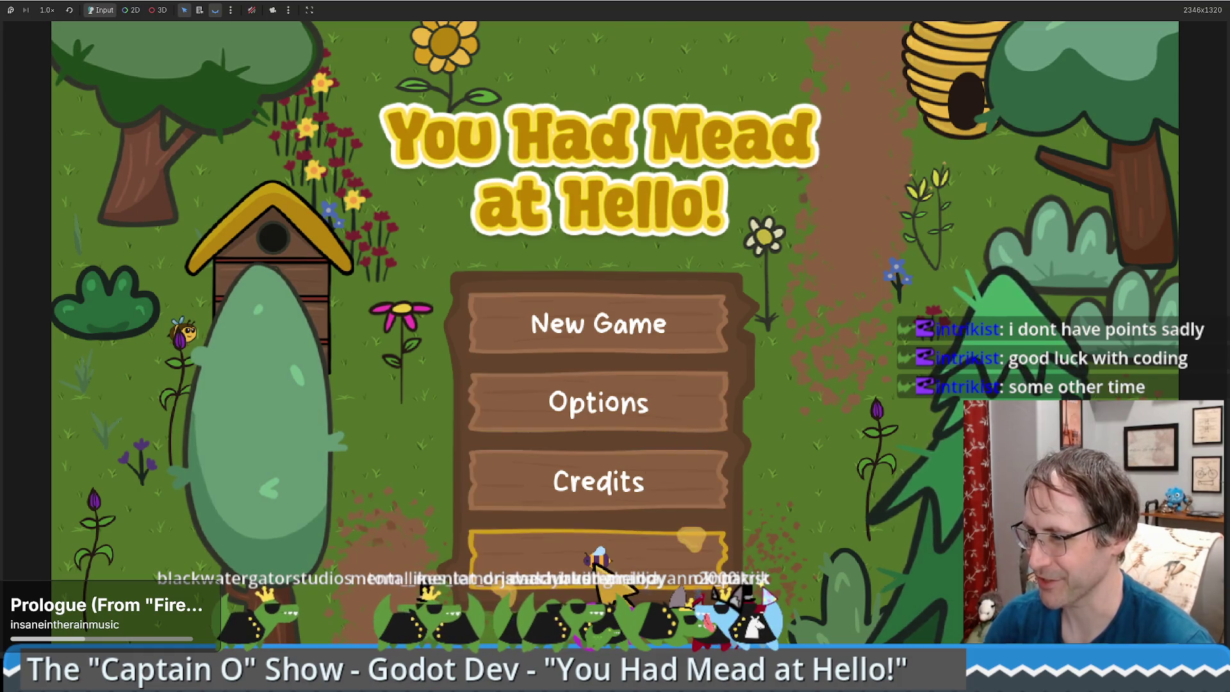
Start a new game, place a Honey Extractor and Crafting Table, then sell the table for $200.
click(599, 324)
mouse_move(131, 324)
click(1079, 282)
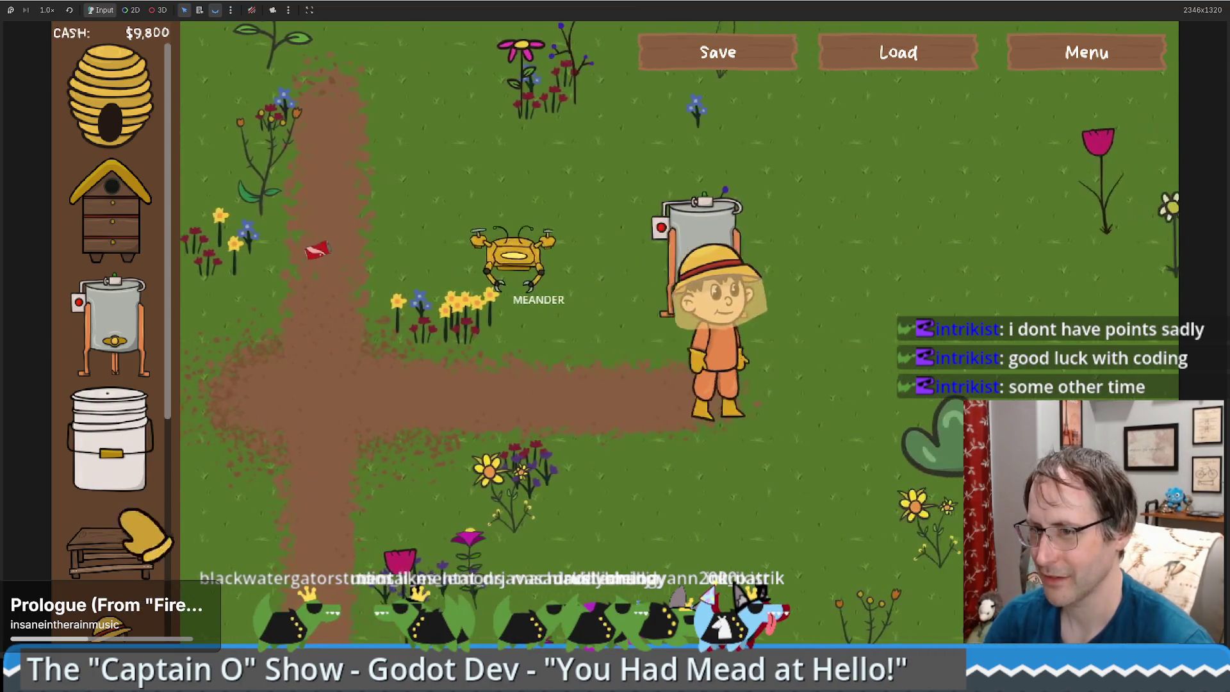
click(110, 551)
click(959, 239)
click(700, 293)
click(987, 285)
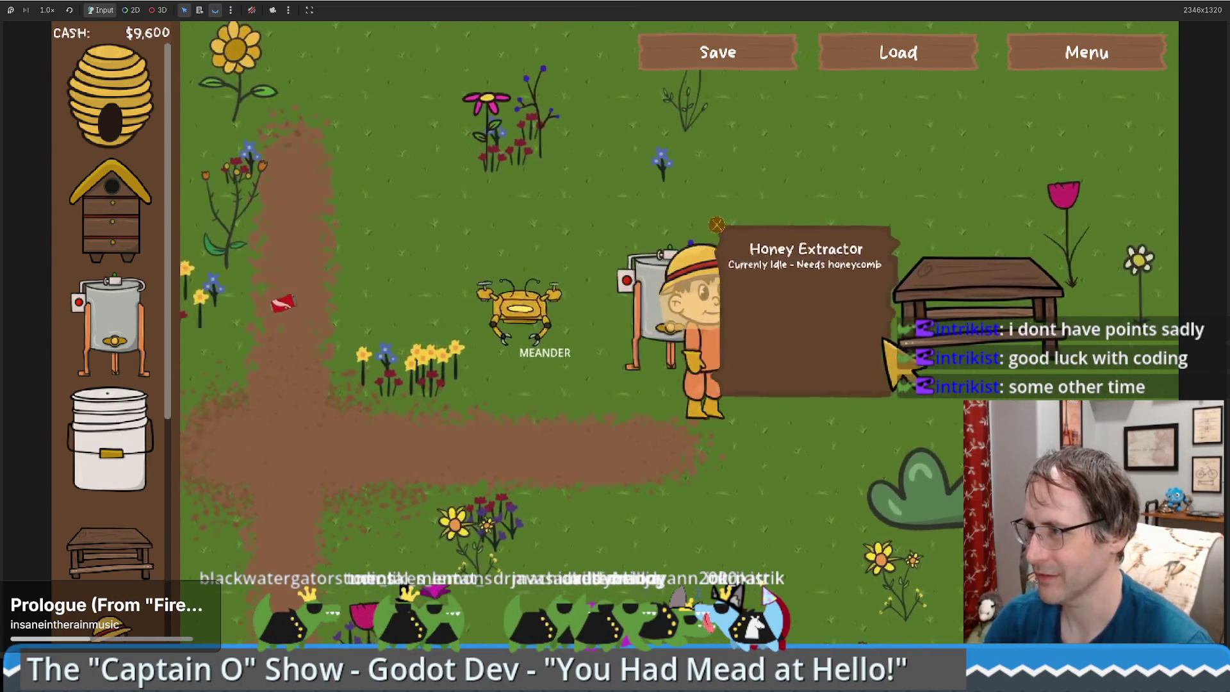
click(736, 467)
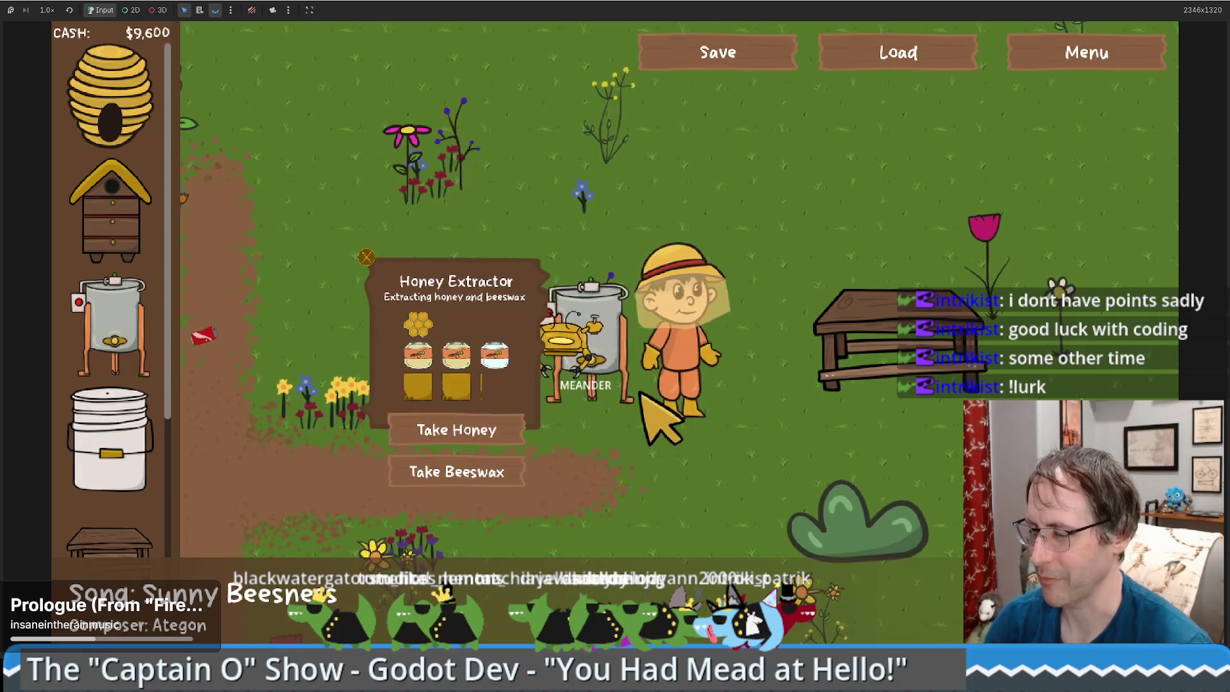
click(903, 346)
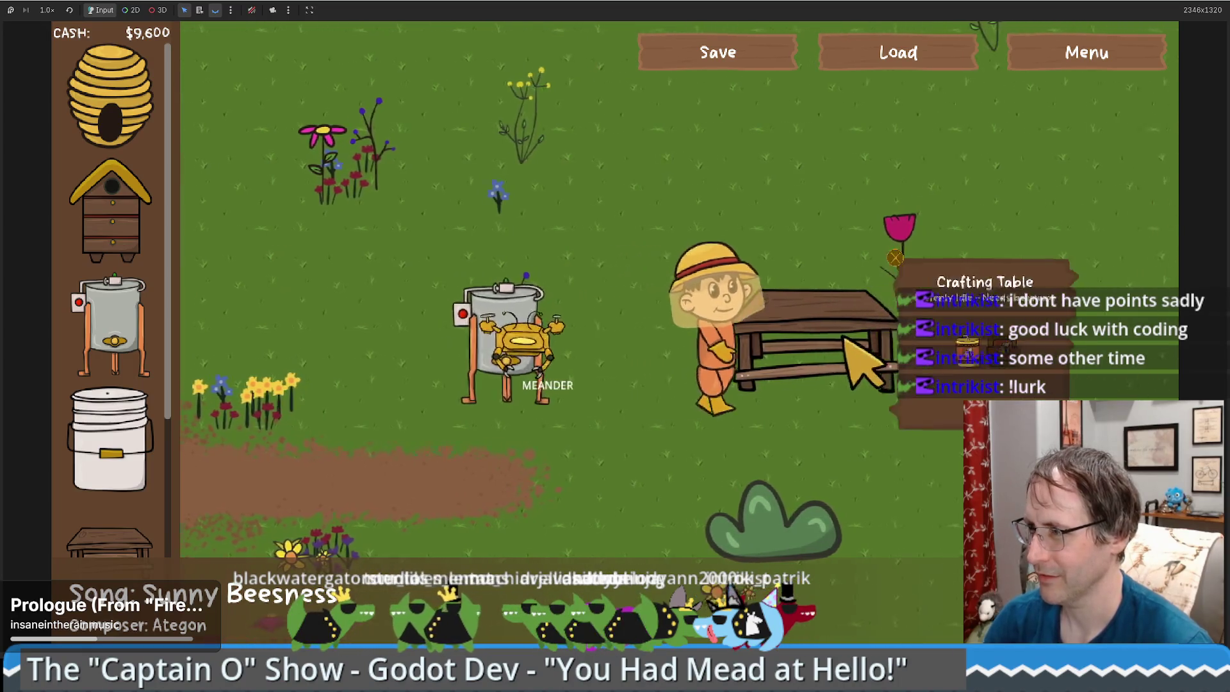
click(838, 299)
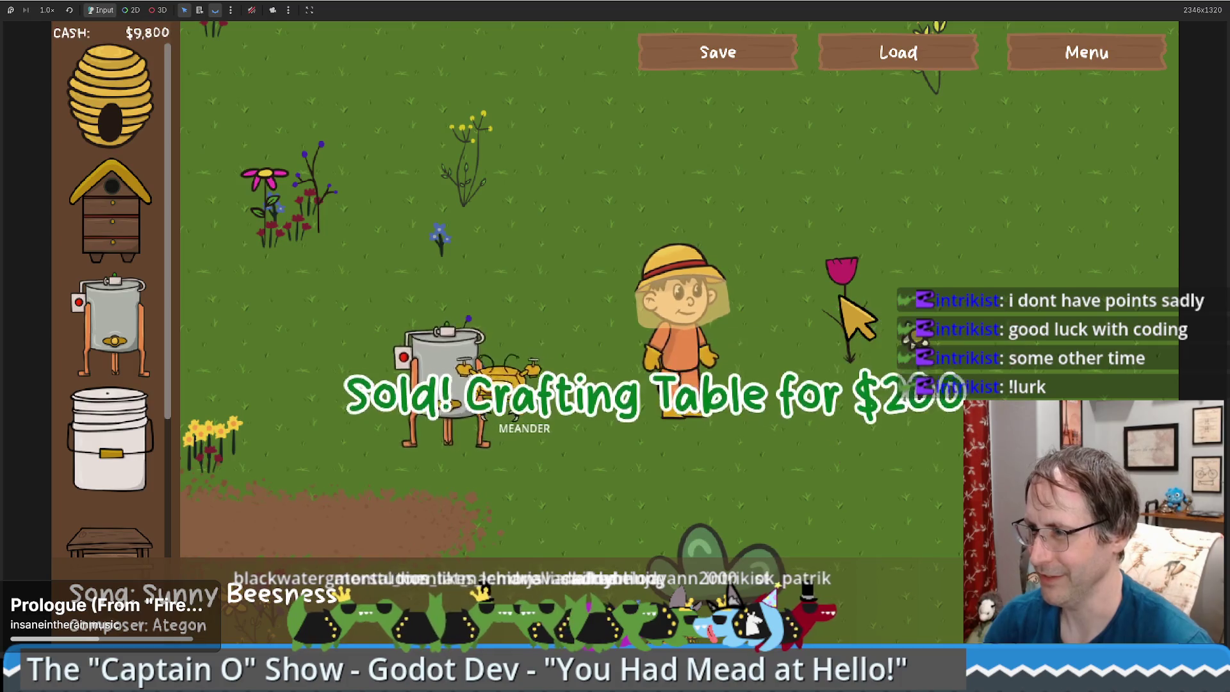
Restart with $10,000, re-place extractor and table, check the jar panel, and window the game.
click(1059, 58)
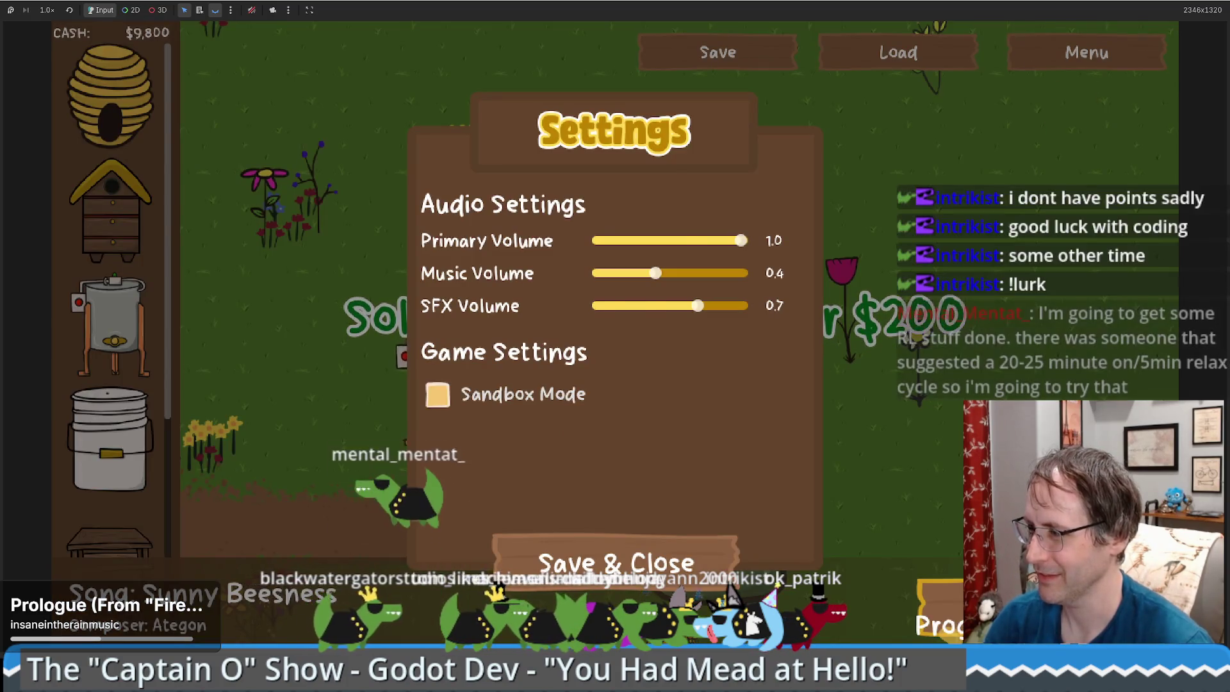
click(648, 564)
click(649, 564)
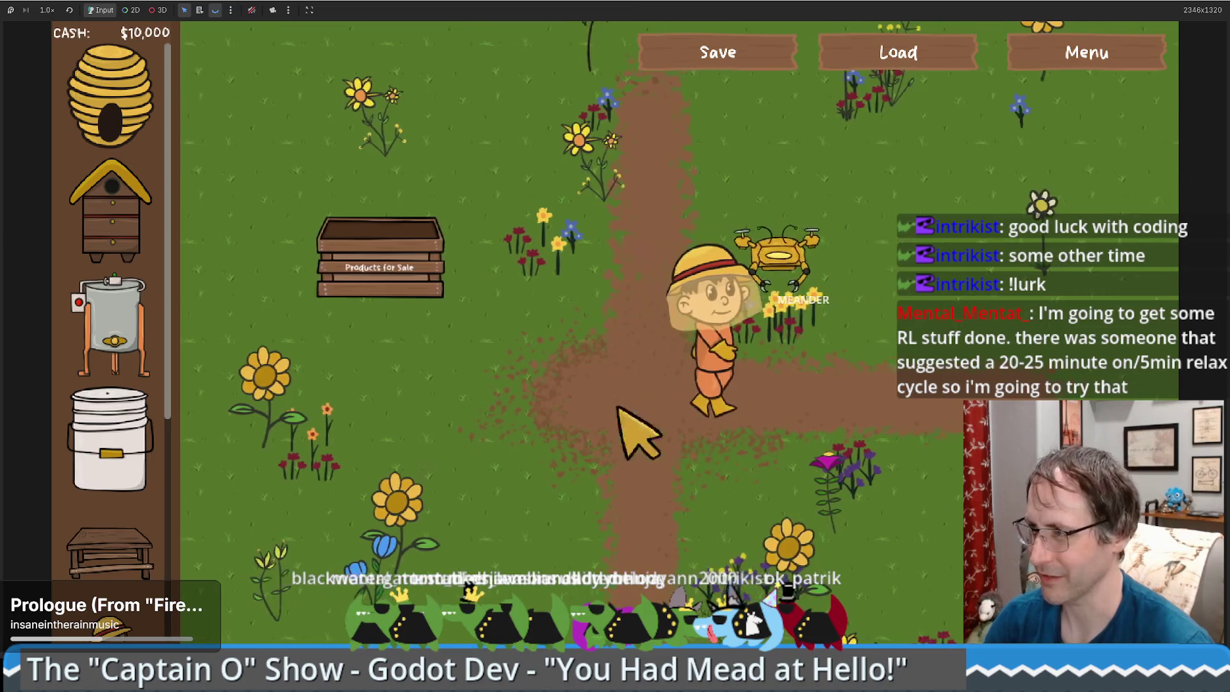
click(131, 337)
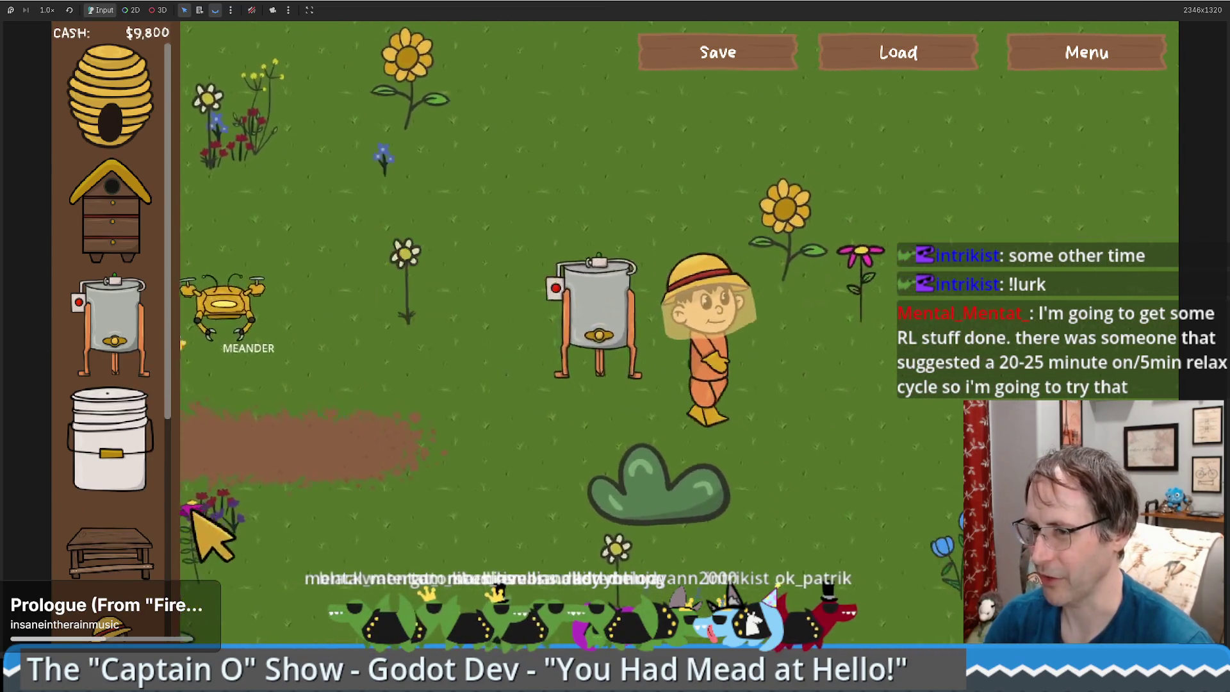
click(109, 551)
click(846, 318)
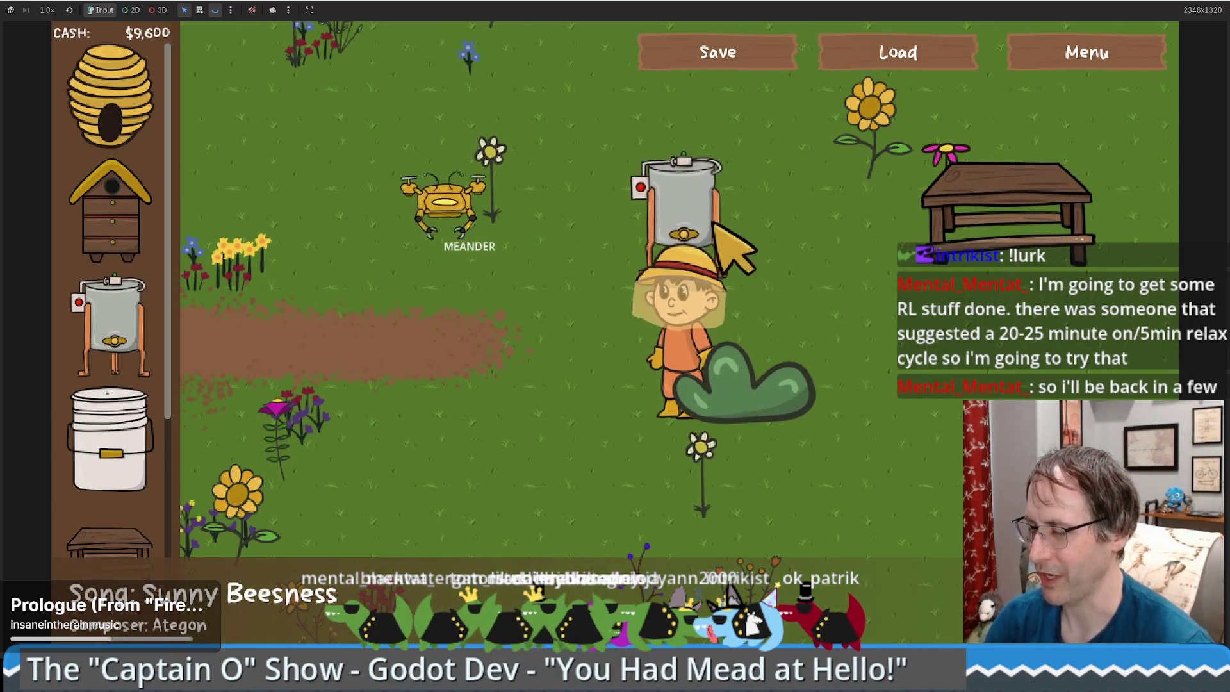
click(711, 221)
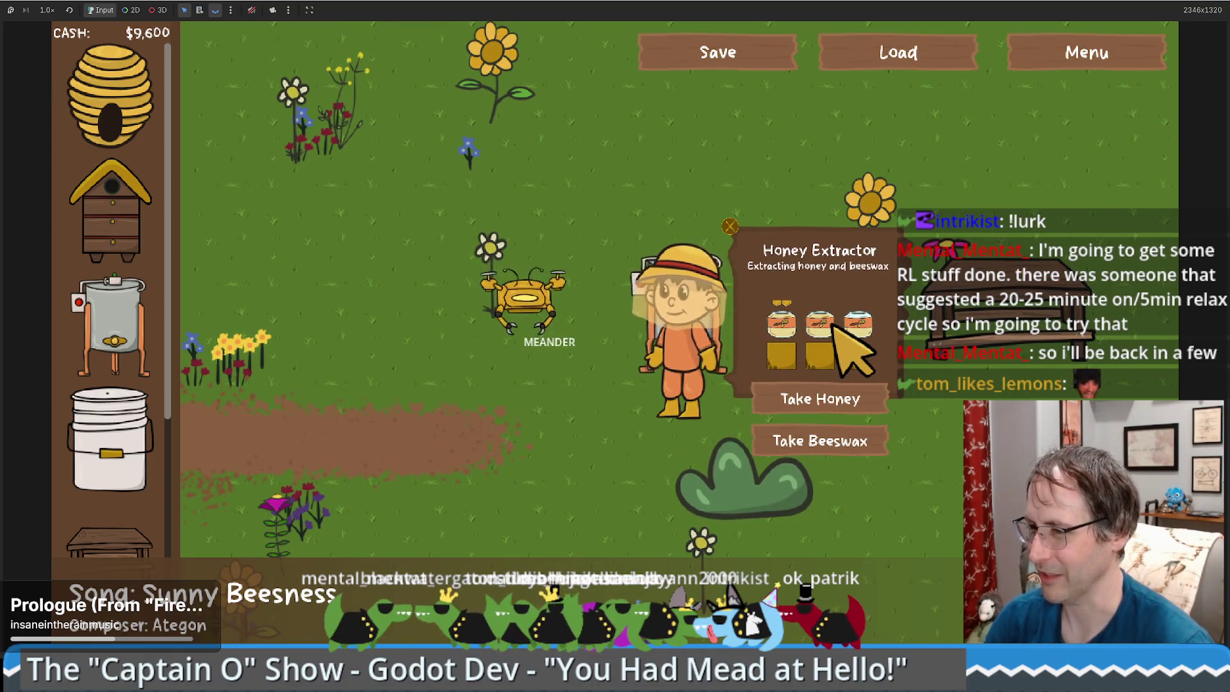
key(s)
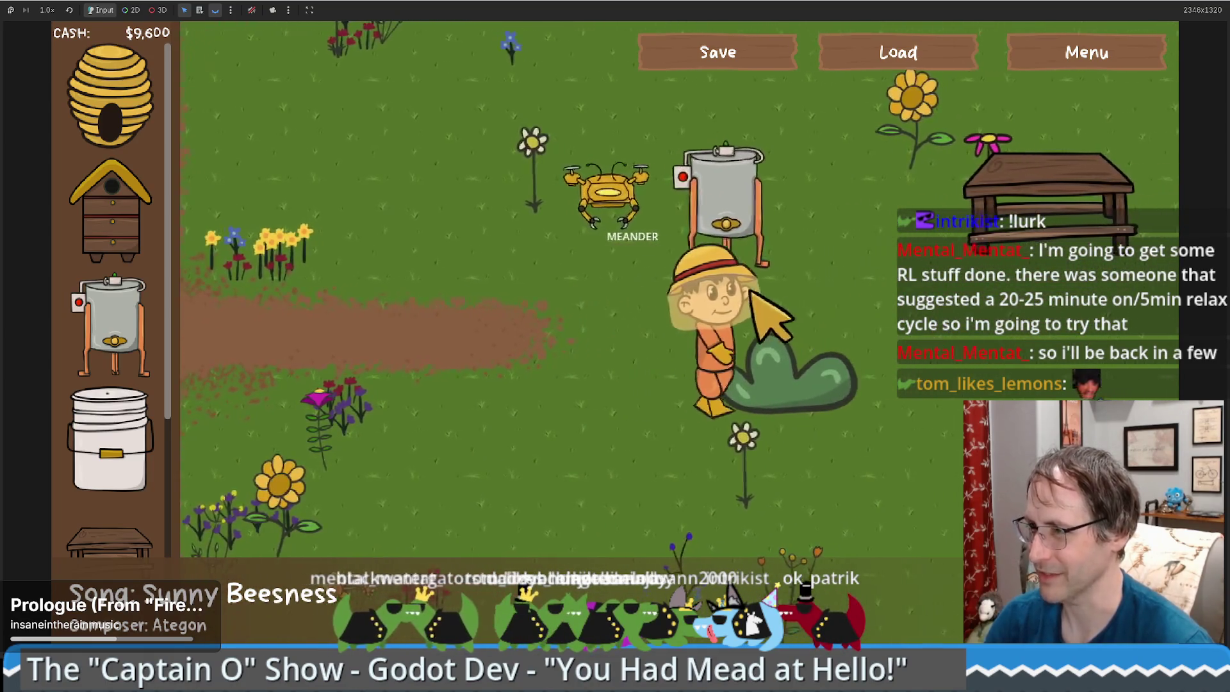
key(d)
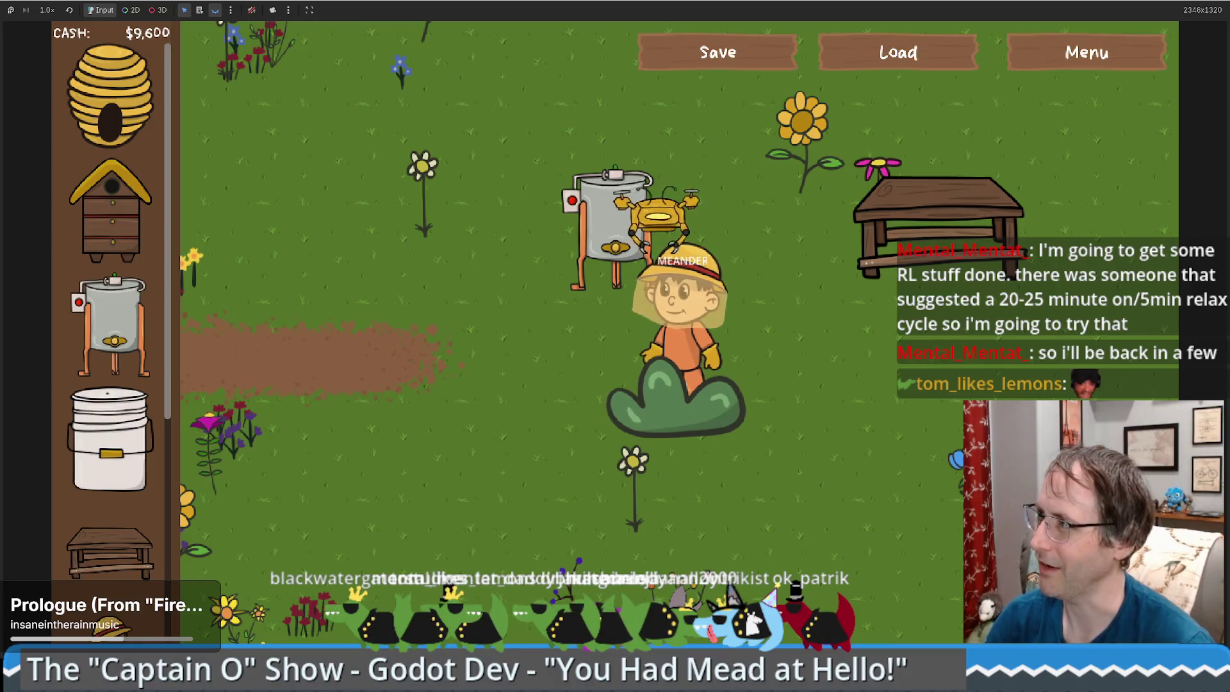
key(super+Down)
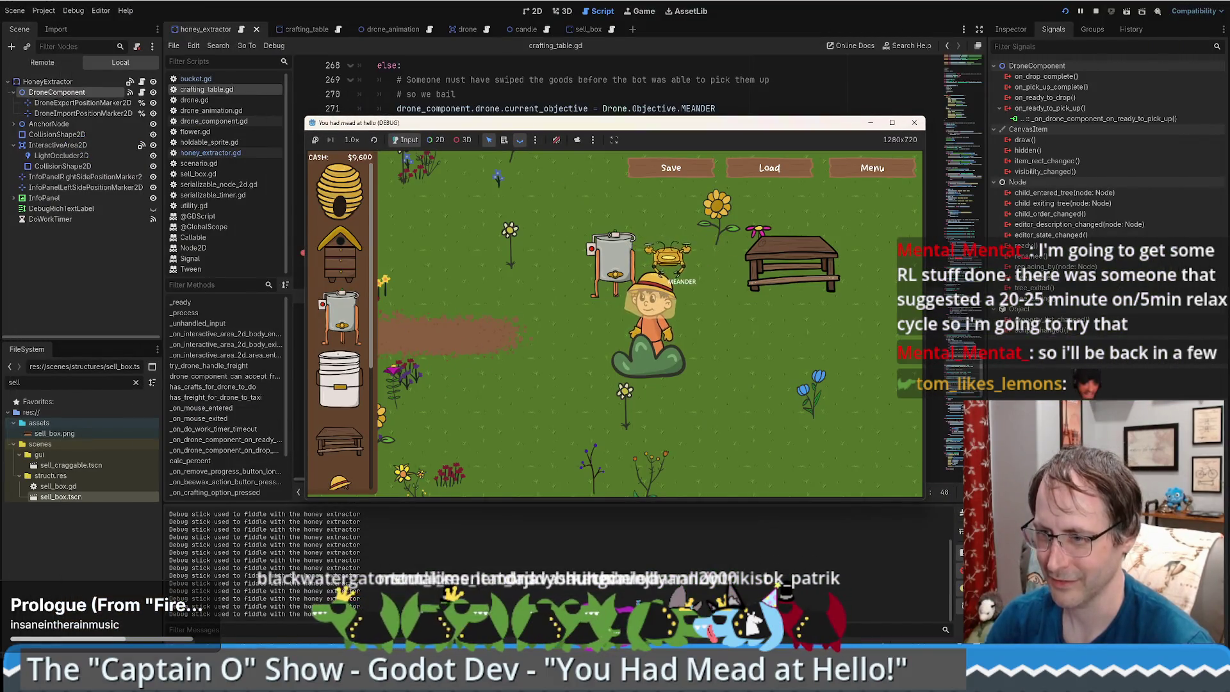
Stop the game and open InteractiveArea2D's area_entered handler from its Signals list.
key(super+Down)
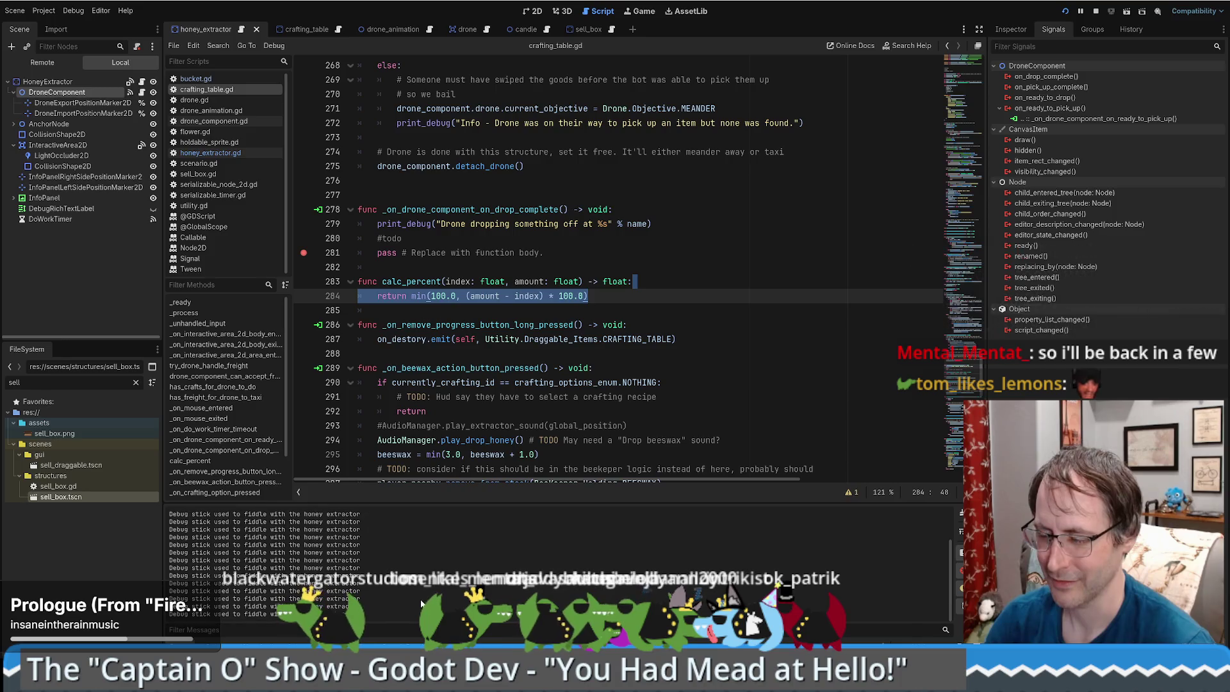
key(F8)
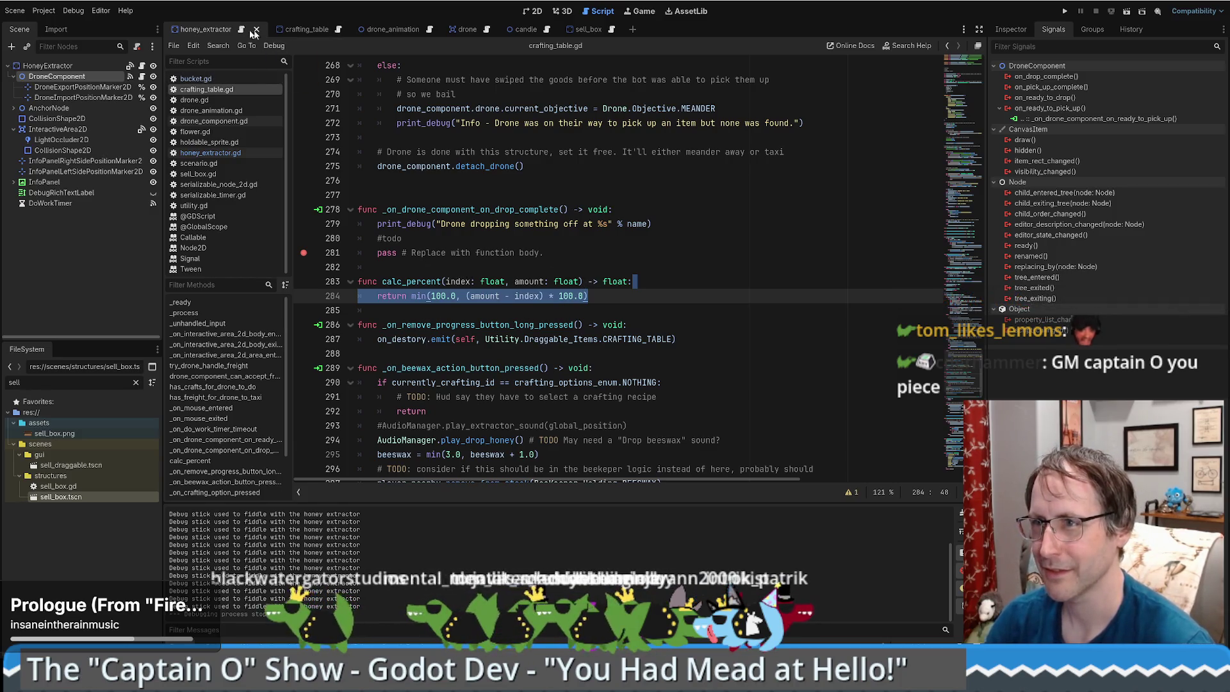
click(49, 66)
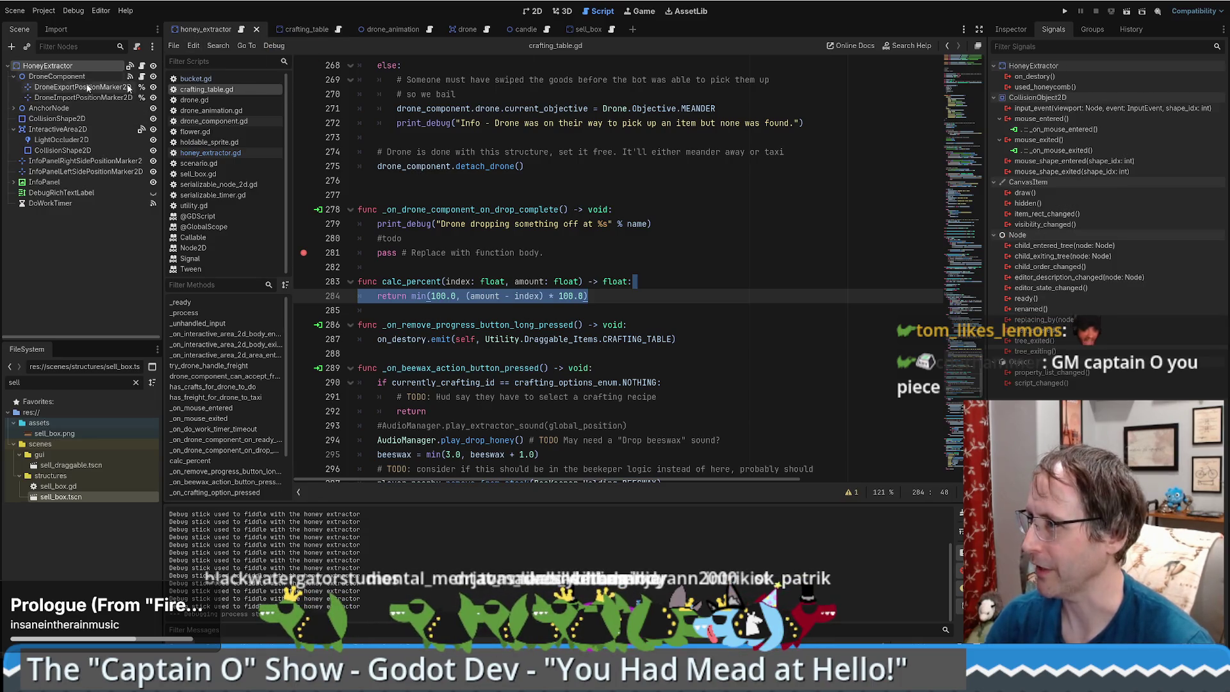
click(1093, 29)
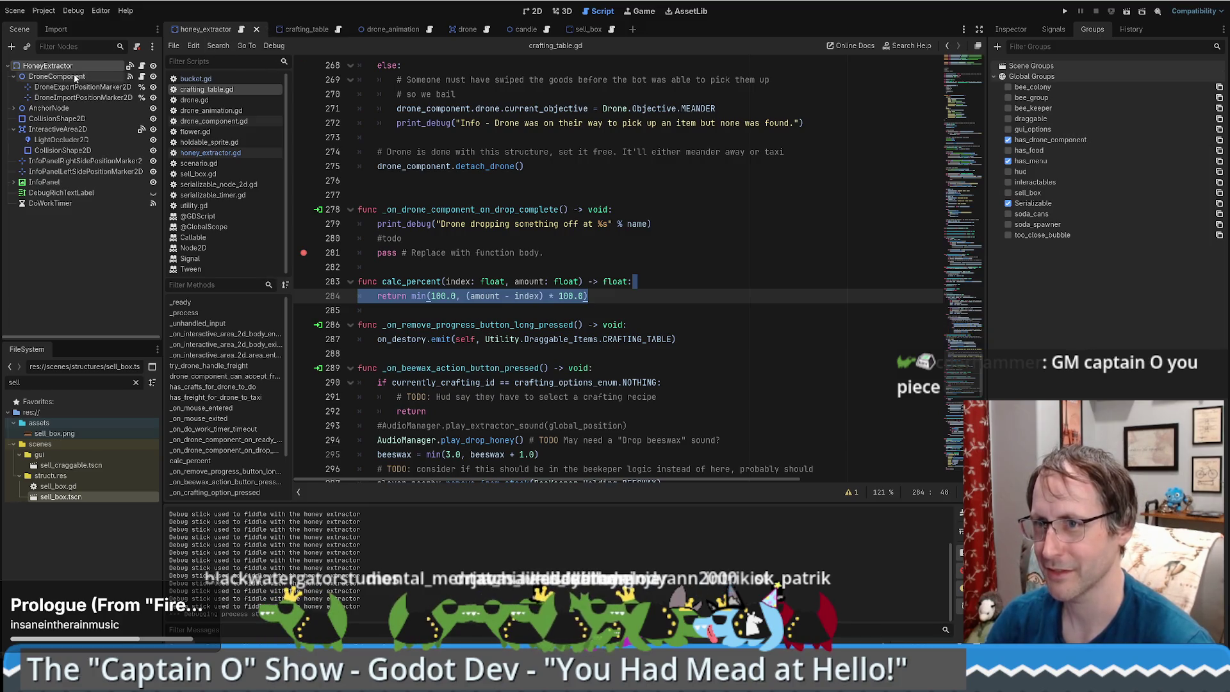
click(57, 129)
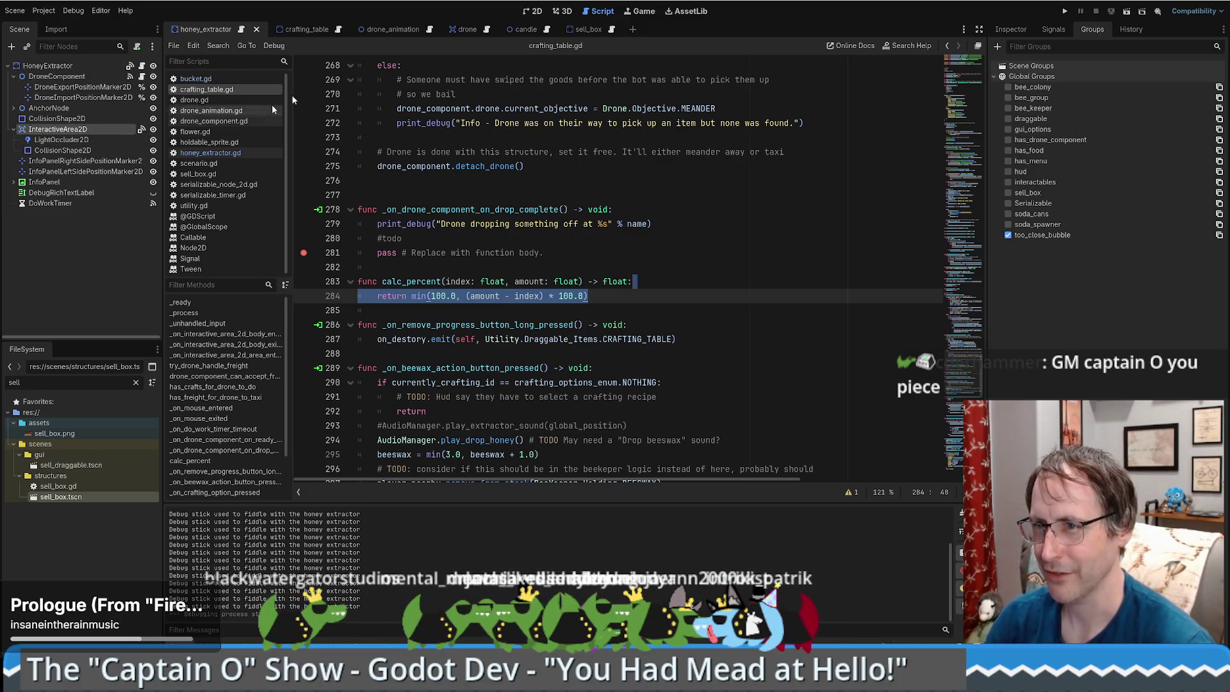
click(536, 11)
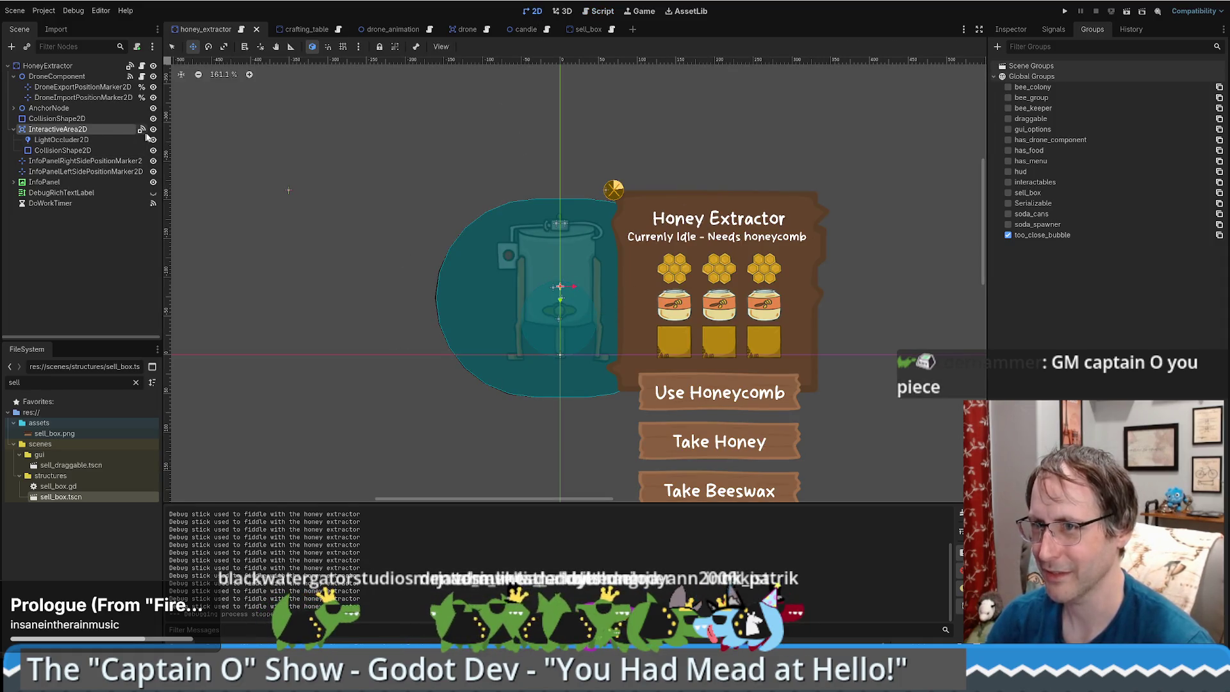
click(1050, 30)
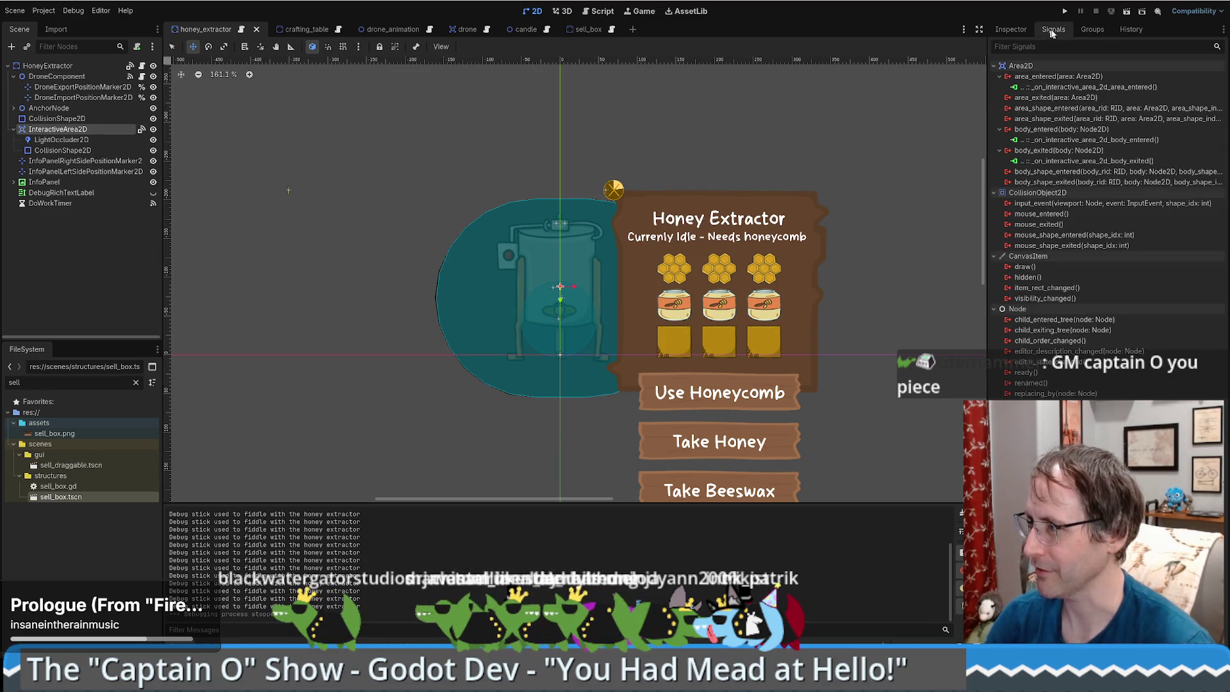
double_click(1061, 89)
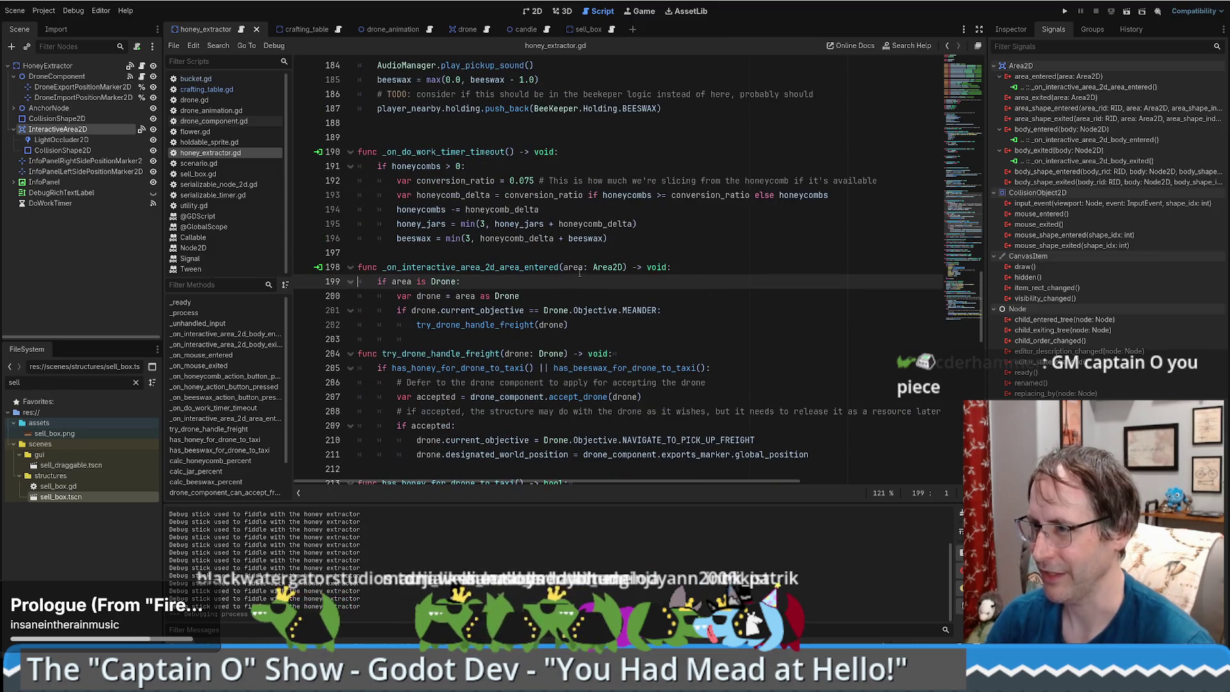
Set a breakpoint at line 199, then move to the try_drone_handle_freight definition.
click(303, 281)
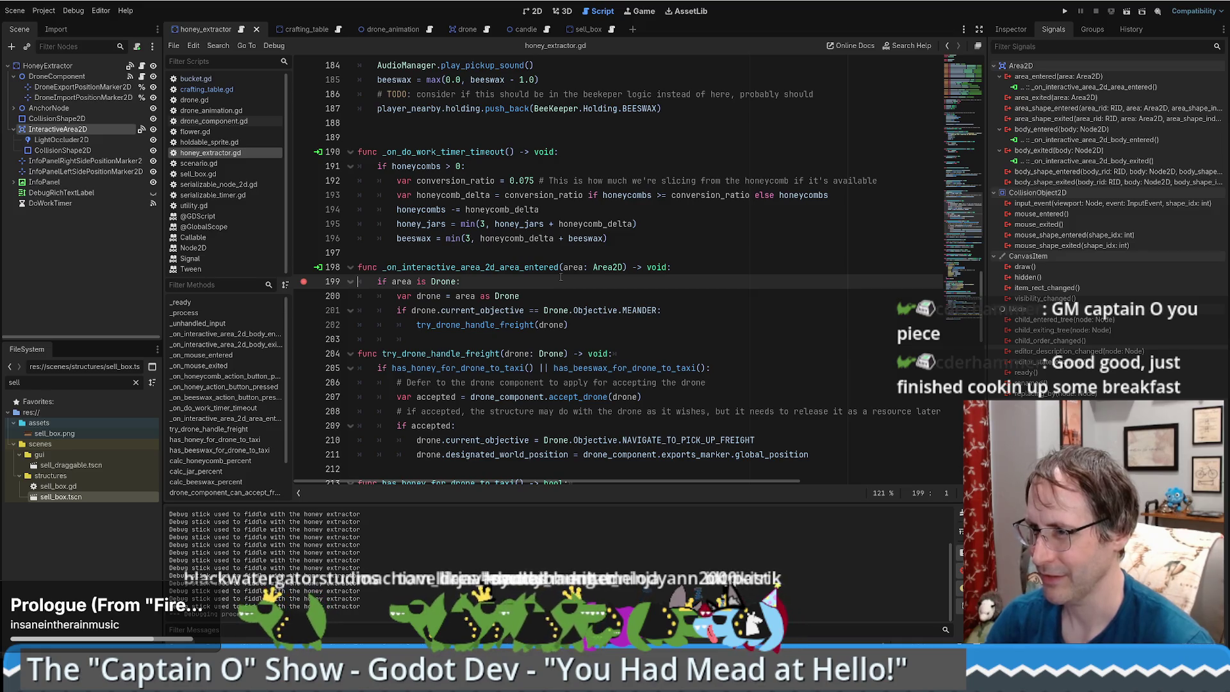
click(683, 302)
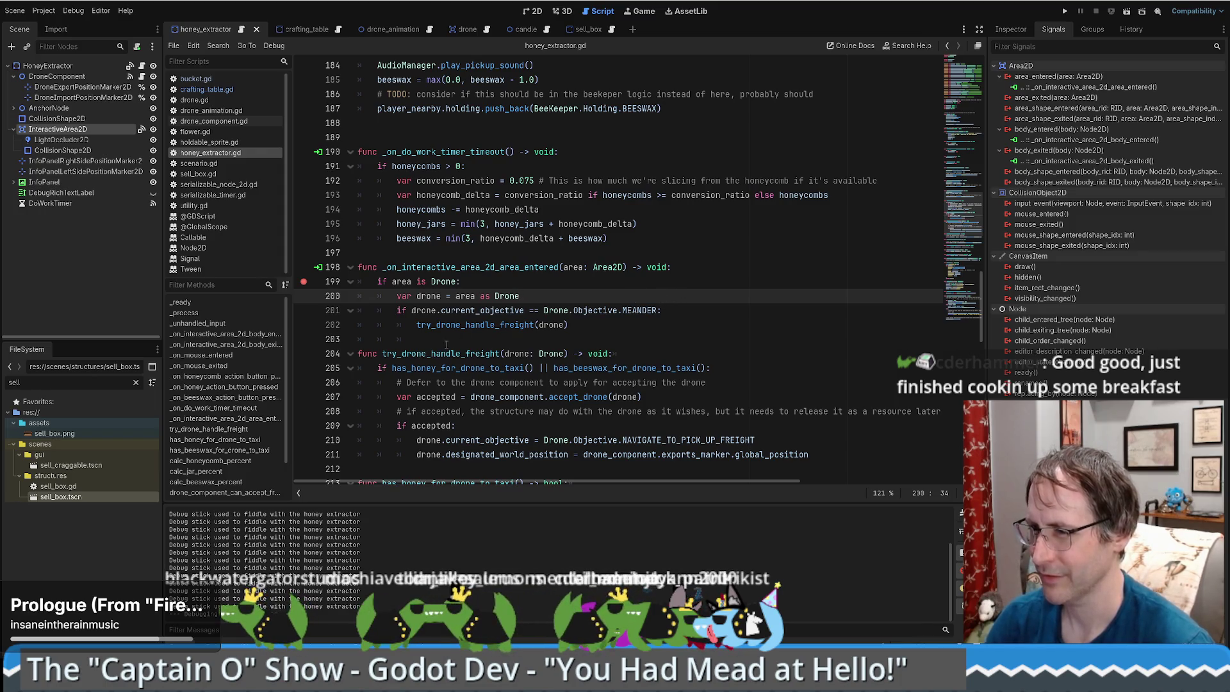
ctrl+click(467, 325)
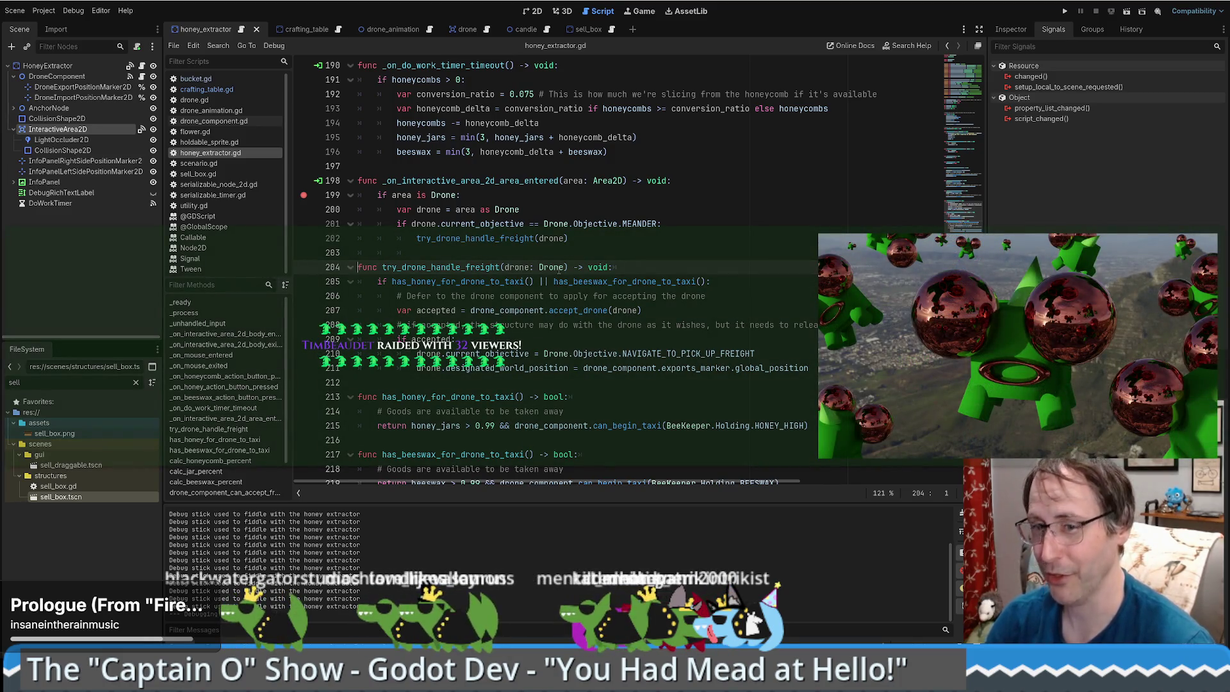
mouse_move(453, 280)
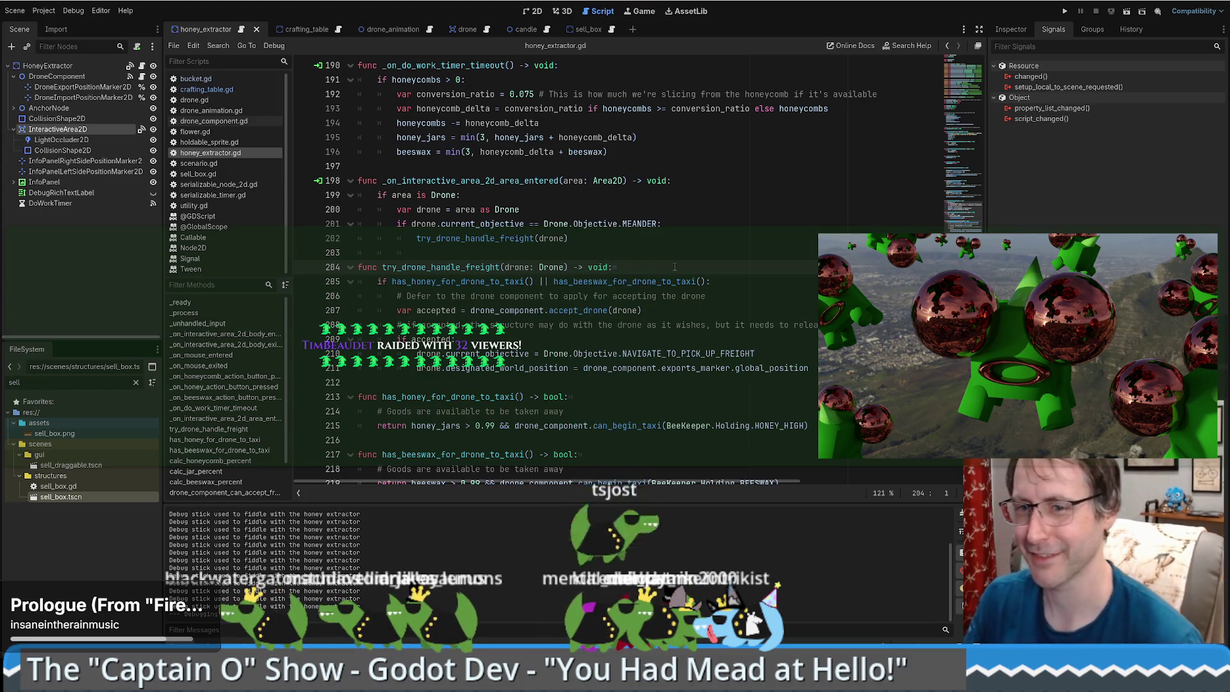
Run the game maximized and place a bee hive, Honey Extractor and Food Grade Bucket.
click(1067, 11)
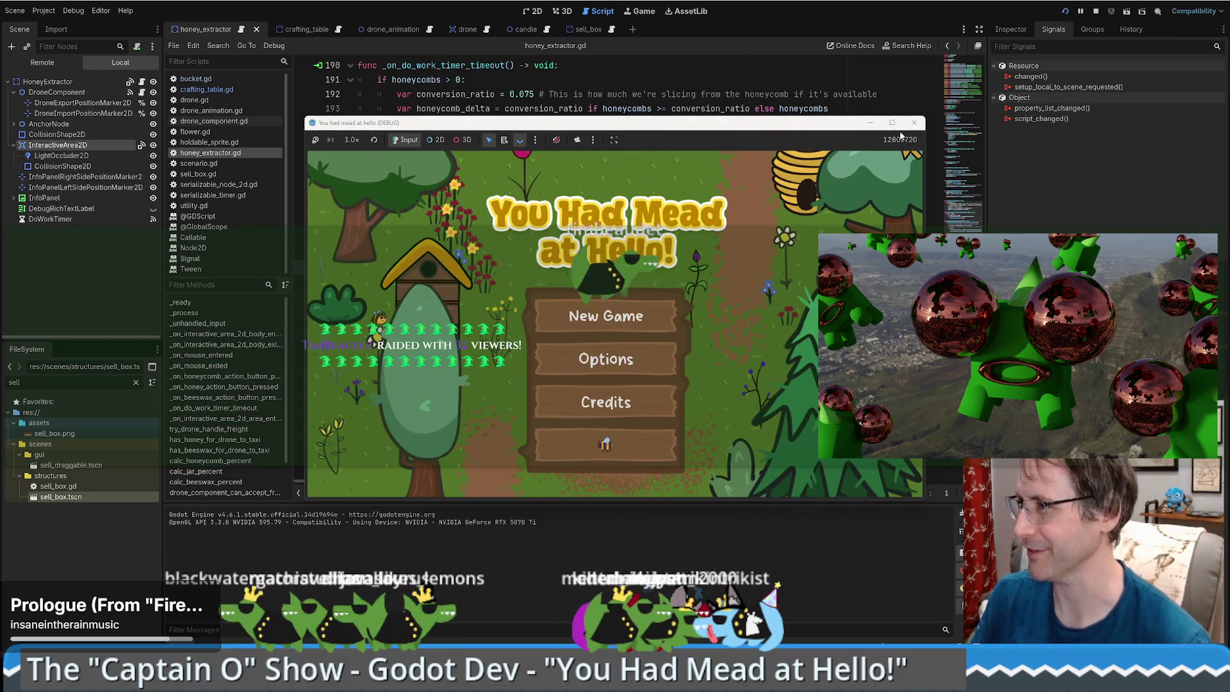
click(892, 123)
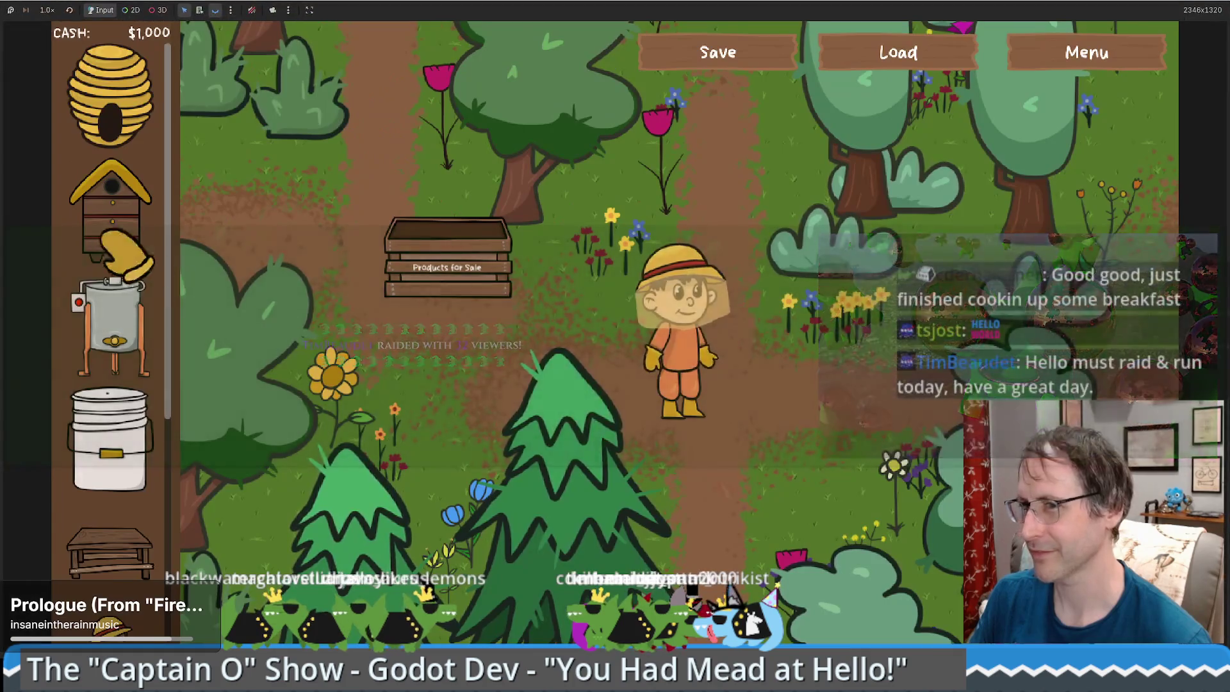
drag(110, 206, 727, 144)
mouse_move(112, 327)
mouse_down()
mouse_move(657, 320)
mouse_move(861, 378)
mouse_up()
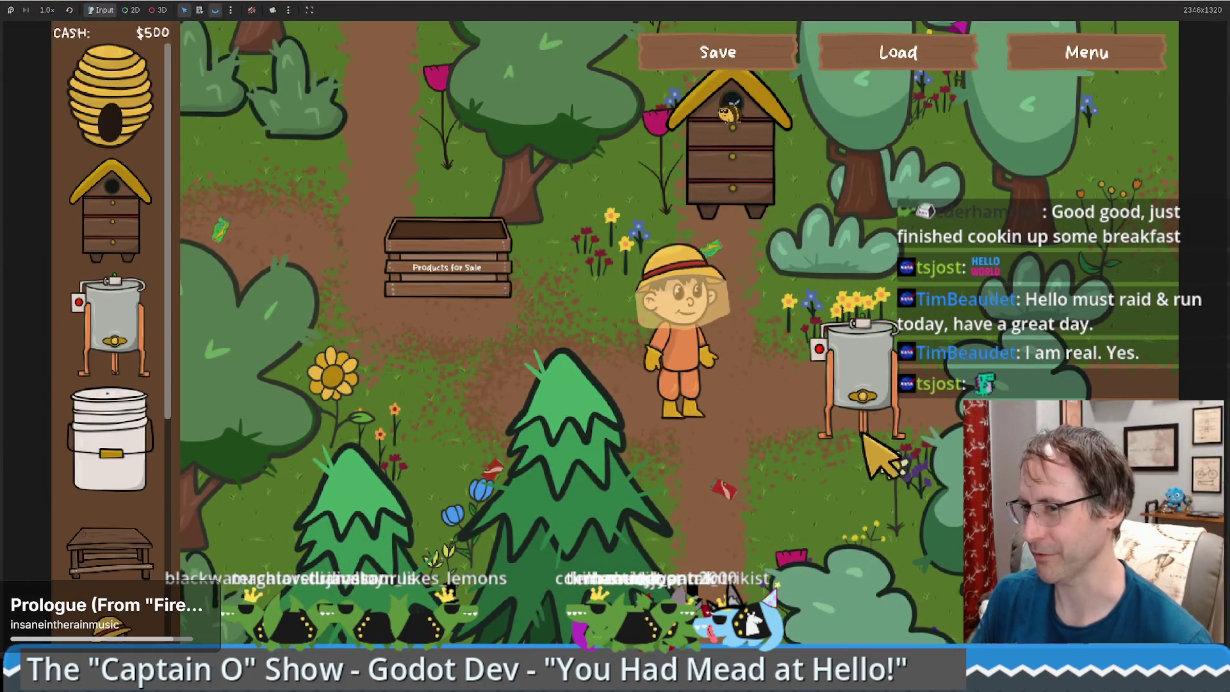
drag(110, 442, 417, 461)
mouse_move(111, 551)
mouse_down()
mouse_move(170, 493)
mouse_move(740, 512)
mouse_up()
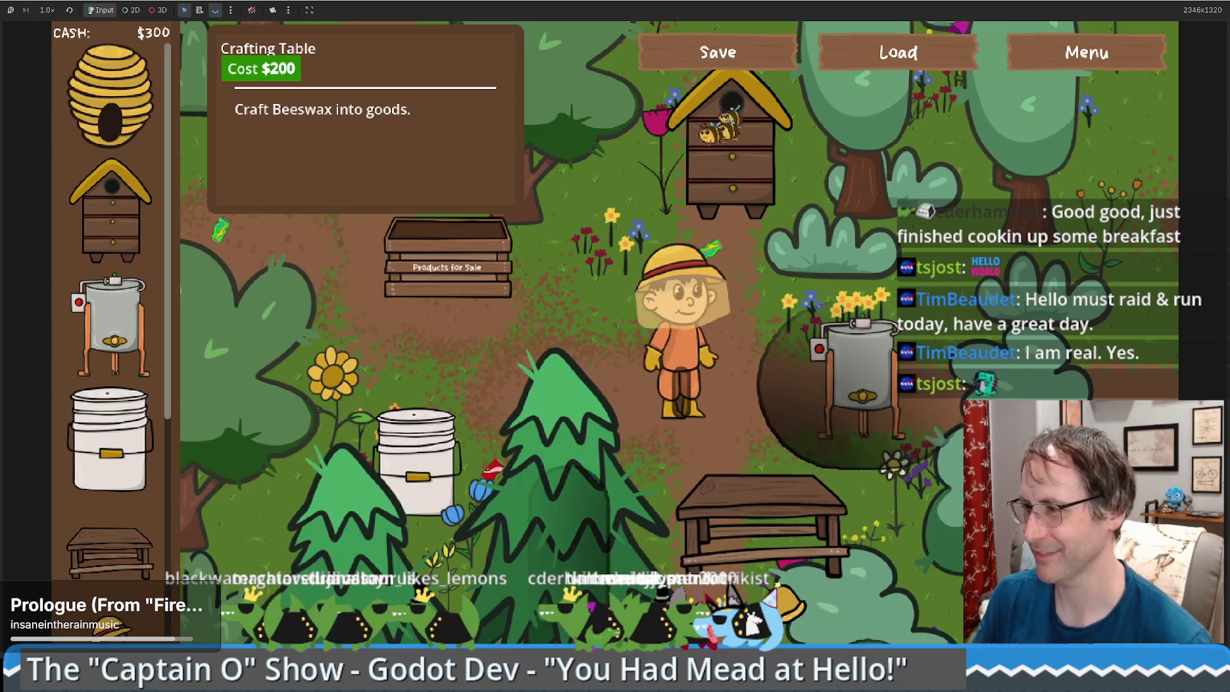
Place the Crafting Table, enable Sandbox Mode for unlimited cash, and place the Bear Statue top-right.
click(1087, 53)
click(520, 410)
click(551, 561)
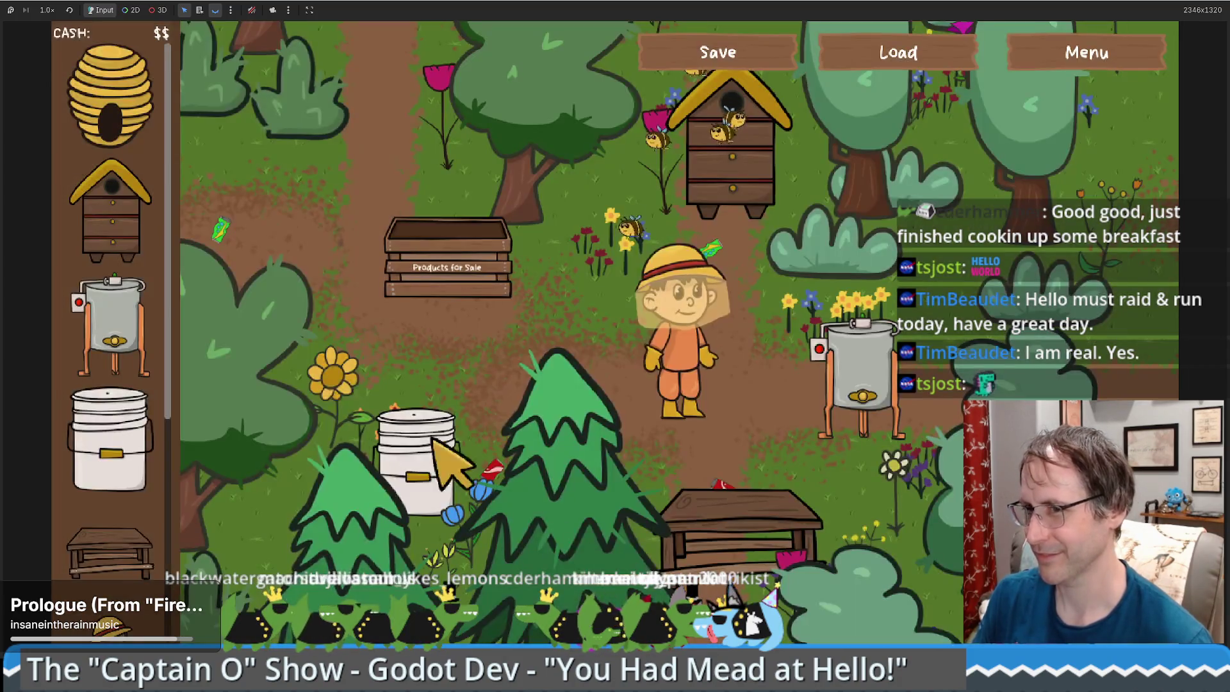
mouse_move(1057, 275)
mouse_down()
mouse_move(1112, 269)
mouse_move(1134, 148)
mouse_up()
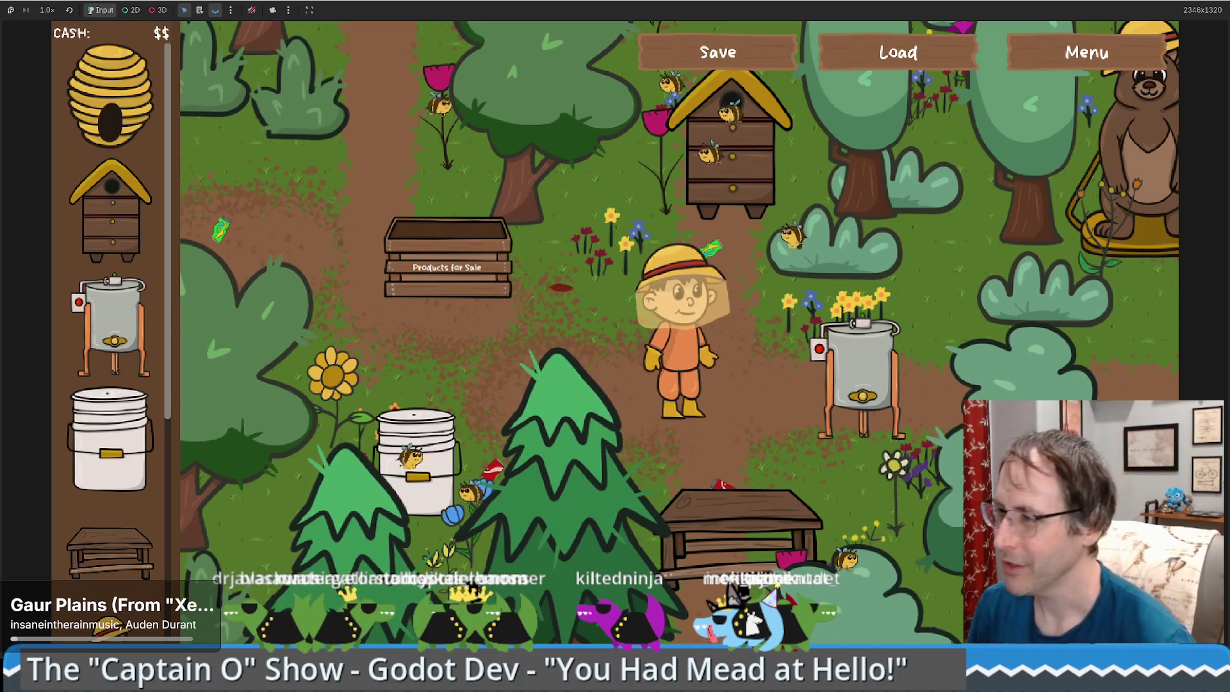
Walk to the hive, take and sell the honeycomb for $50, then take honey jars from the extractor.
key(s)
mouse_move(794, 400)
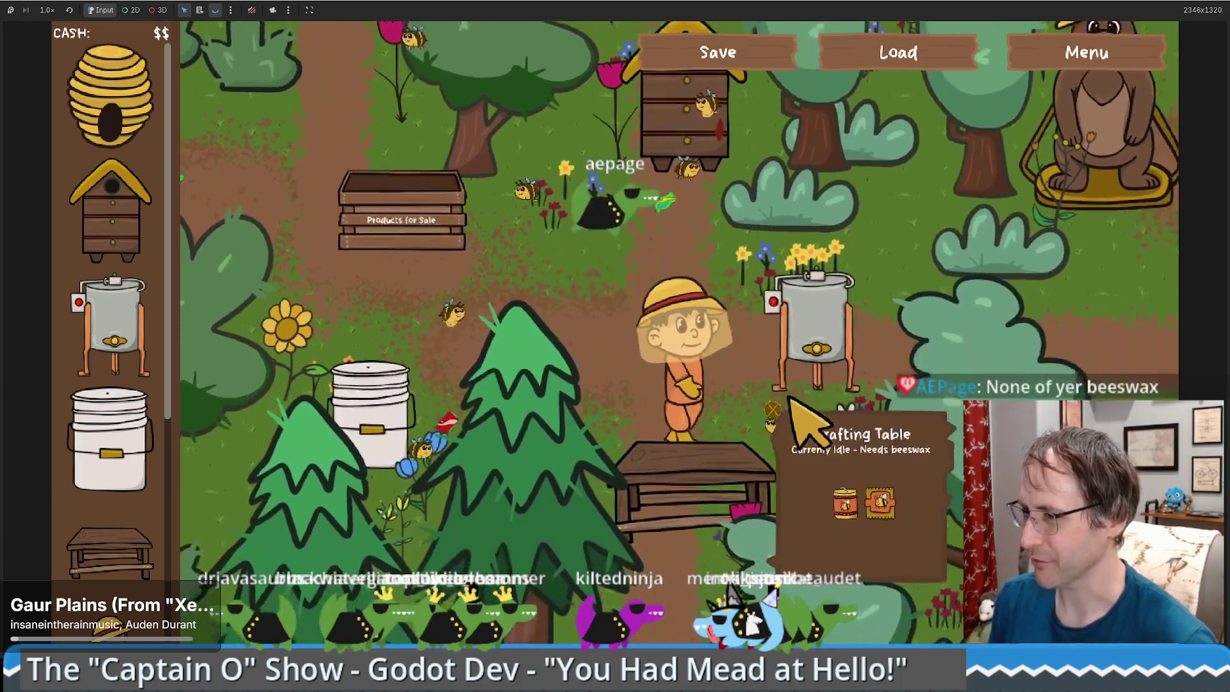
key(a)
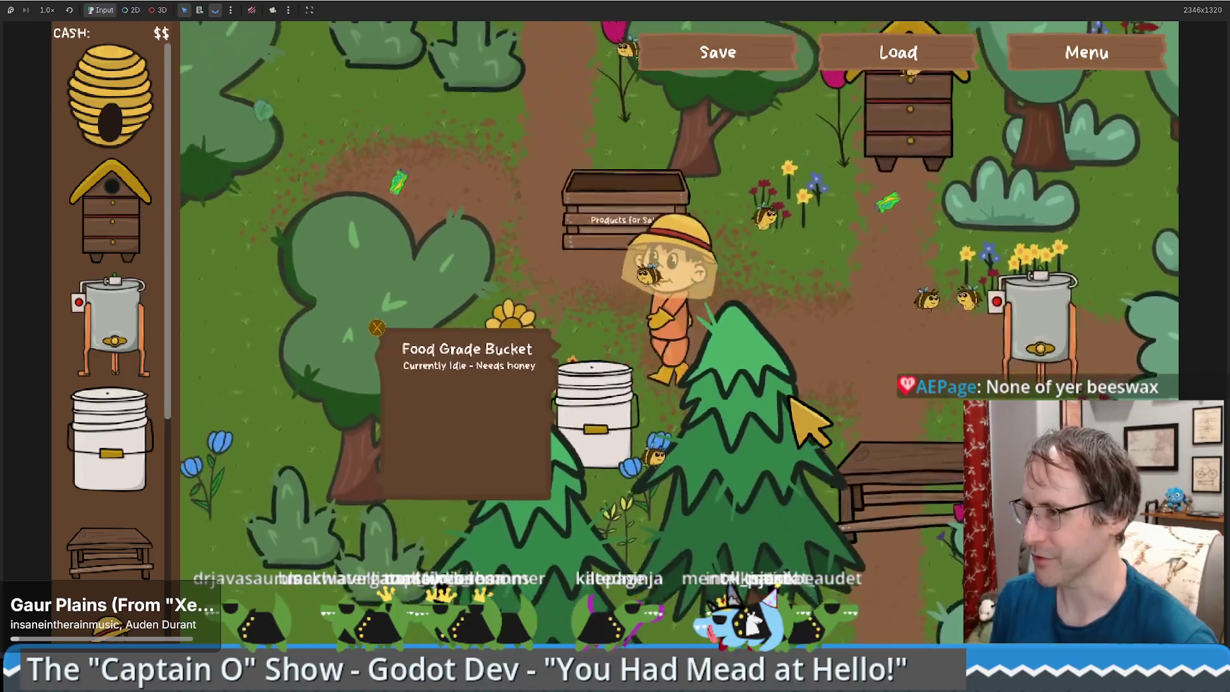
key(w)
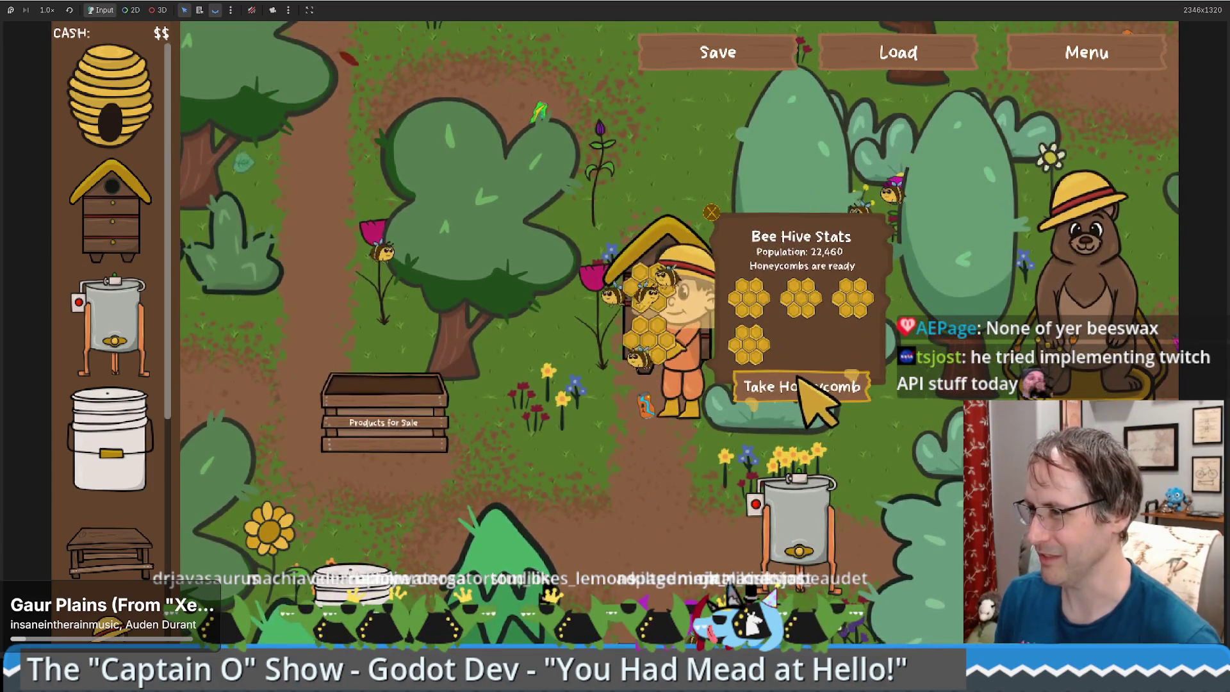
click(540, 434)
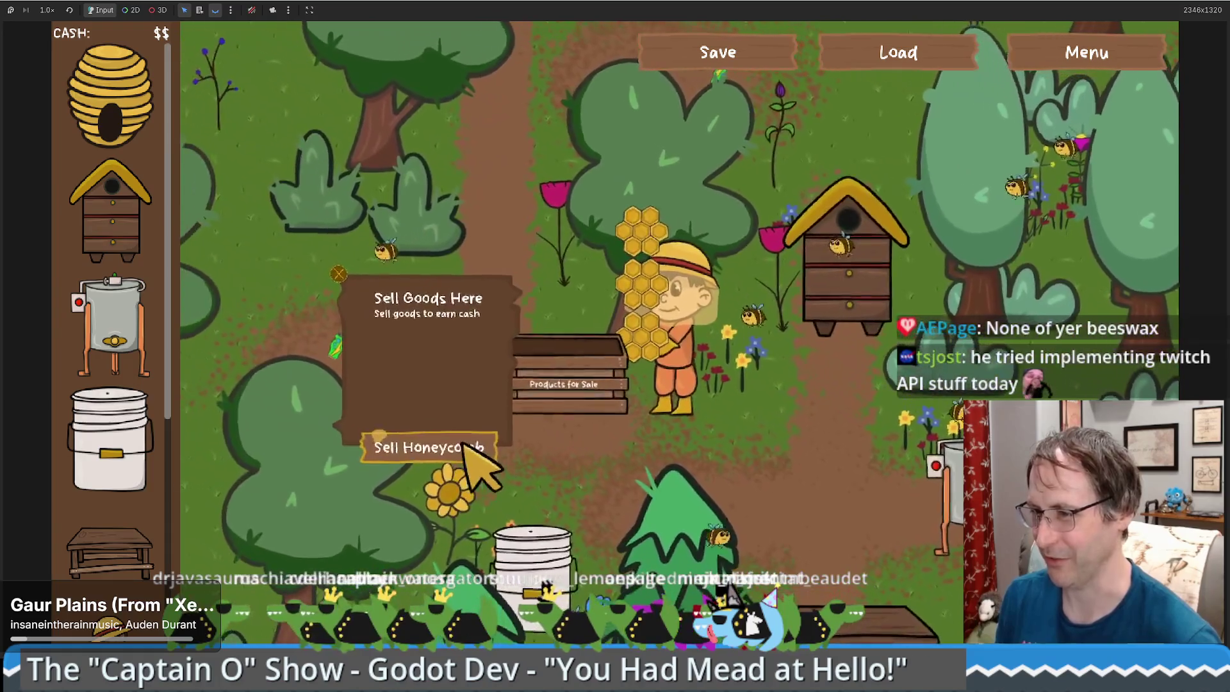
click(467, 449)
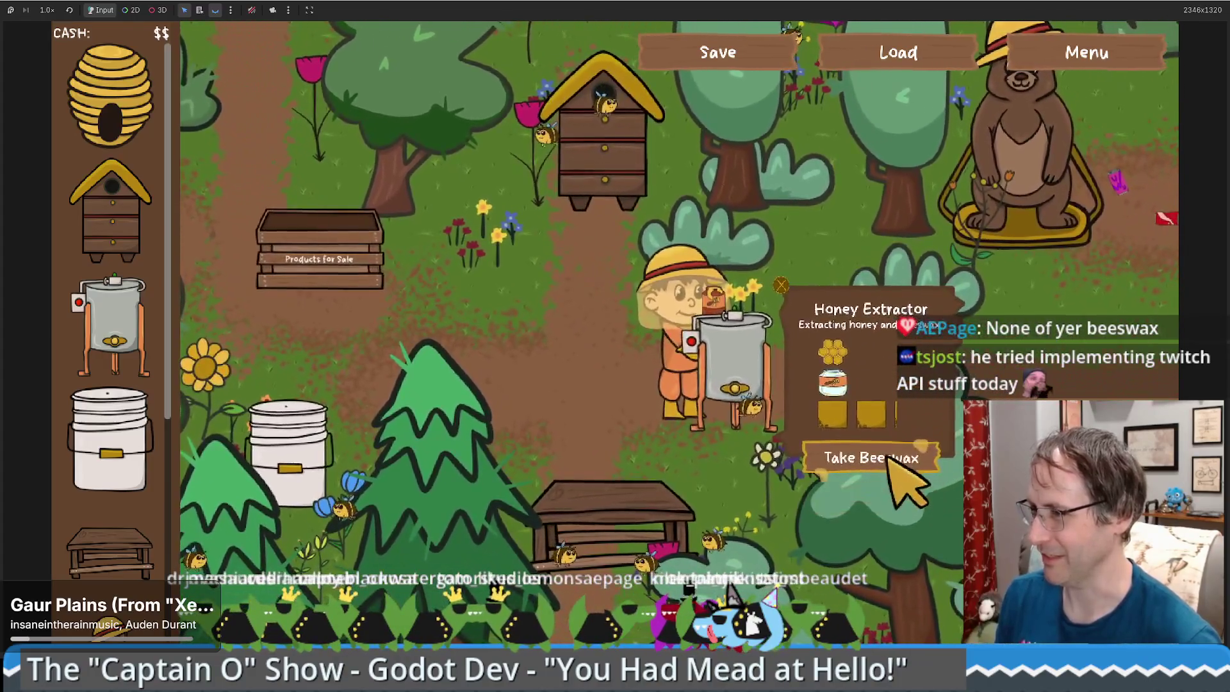
click(891, 459)
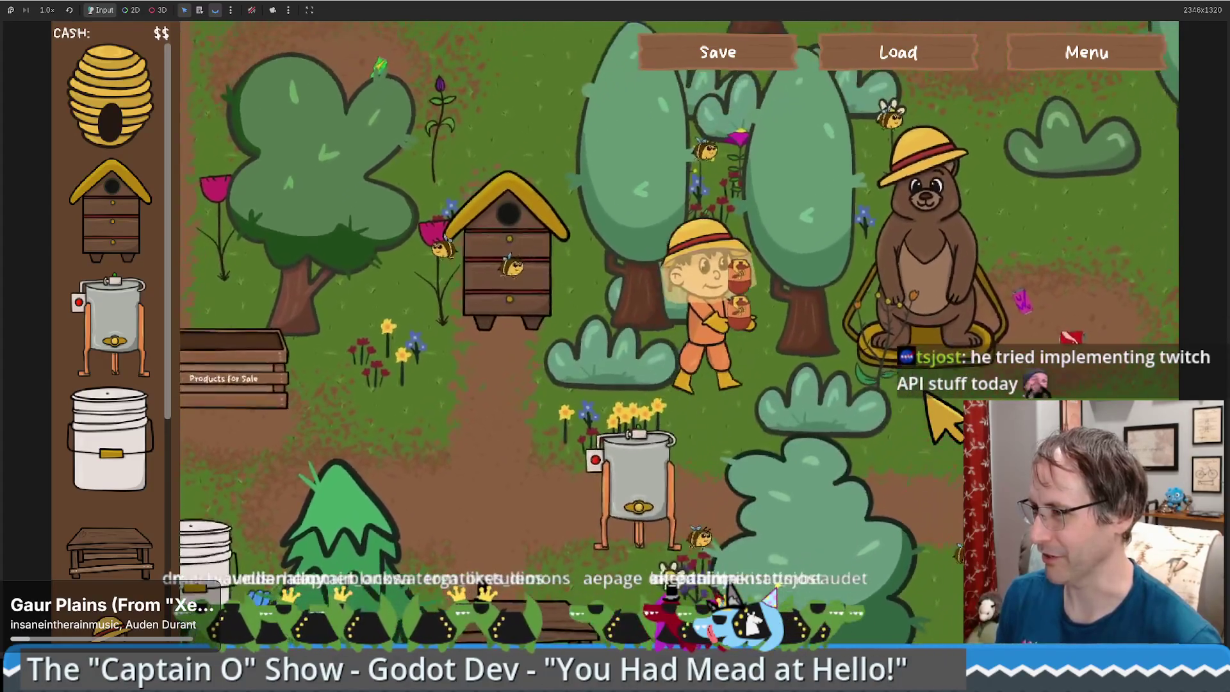
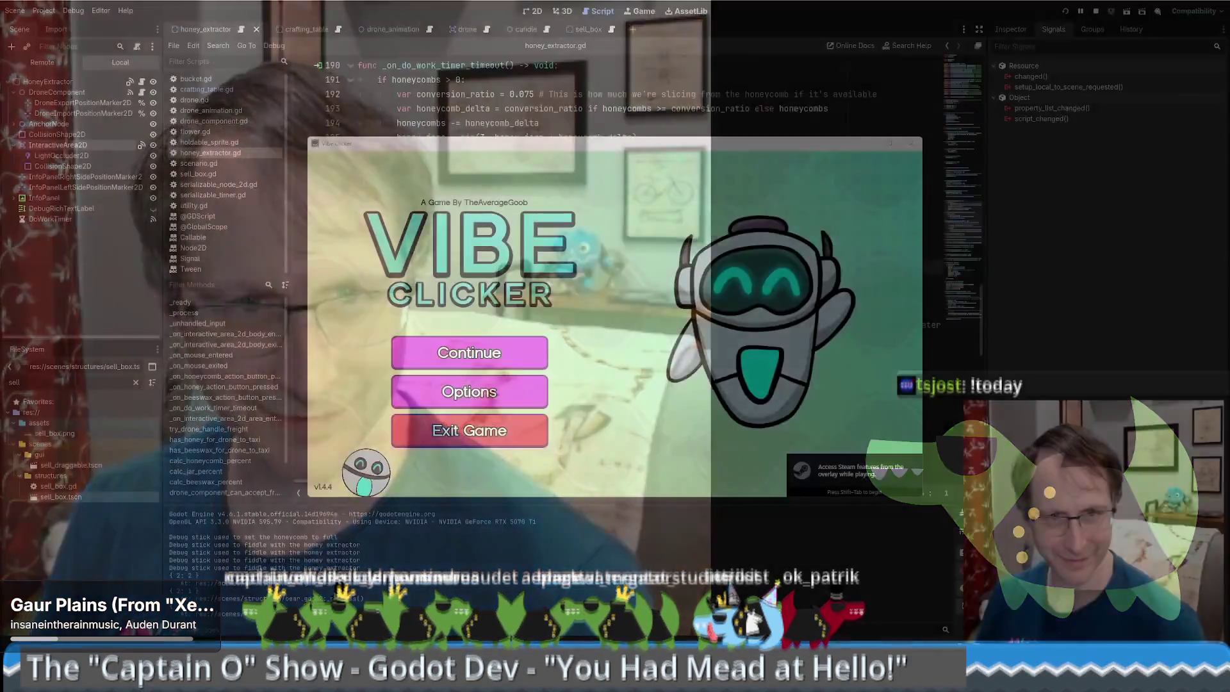
Resume the saved Vibe Clicker game and browse the Vibe Shop's Auto Clickers.
drag(514, 150, 306, 127)
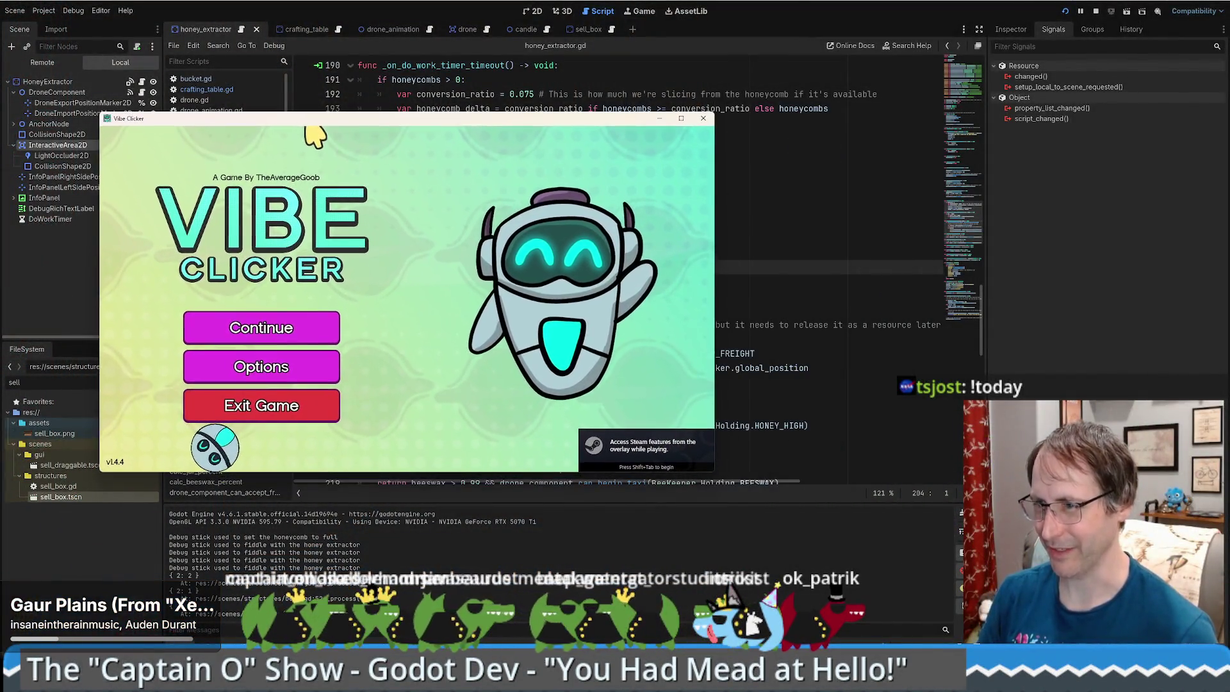
click(283, 330)
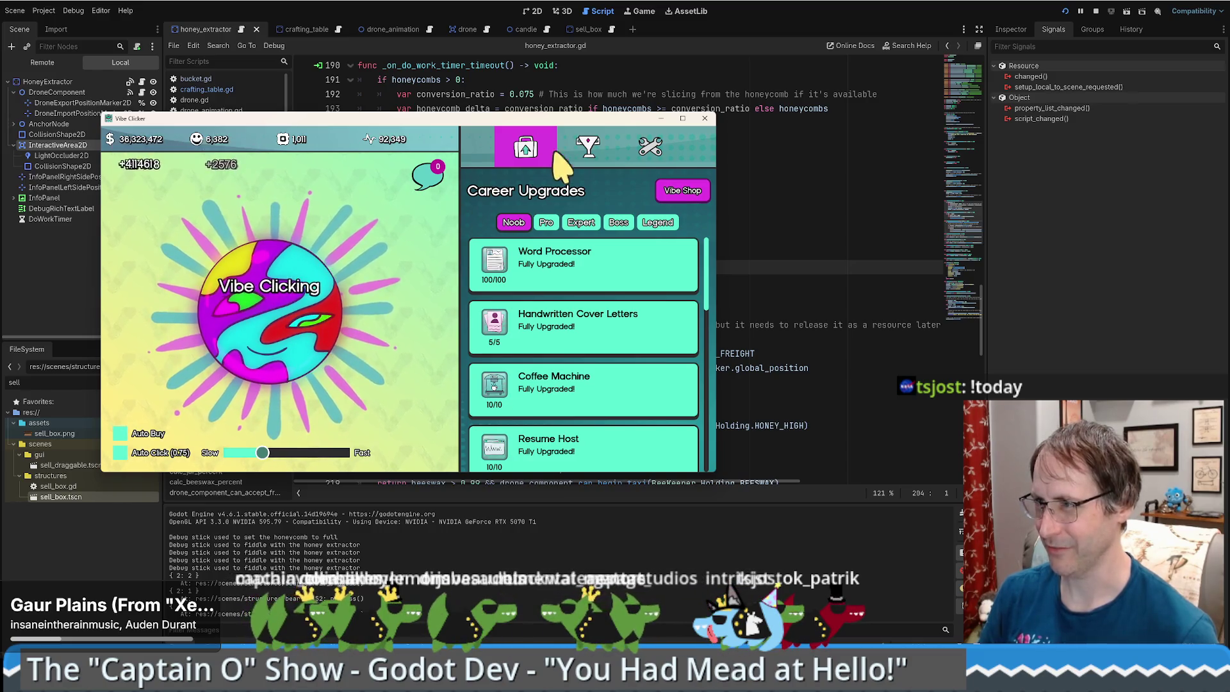
click(670, 191)
scroll(370, 431, down, 3)
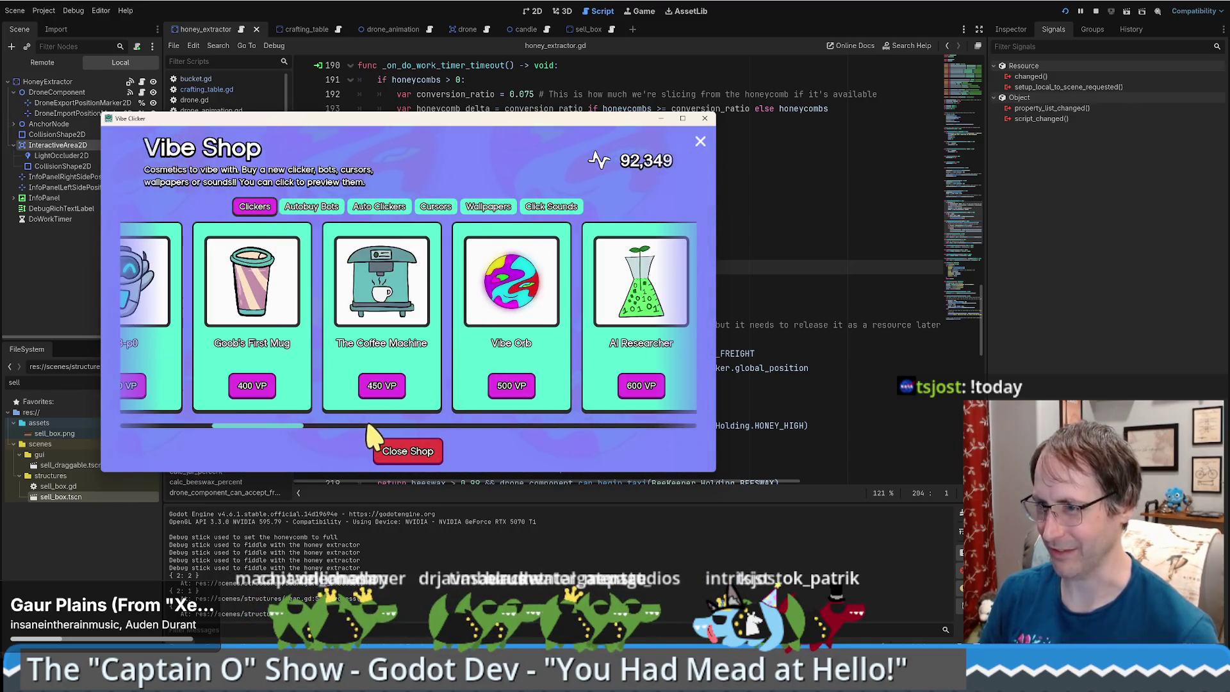
click(359, 210)
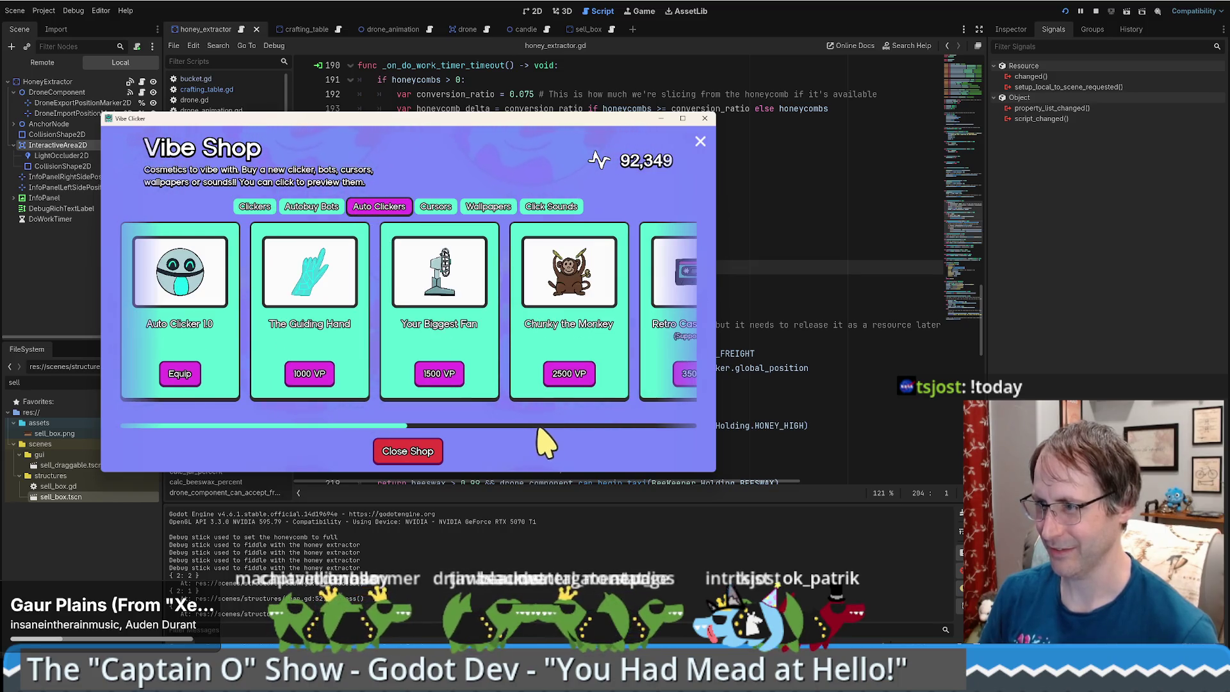
scroll(545, 442, down, 3)
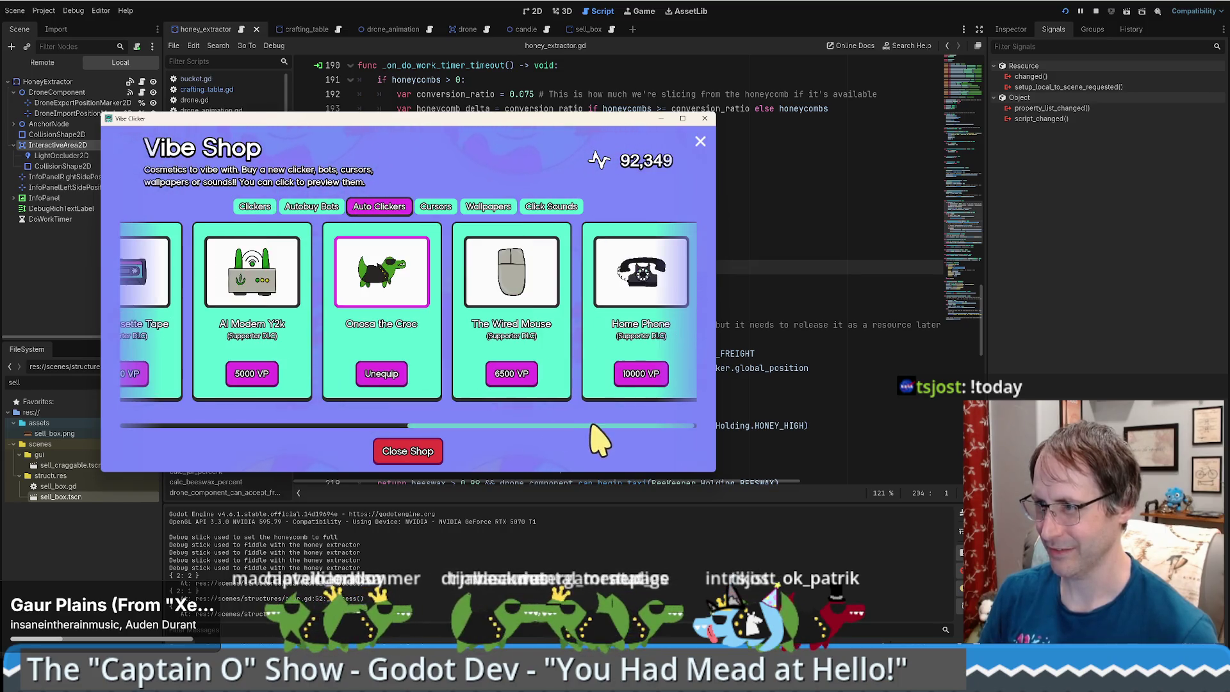
click(417, 456)
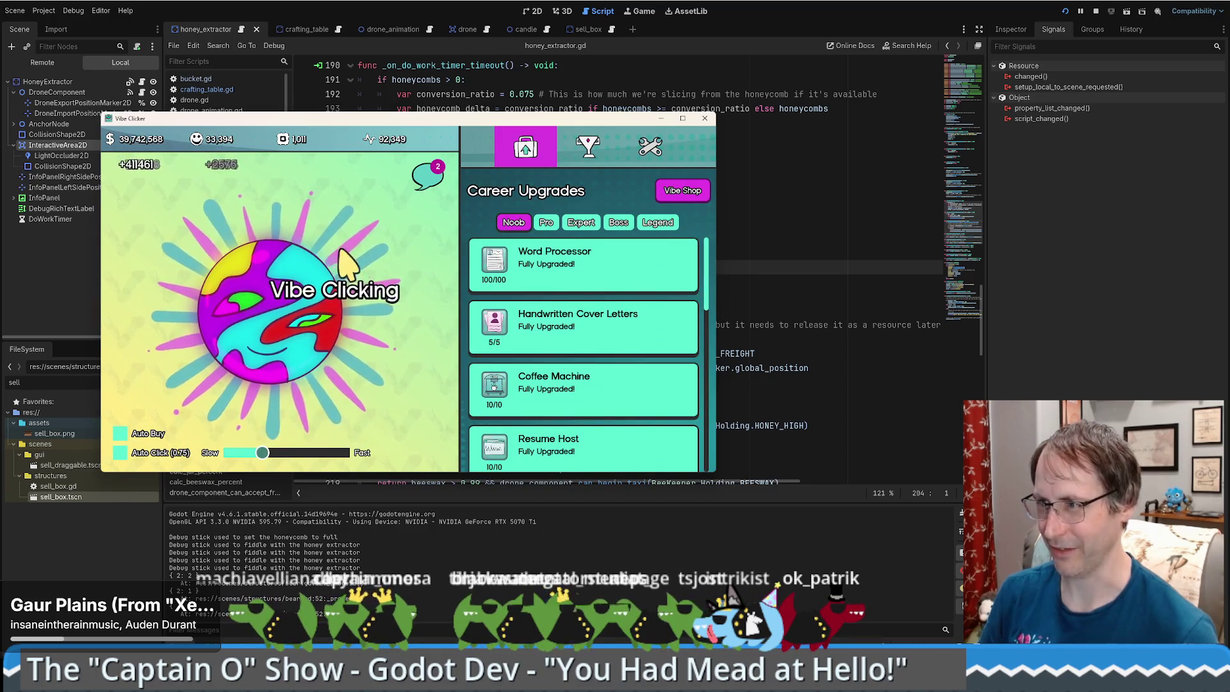
View the Boss upgrades, clear all new-upgrade notifications, and close the game.
click(618, 223)
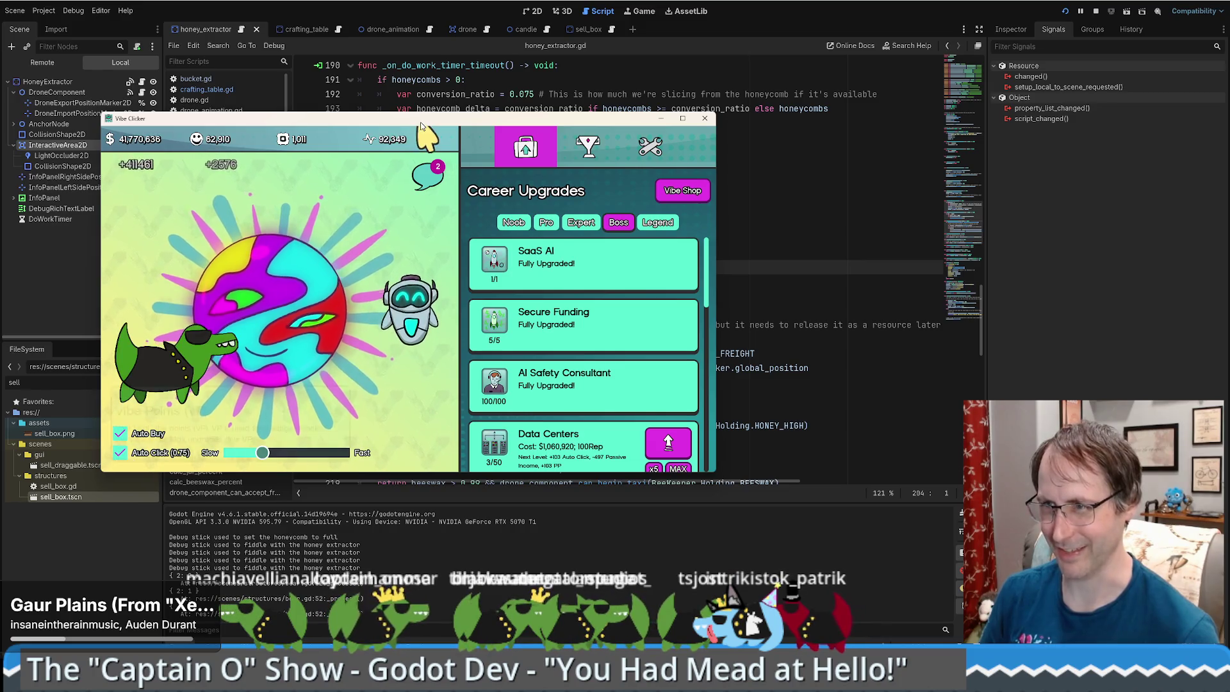
drag(403, 122, 482, 40)
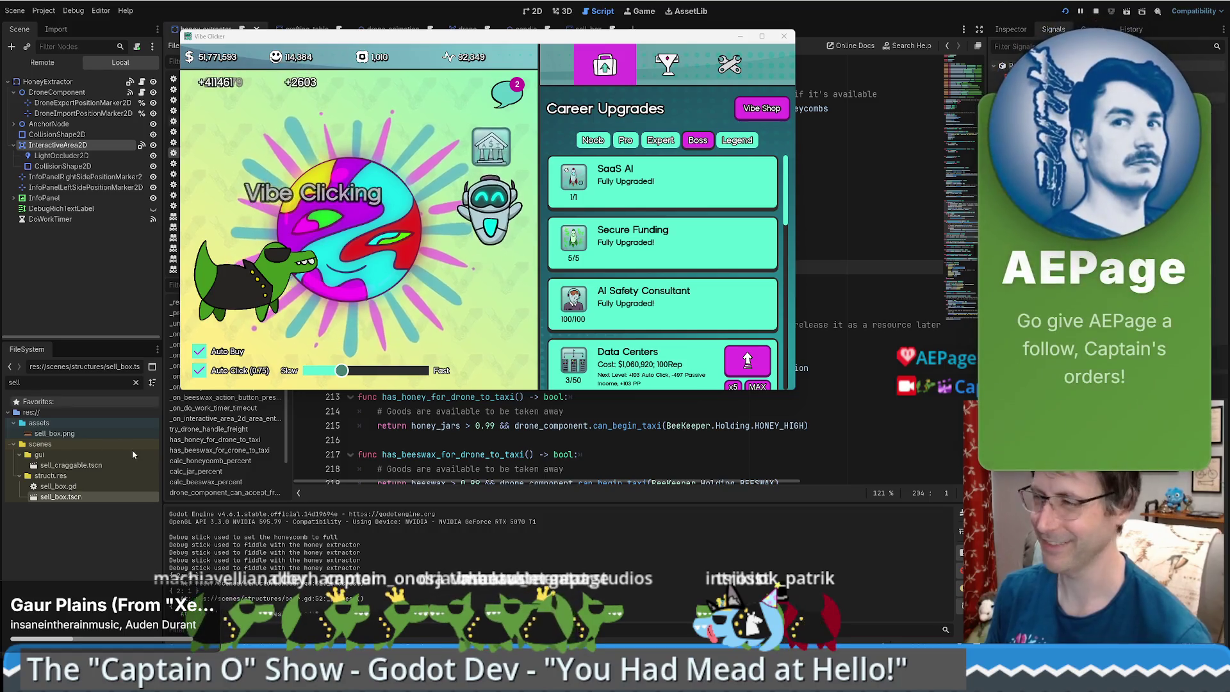
mouse_move(511, 276)
click(504, 96)
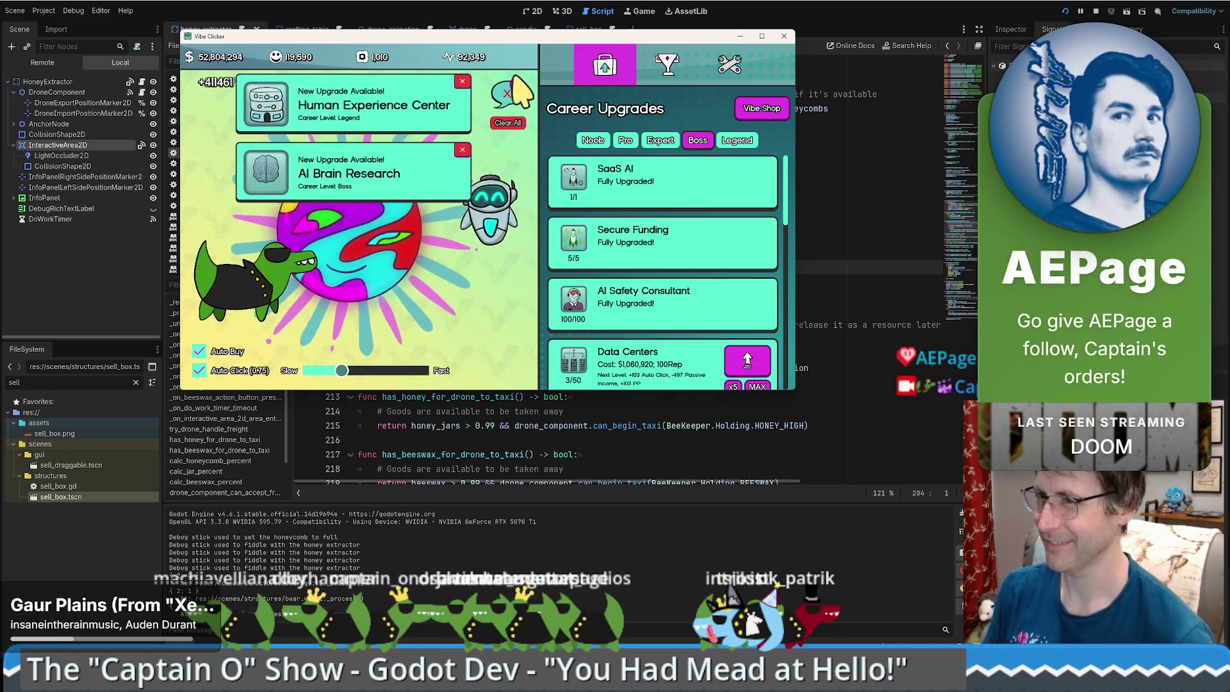
click(462, 149)
click(462, 82)
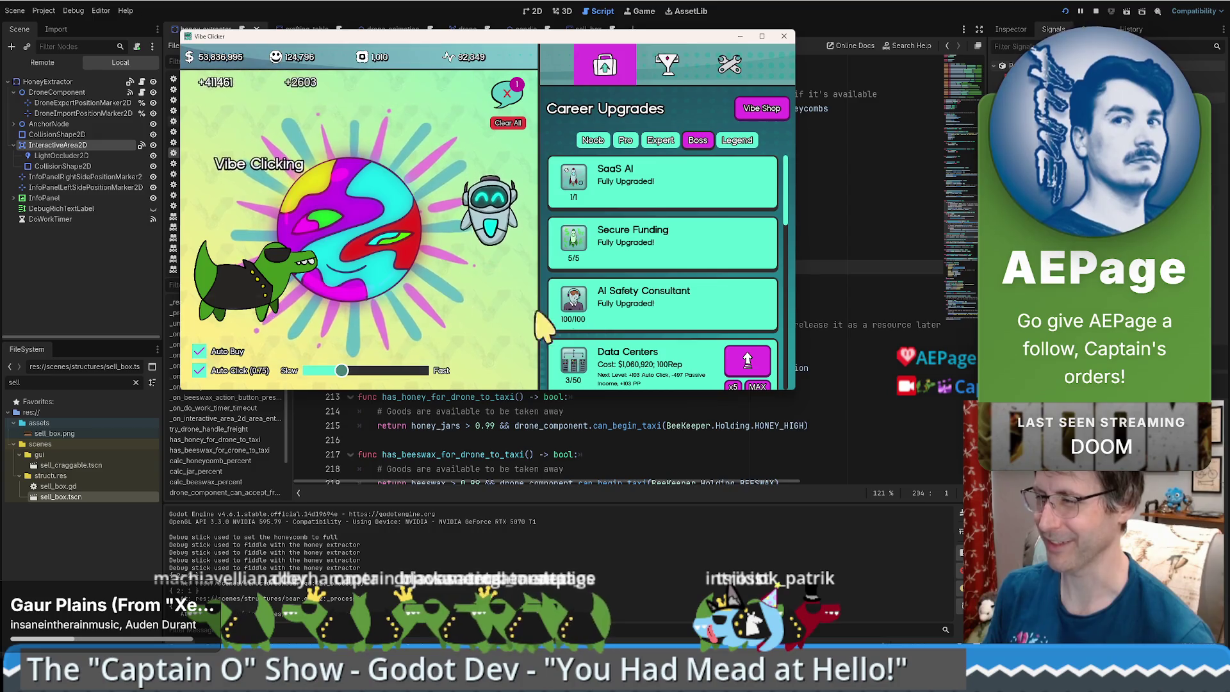
click(784, 36)
Scroll through honey_extractor.gd and view the Area2D node's signals.
scroll(826, 172, down, 7)
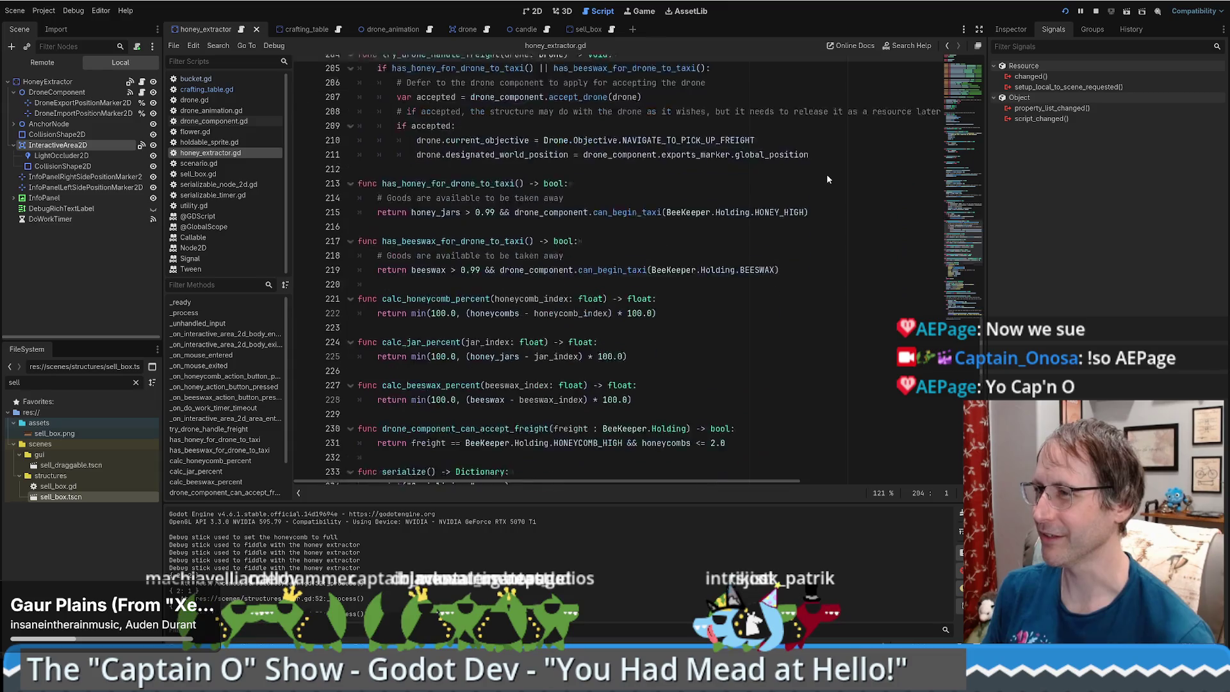
scroll(788, 179, up, 5)
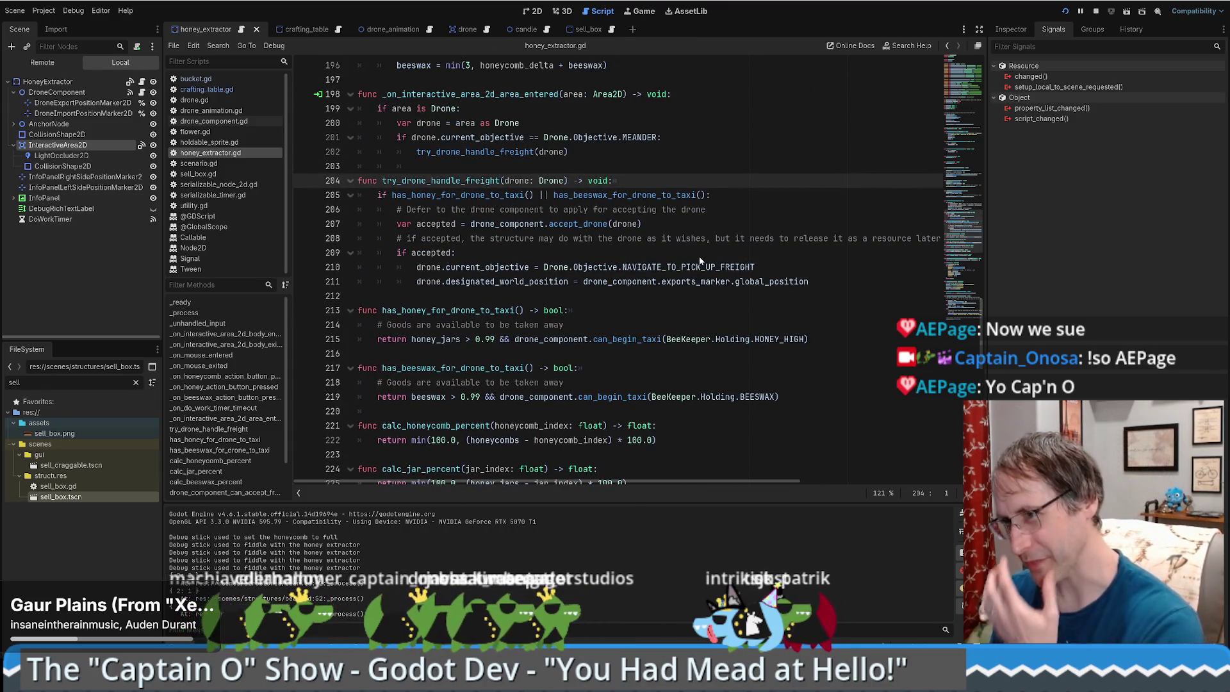
scroll(727, 261, up, 4)
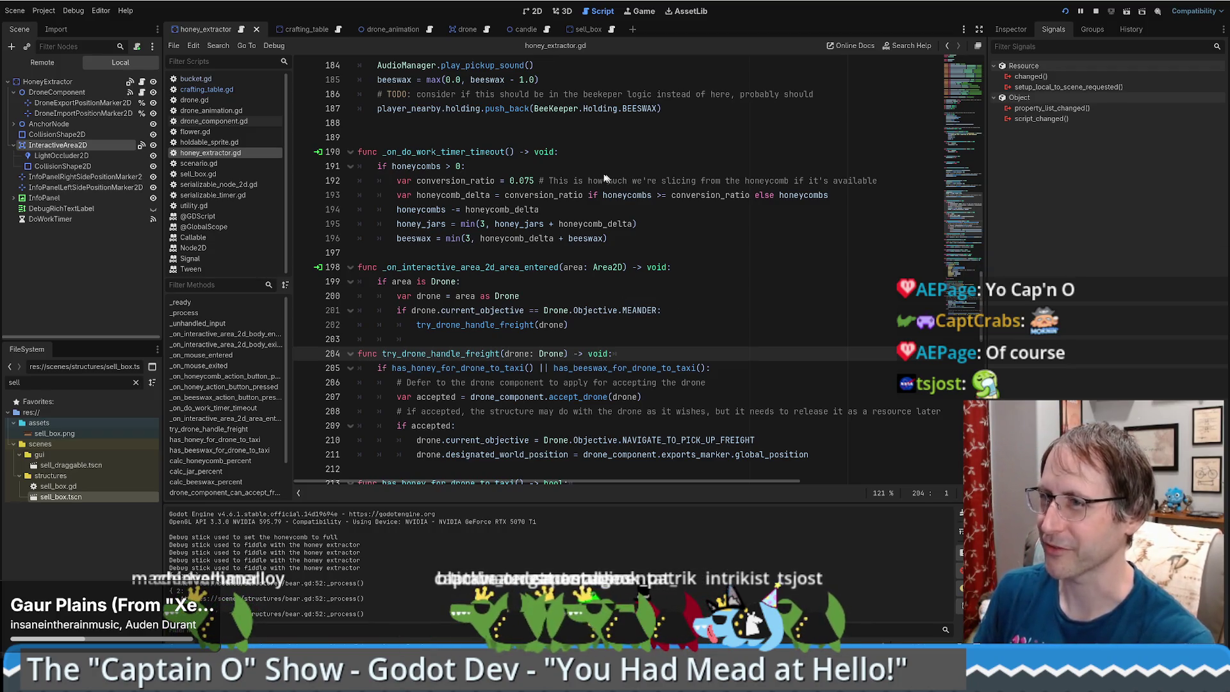
click(188, 27)
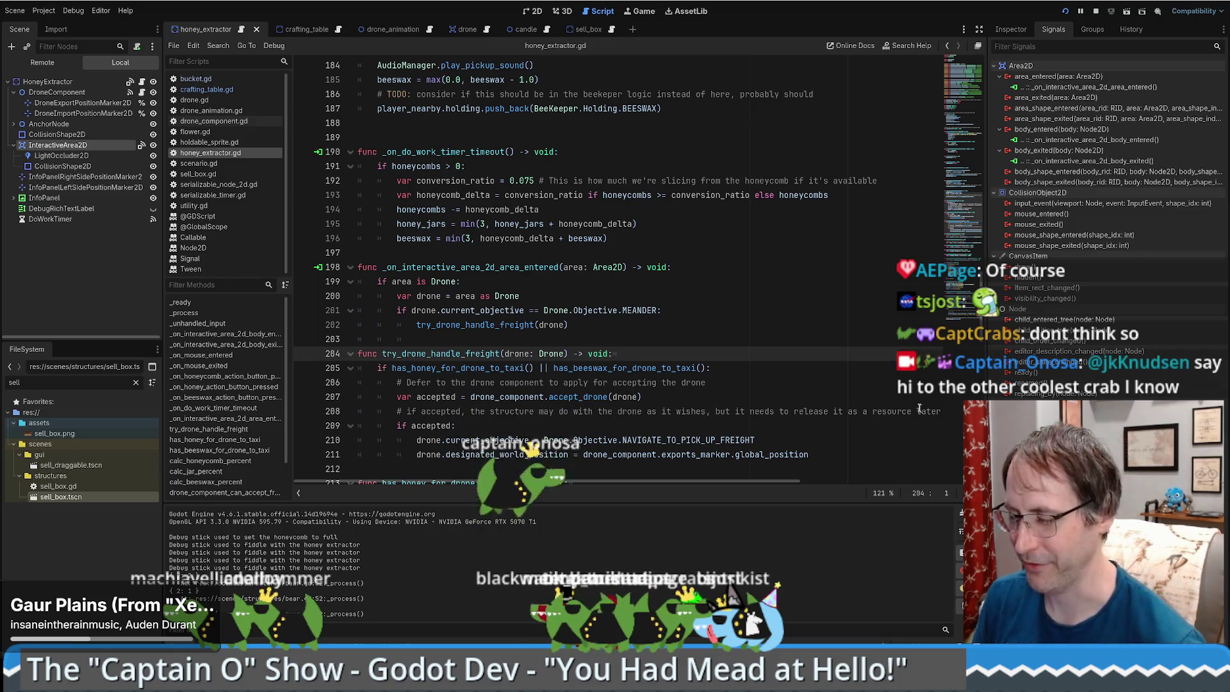
Inspect lines 208–215 around the honey taxi check, then stop the running game.
click(862, 411)
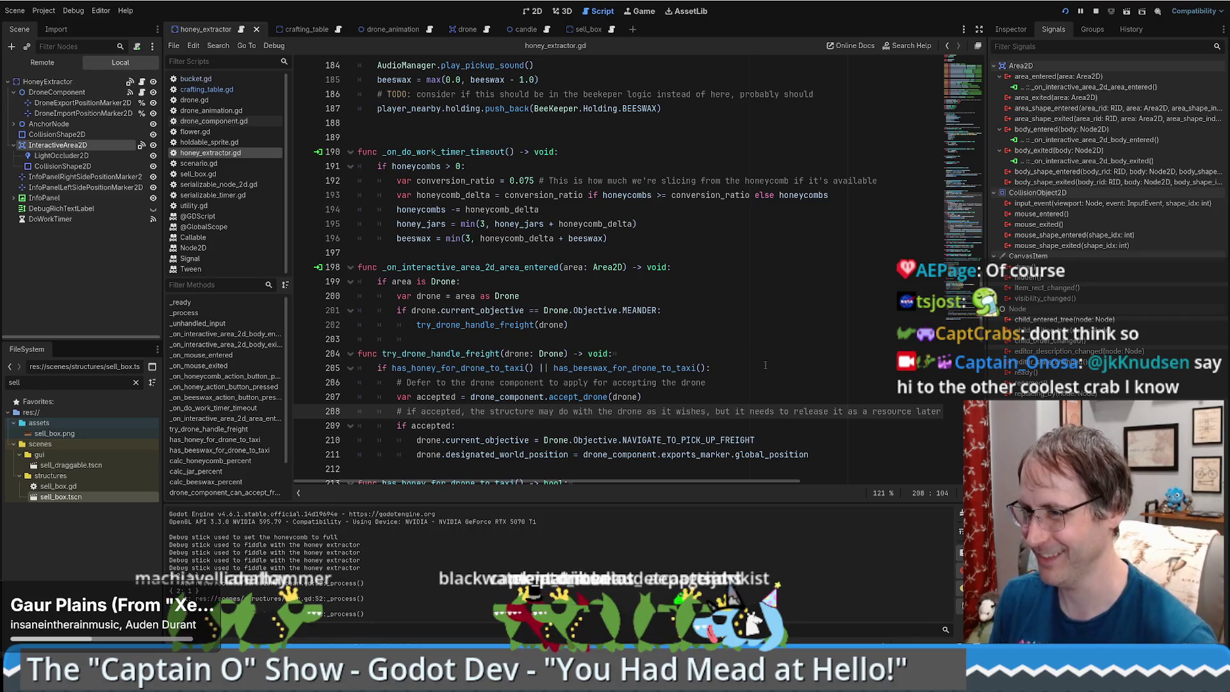
scroll(765, 365, down, 6)
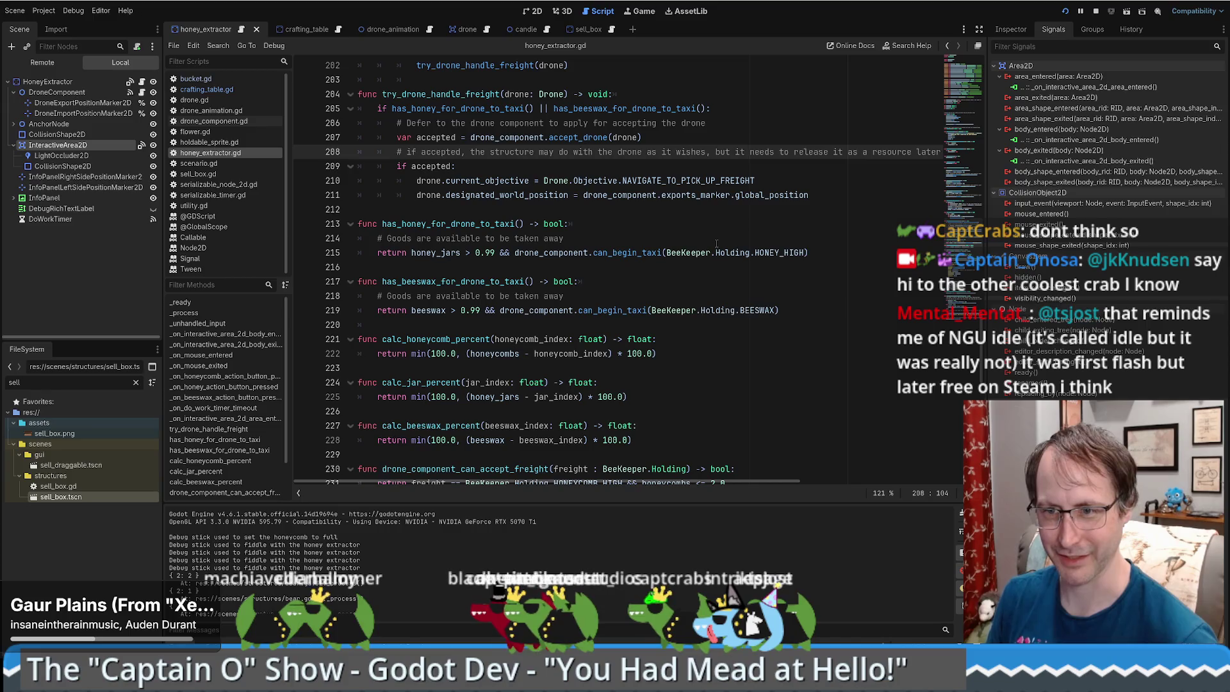
click(664, 251)
scroll(713, 246, down, 1)
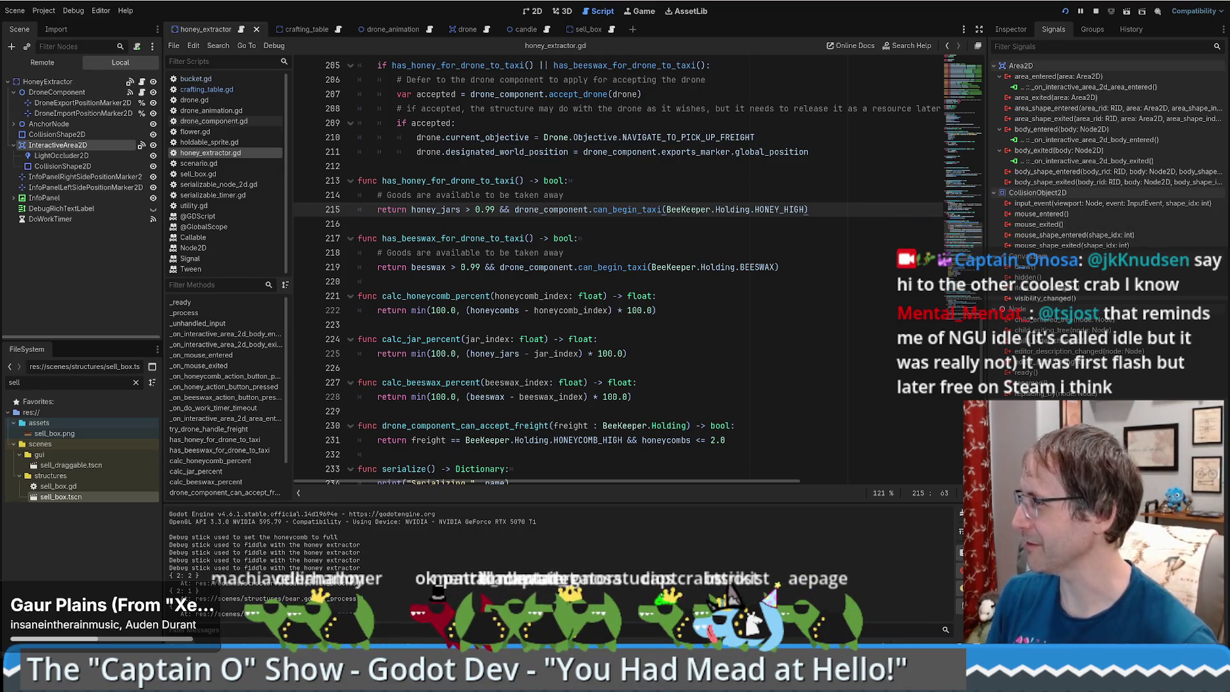
scroll(705, 250, up, 3)
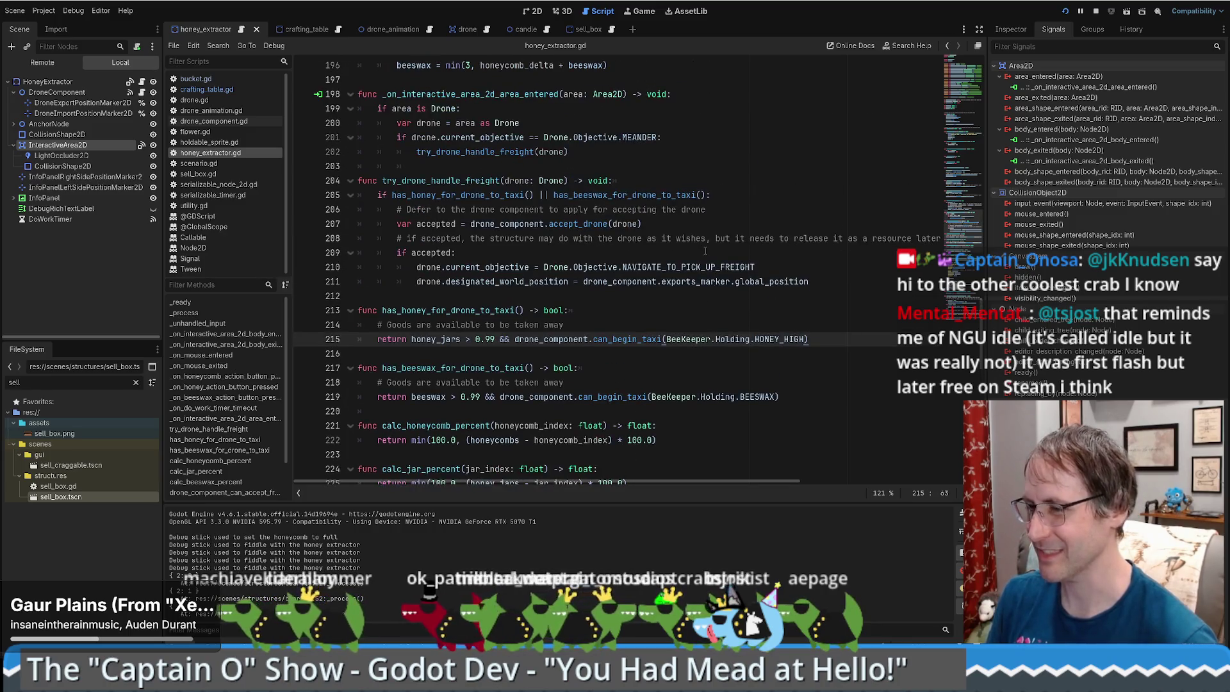
click(610, 293)
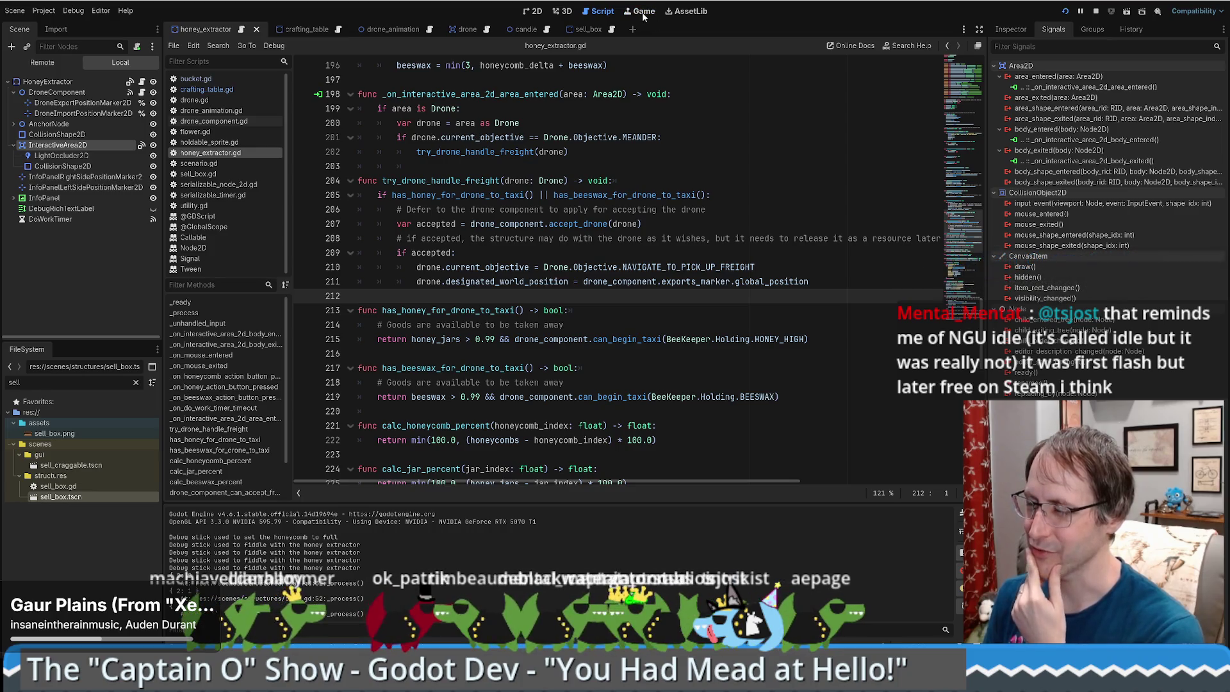
click(1098, 11)
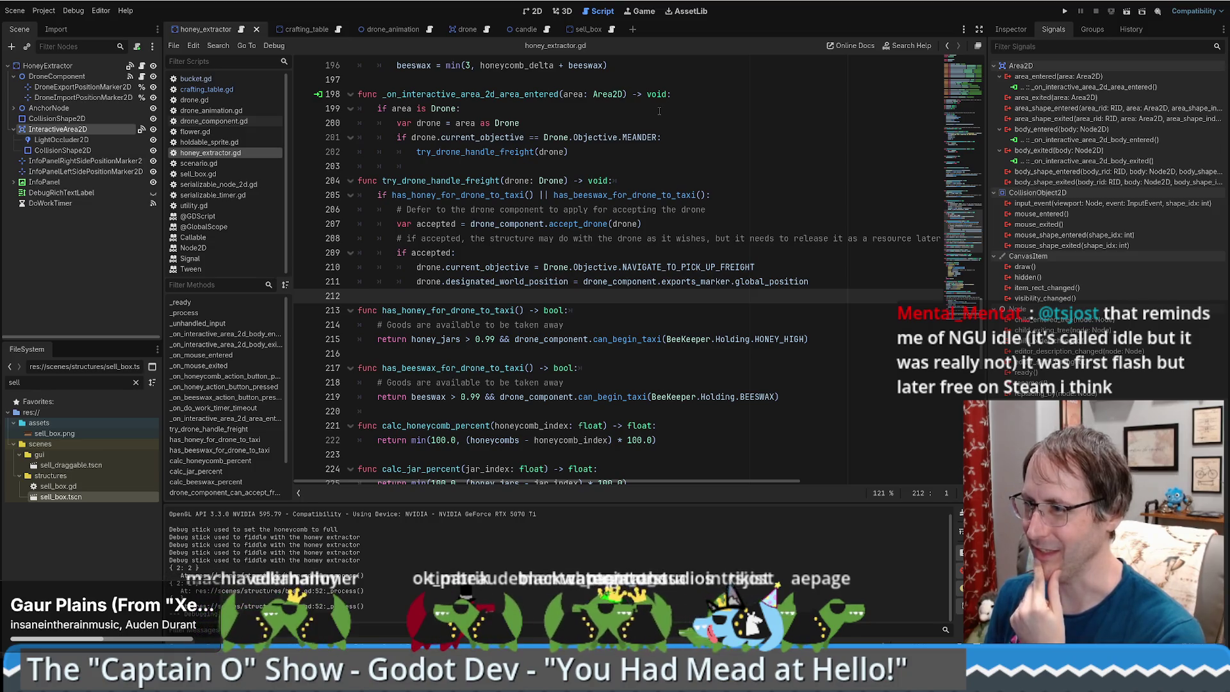
Run the project, start a new game, and drag a honey extractor onto the field.
click(1066, 13)
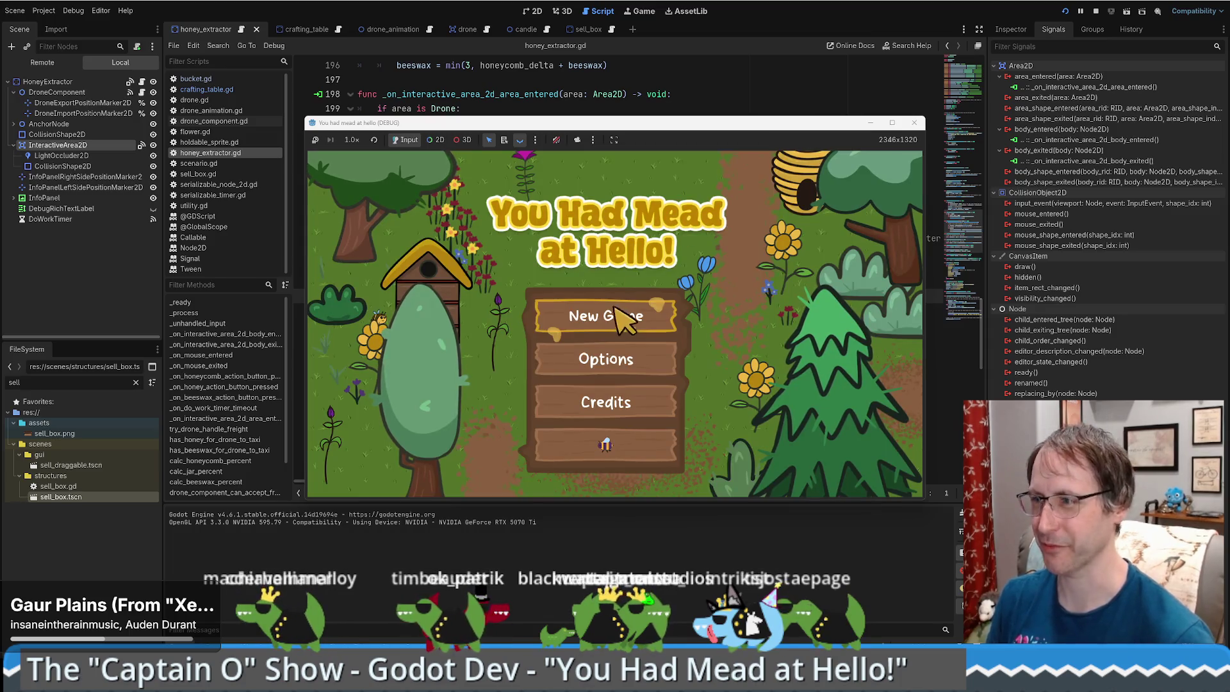
click(607, 452)
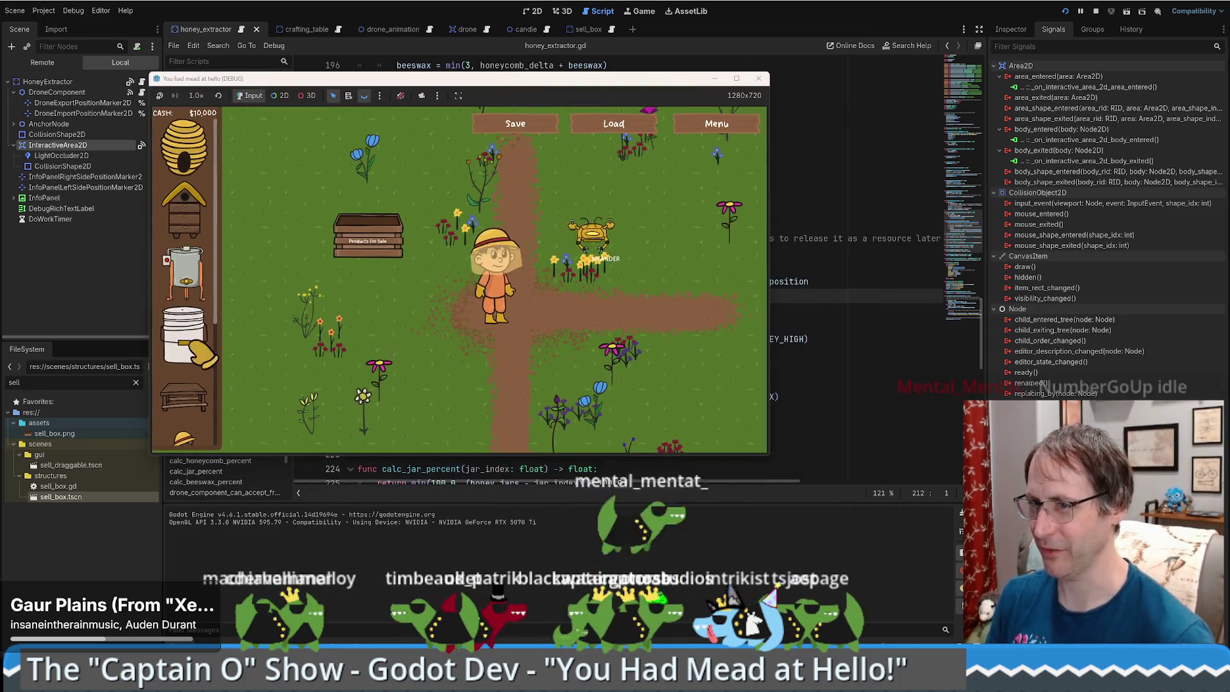
drag(186, 272, 719, 246)
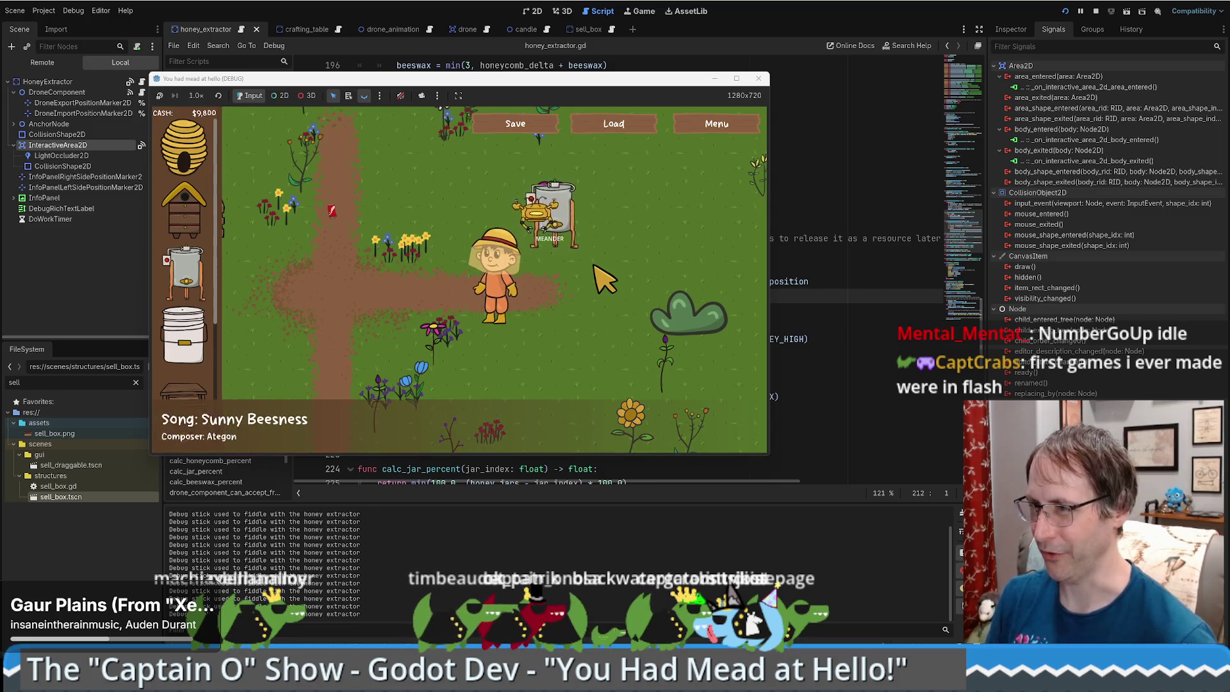
Close the game and inspect the crafting_table scene's CraftingTable and InteractiveArea2D nodes.
click(759, 79)
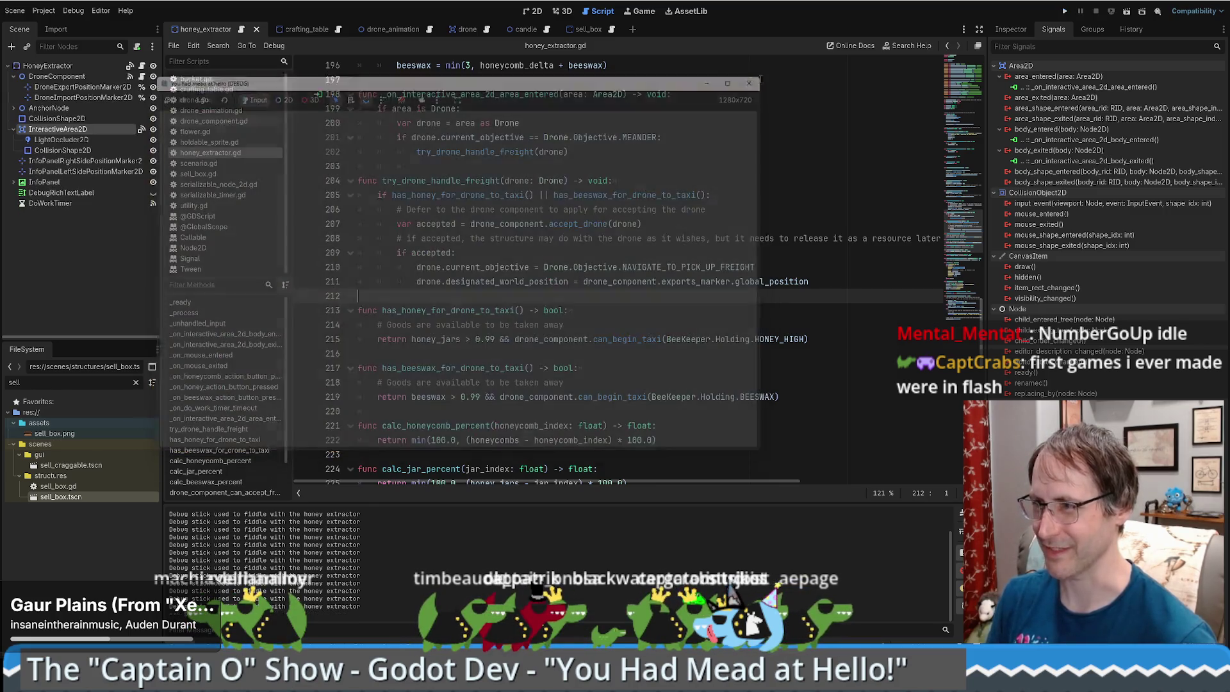
click(313, 31)
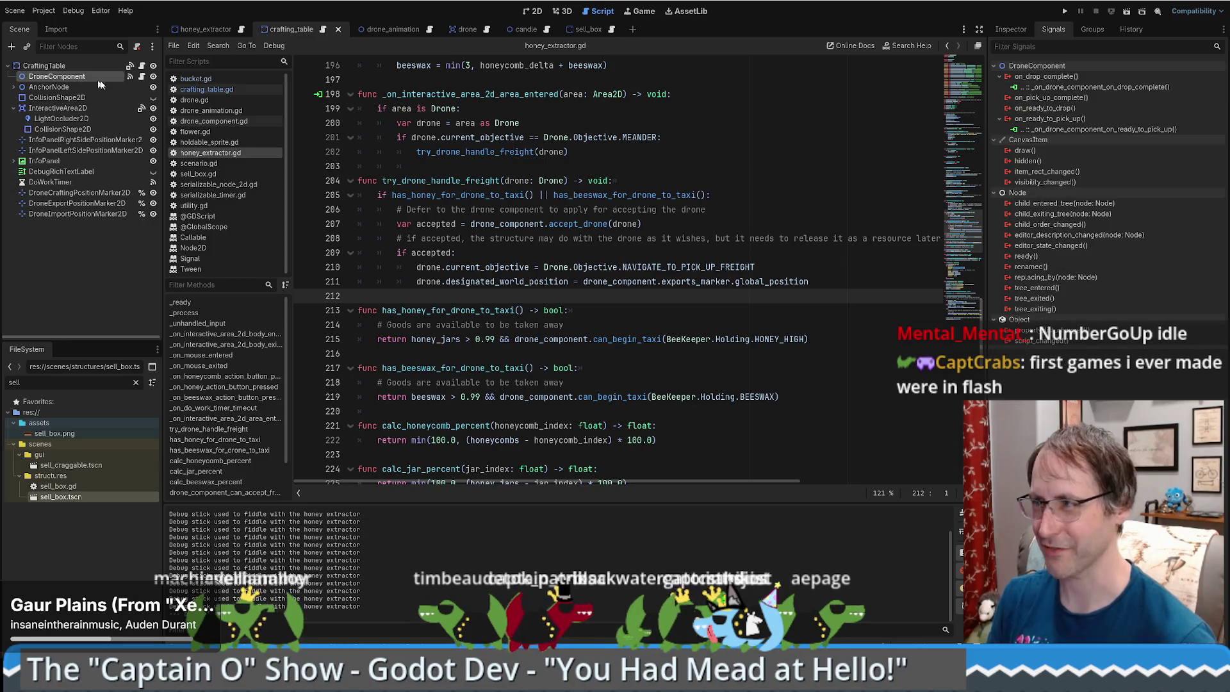
click(1010, 30)
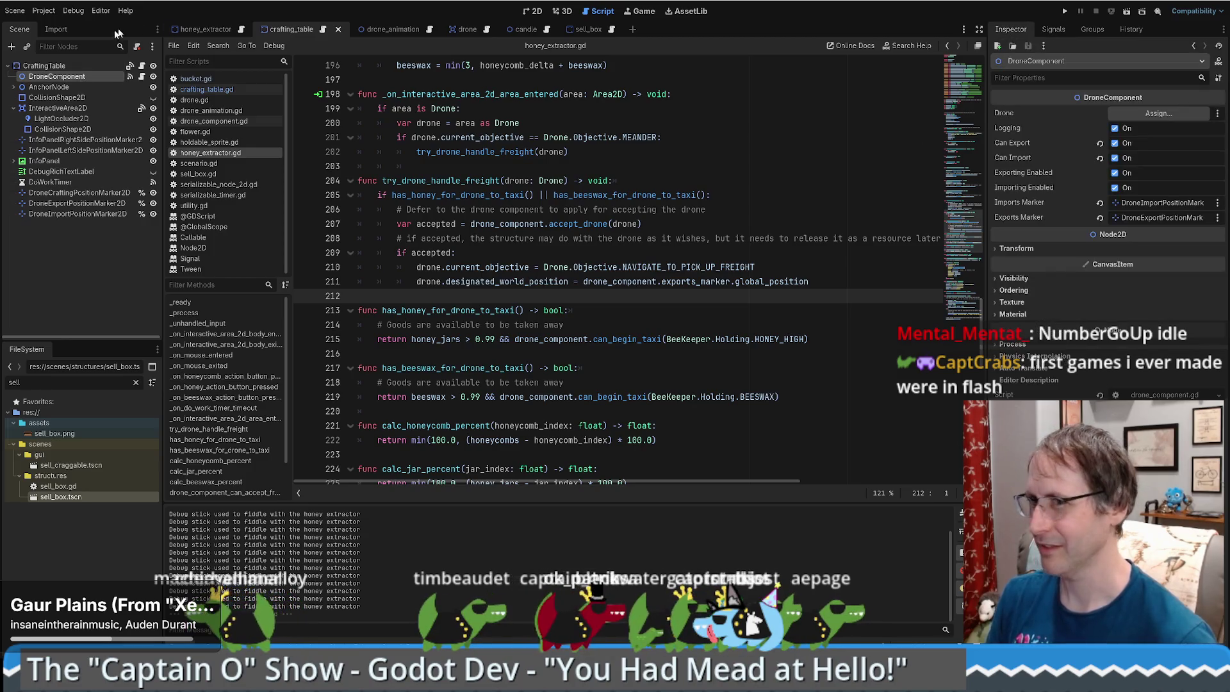
click(64, 66)
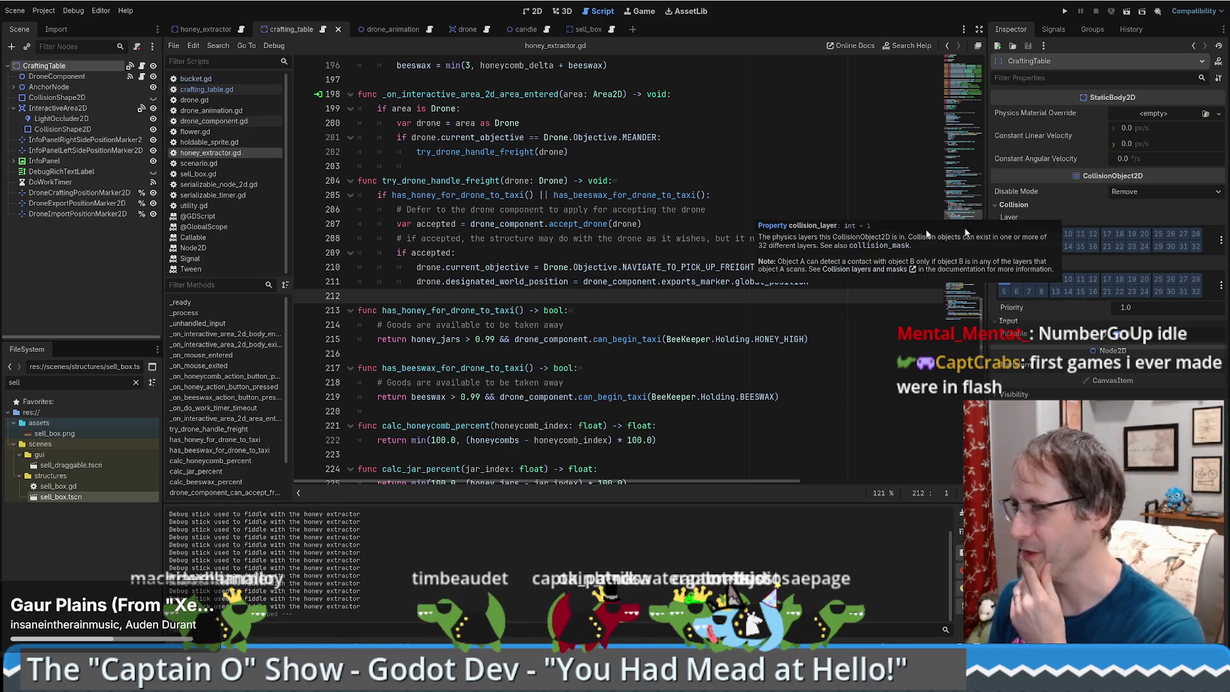
click(61, 109)
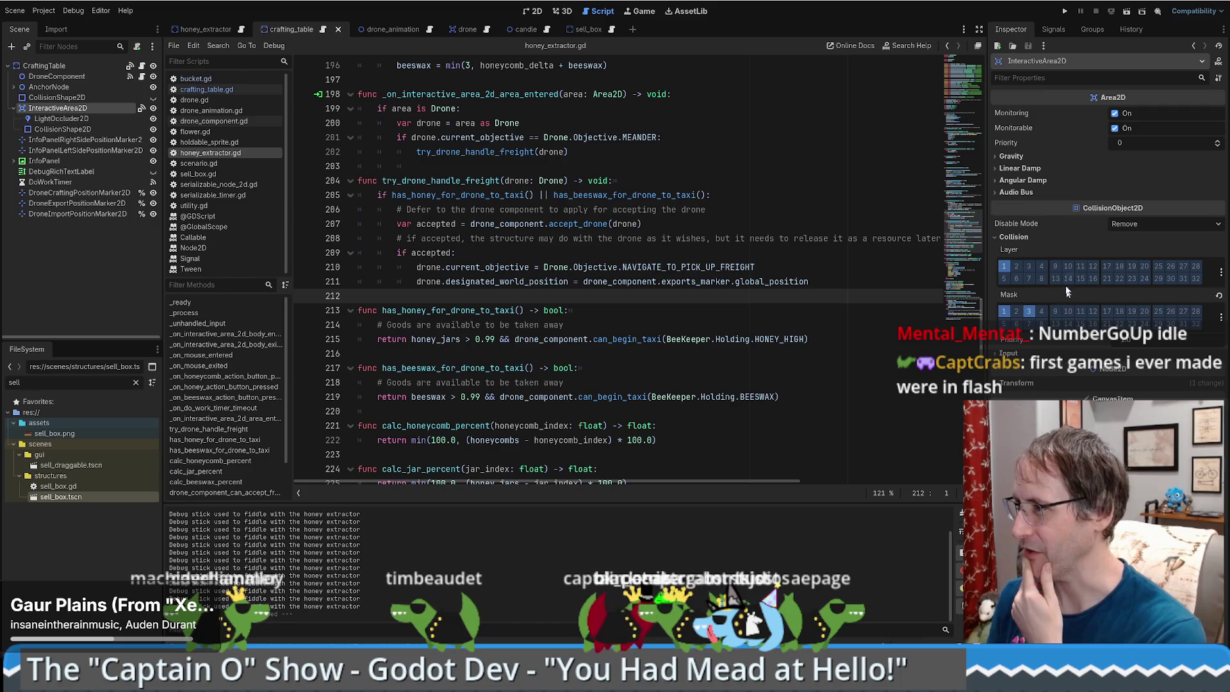
In the honey extractor scene, enable collision mask layer 3 on InteractiveArea2D.
click(246, 29)
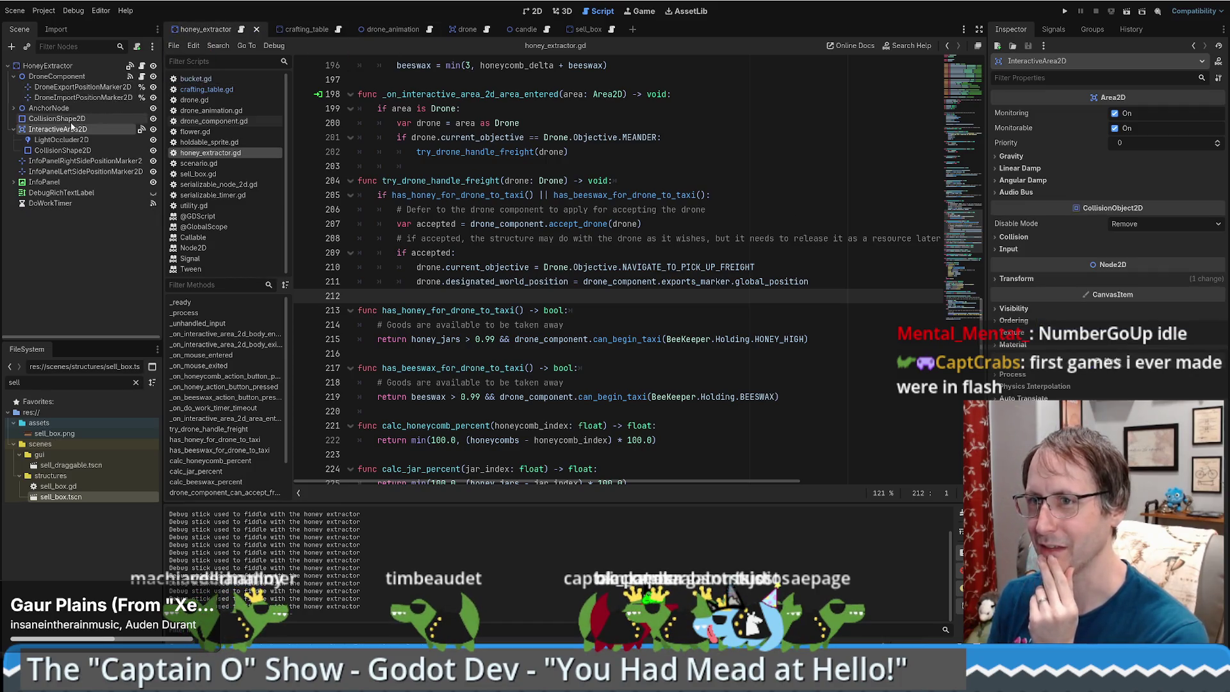
click(1014, 237)
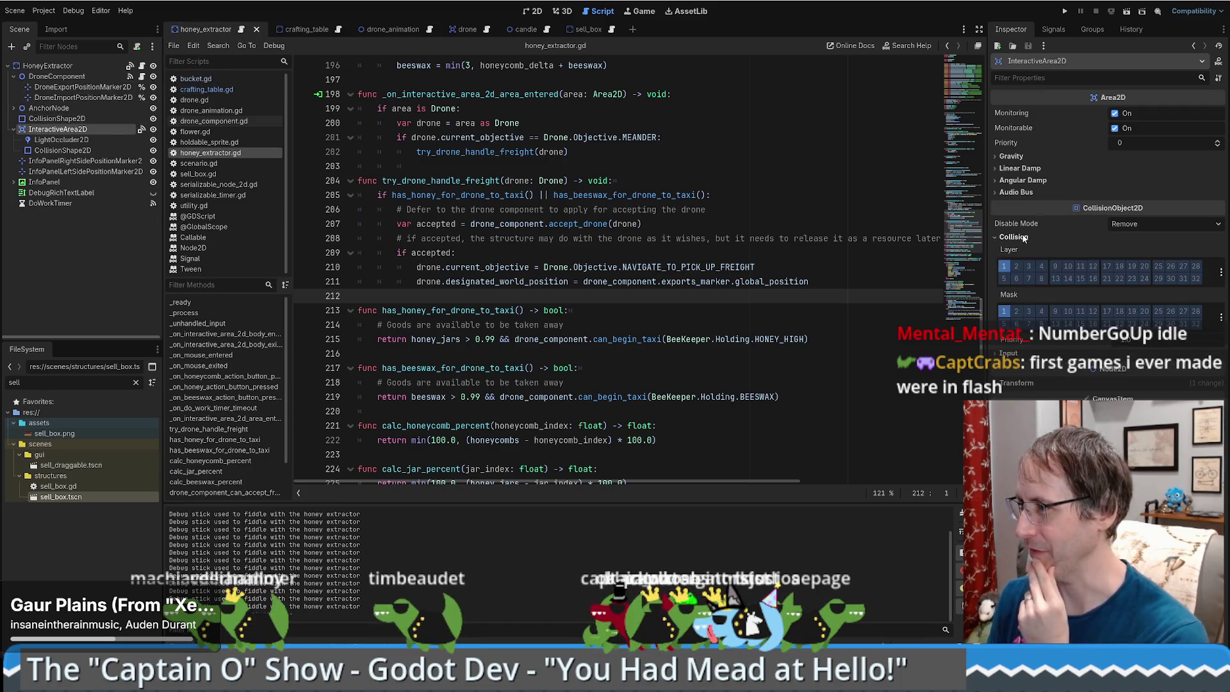
click(1029, 311)
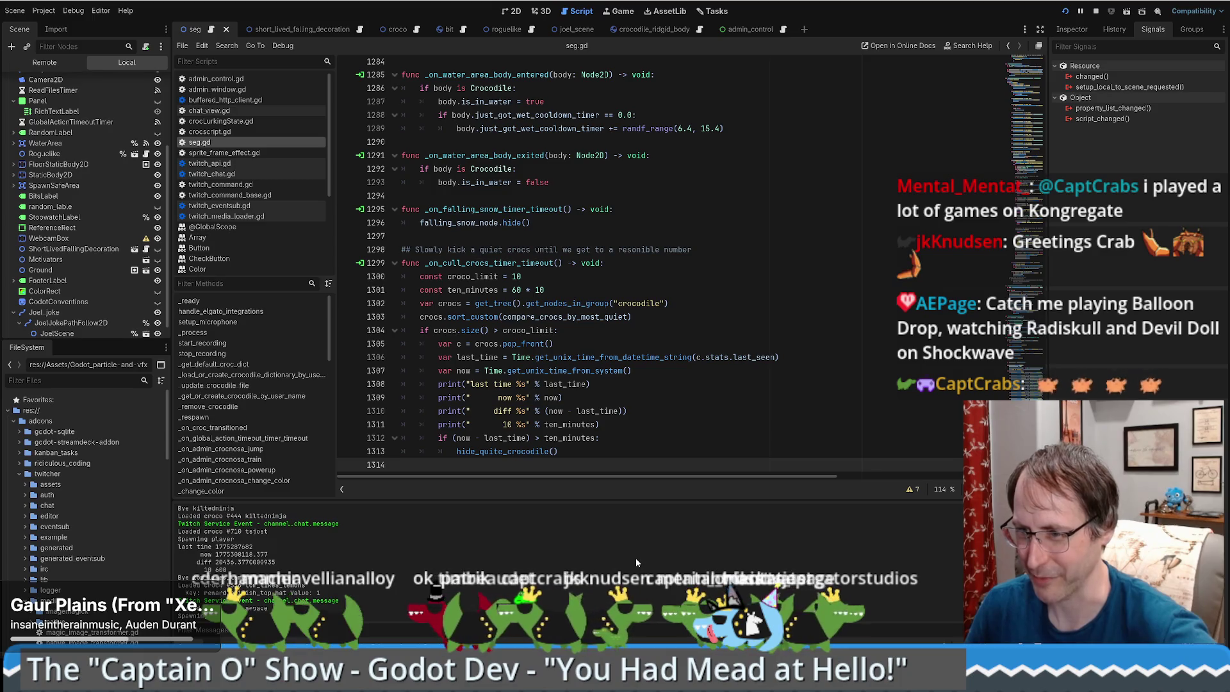
Select the croc id, then the printed time difference value, in the Output log.
drag(230, 531, 268, 531)
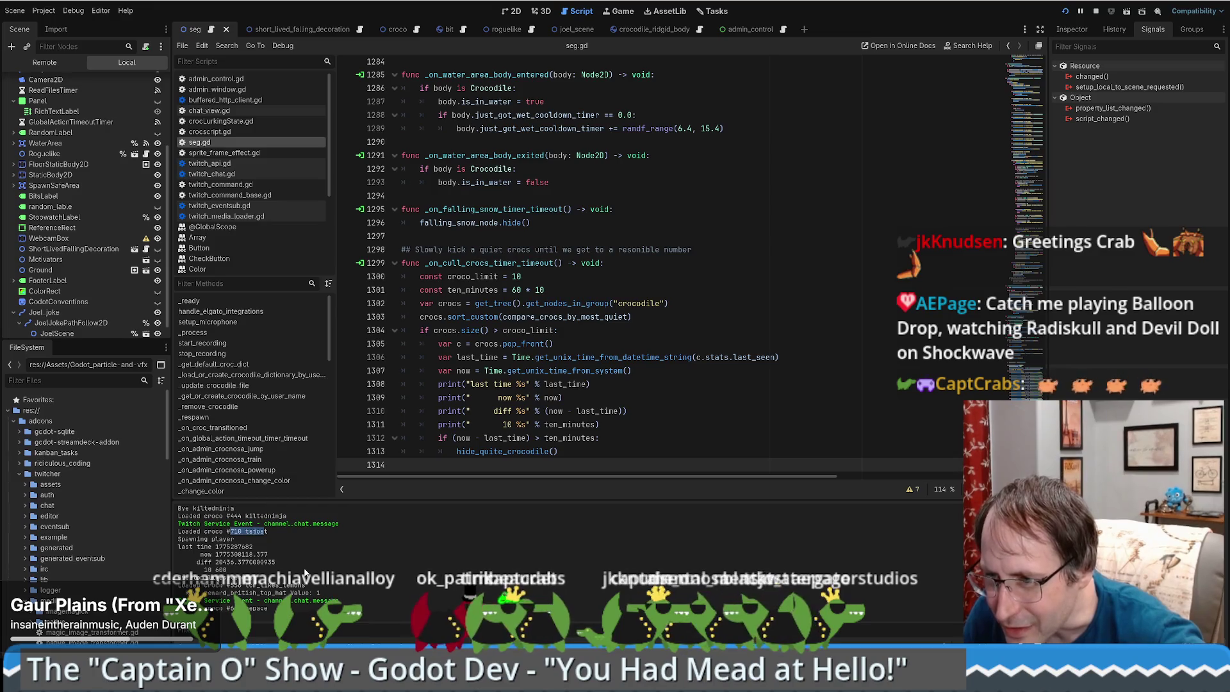
click(275, 580)
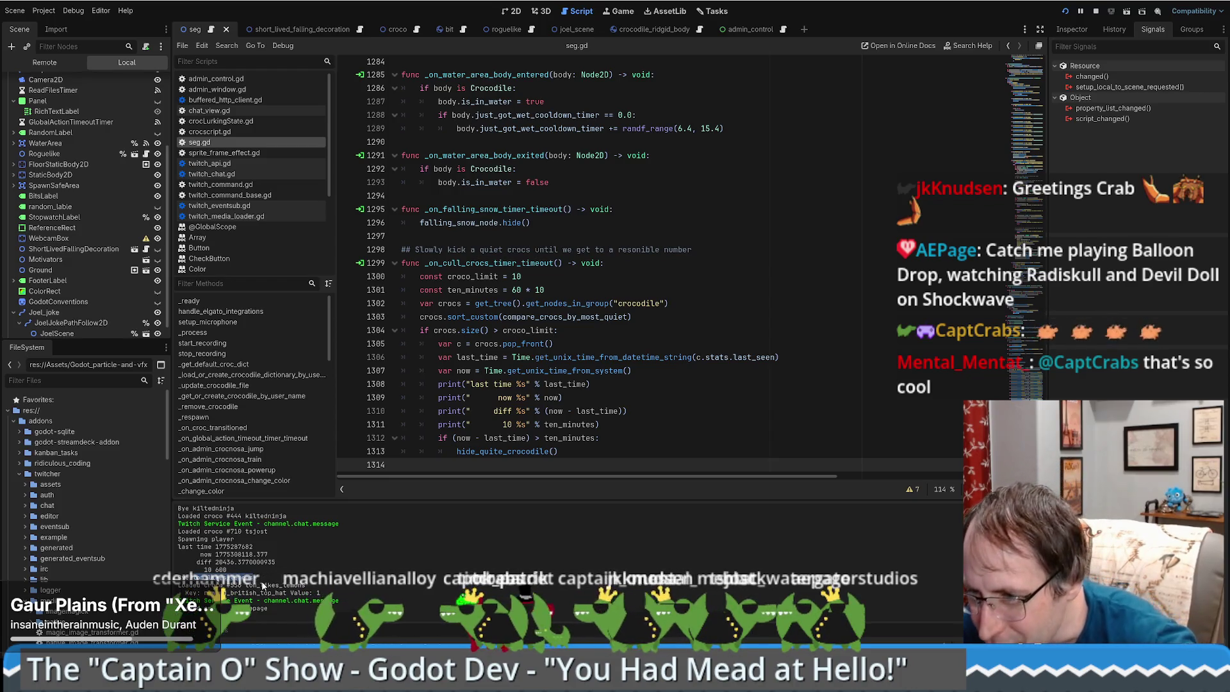
mouse_move(198, 578)
mouse_down()
mouse_move(262, 586)
mouse_move(247, 587)
mouse_up()
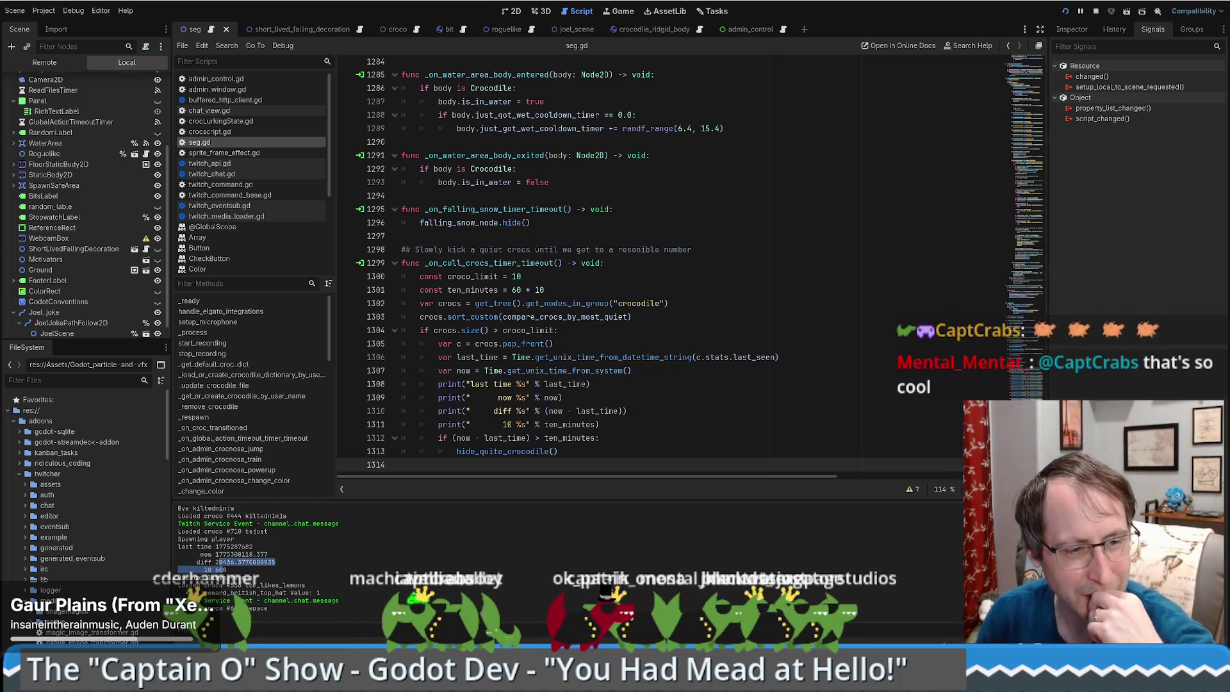
Append ' * 100' to the ten_minutes constant in seg.gd and save the script.
key(super+d)
key(super+d)
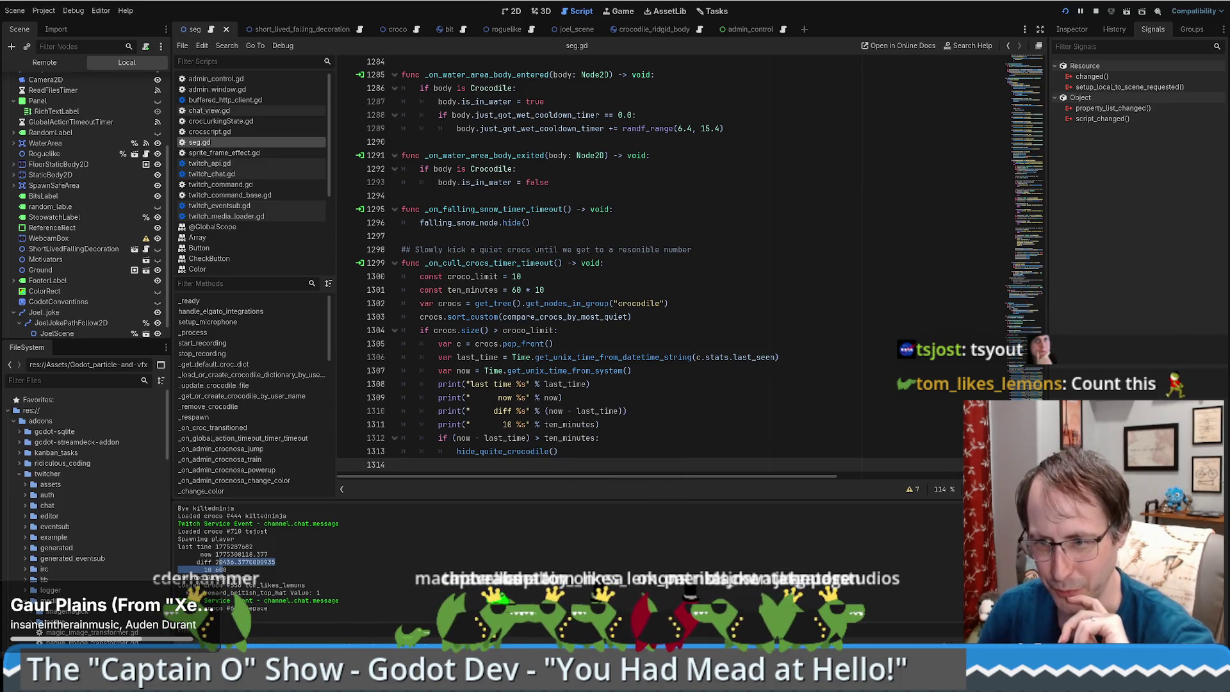
click(599, 271)
click(560, 291)
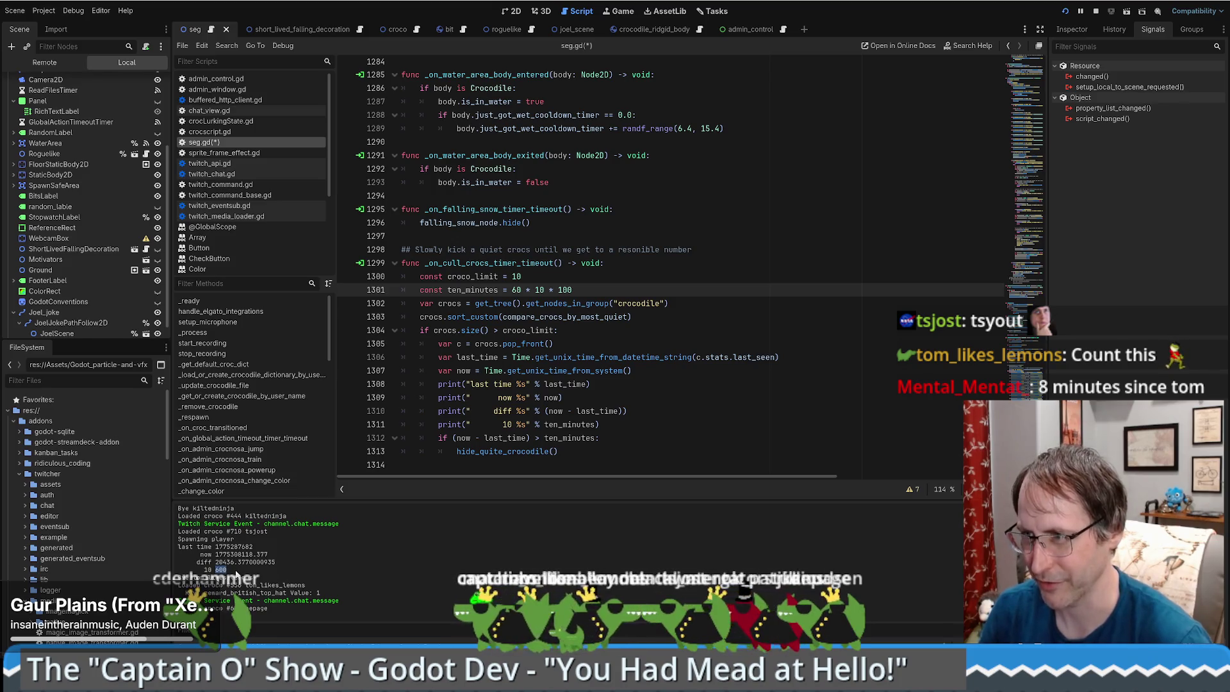
scroll(600, 296, up, 1)
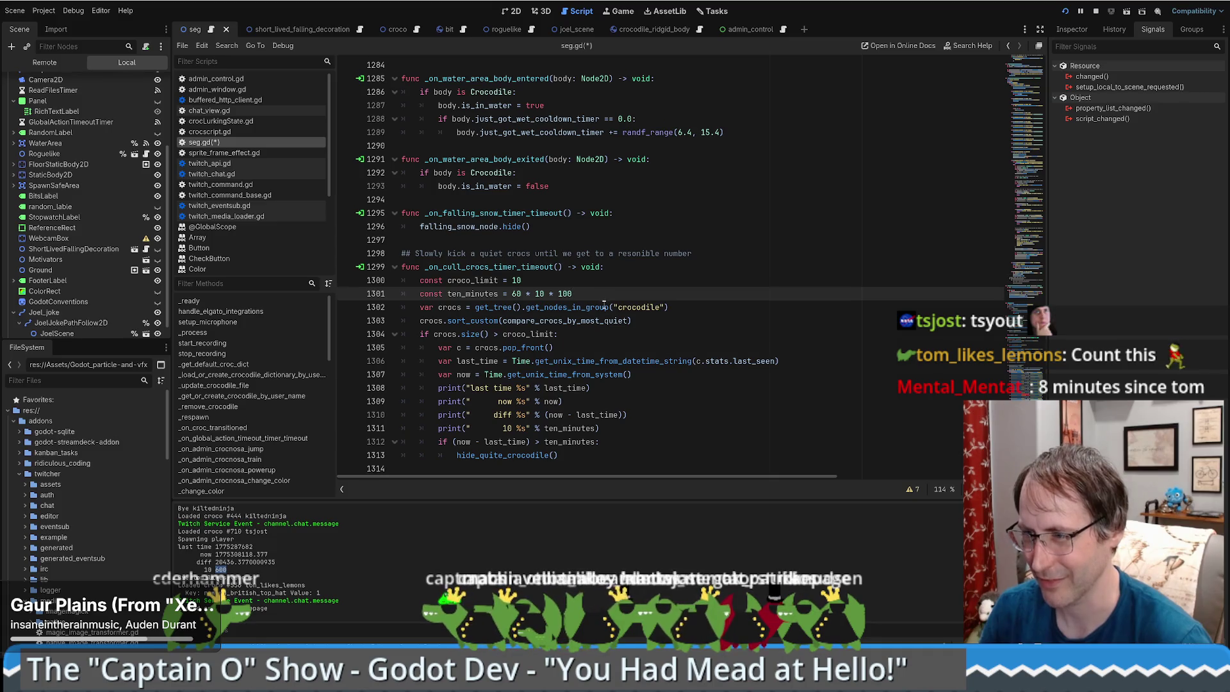
click(663, 346)
key(ctrl+s)
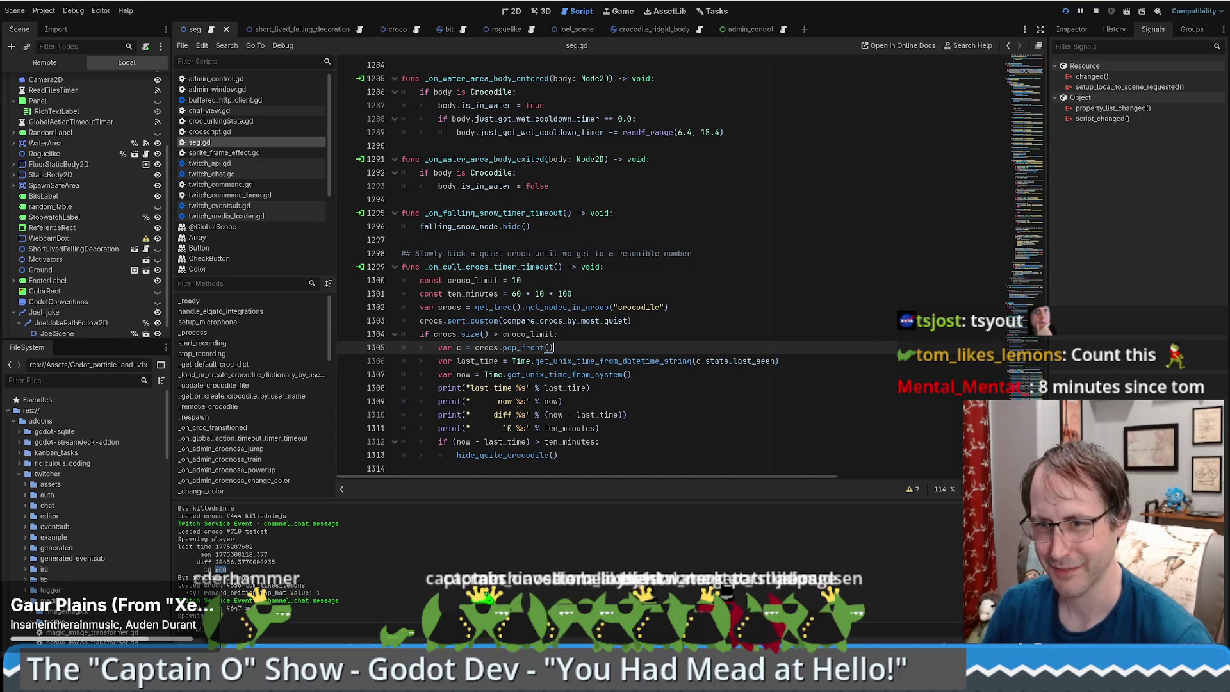
click(602, 441)
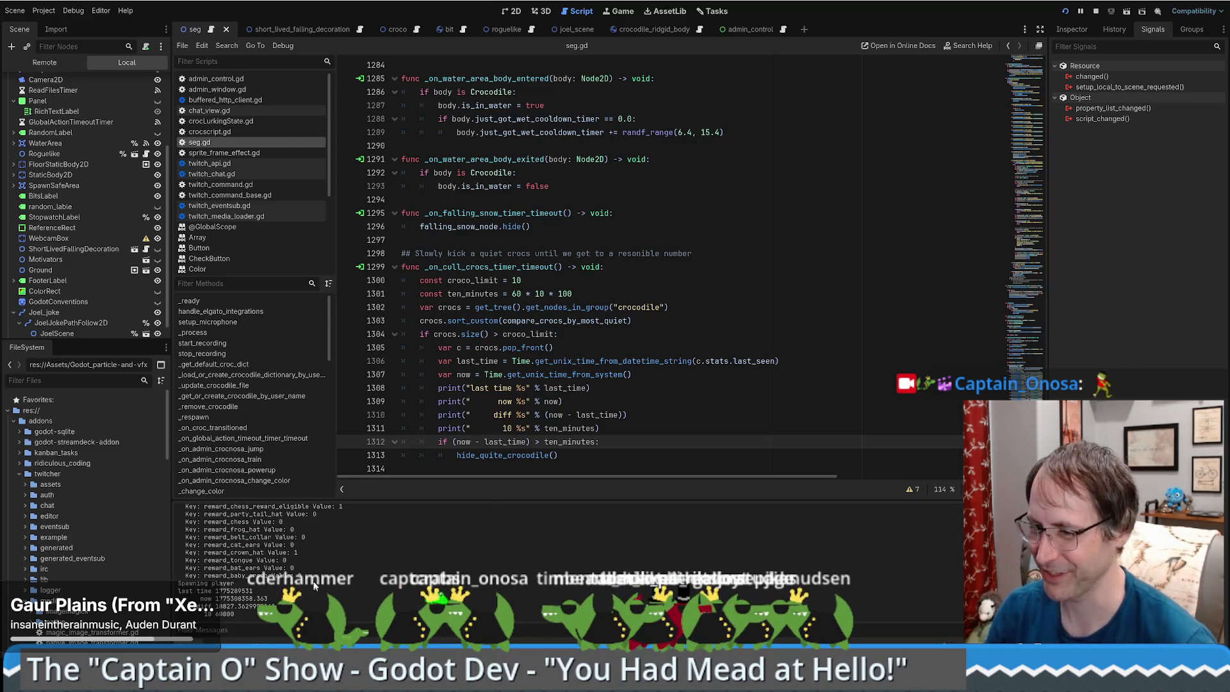
mouse_move(228, 611)
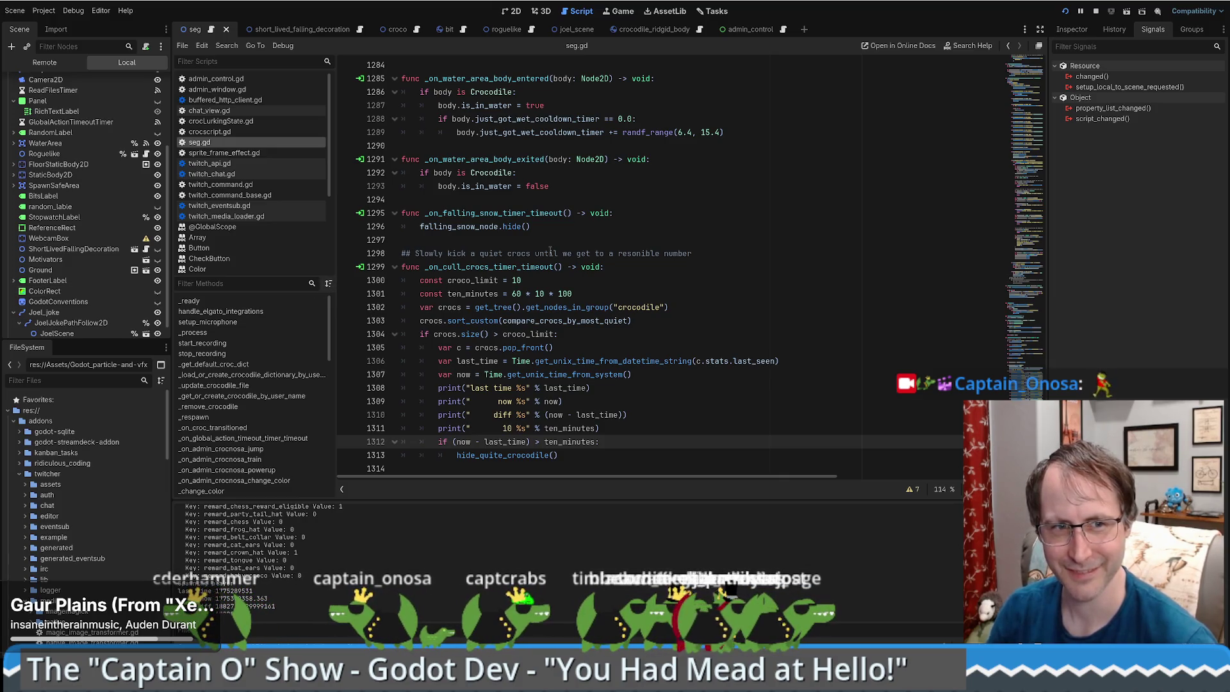
Save honey_extractor.gd and run the beekeeping game with F5, then return to the crocodile project.
click(549, 252)
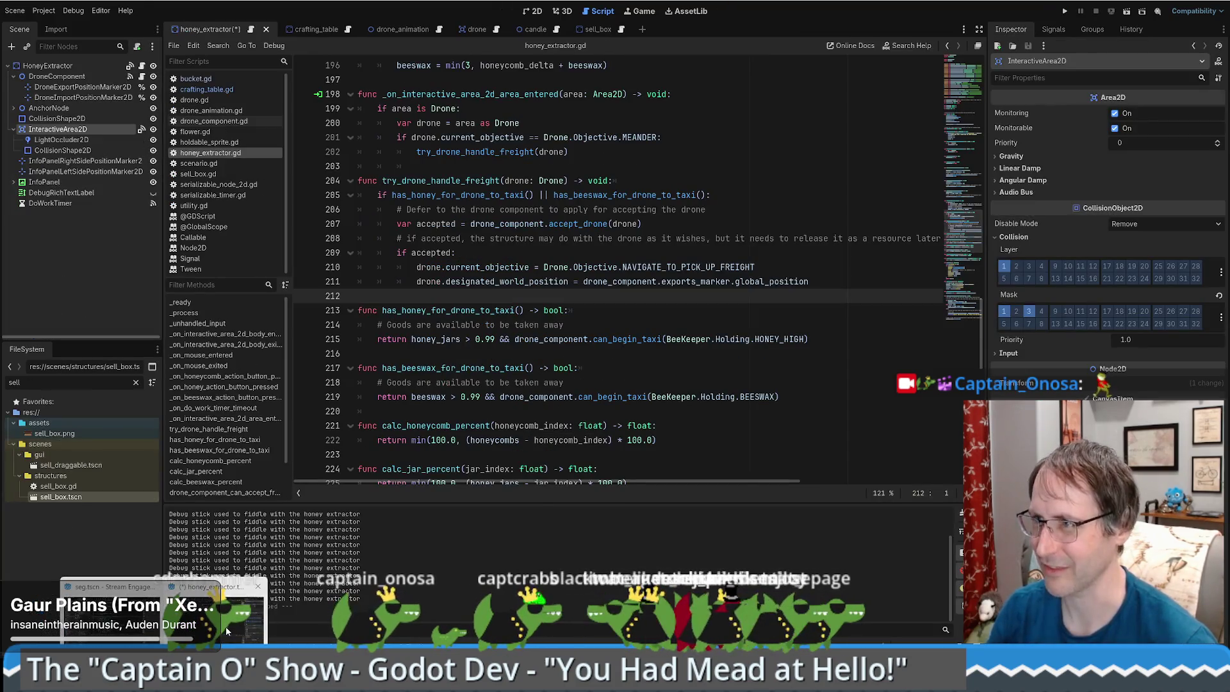
click(708, 210)
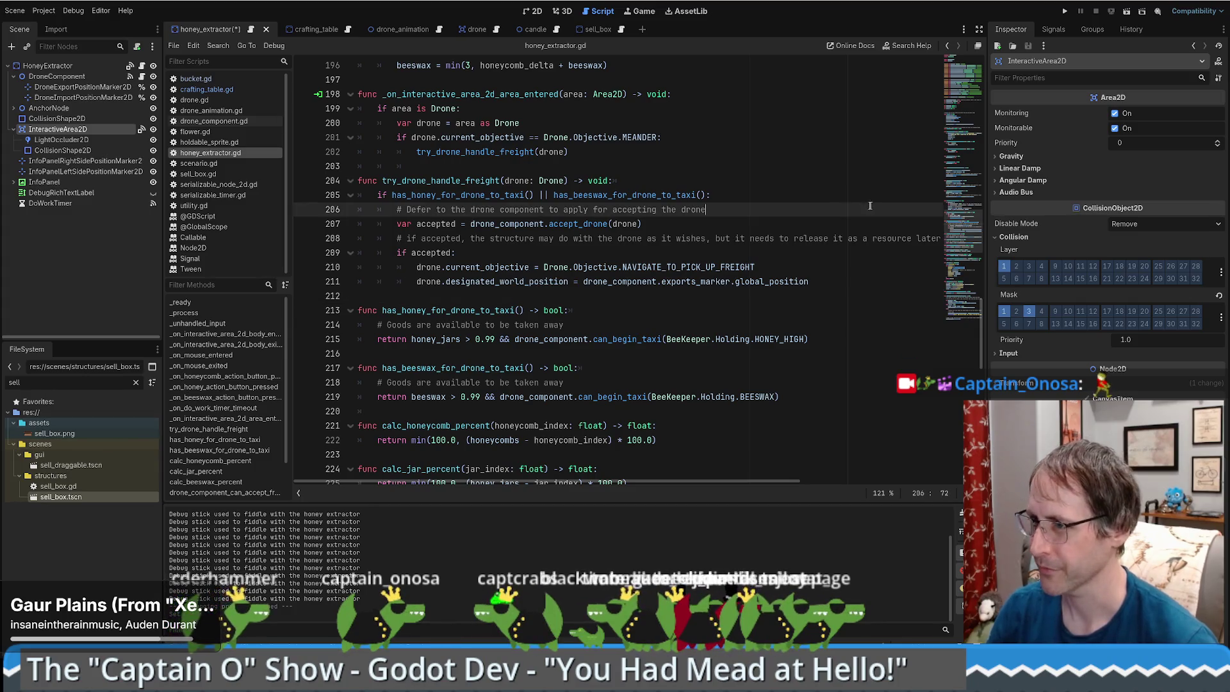
key(F5)
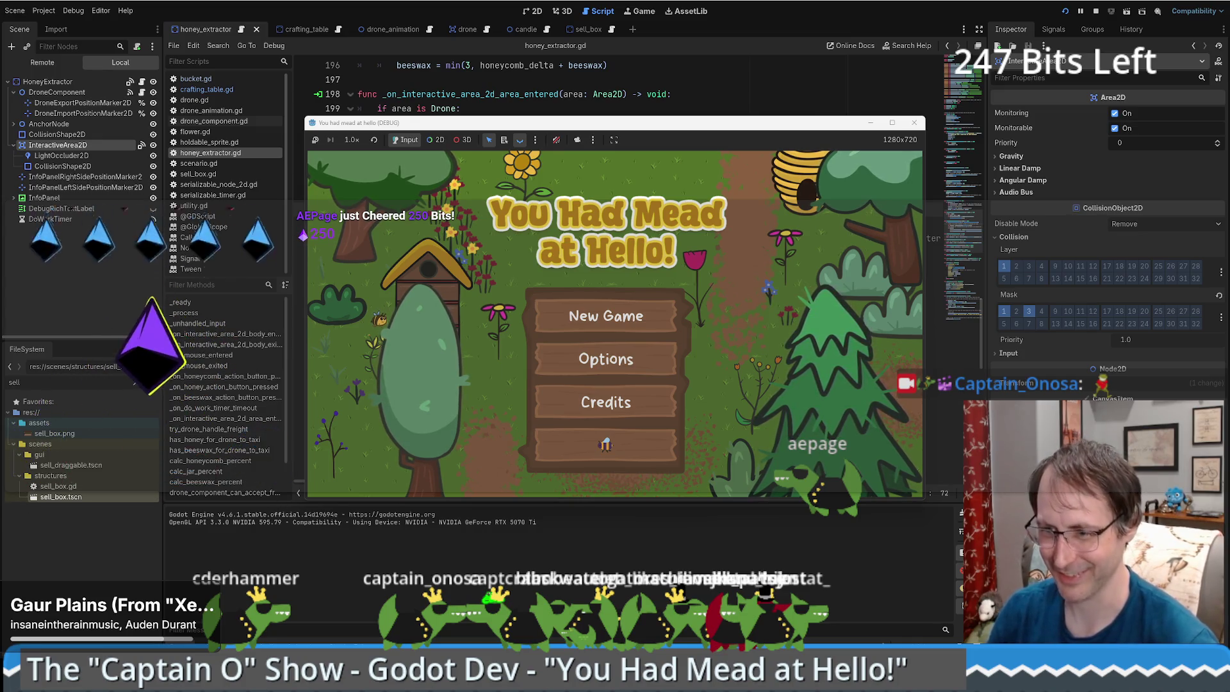
mouse_move(164, 680)
click(64, 611)
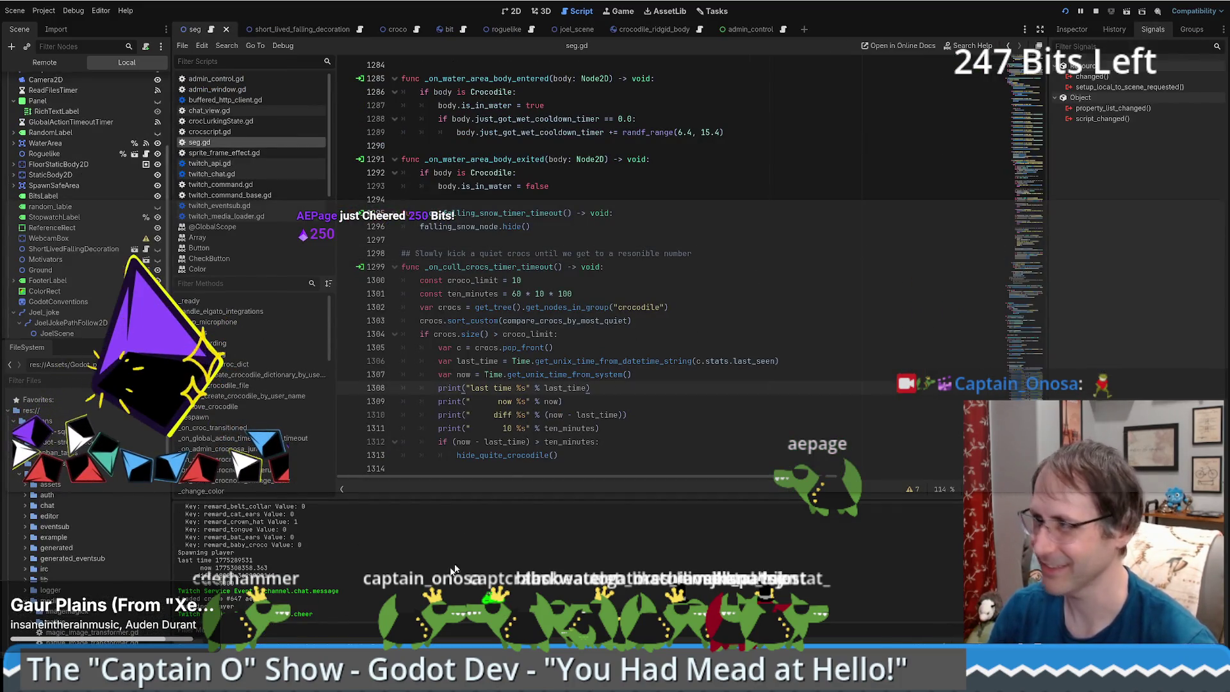
Open the Debugger panel to see the newly started debug session.
scroll(818, 325, up, 2)
scroll(818, 325, down, 2)
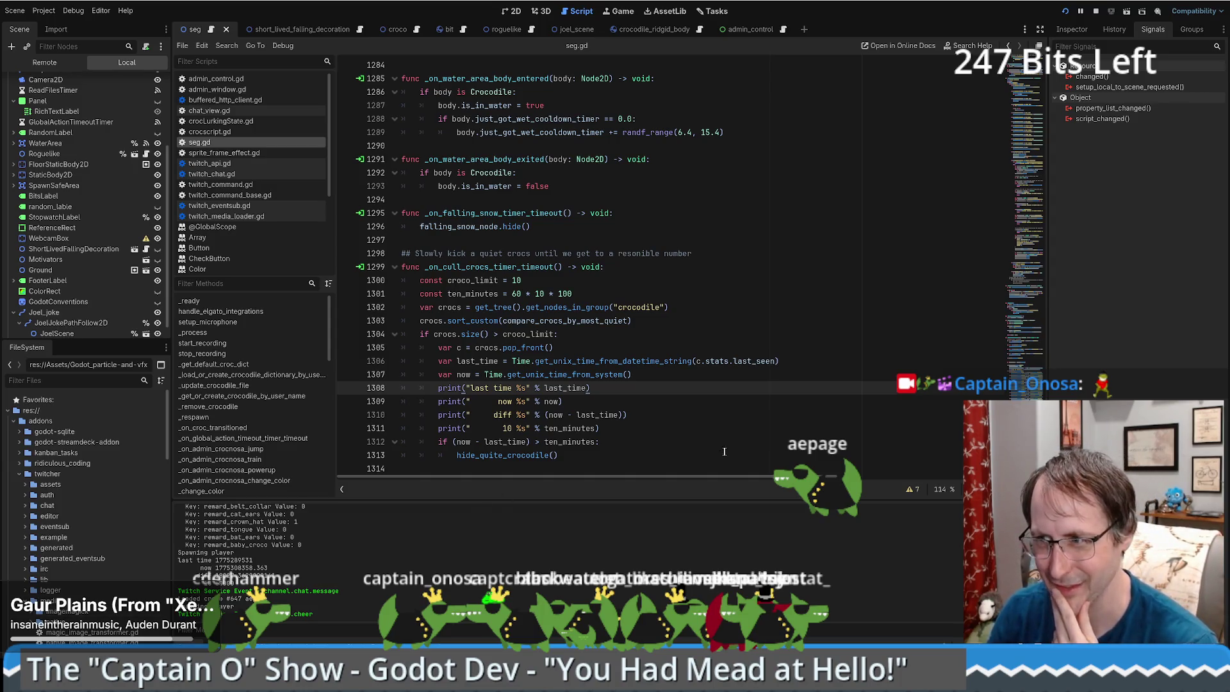
click(269, 641)
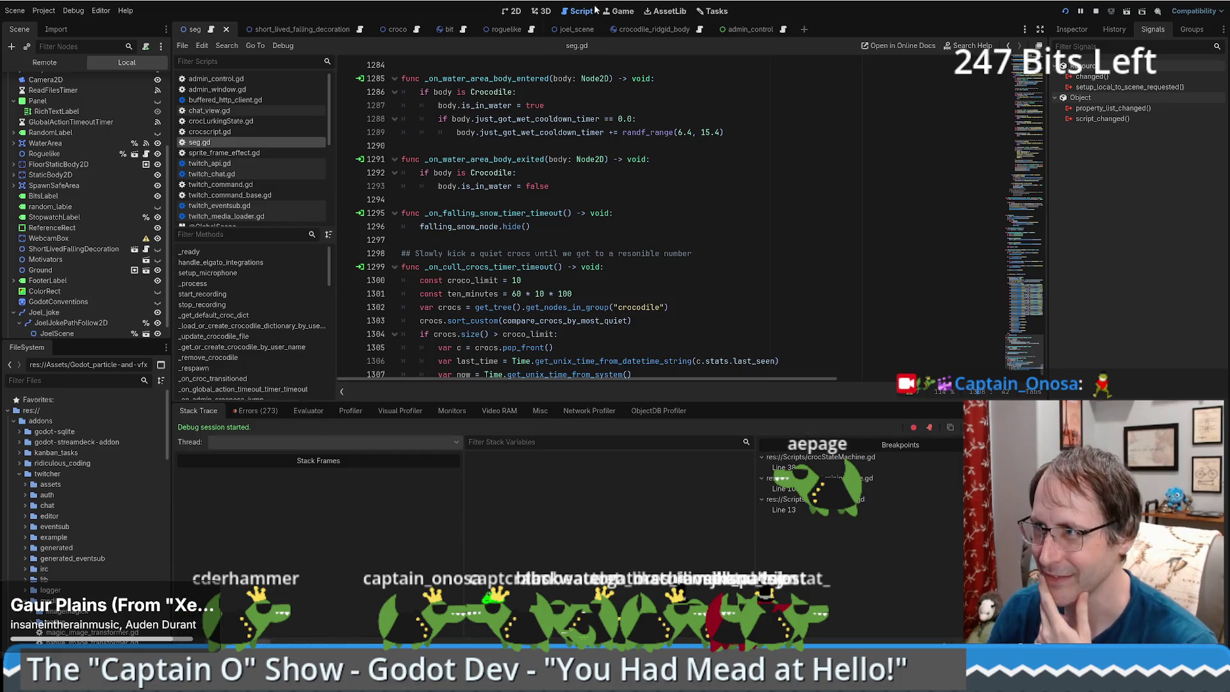
Check the Game view, the short_lived_falling_decoration scene and debugger errors, then return to seg.
click(615, 13)
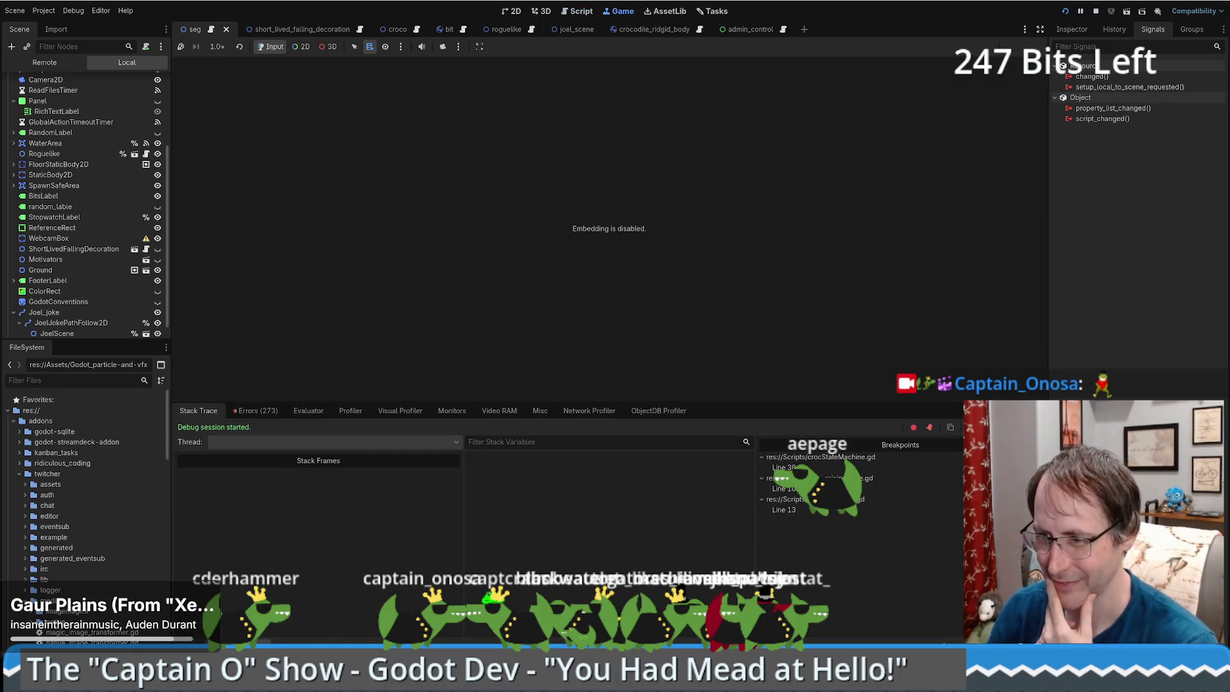
mouse_move(325, 625)
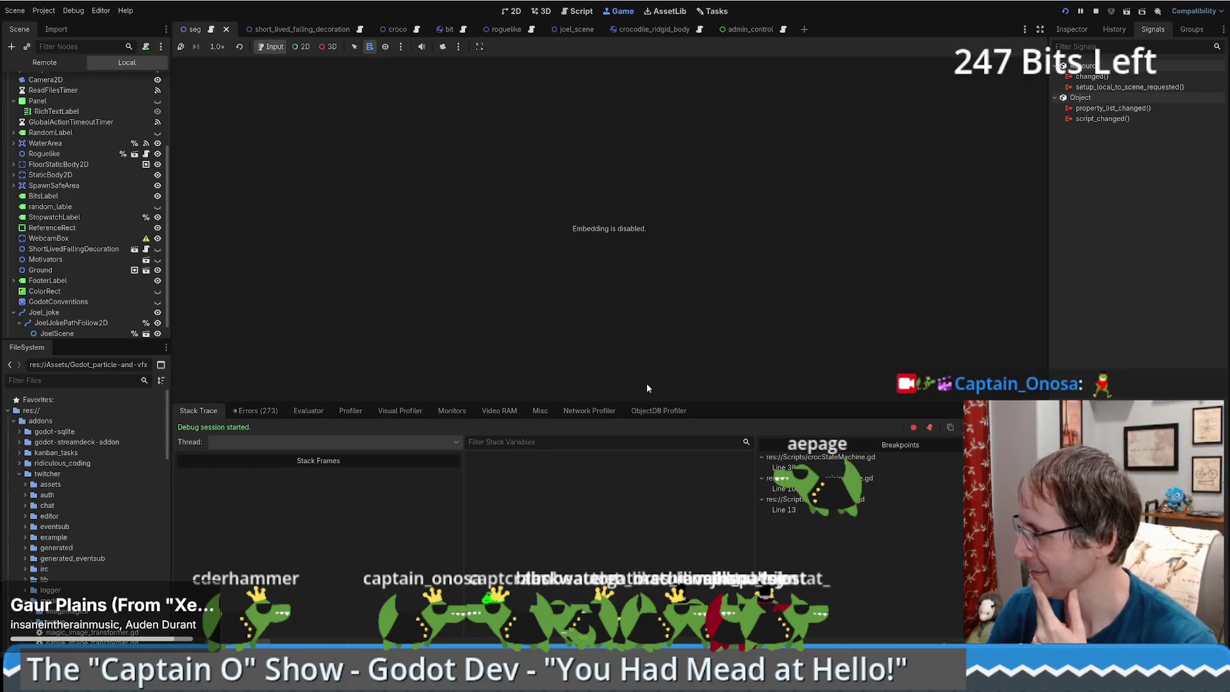
mouse_move(106, 623)
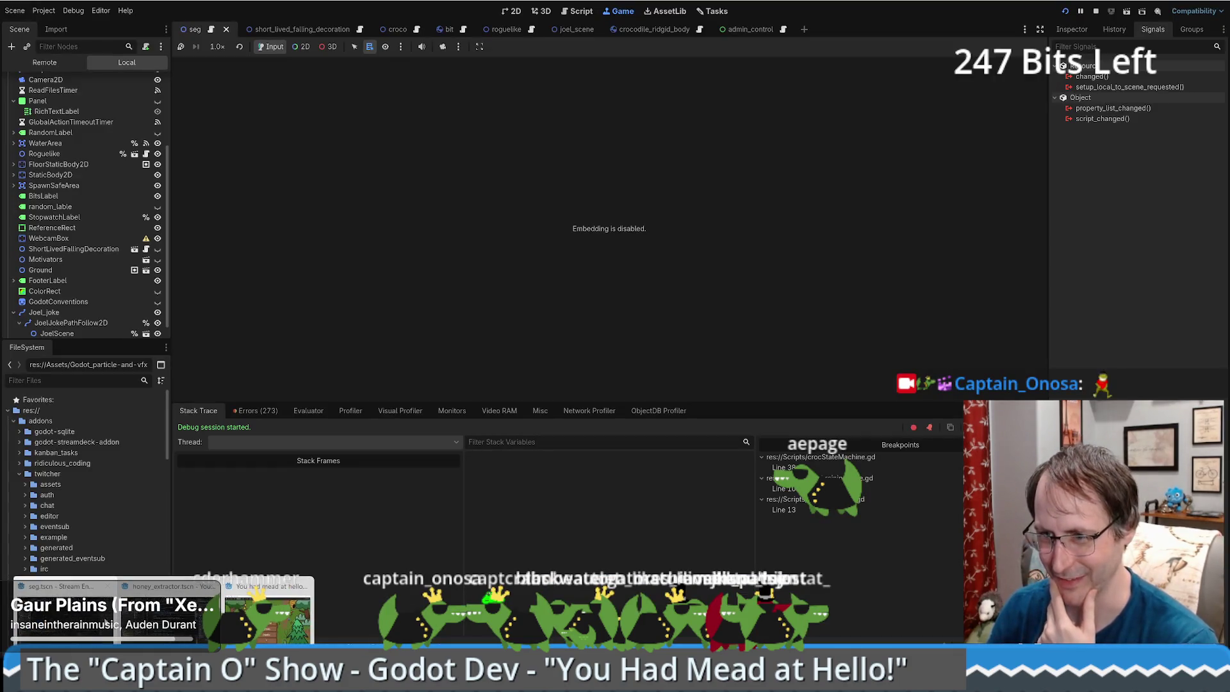
click(306, 32)
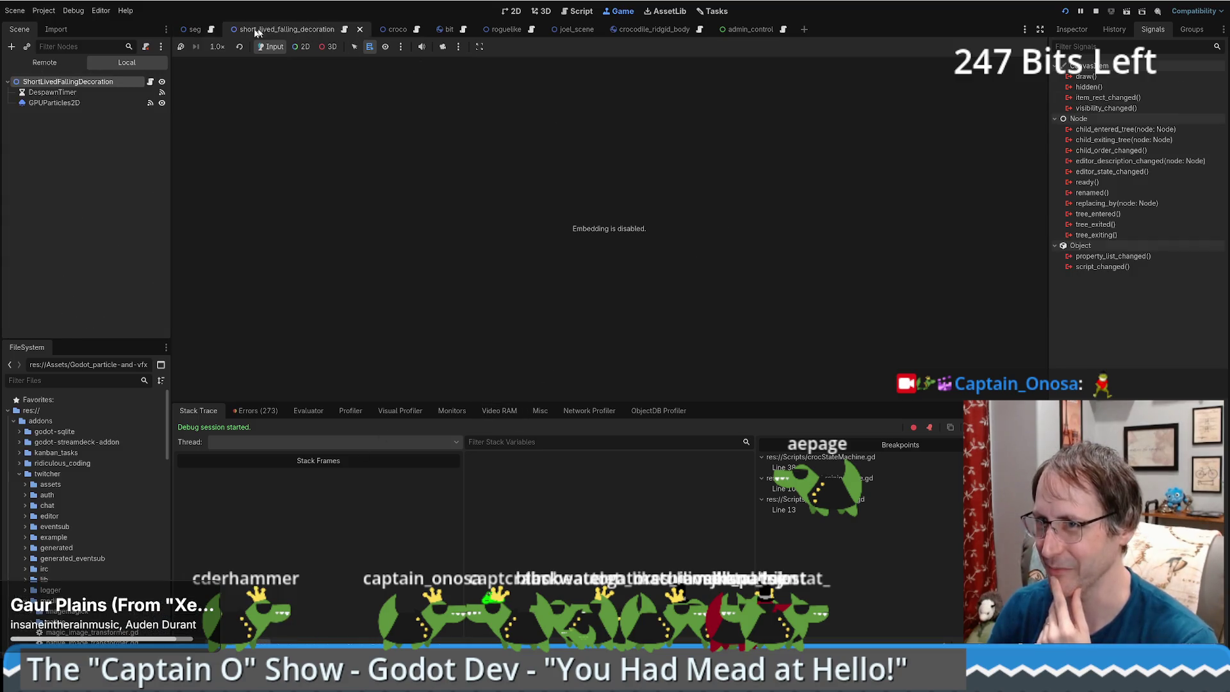
click(261, 414)
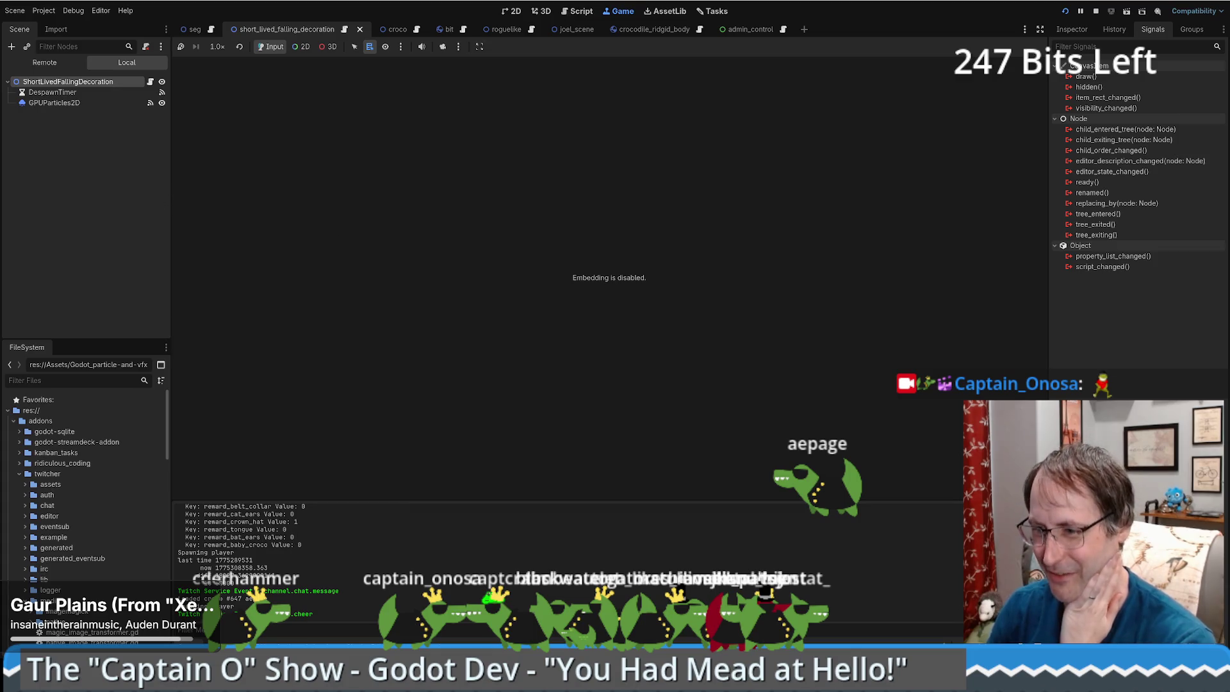
click(199, 411)
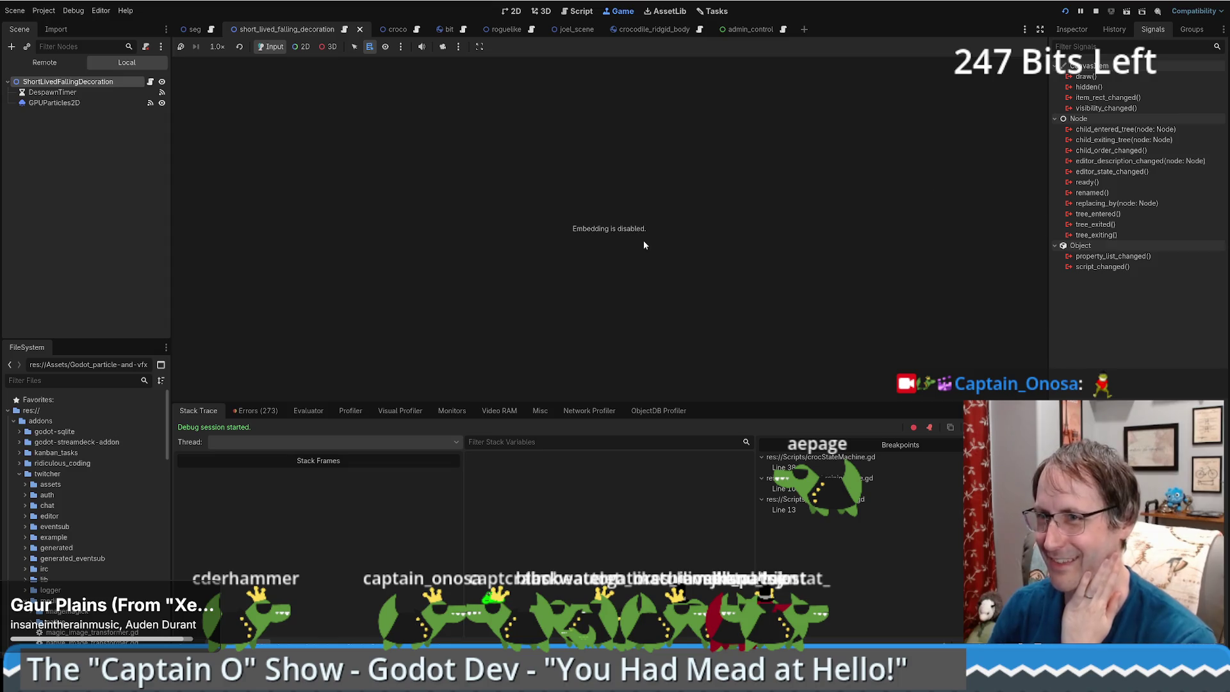
click(195, 29)
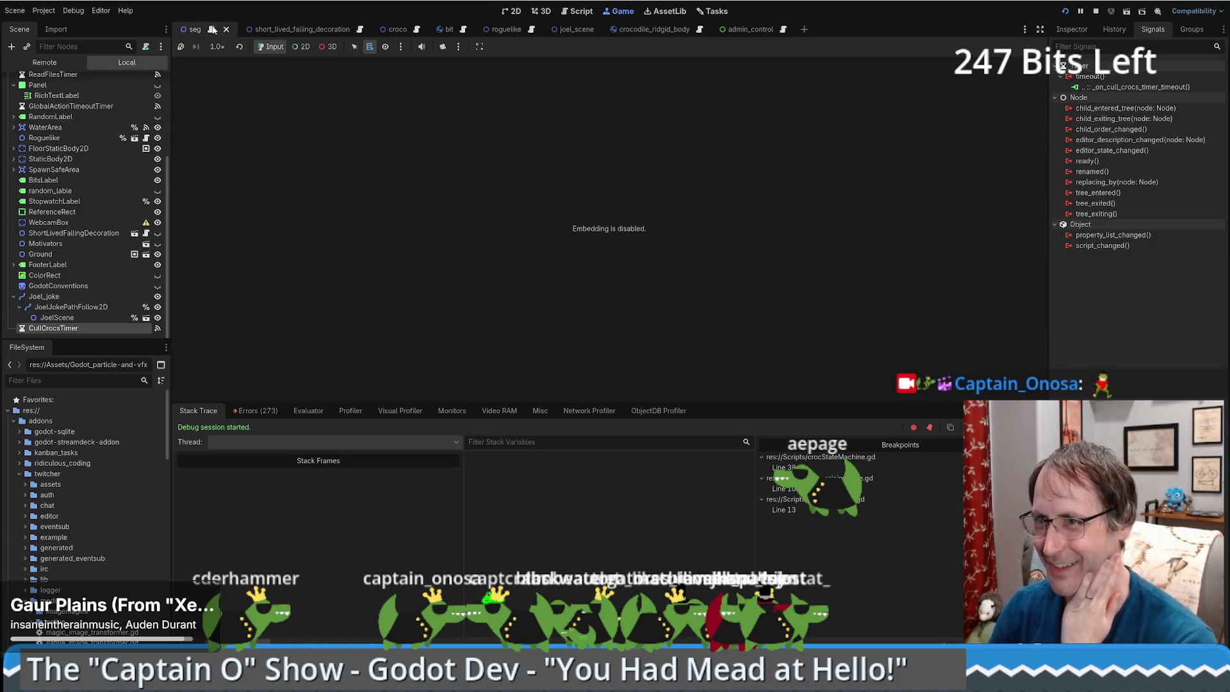
Go to the culling function's diff print line in seg.gd and open Find with 'crocs'.
click(798, 265)
click(1035, 359)
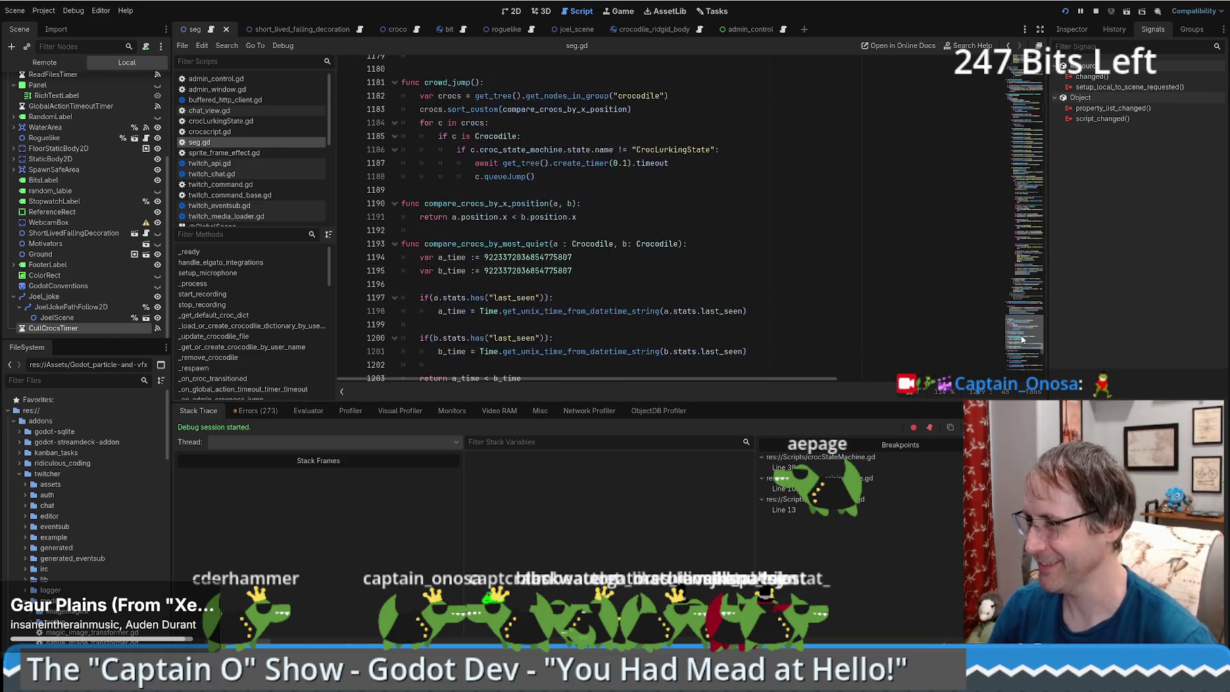
click(840, 313)
key(ctrl+f)
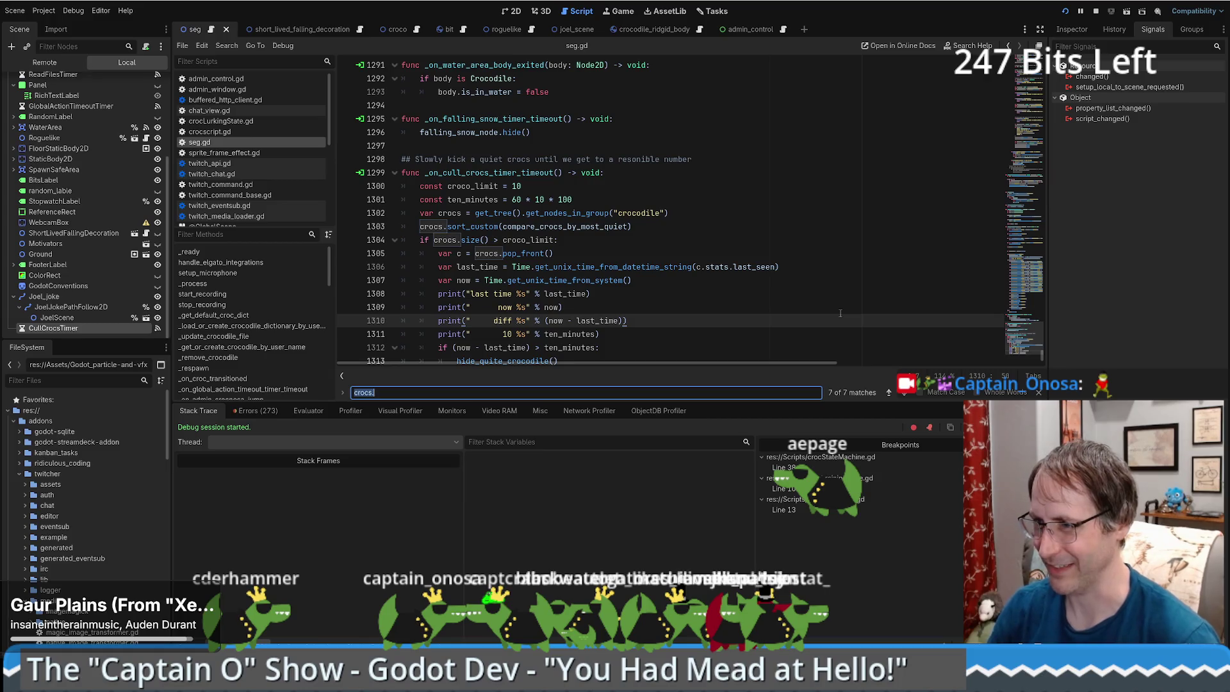
text(crocs)
key(BackSpace)
key(BackSpace)
key(BackSpace)
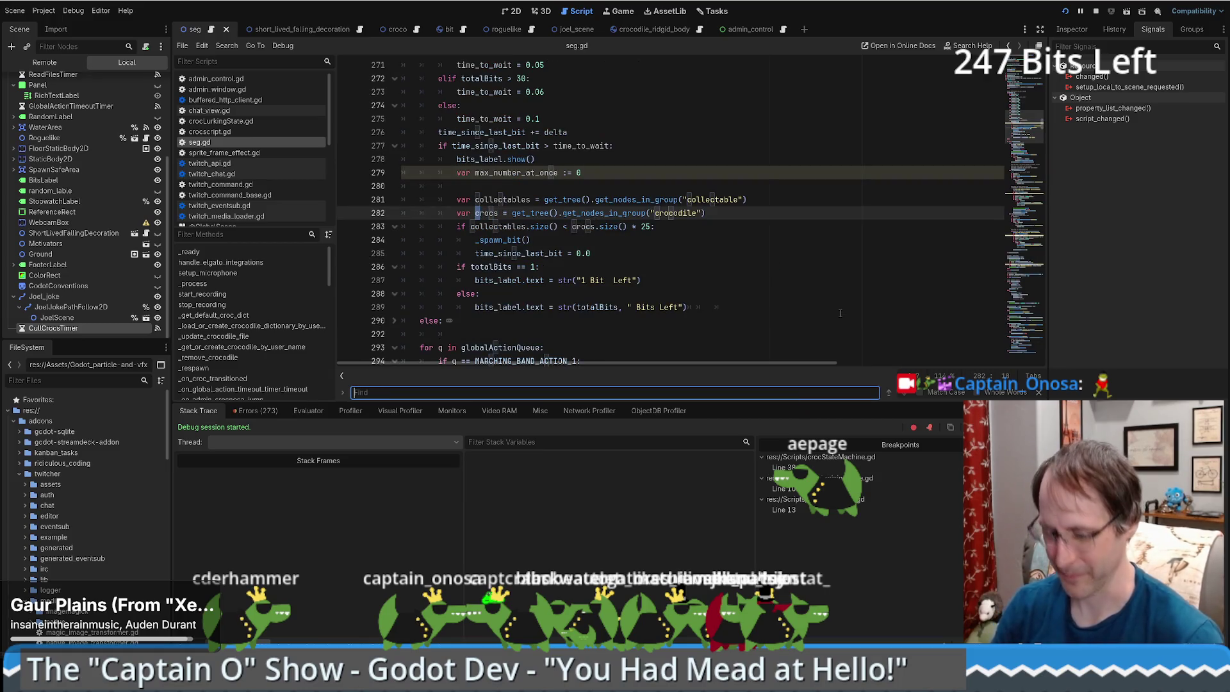
Search seg.gd for the money-bag emoji, then pause the running game in the debugger.
key(super+period)
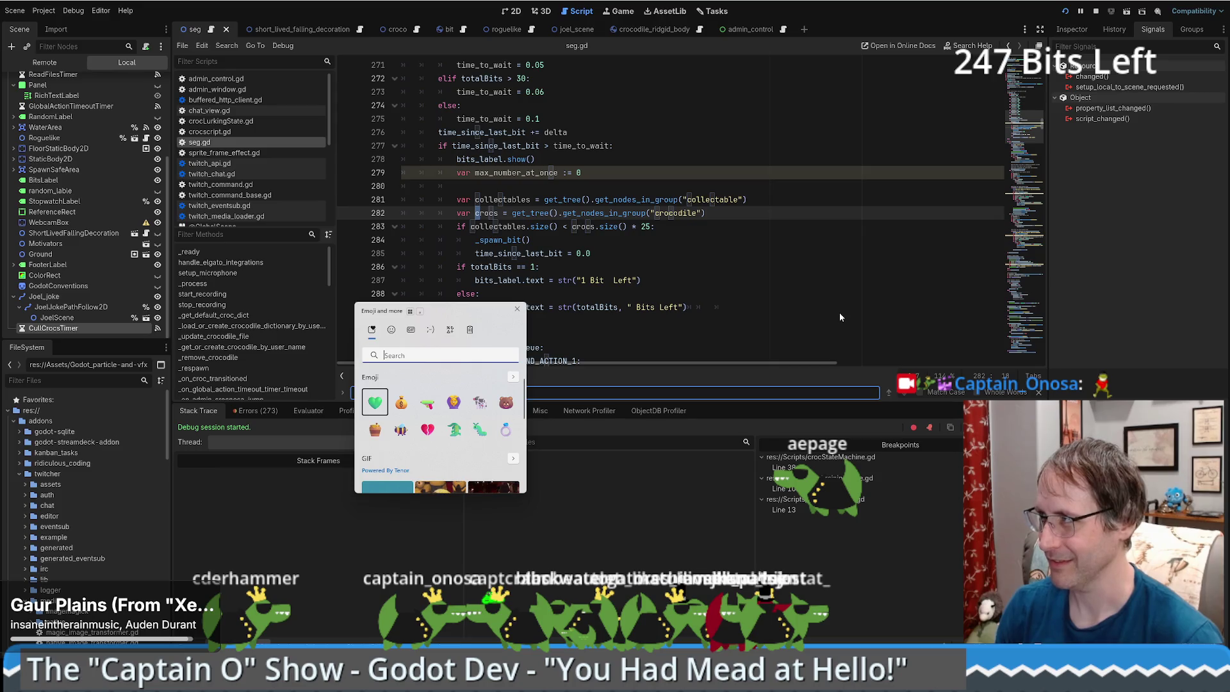
key(Escape)
key(super+period)
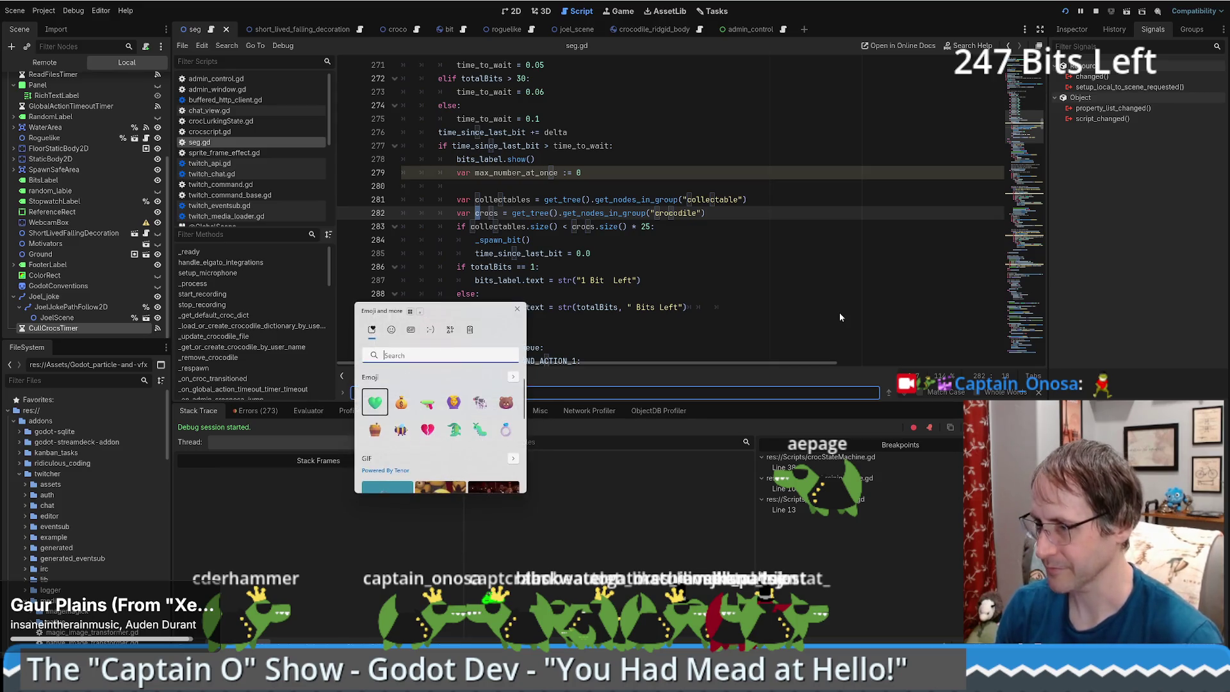
text(bag)
click(506, 402)
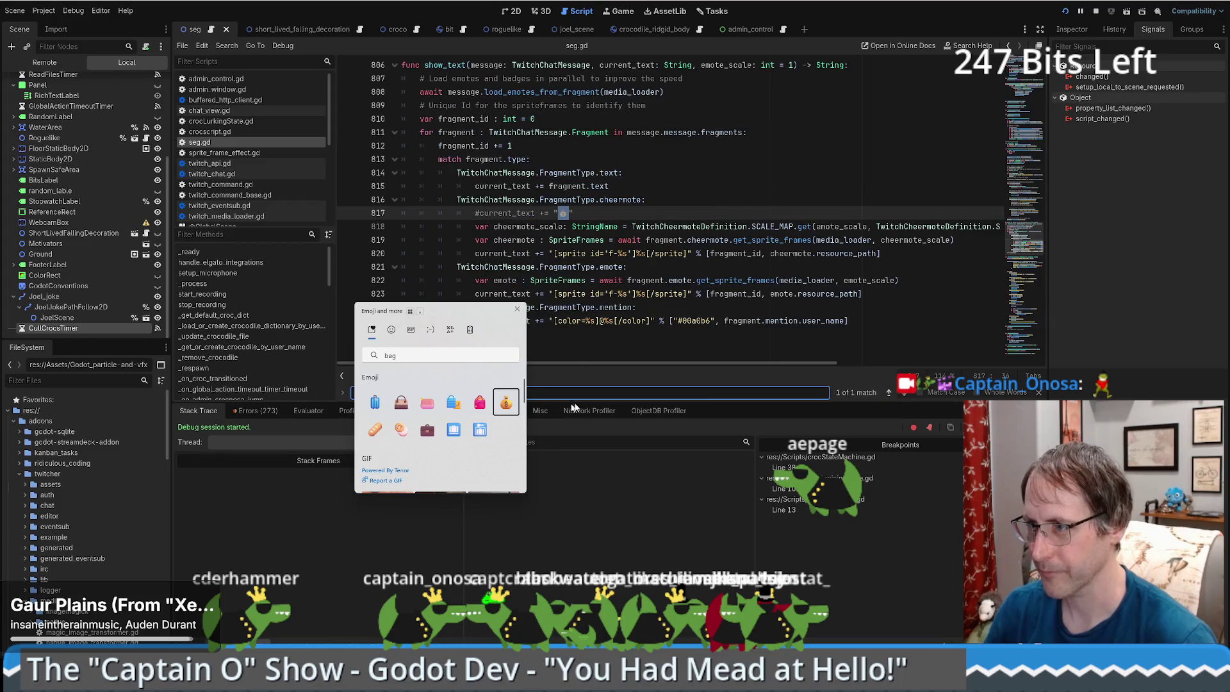
key(Escape)
key(Down)
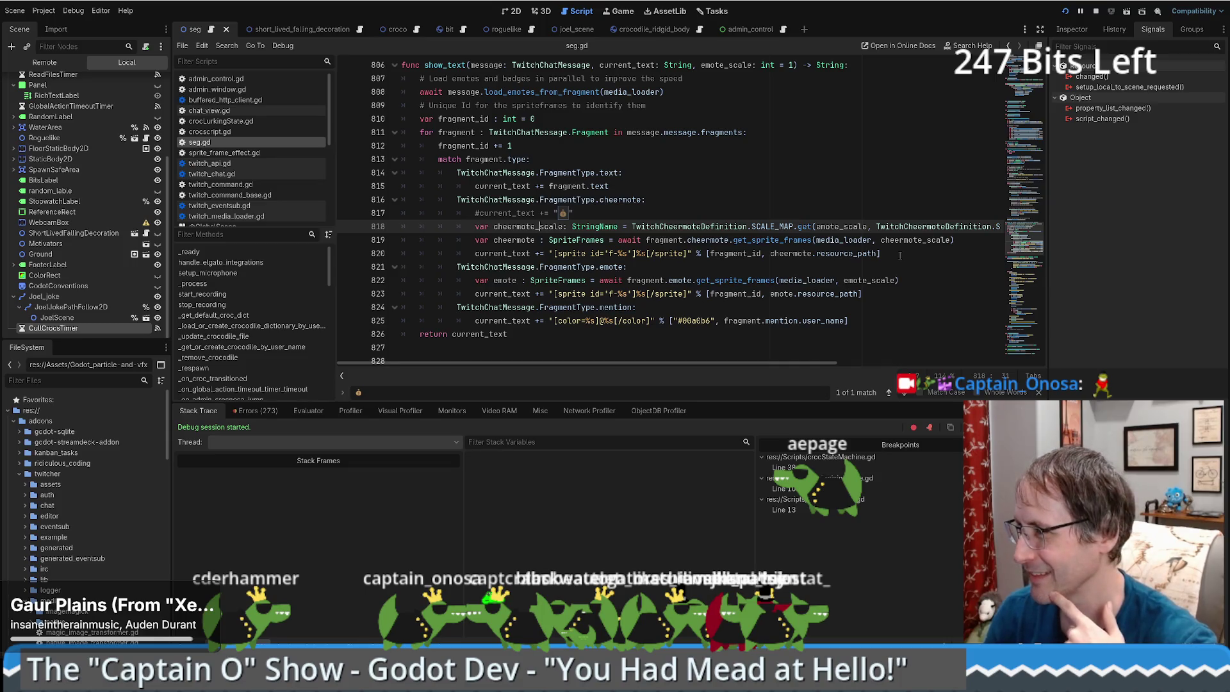
mouse_move(818, 362)
mouse_down()
mouse_move(876, 362)
mouse_move(792, 363)
mouse_up()
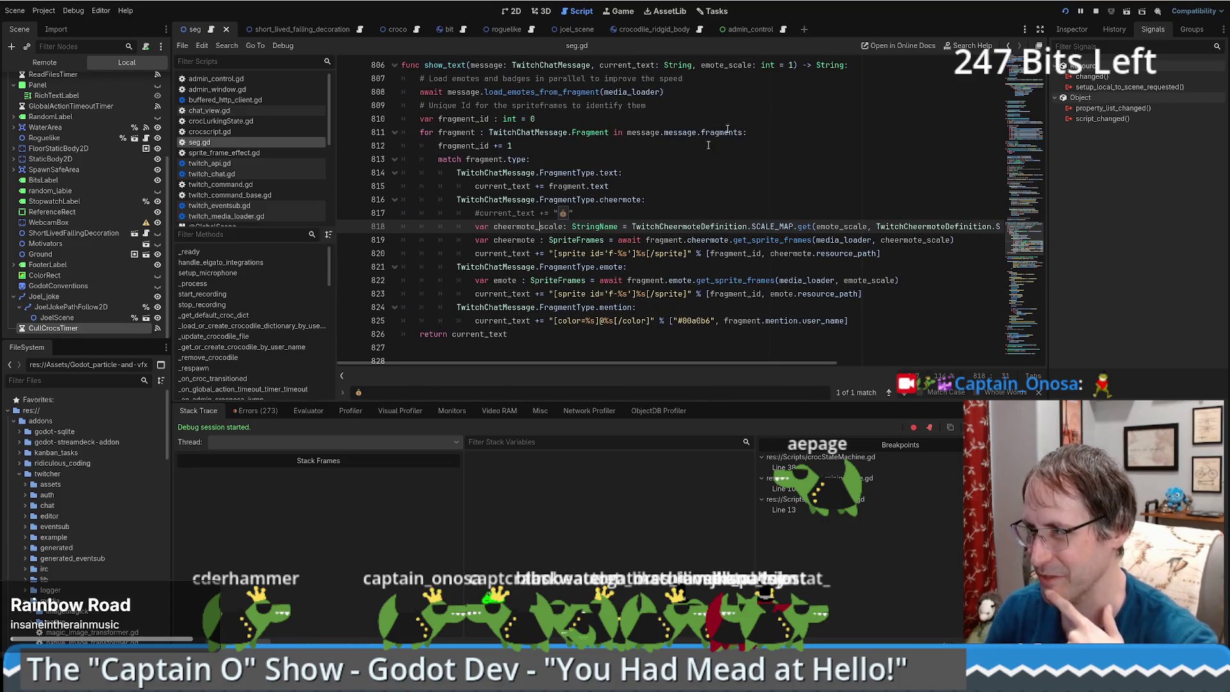
click(1081, 12)
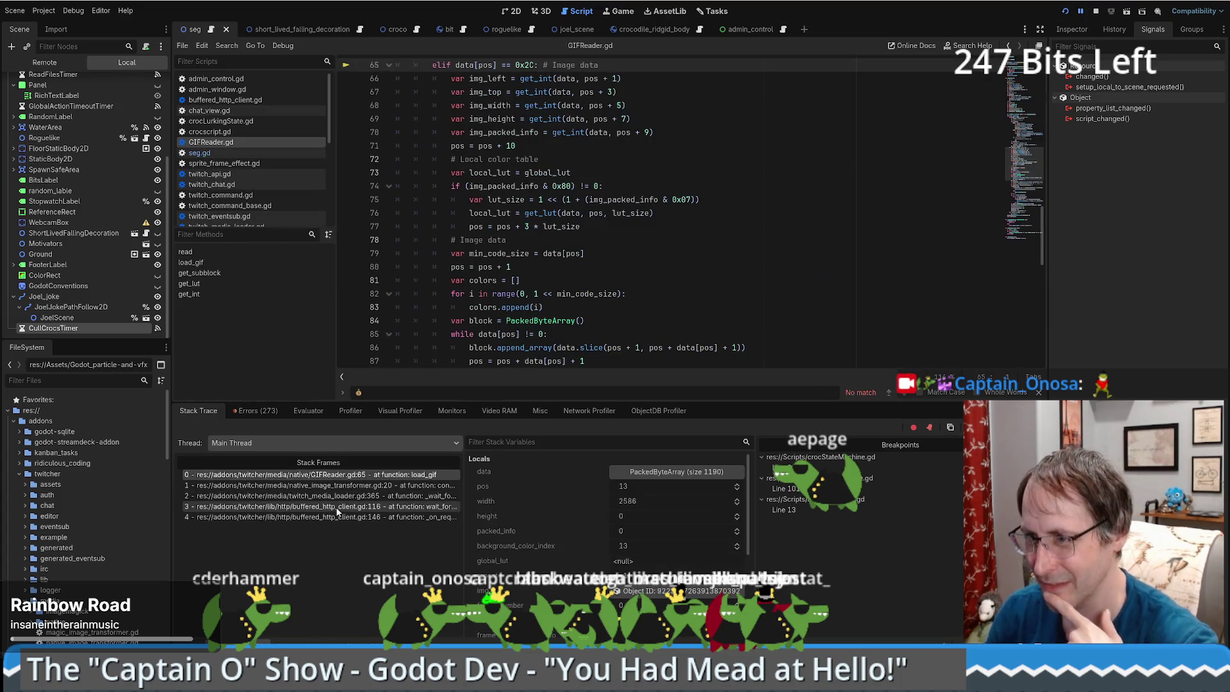
Inspect the stack frames: native_image_transformer.gd, media loader line 365, HTTP client line 116, request-completed line 146, and GIFReader line 65.
click(335, 476)
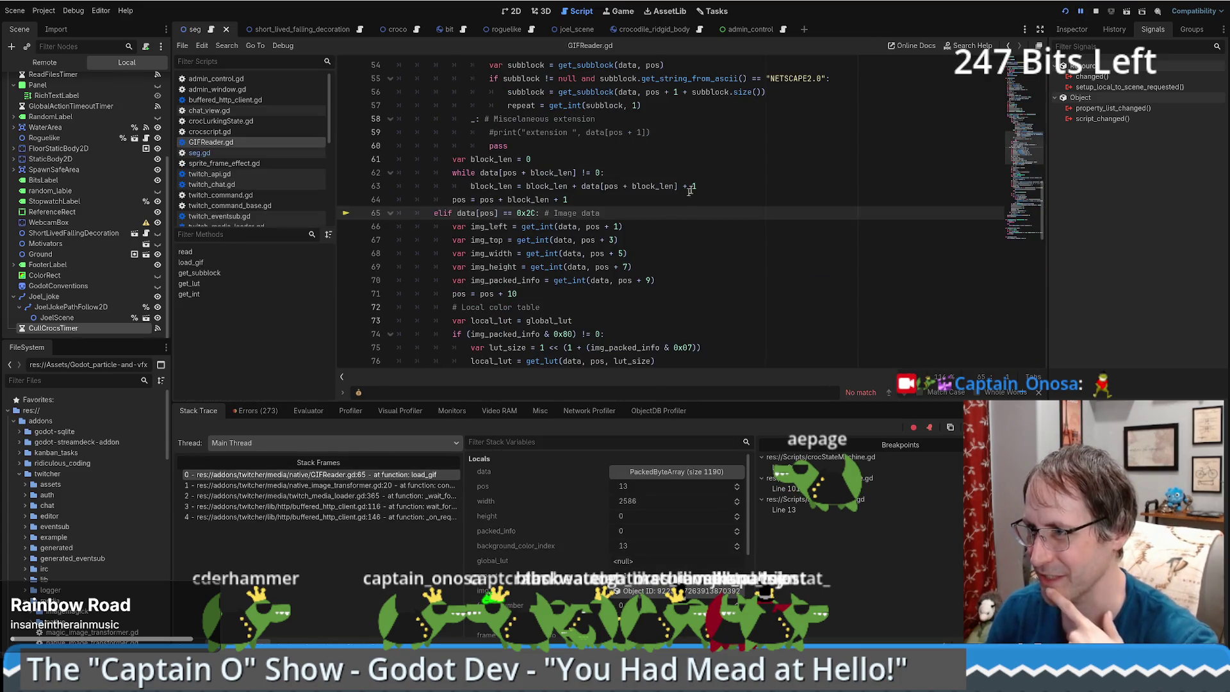
click(340, 486)
click(330, 496)
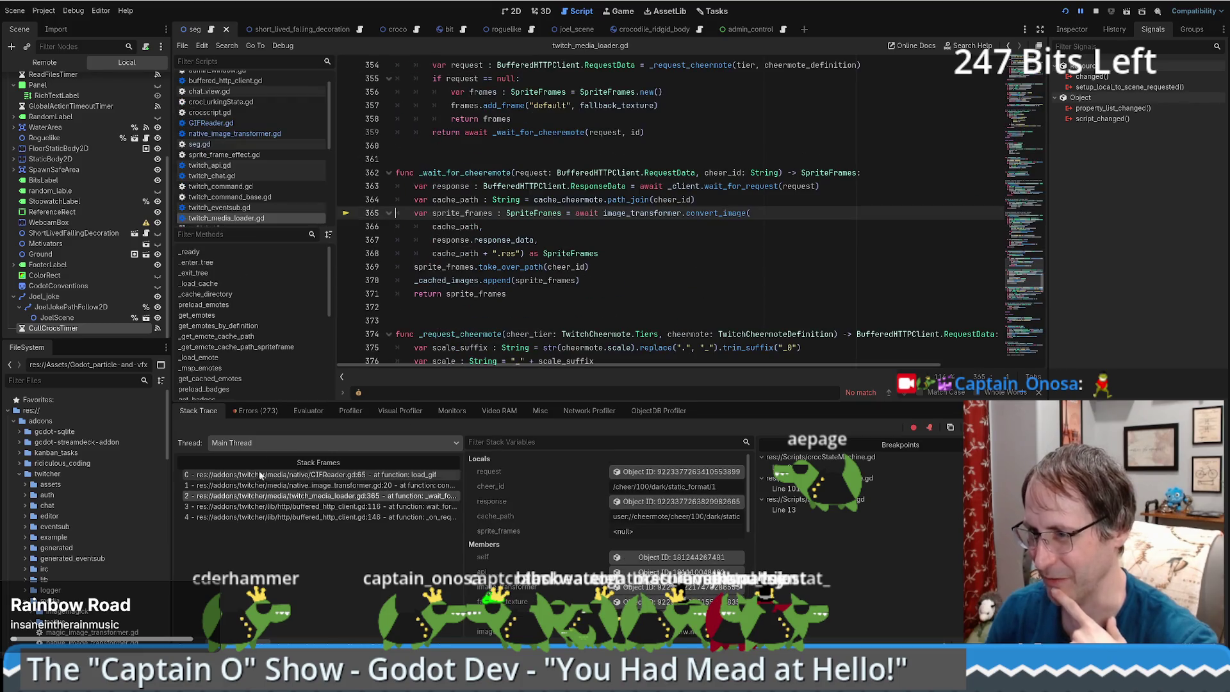
click(341, 507)
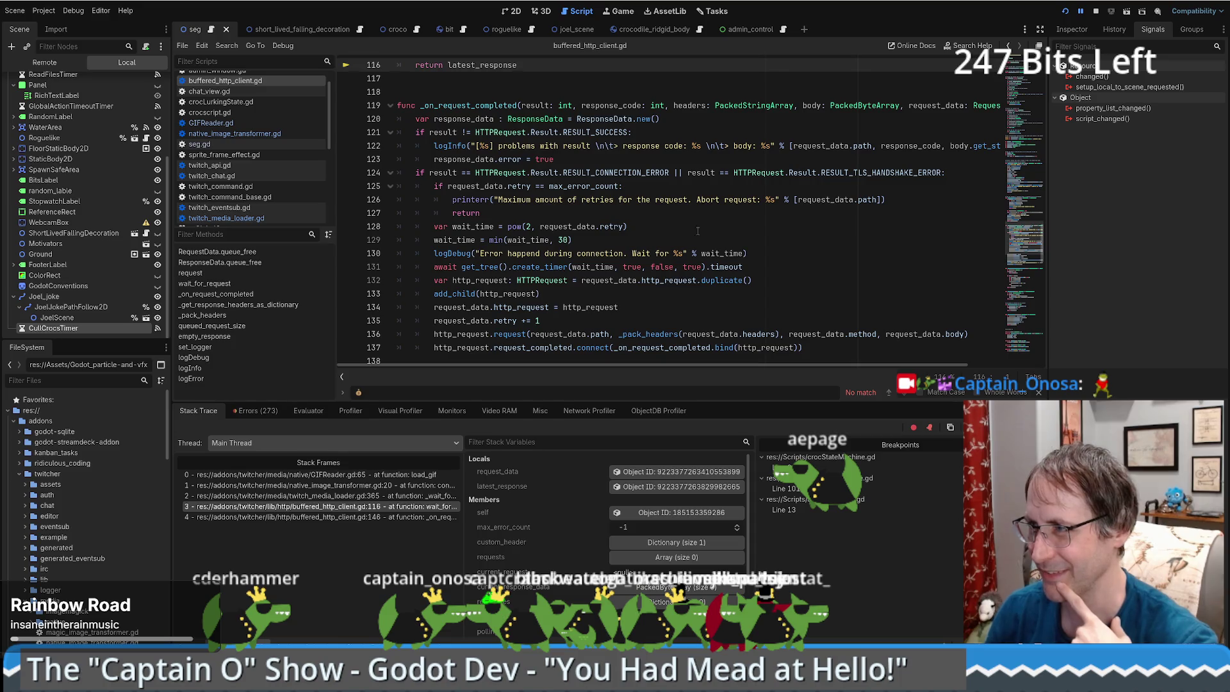
click(341, 516)
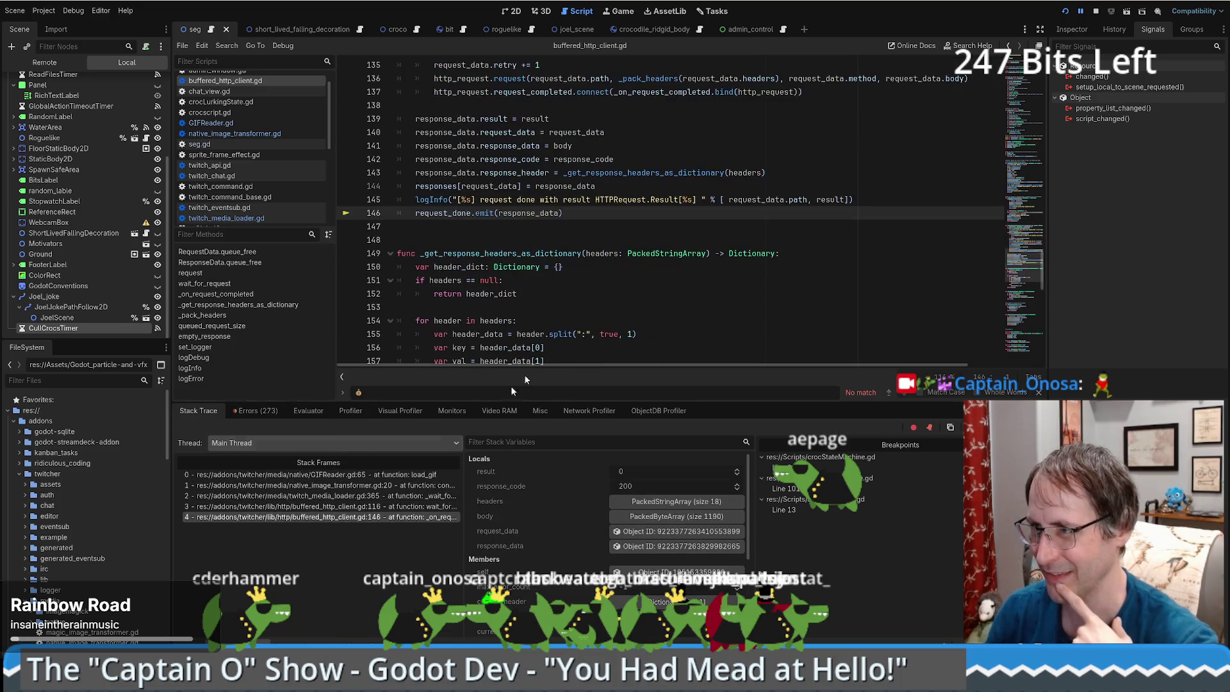
click(364, 476)
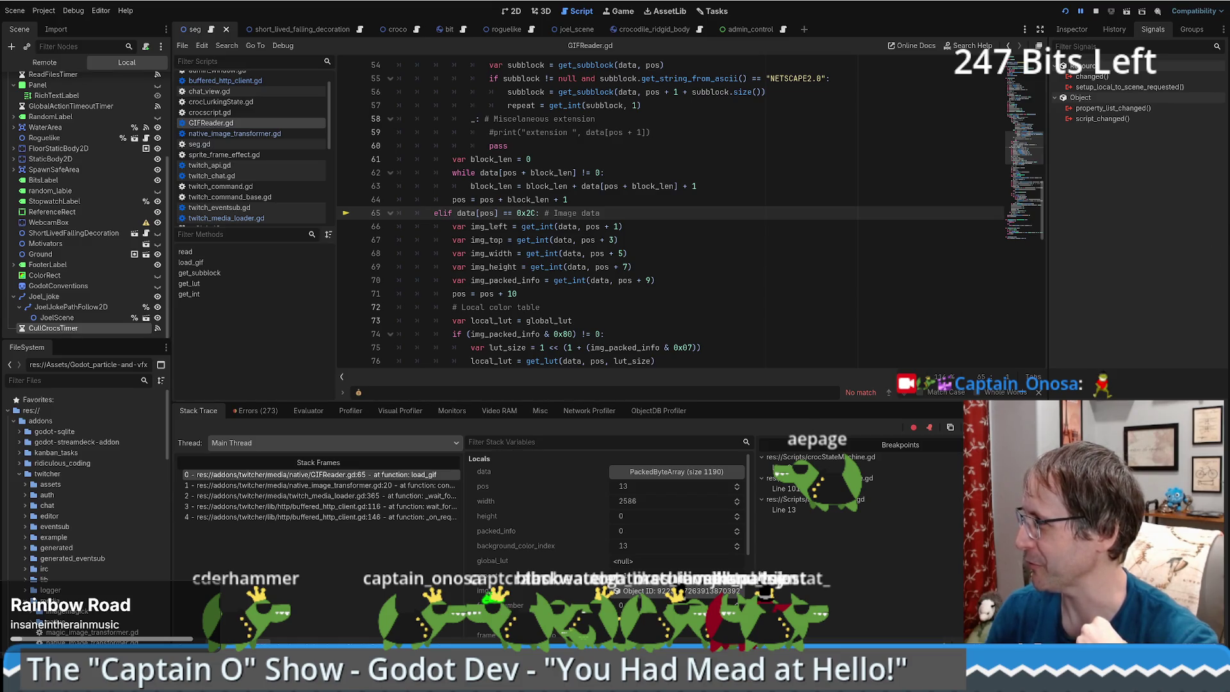
Resume the paused game with Debug > Continue.
click(688, 245)
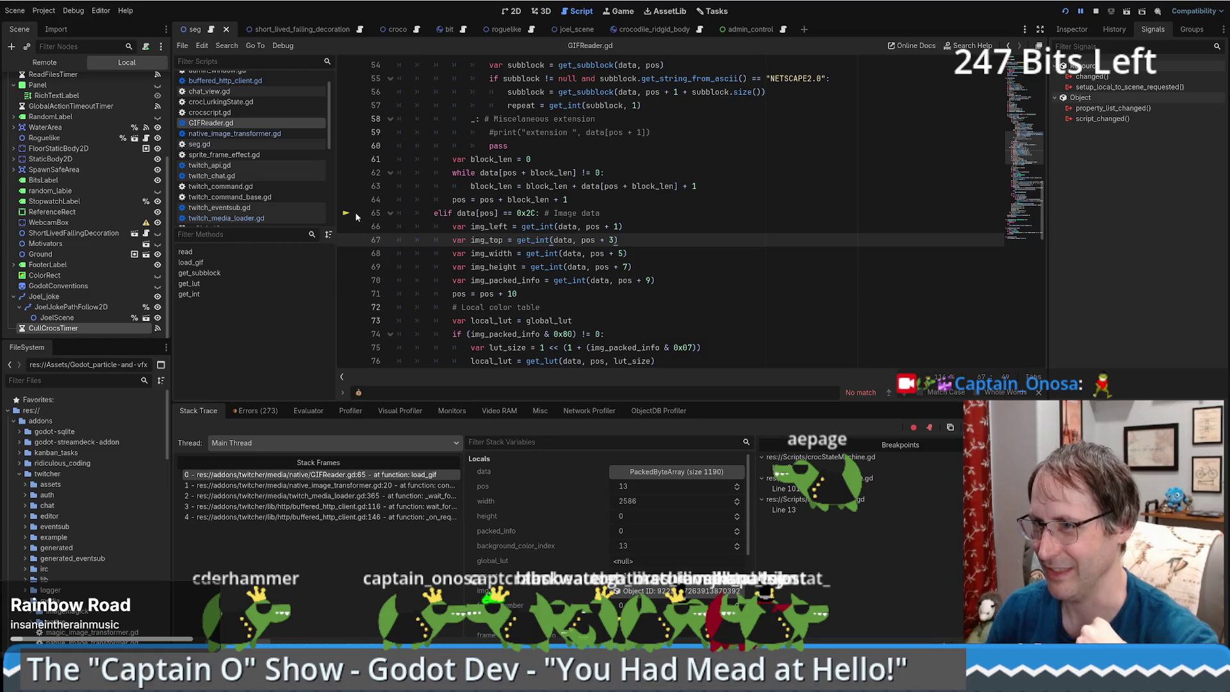
key(Up)
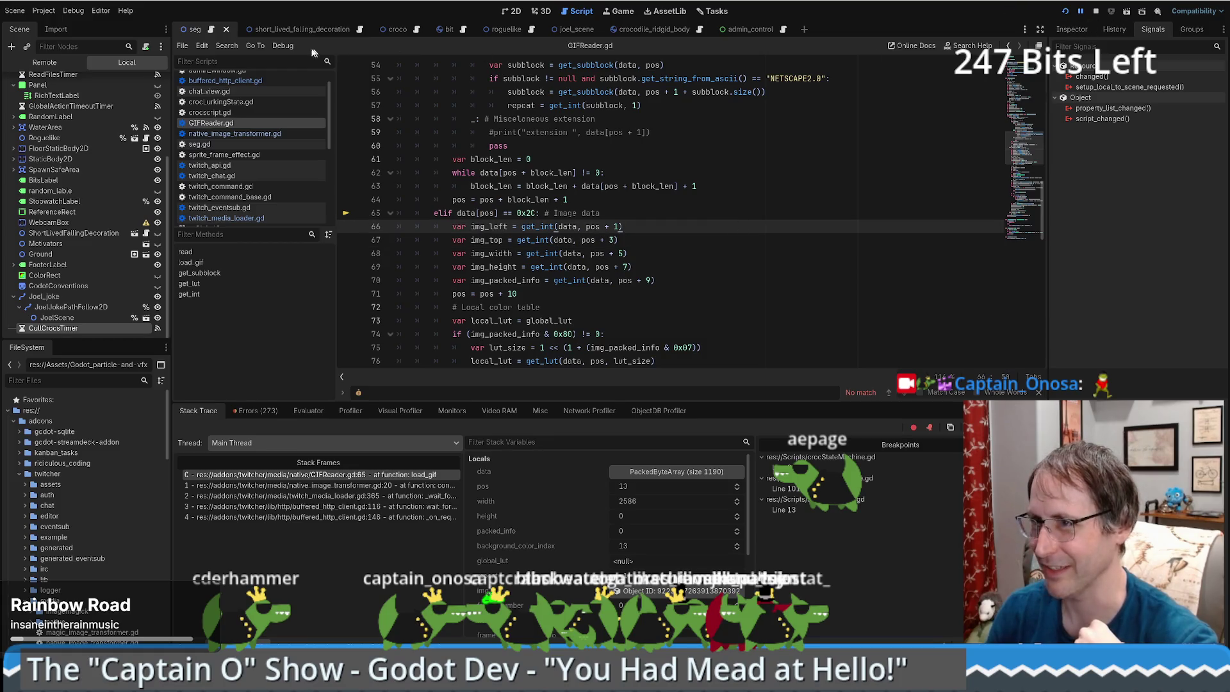
click(283, 46)
click(304, 100)
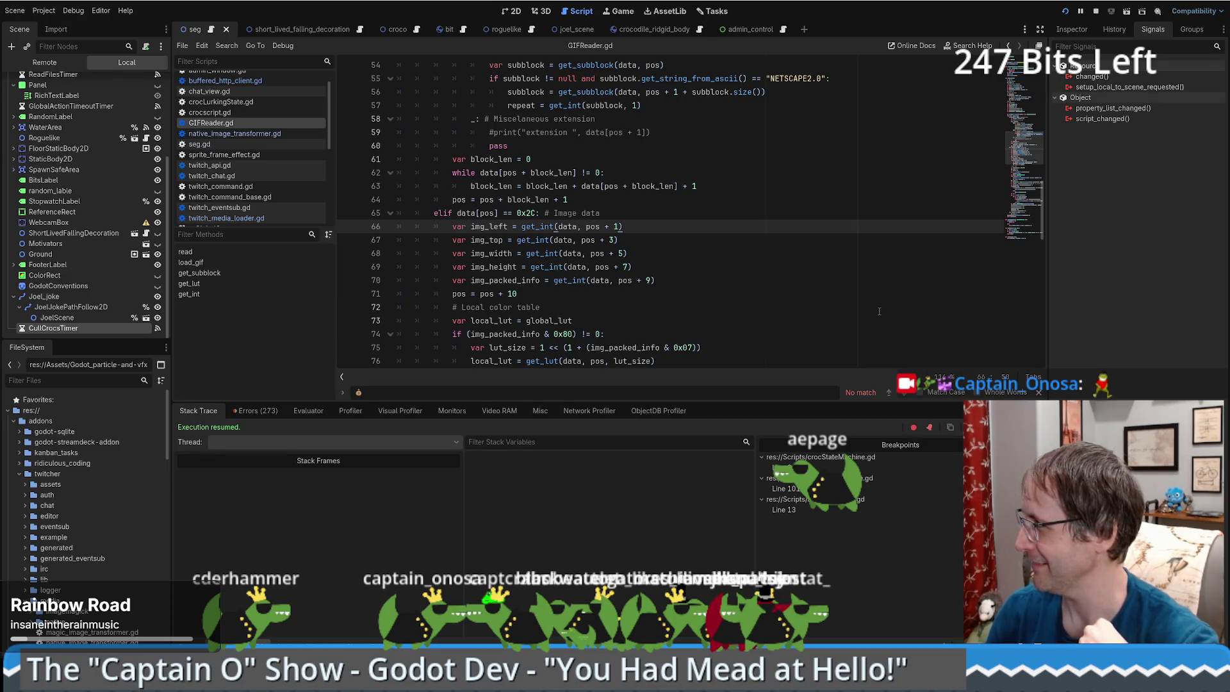
Hide the debugger to read the output log, then bring the stack trace back with F12.
click(745, 276)
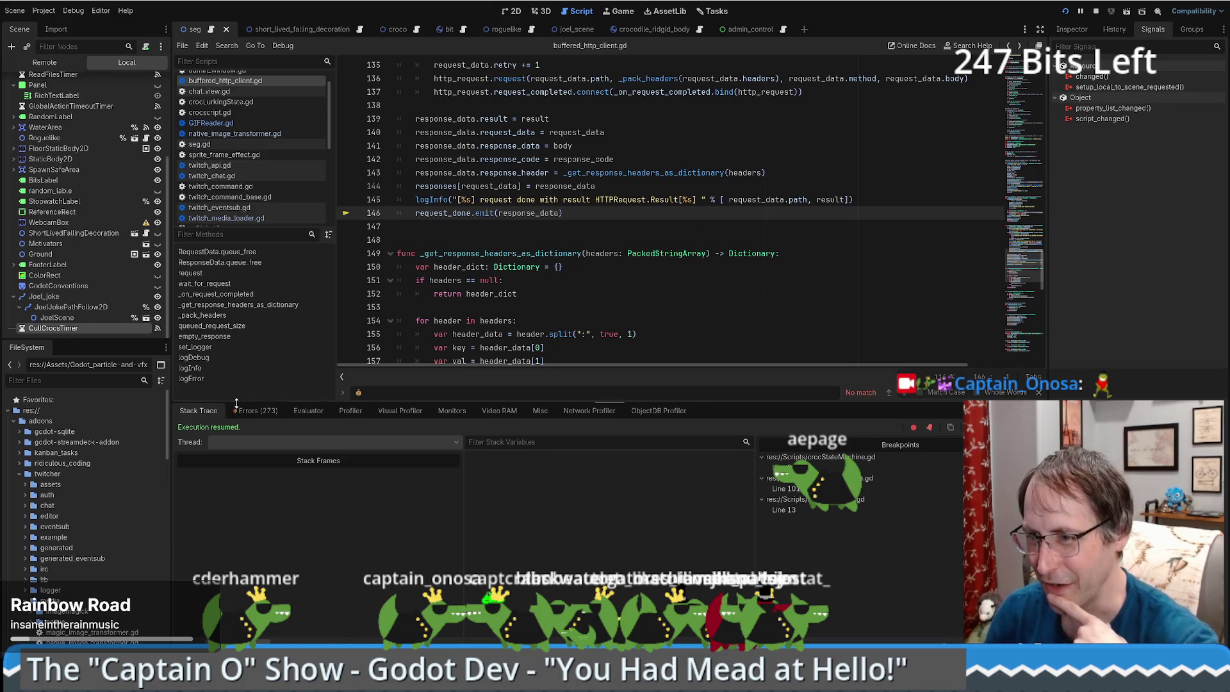
click(243, 635)
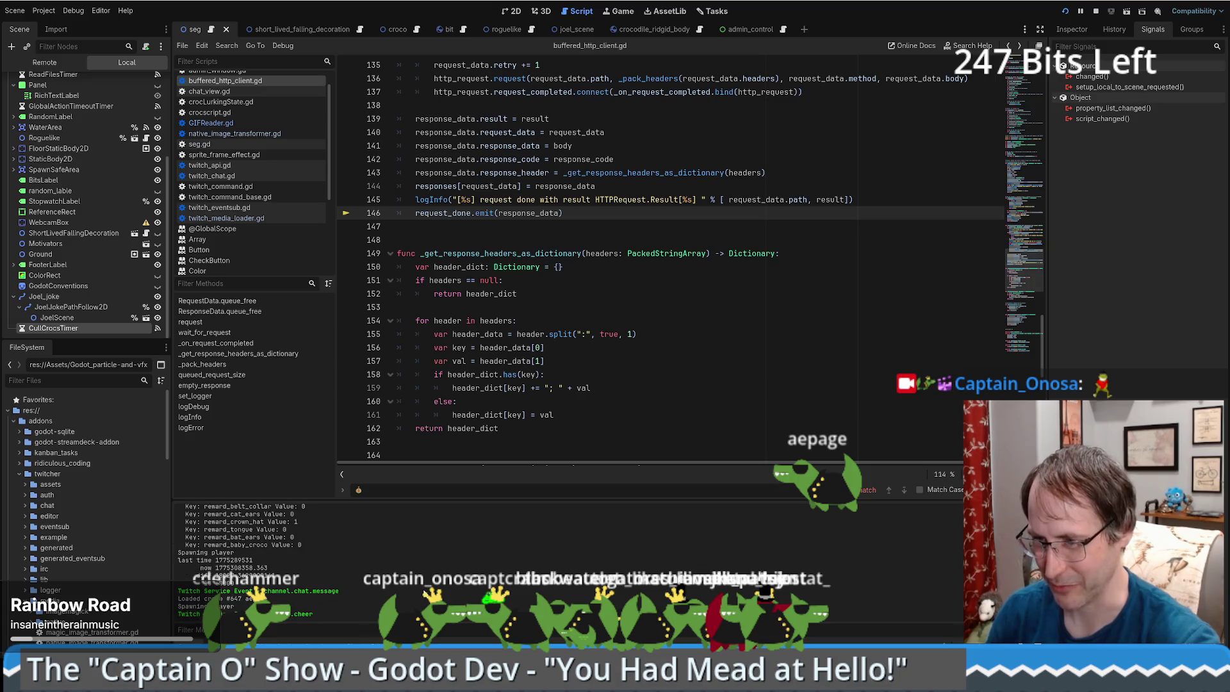
click(653, 269)
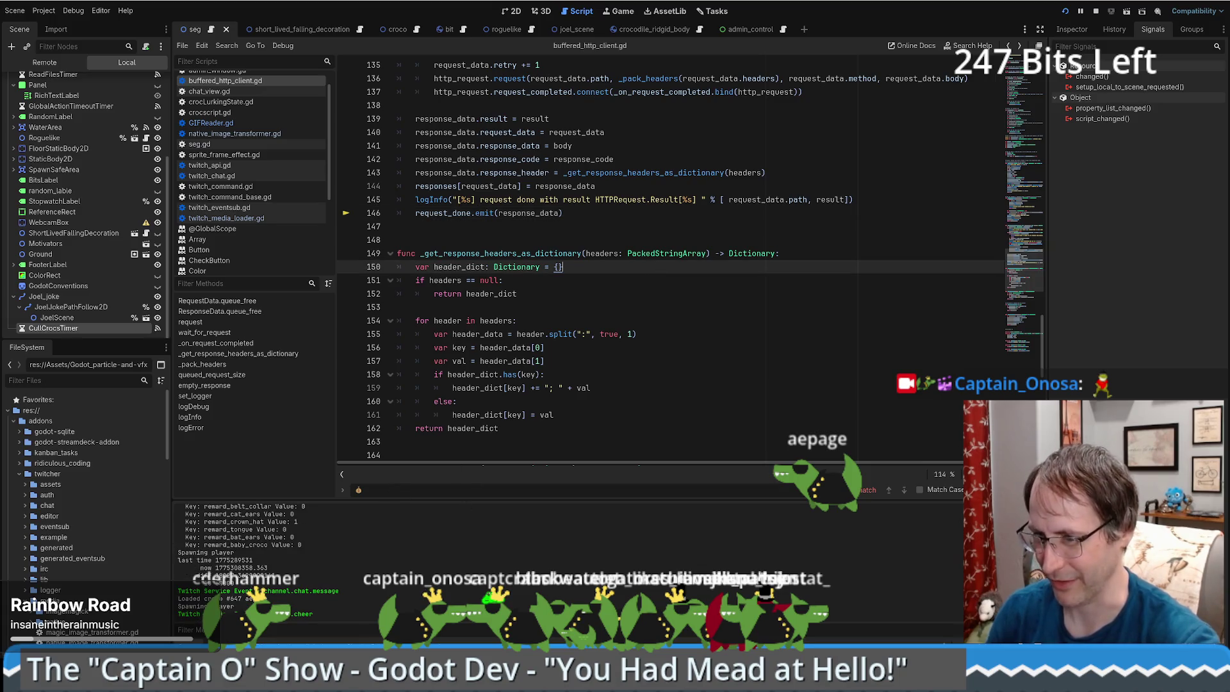
key(F12)
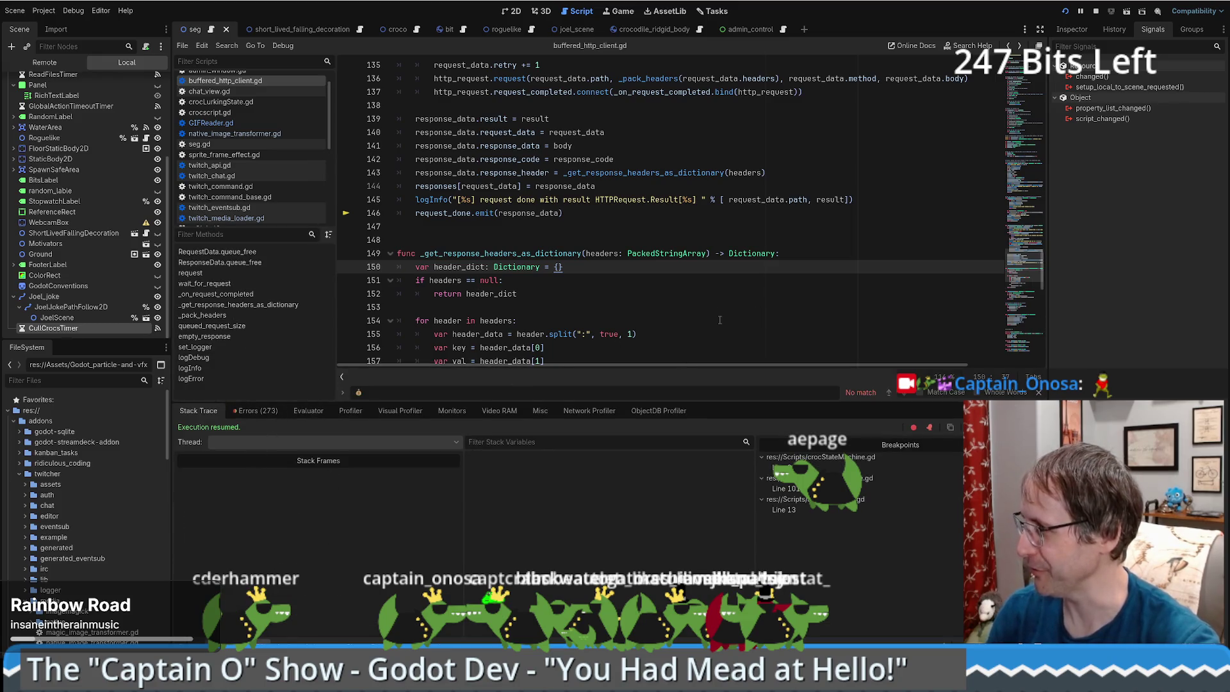
Use Debug > Break to stop in GIFReader.gd at line 44, with pos reading 13.
scroll(596, 289, up, 3)
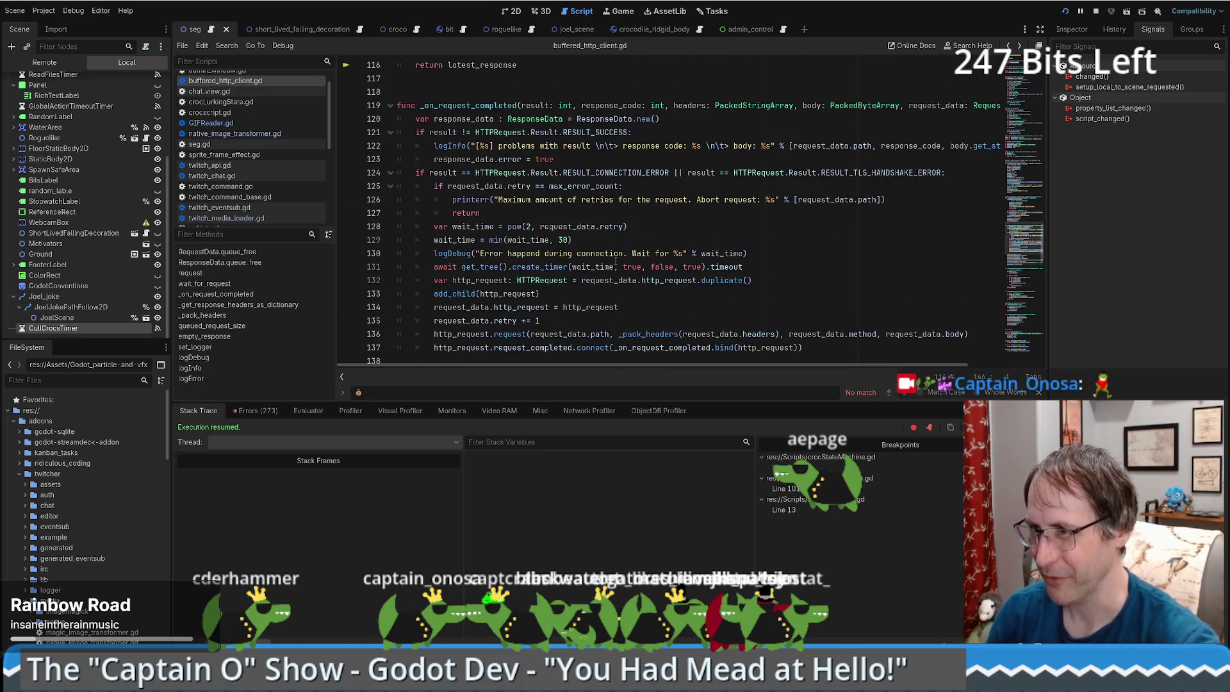
scroll(615, 263, down, 3)
click(283, 46)
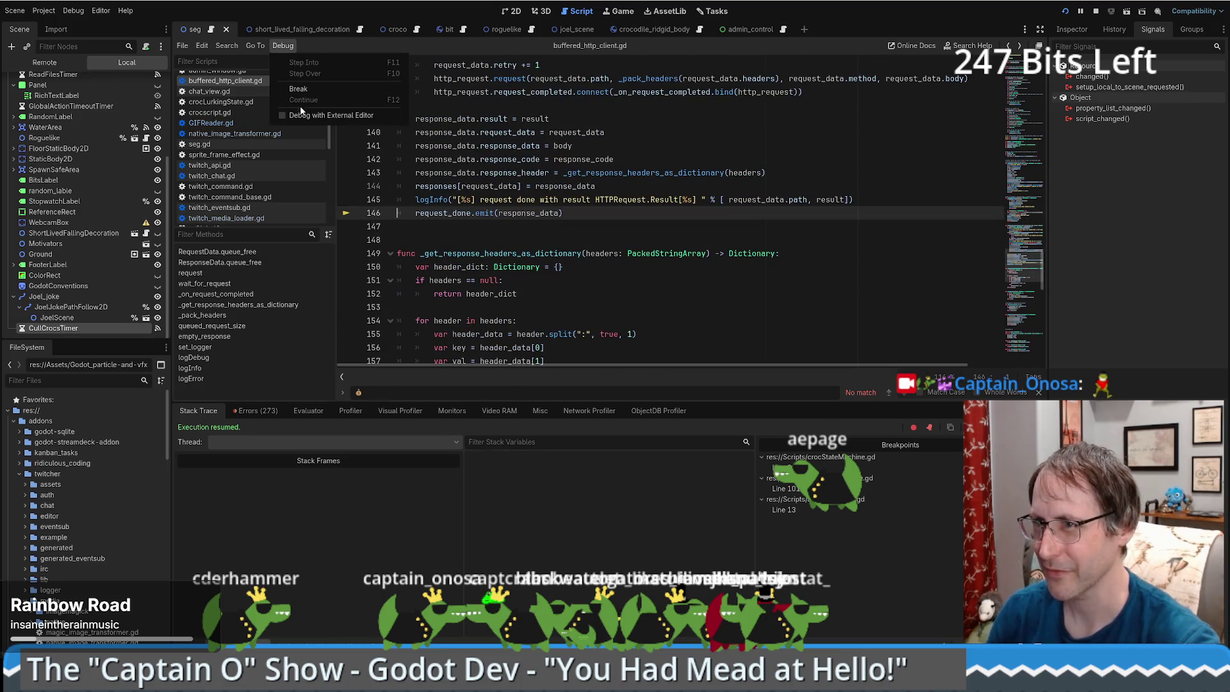
click(305, 89)
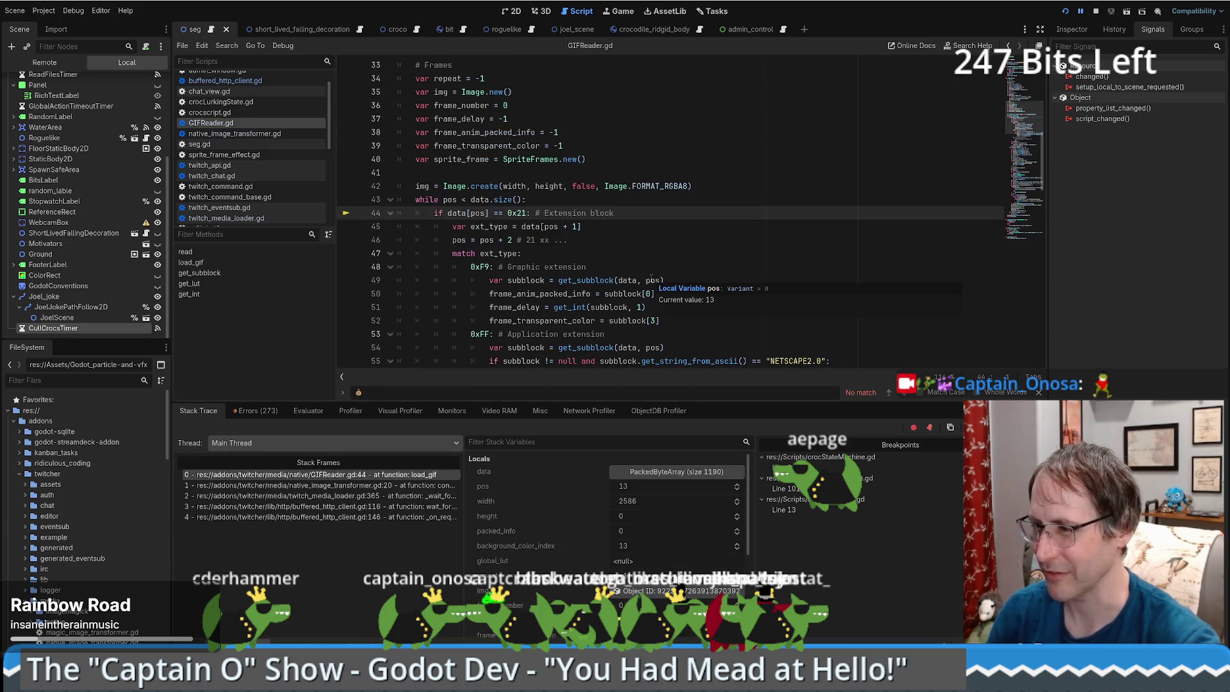
mouse_move(654, 278)
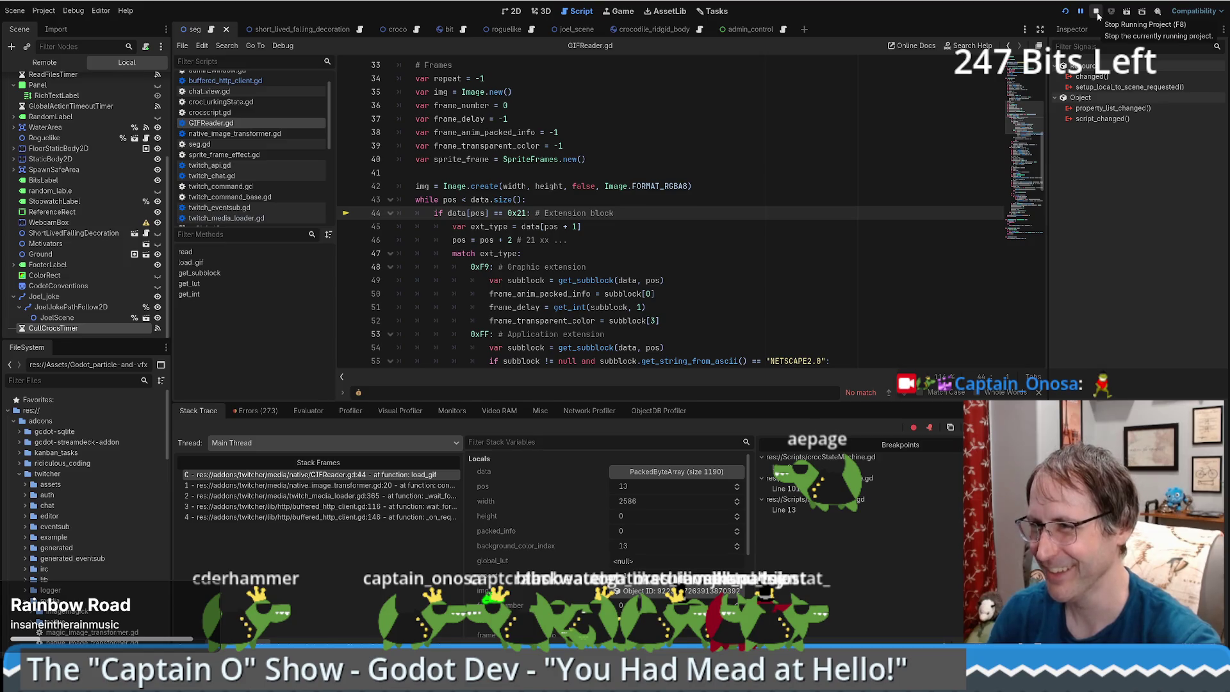
Stop the game and comment out the cheermote lines 818–820 in seg.gd.
click(212, 30)
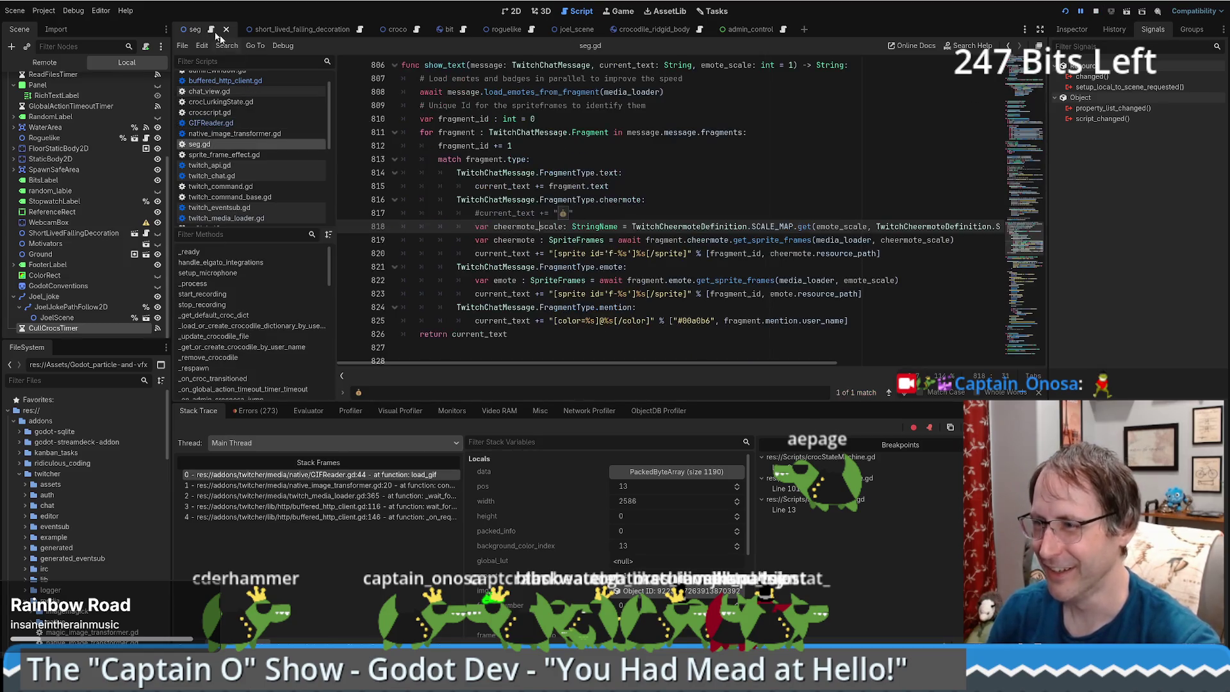
click(1095, 12)
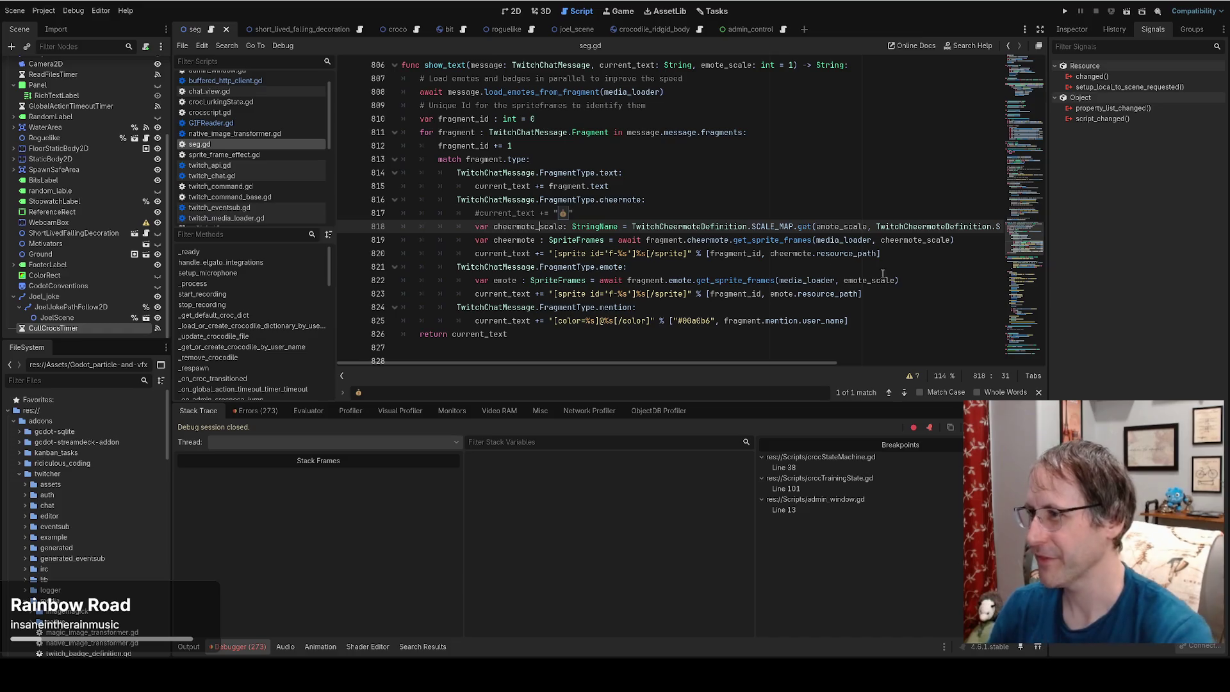
drag(881, 253, 331, 228)
key(ctrl+k)
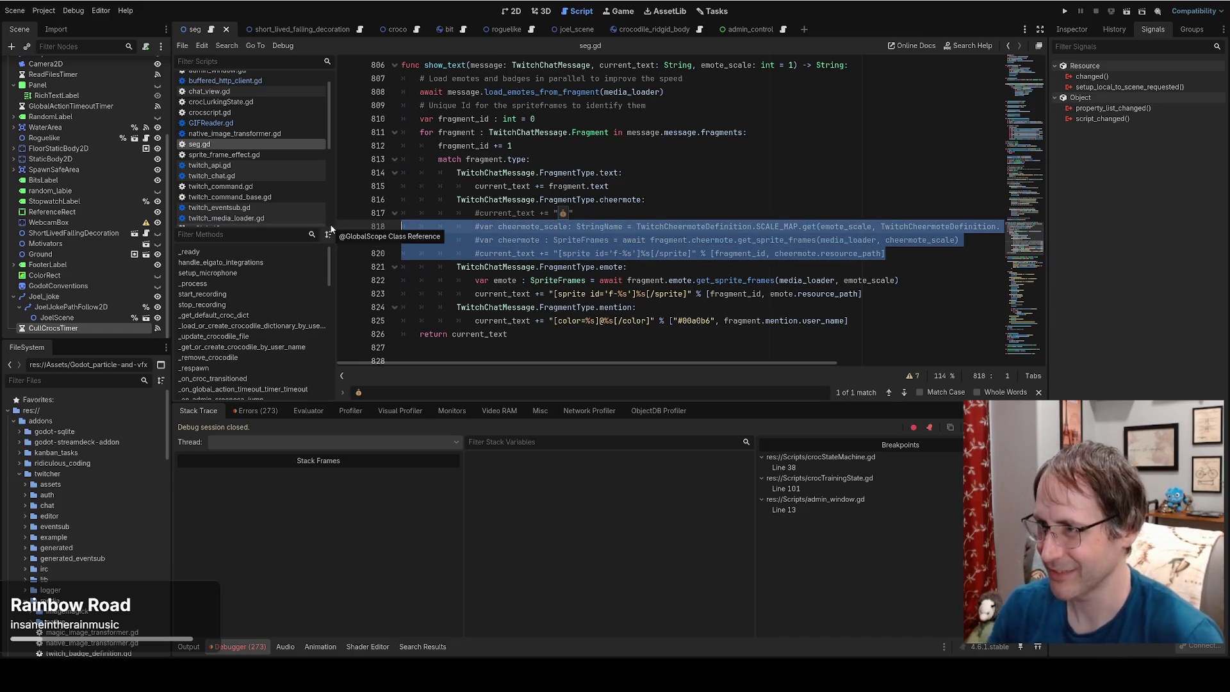
Uncomment the money-bag emoji line 817, save seg.gd and relaunch the game.
click(503, 214)
key(ctrl+k)
key(ctrl+s)
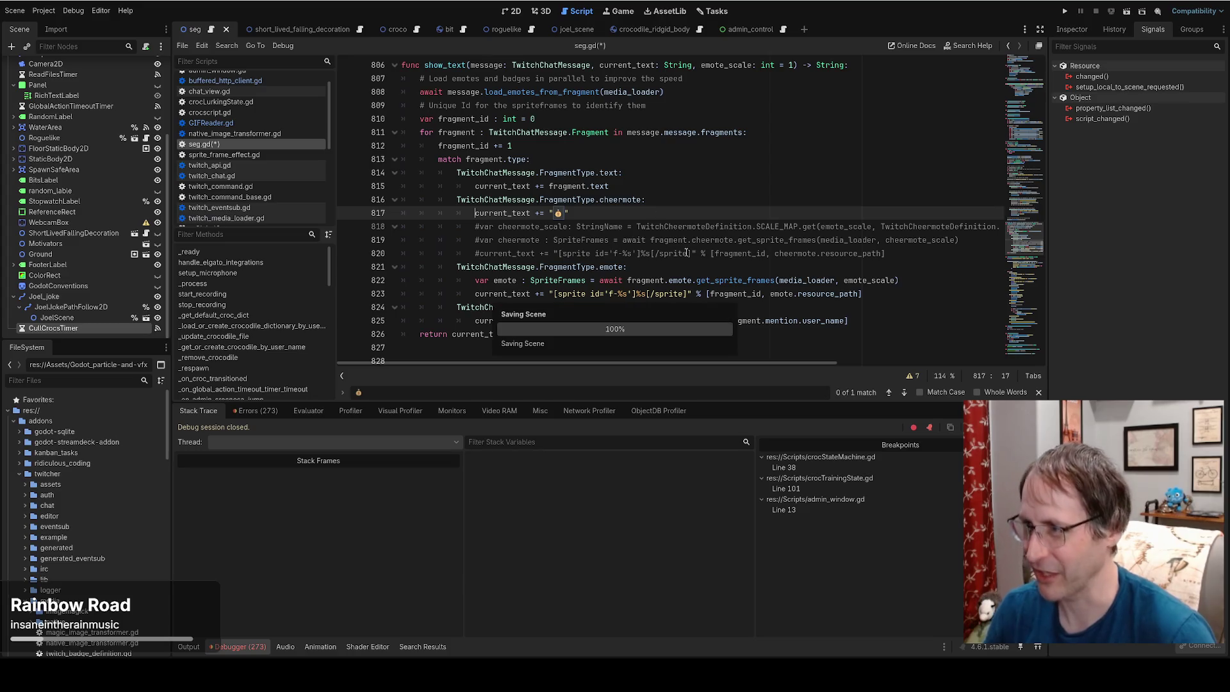
click(1057, 14)
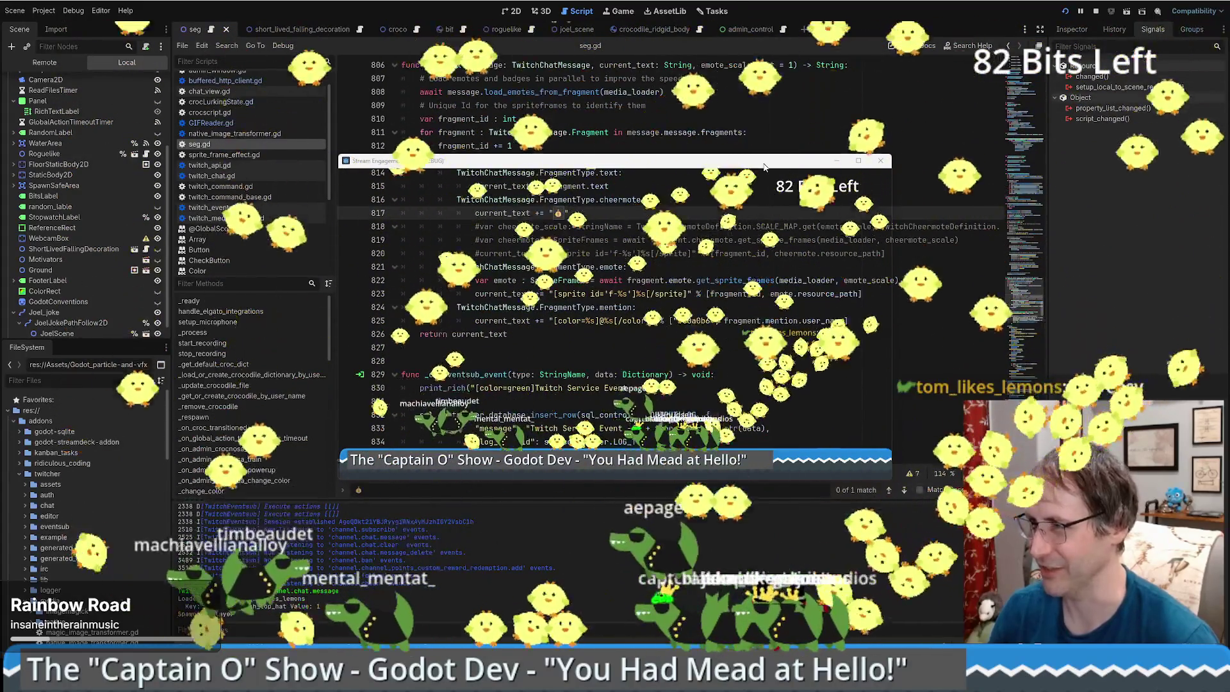
Move the game window aside, then raise the You Had Mead at Hello! debug window from the taskbar.
drag(764, 167, 3, 141)
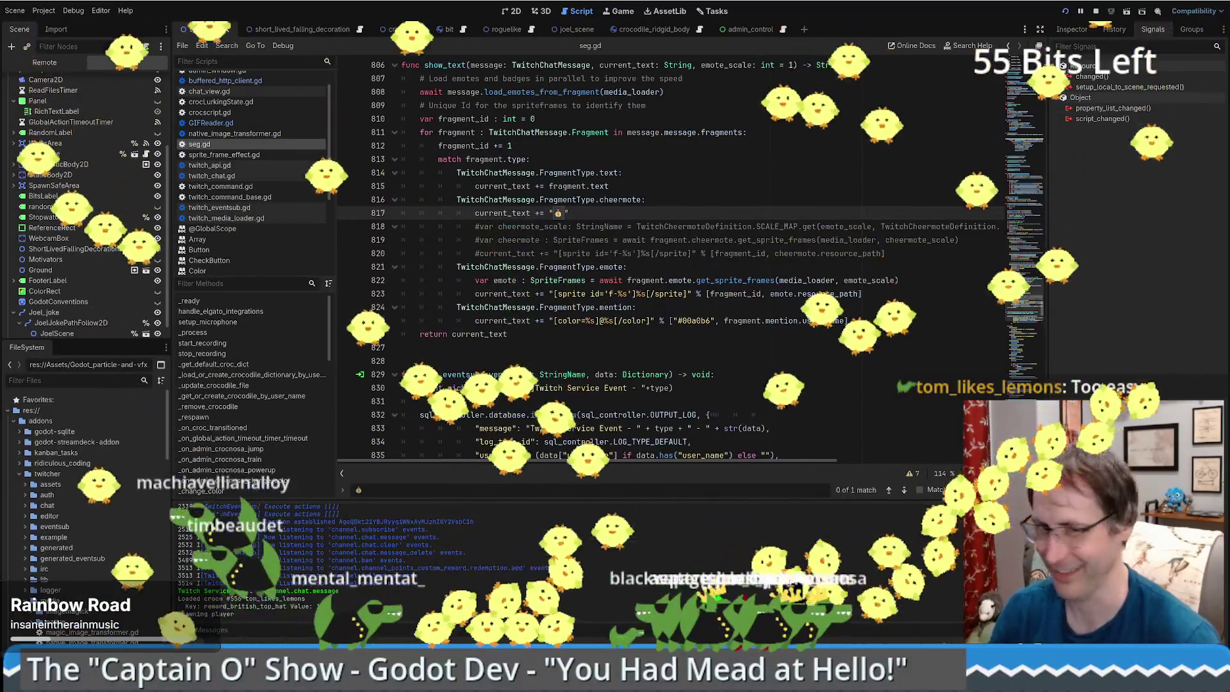
mouse_move(817, 296)
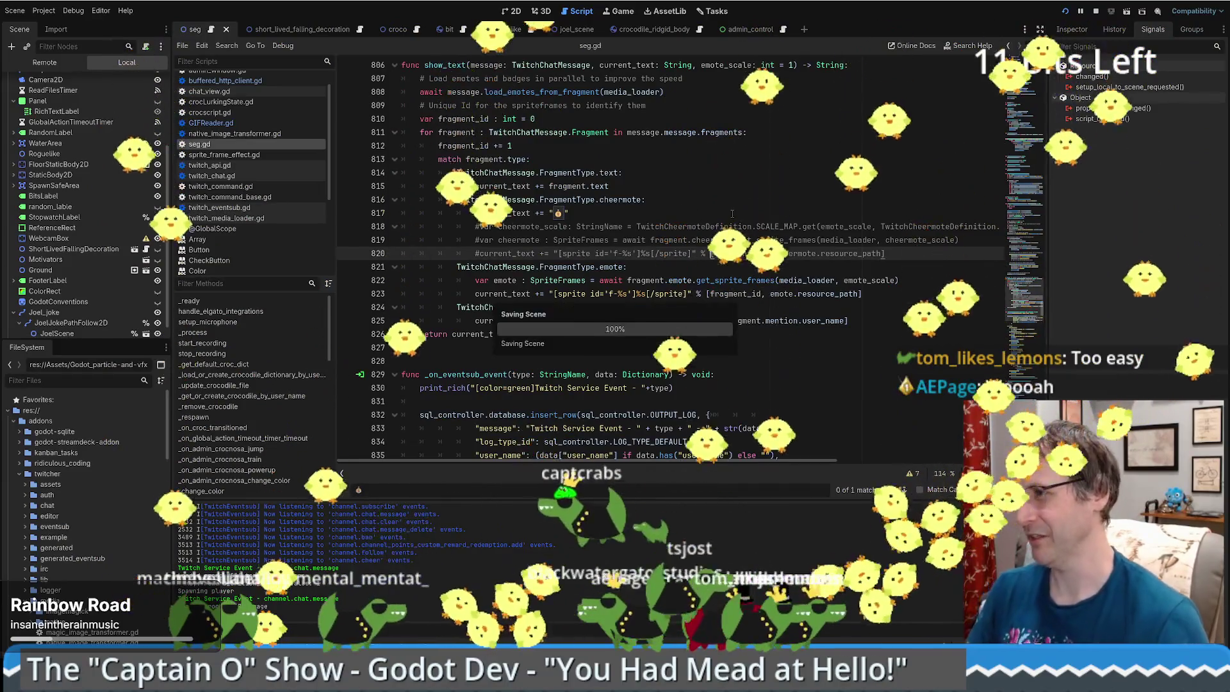
click(734, 253)
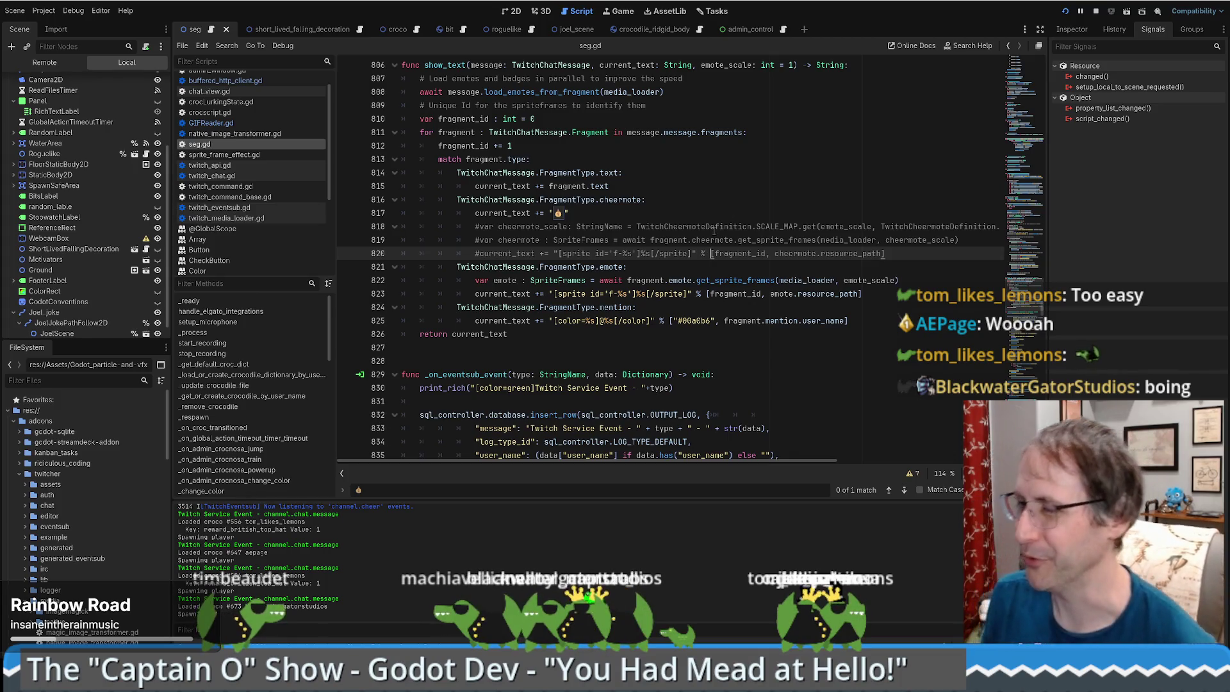
scroll(95, 196, up, 5)
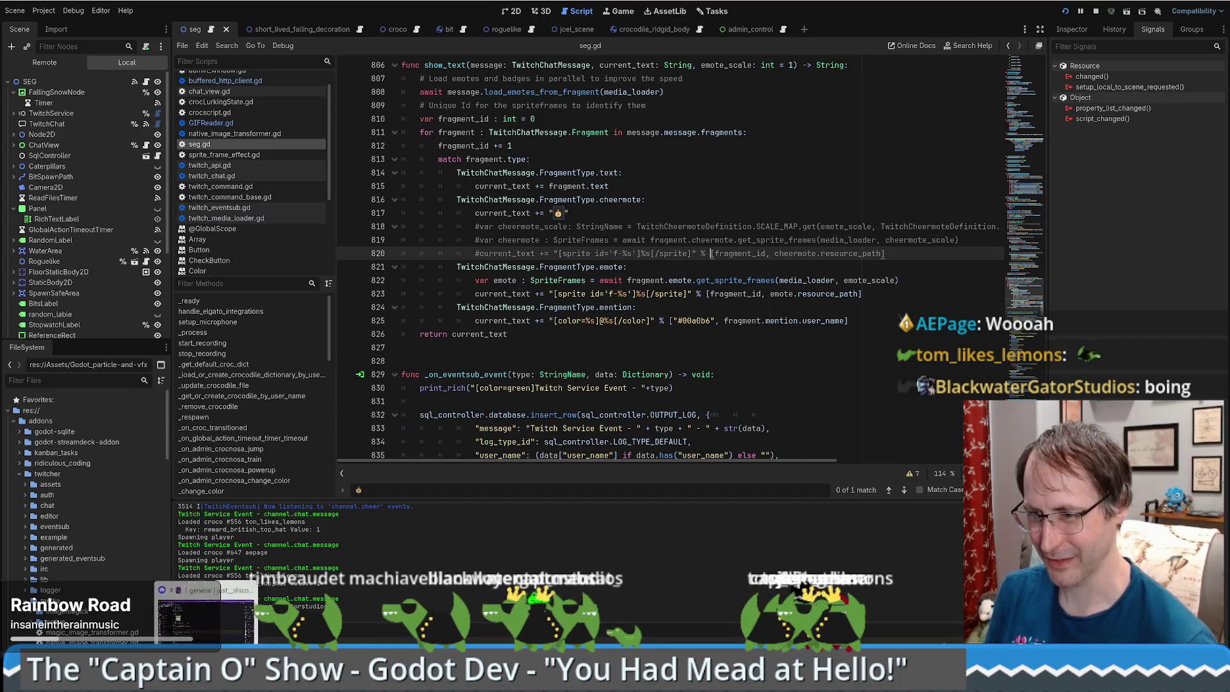
mouse_move(163, 680)
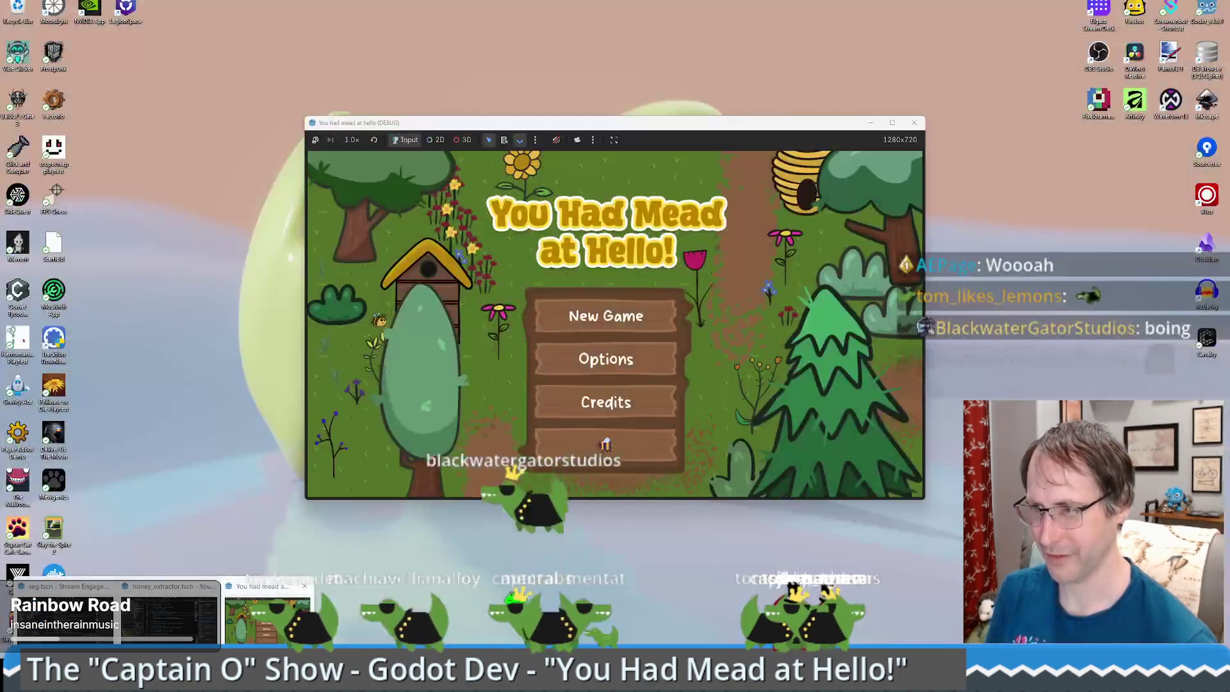
click(247, 631)
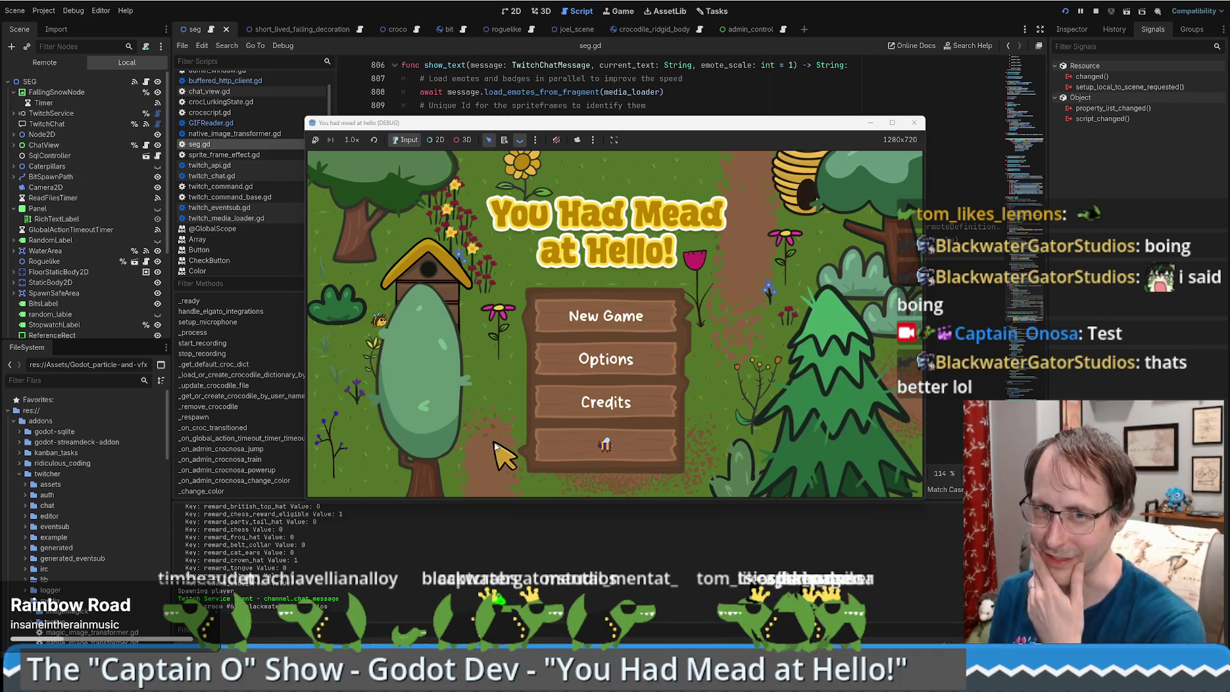
Start a new game, place a mead kettle and a crafting table, then return to honey_extractor.gd.
click(606, 445)
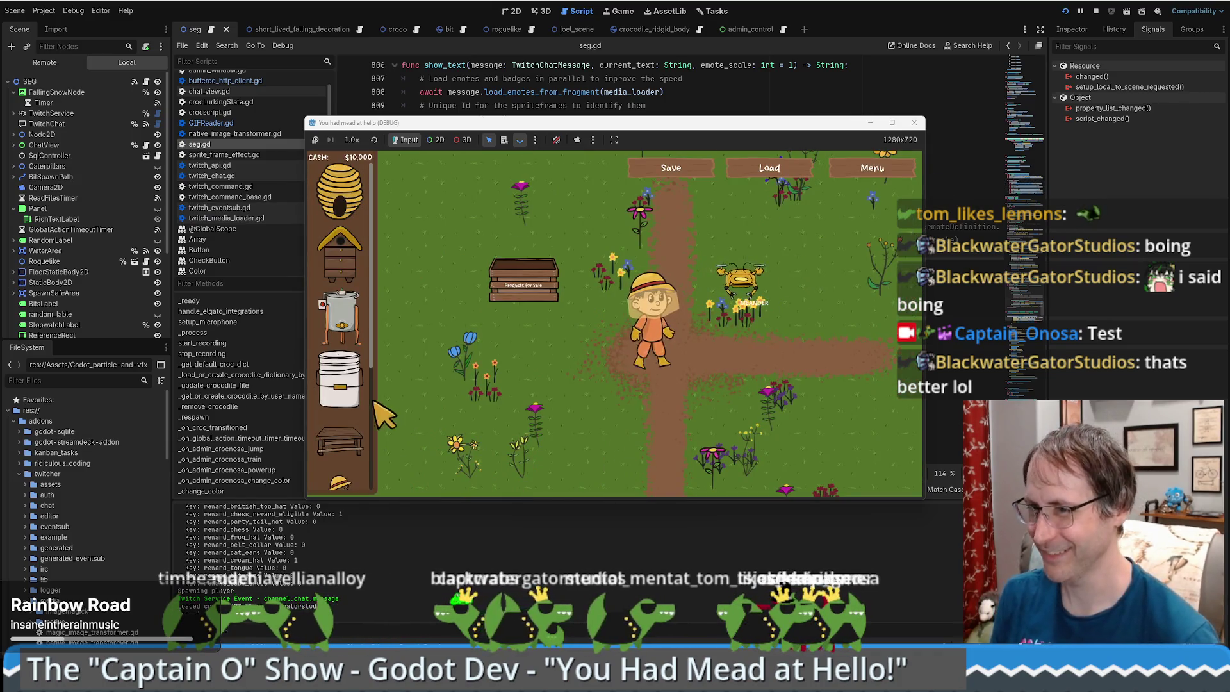
drag(340, 317, 852, 327)
click(858, 336)
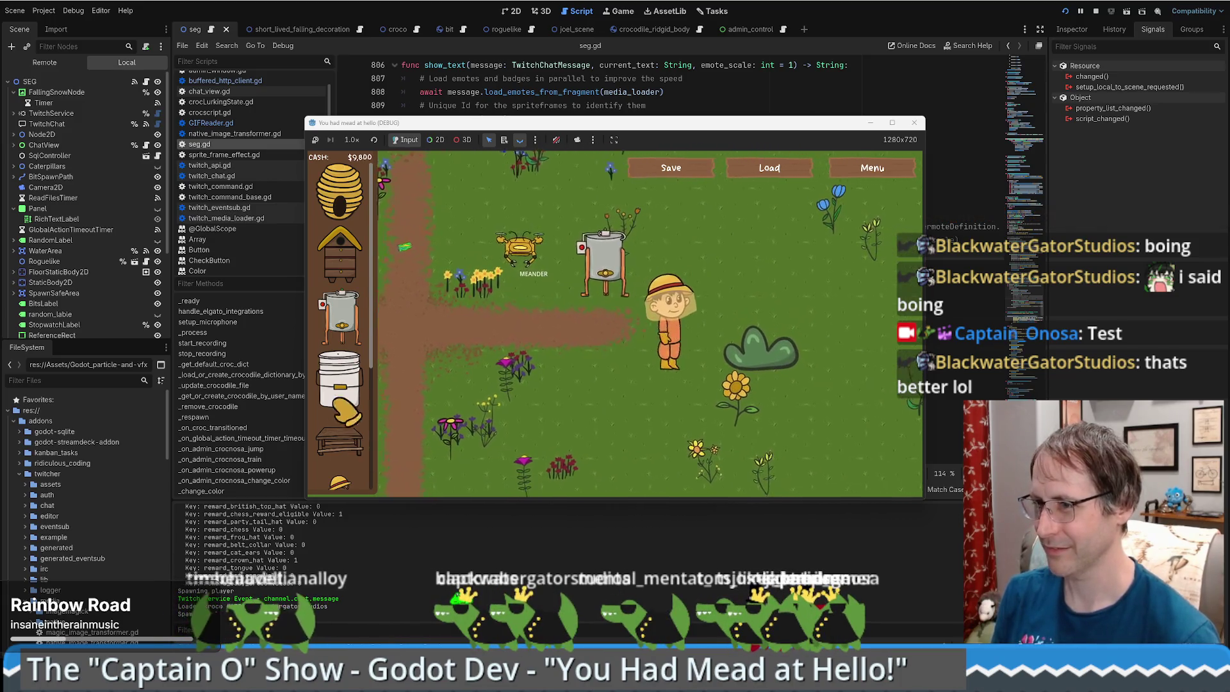
mouse_move(339, 442)
mouse_down()
mouse_move(753, 250)
mouse_move(763, 282)
mouse_up()
click(785, 317)
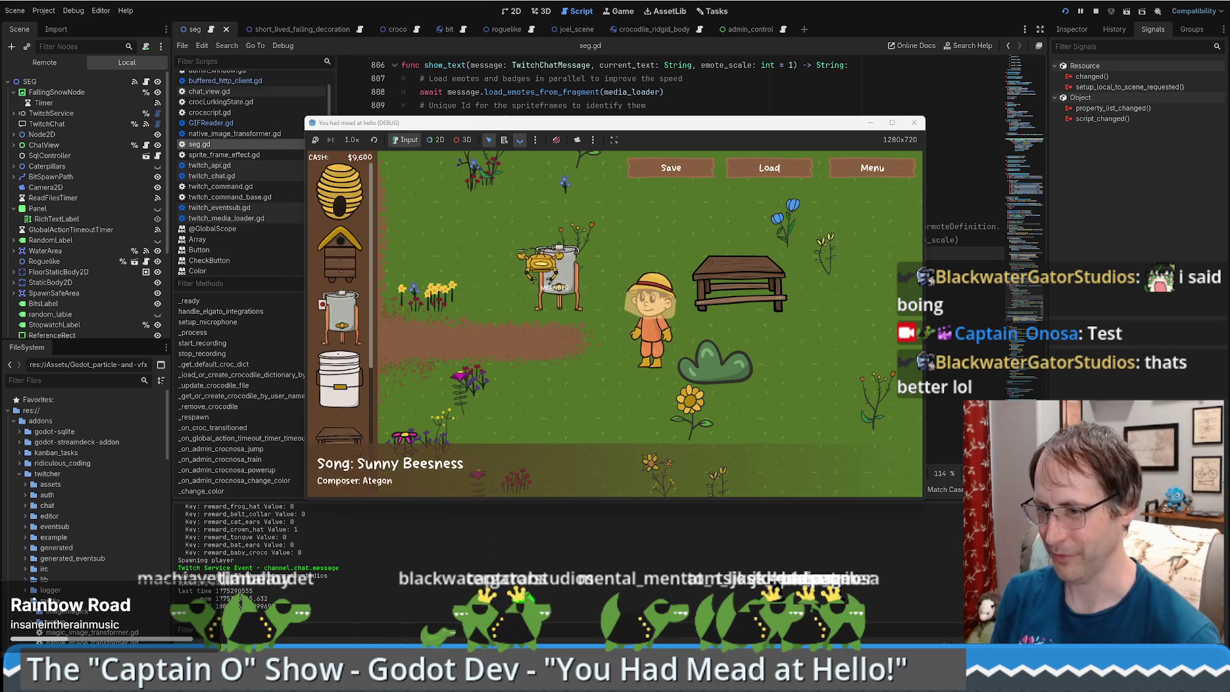
mouse_move(282, 683)
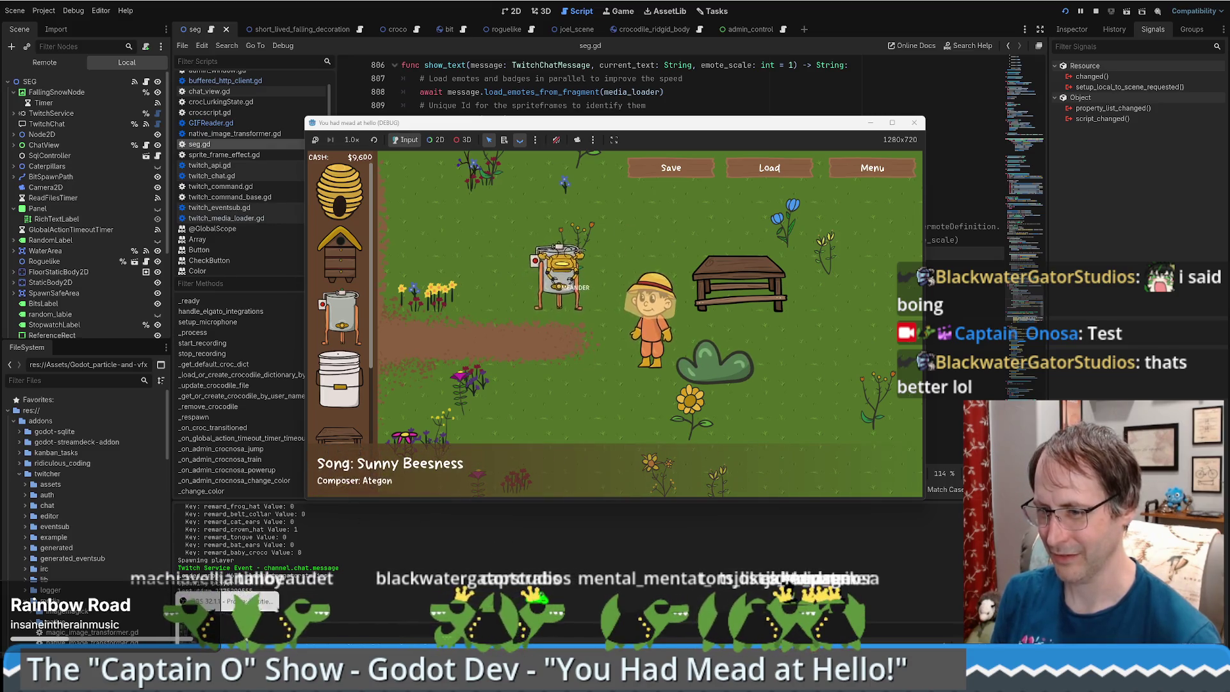
click(170, 614)
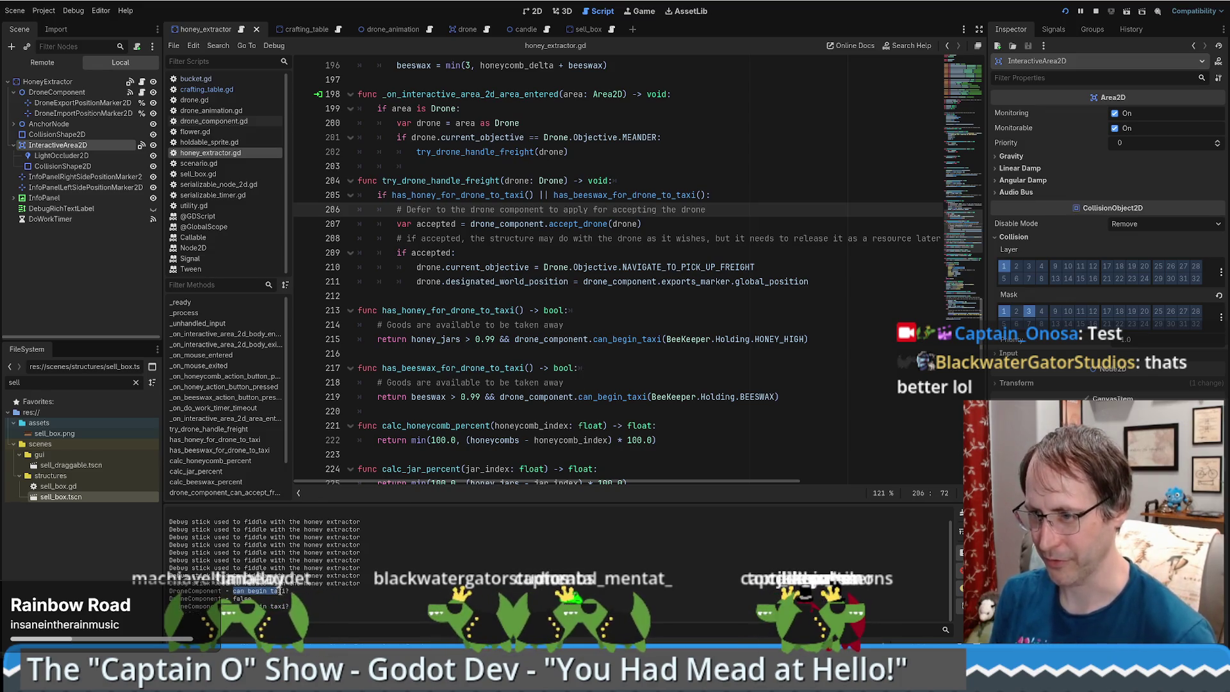
Search the whole project for 'can begin taxi?' and open the match in drone_component.gd.
click(671, 338)
key(ctrl+f)
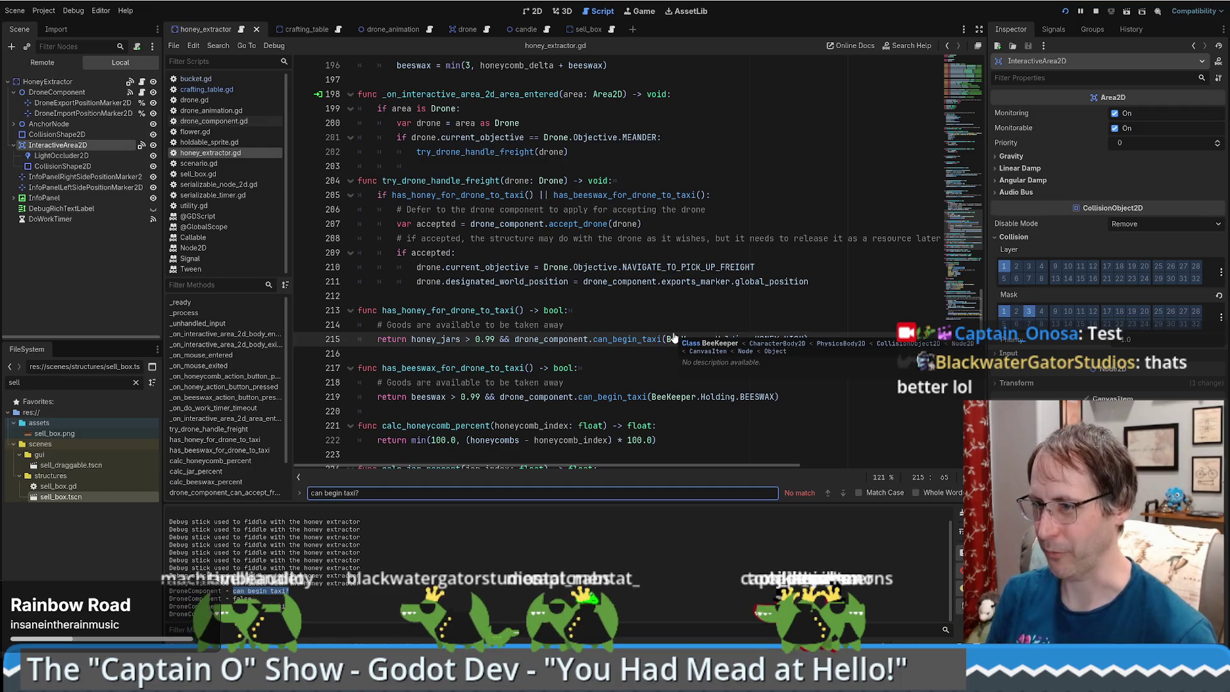
key(Escape)
key(ctrl+shift+f)
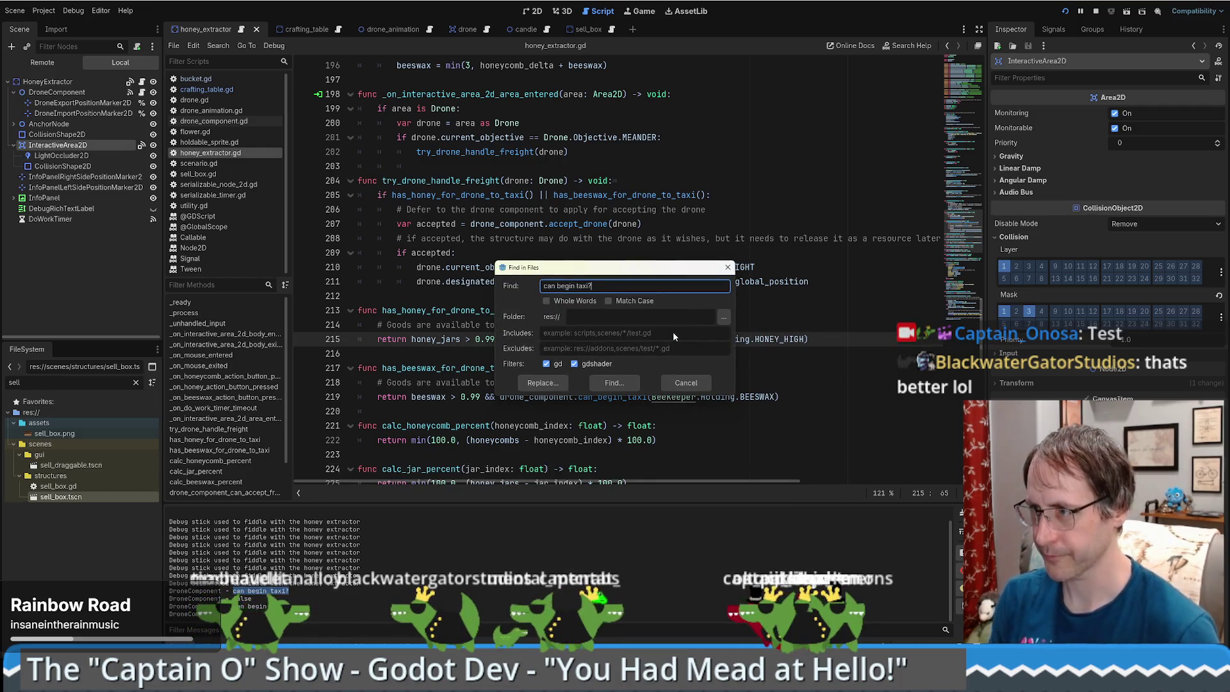
key(Return)
click(338, 564)
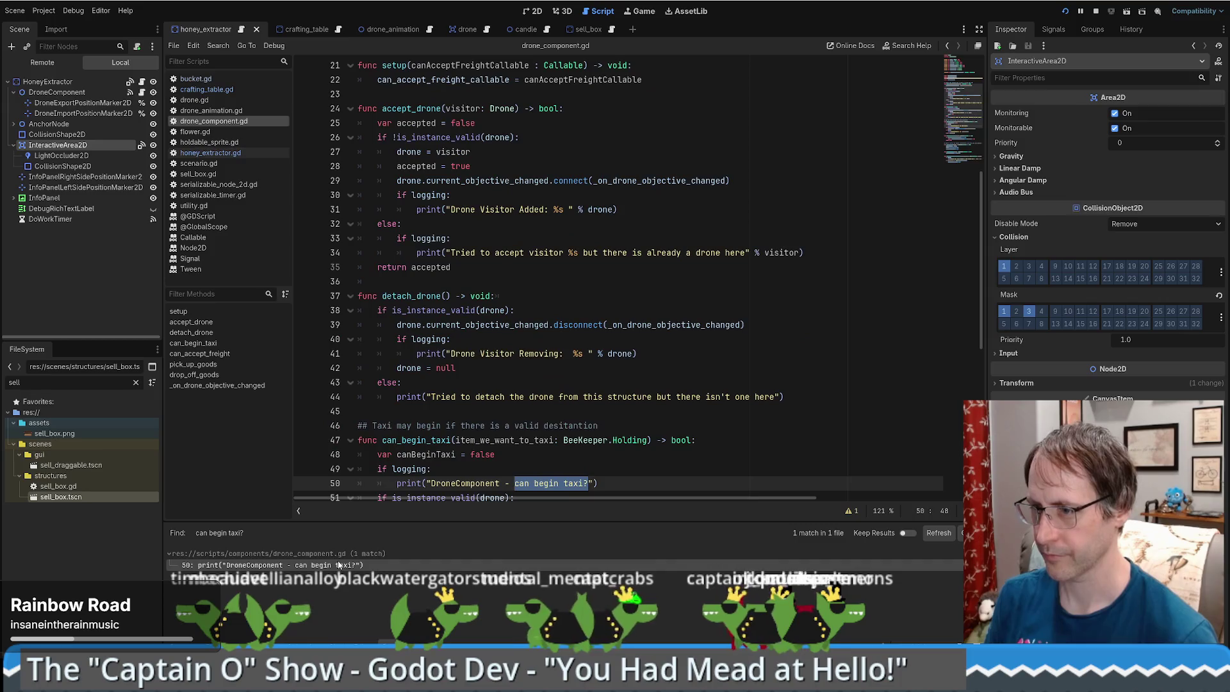
Paste item_we_want_to_taxi as the format argument at the end of the line 50 print.
scroll(606, 426, down, 3)
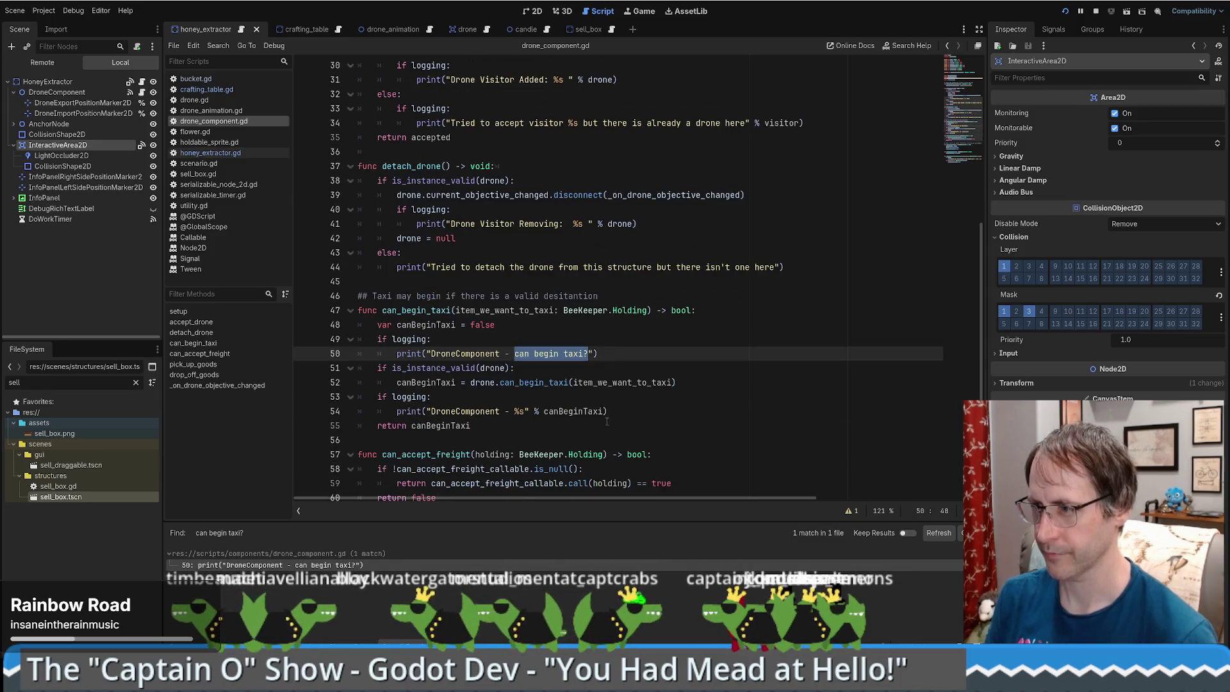
click(589, 353)
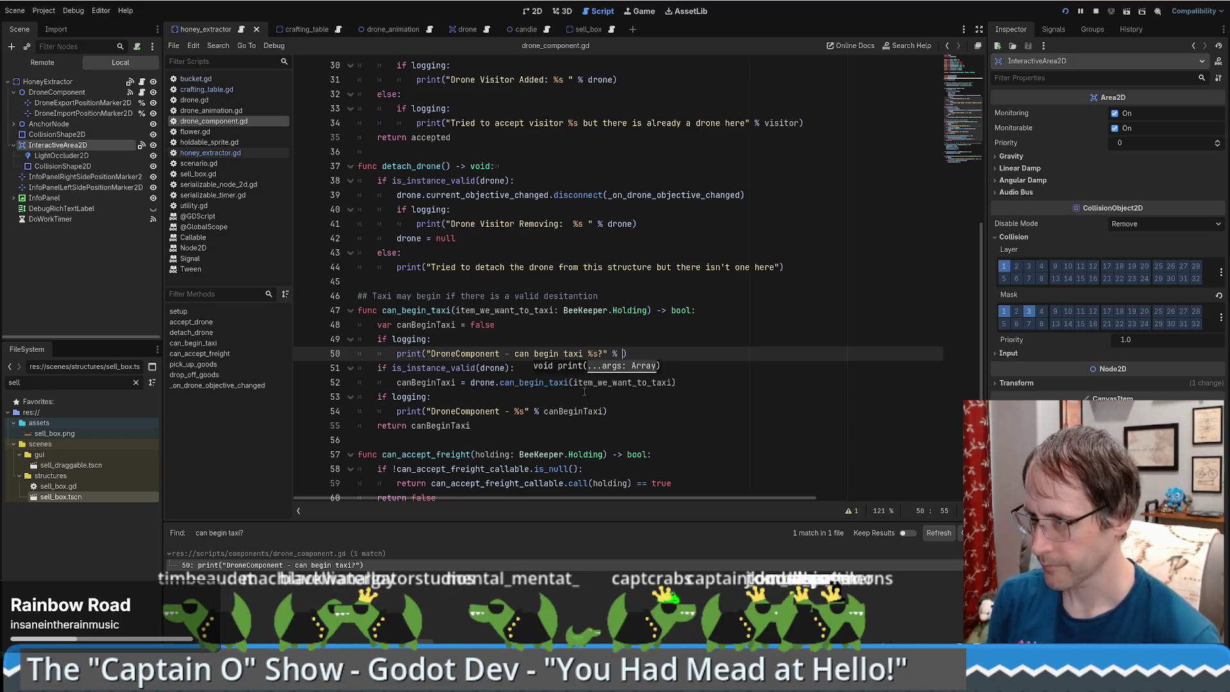
double_click(521, 311)
key(ctrl+c)
click(759, 357)
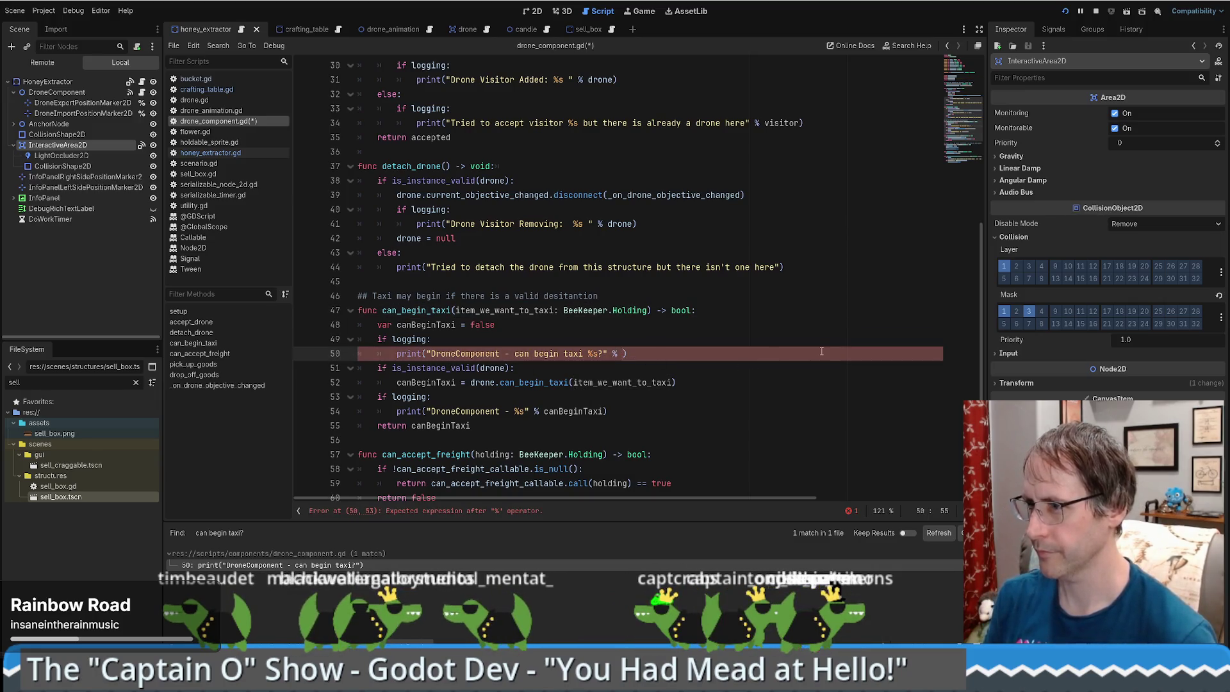
key(ctrl+v)
mouse_move(983, 335)
mouse_down()
mouse_move(979, 163)
mouse_move(975, 351)
mouse_up()
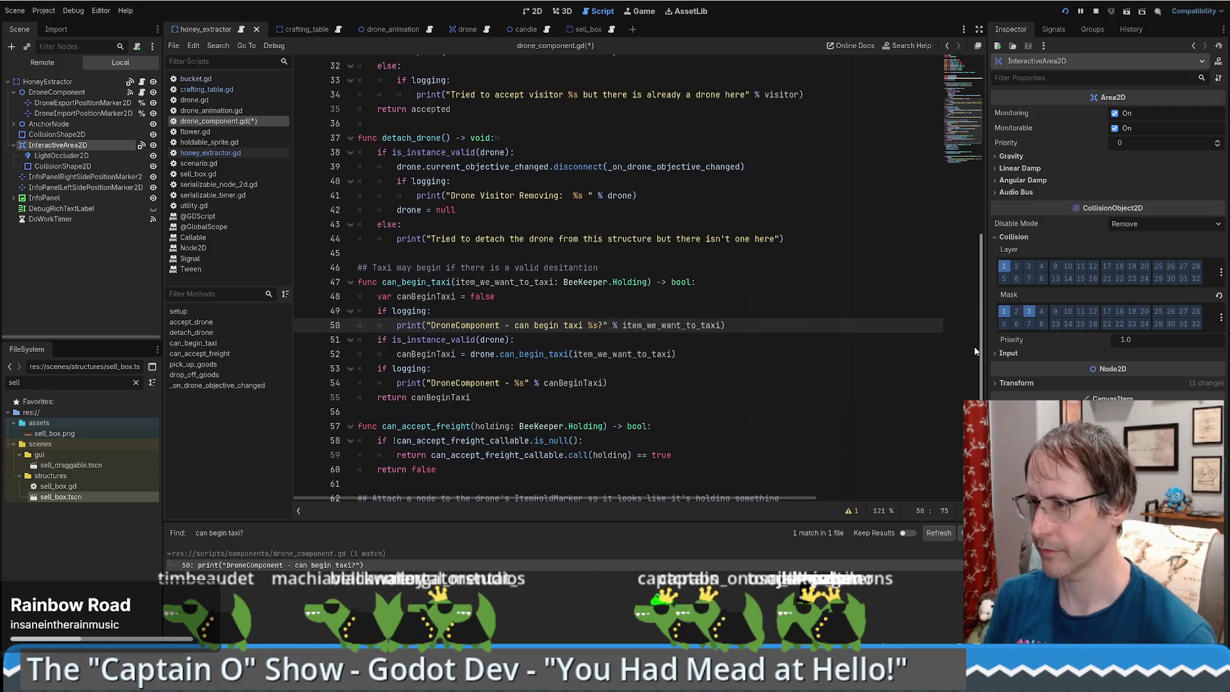
Take the Objective.keys()[current_objective] expression from line 49 back to the edited line 50.
click(467, 29)
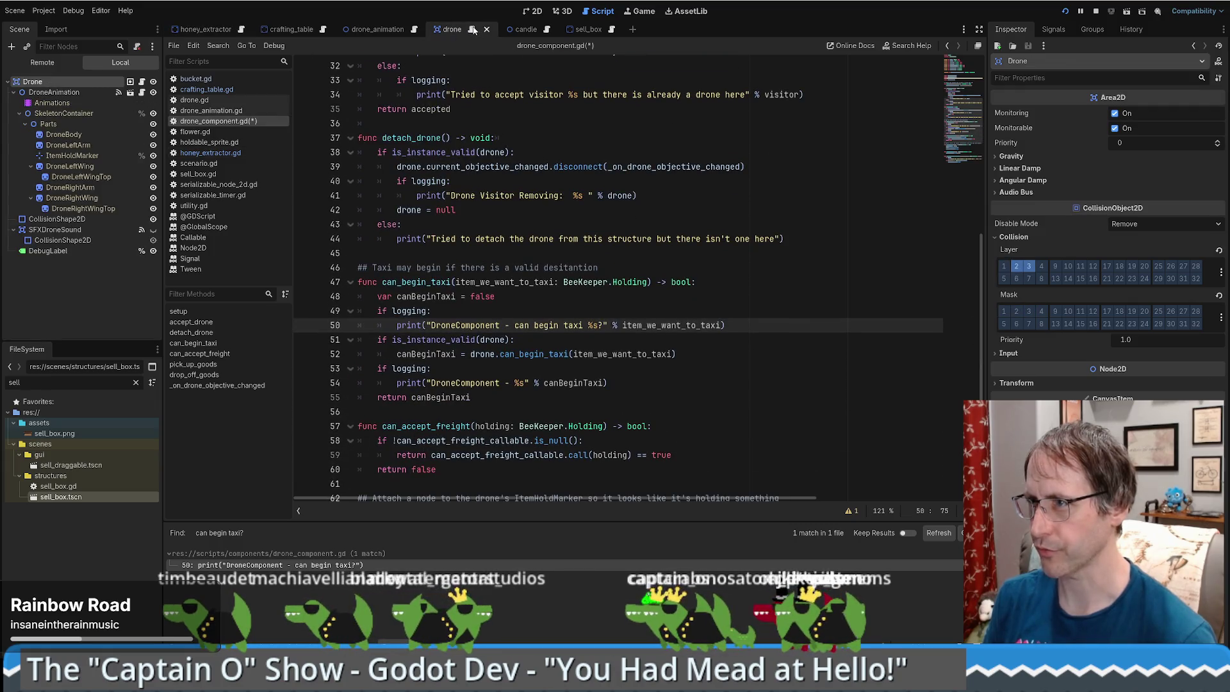
drag(959, 322, 960, 70)
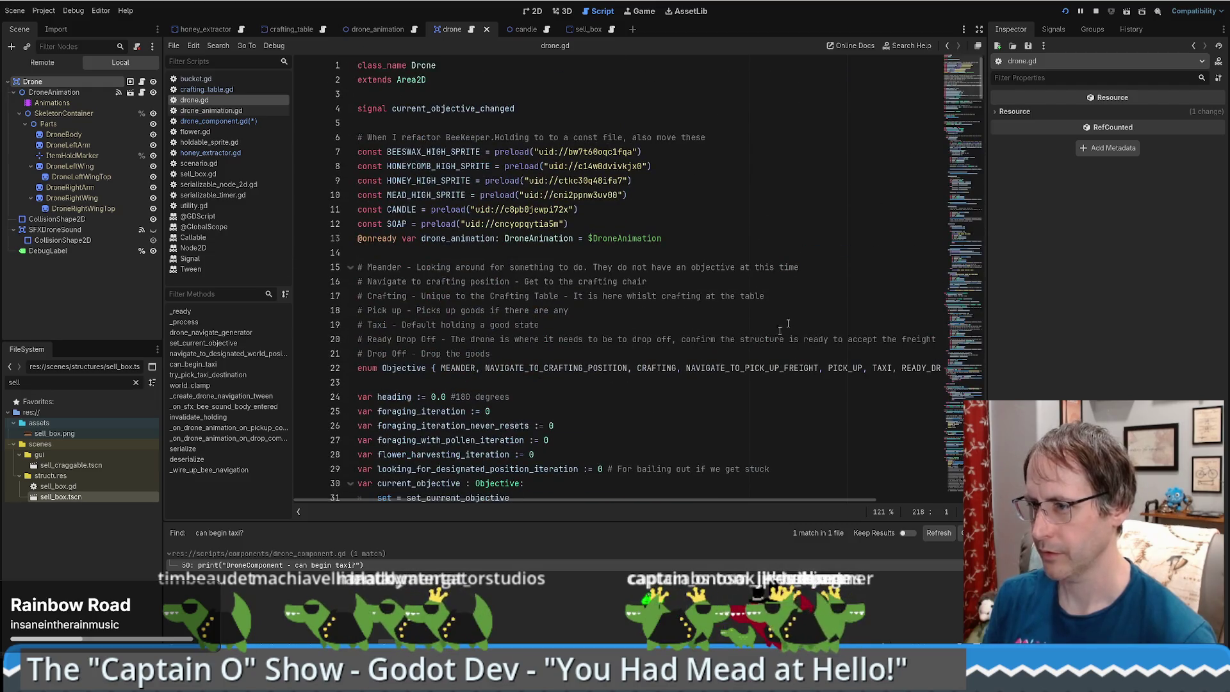
scroll(779, 375, down, 8)
scroll(694, 358, down, 7)
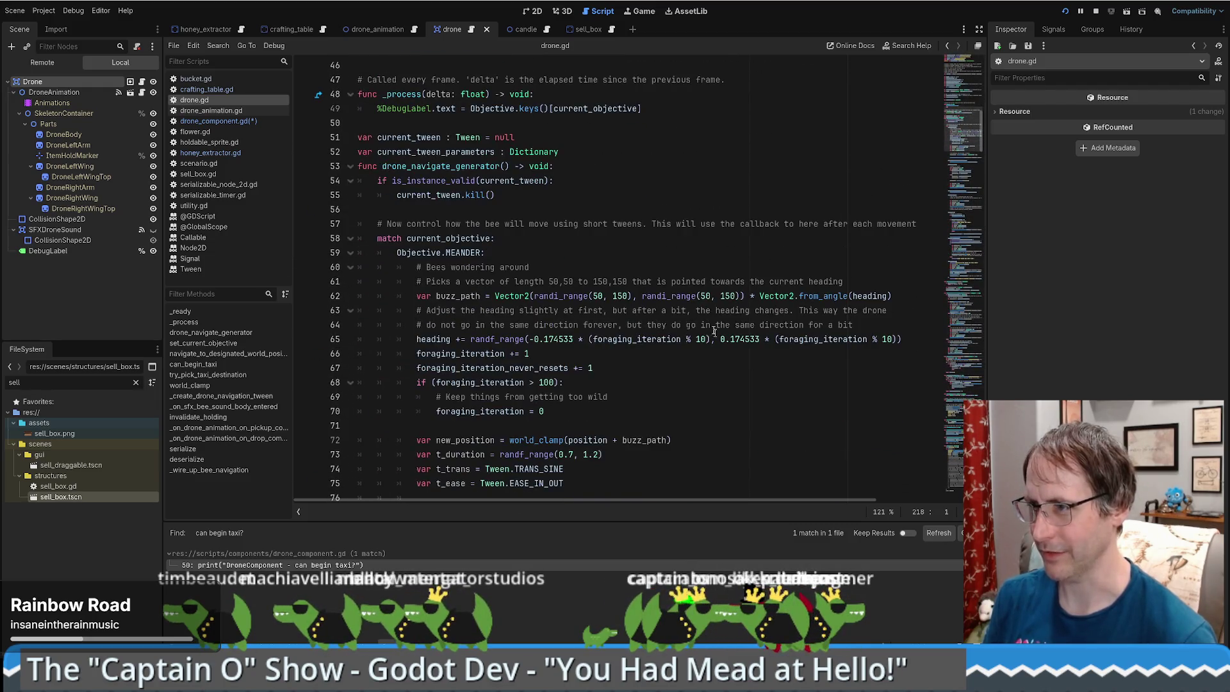
scroll(648, 276, up, 5)
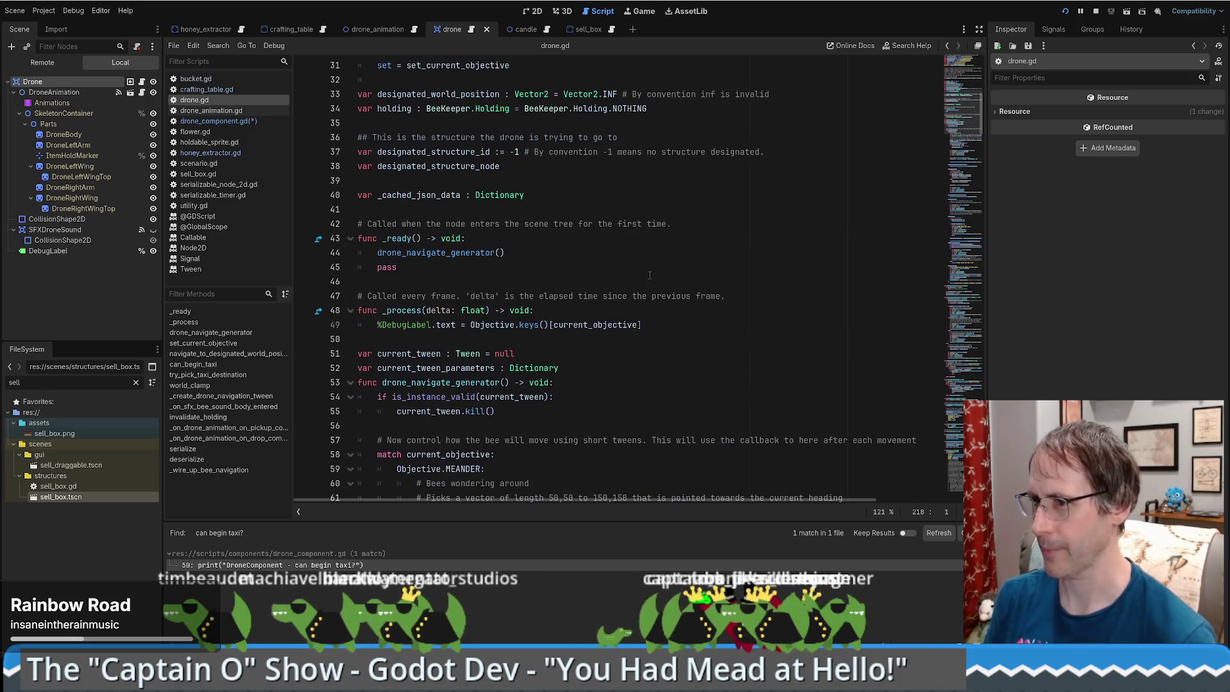
drag(471, 324, 650, 322)
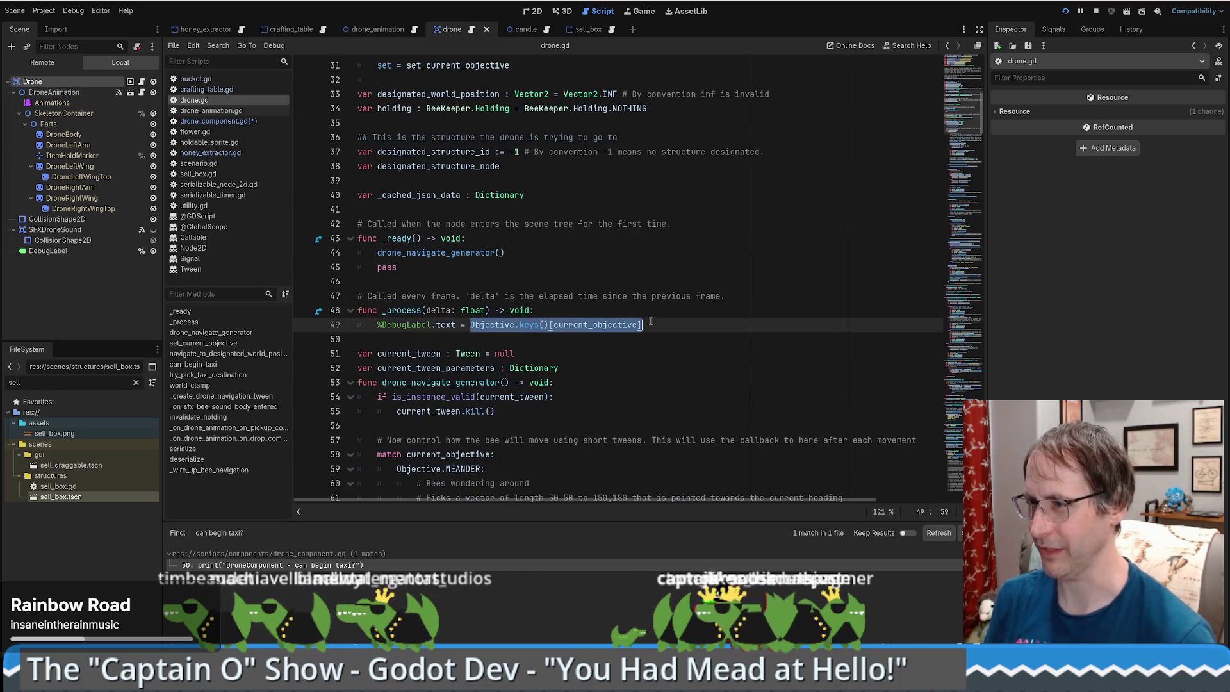
click(462, 325)
double_click(445, 325)
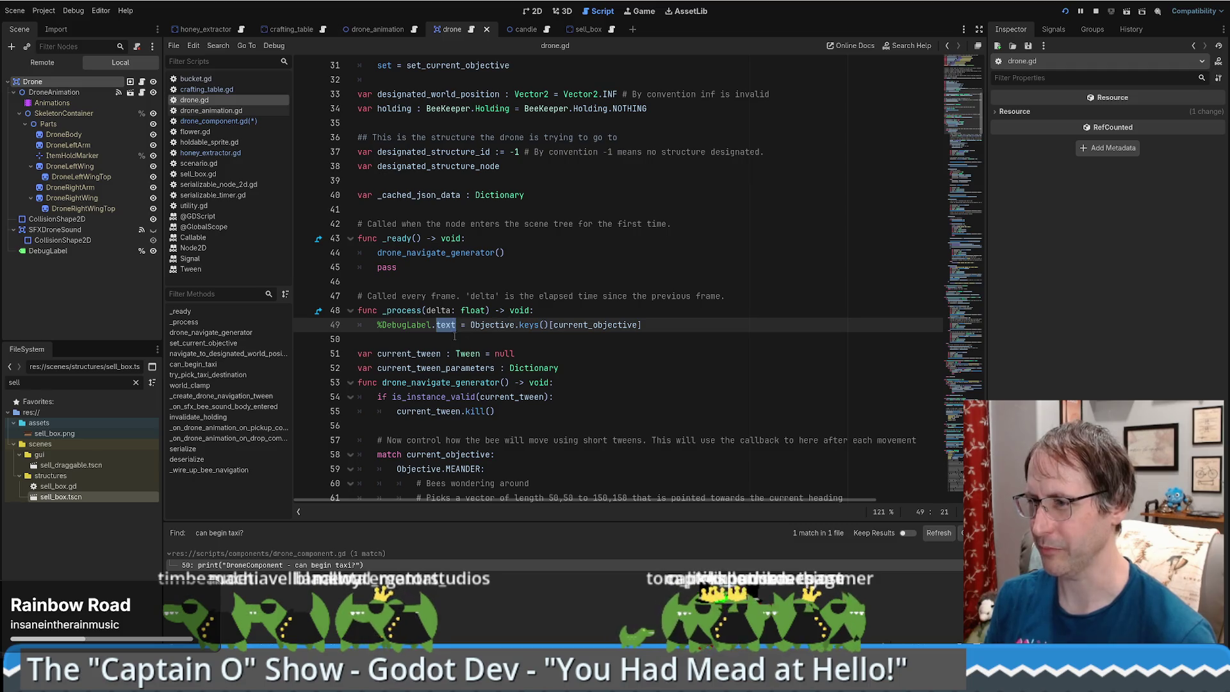
click(499, 327)
drag(472, 325, 647, 324)
key(ctrl+c)
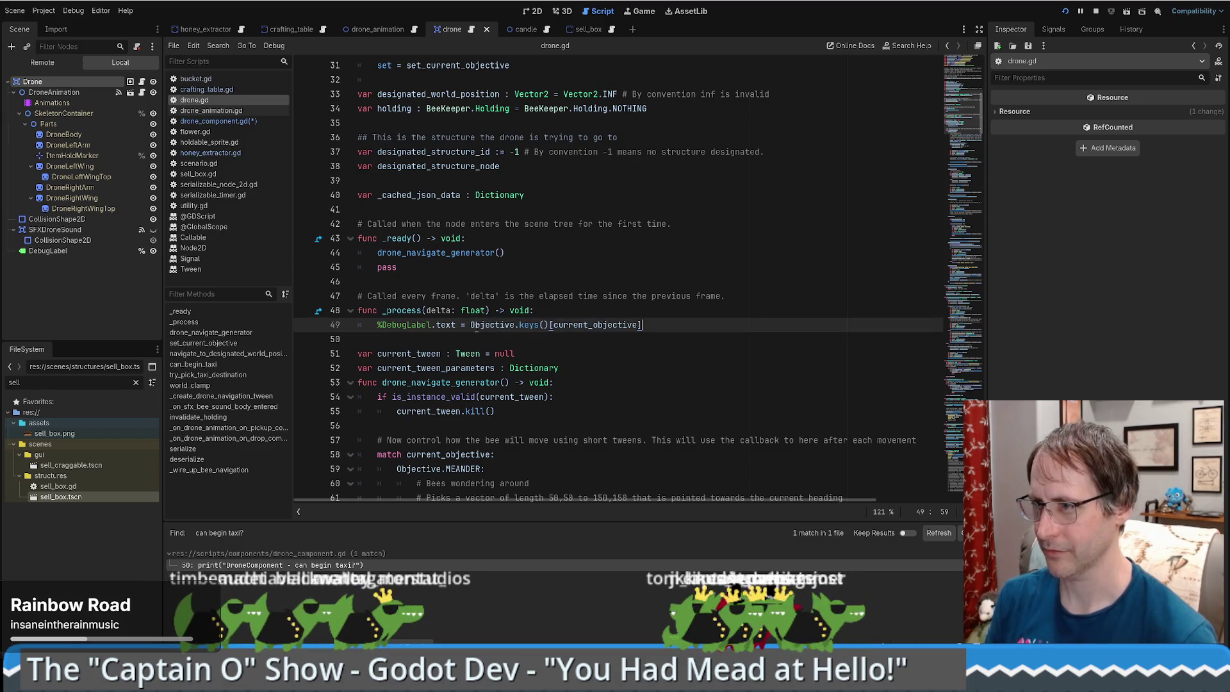
key(alt+Left)
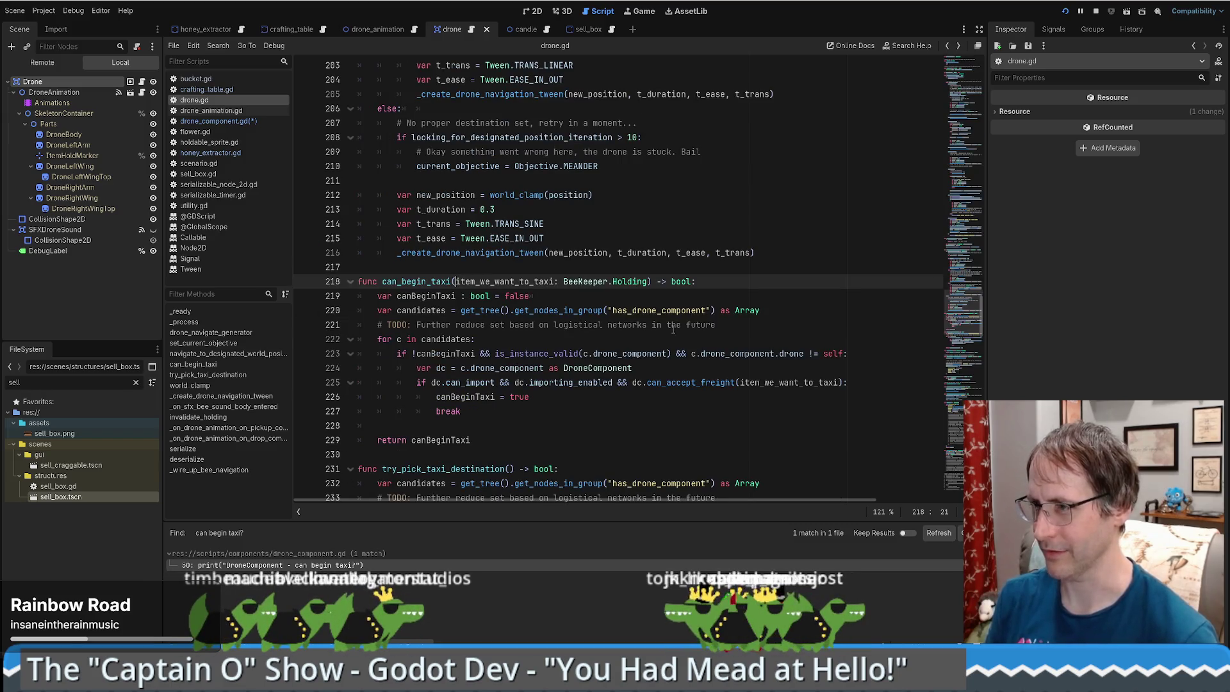
key(alt+Left)
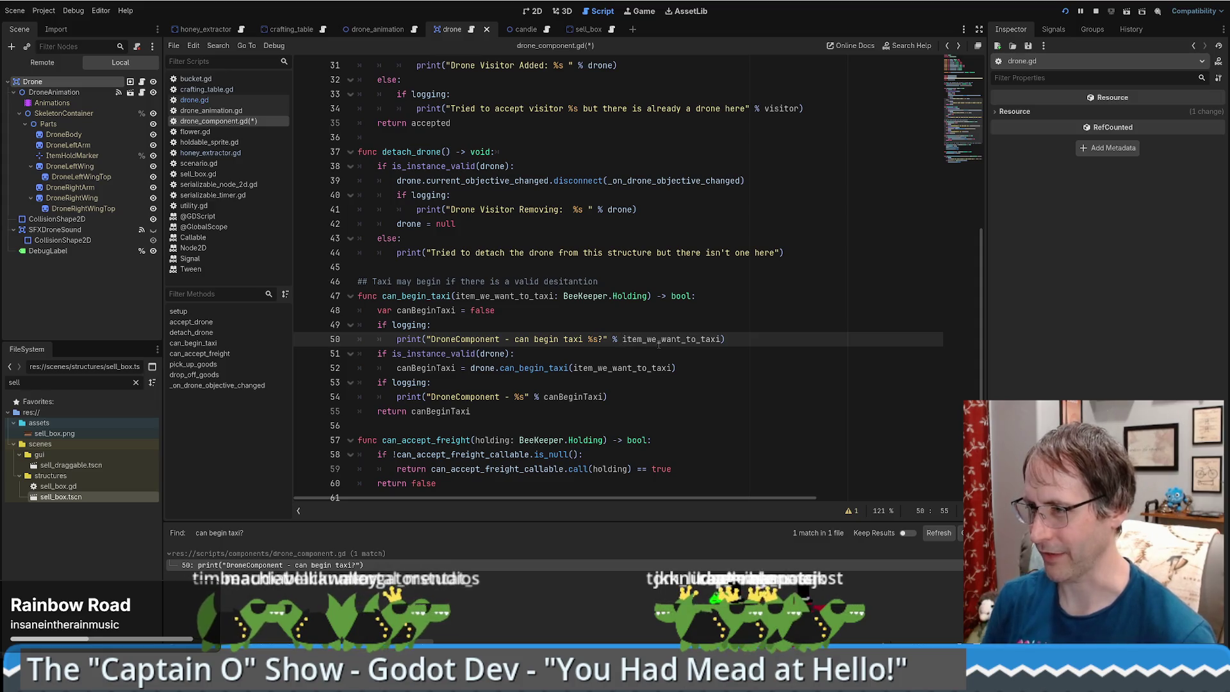
Make line 50 print BeeKeeper.Holding.keys()[item_we_want_to_taxi] and save drone_component.gd.
key(ctrl+v)
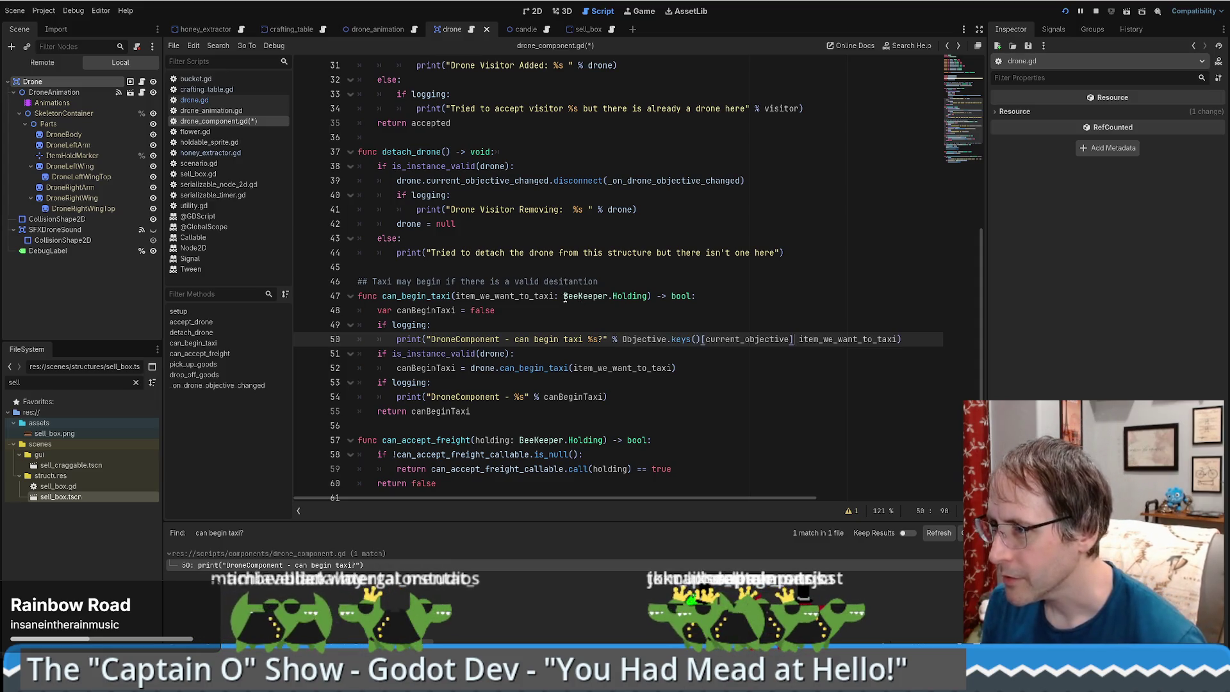
drag(565, 295, 647, 295)
key(ctrl+c)
double_click(644, 339)
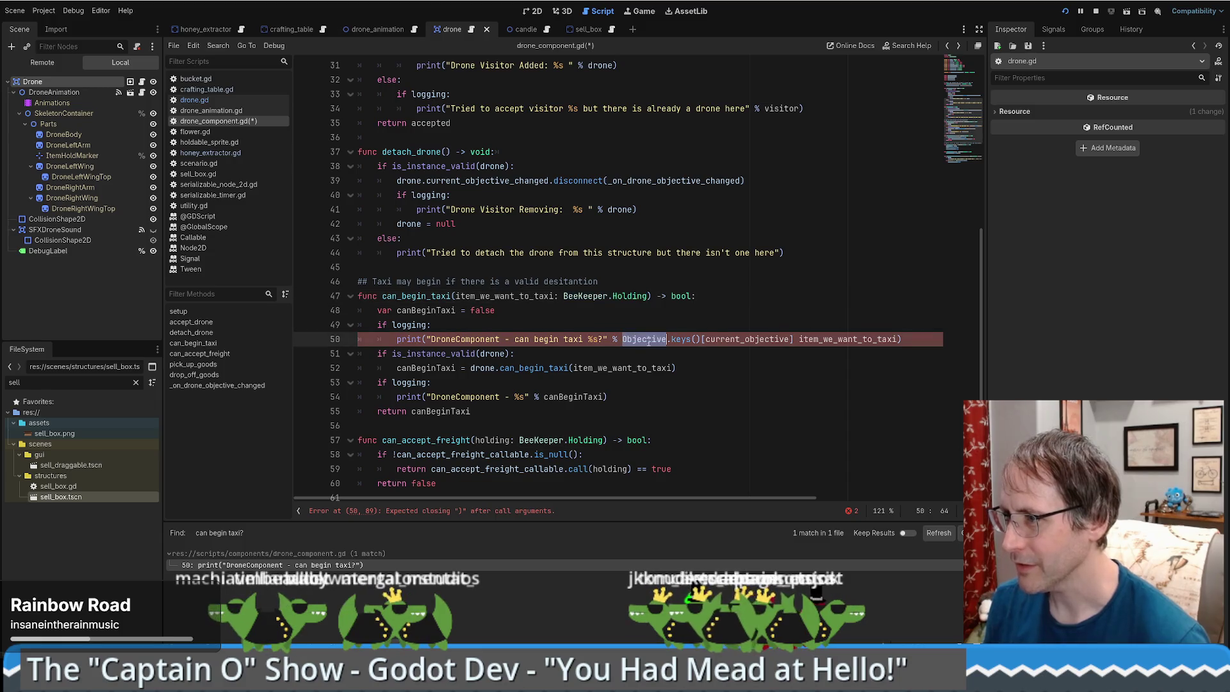
key(ctrl+v)
double_click(839, 338)
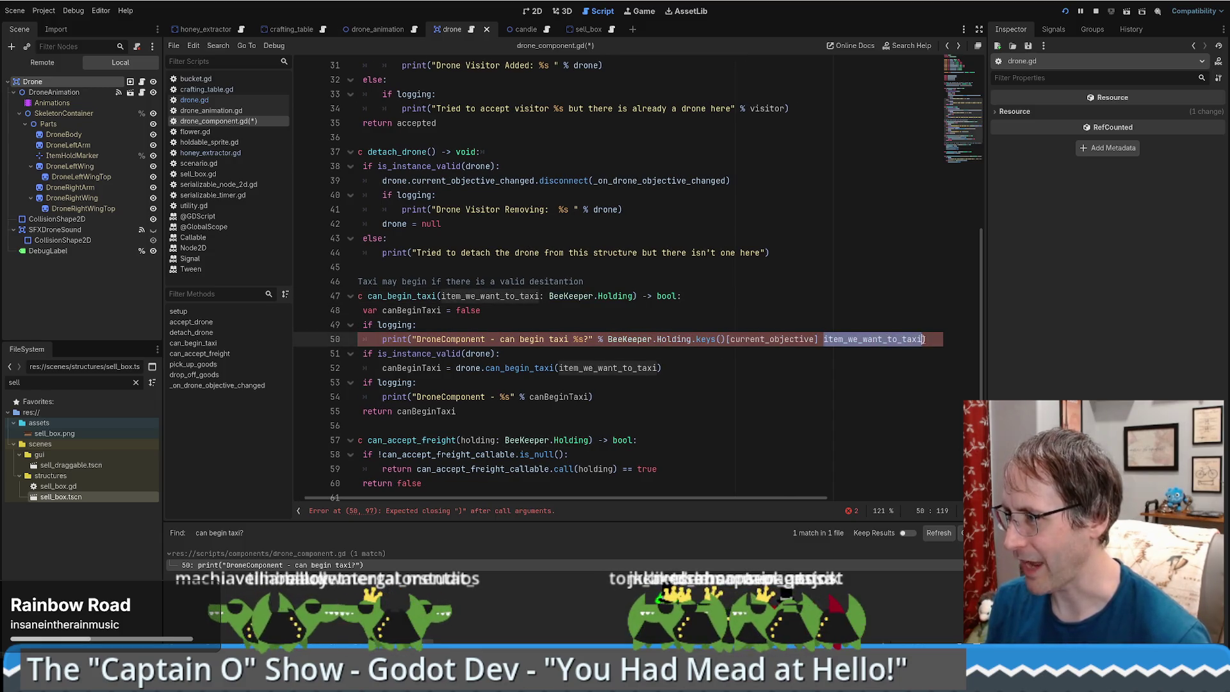
key(ctrl+x)
double_click(771, 339)
key(ctrl+v)
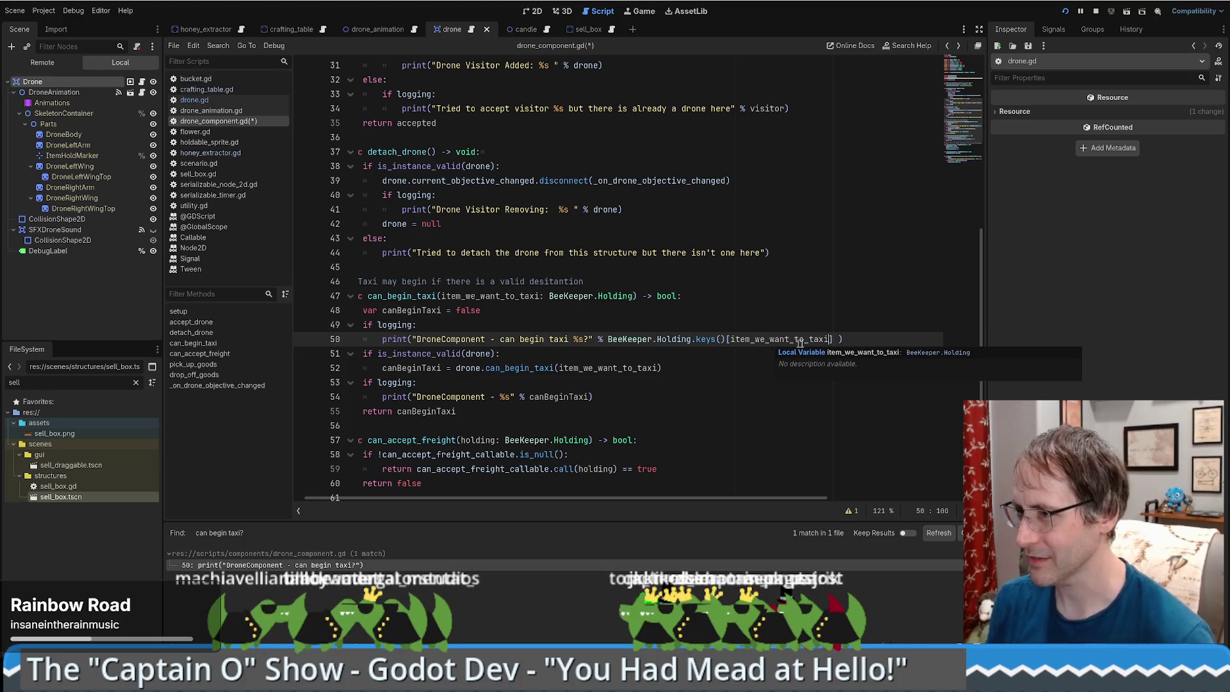
key(ctrl+s)
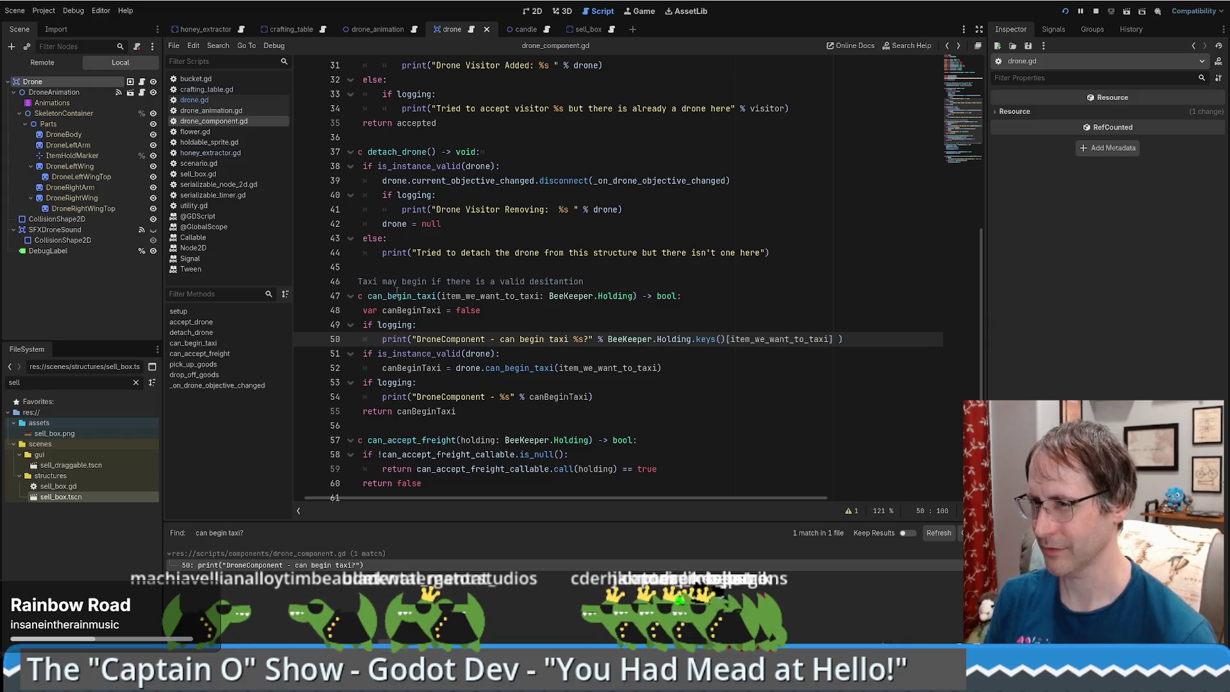
Set a breakpoint on line 48, run the project and start gameplay.
click(303, 310)
click(1065, 10)
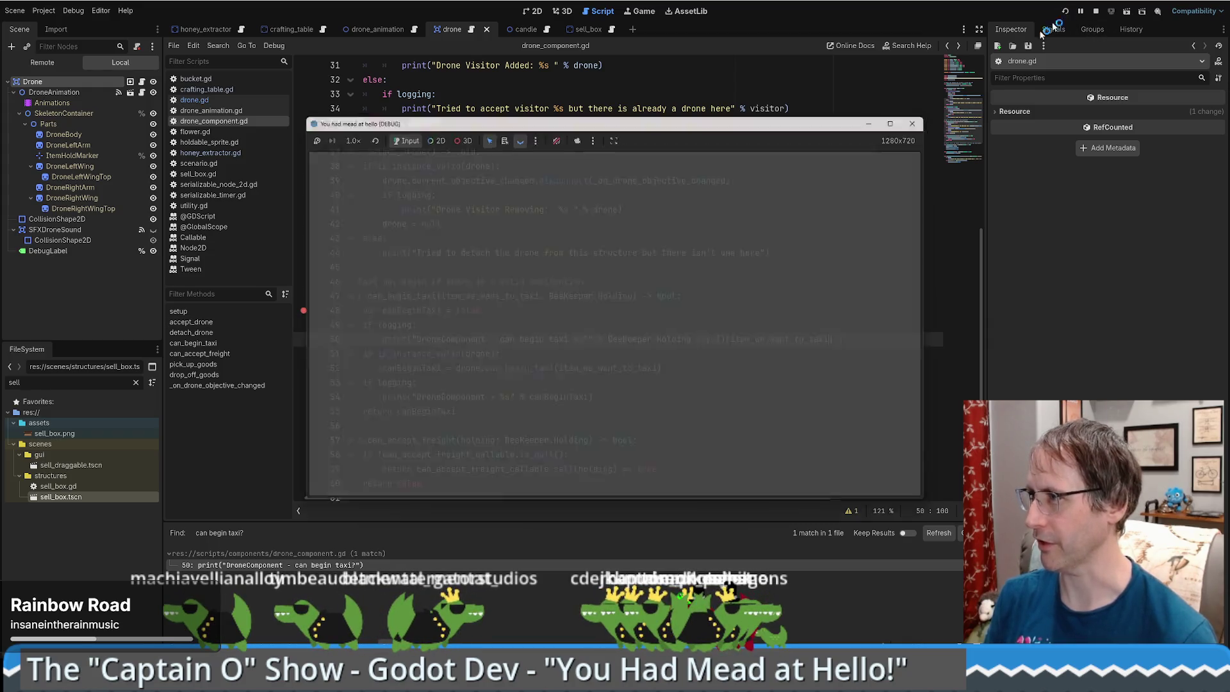
click(636, 445)
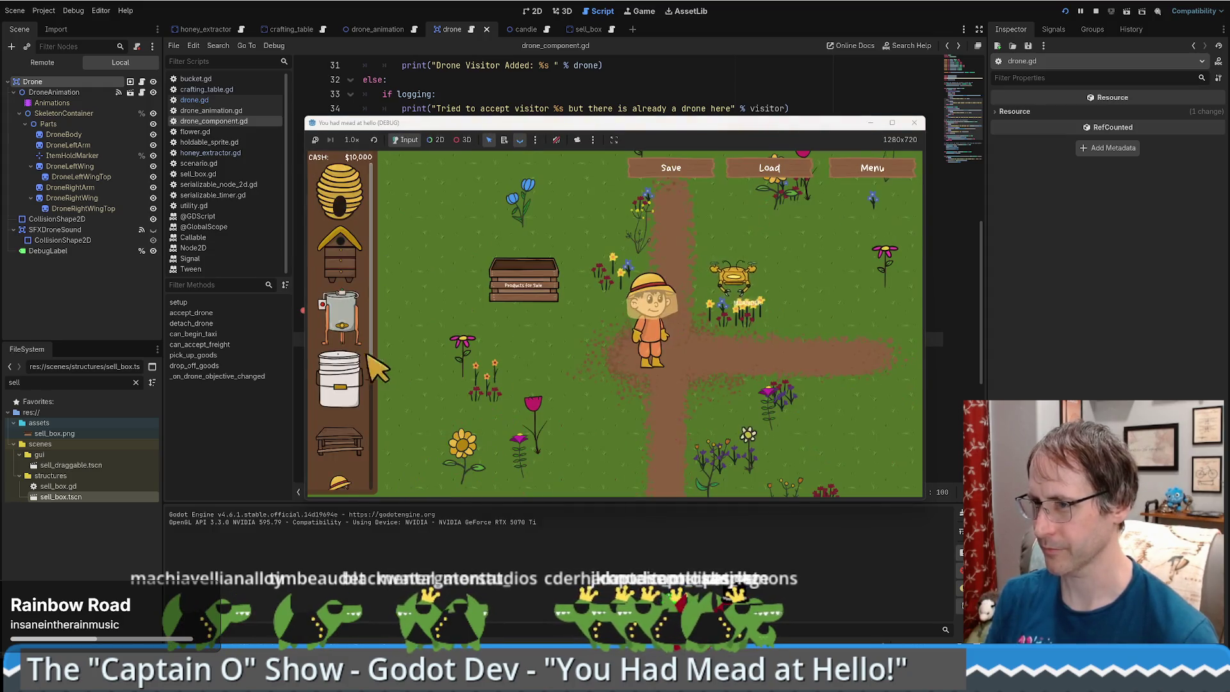
key(d)
Place a crafting table and a honey extractor in the field, poking the extractor twice.
mouse_move(339, 442)
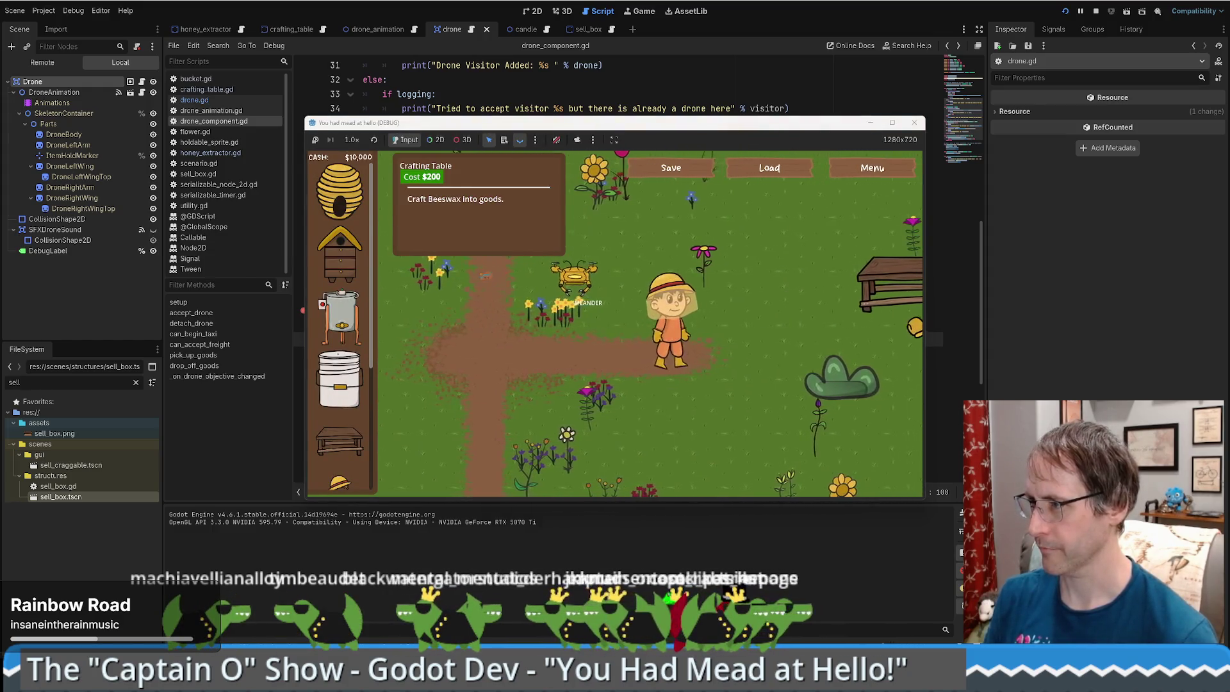
drag(915, 326, 887, 327)
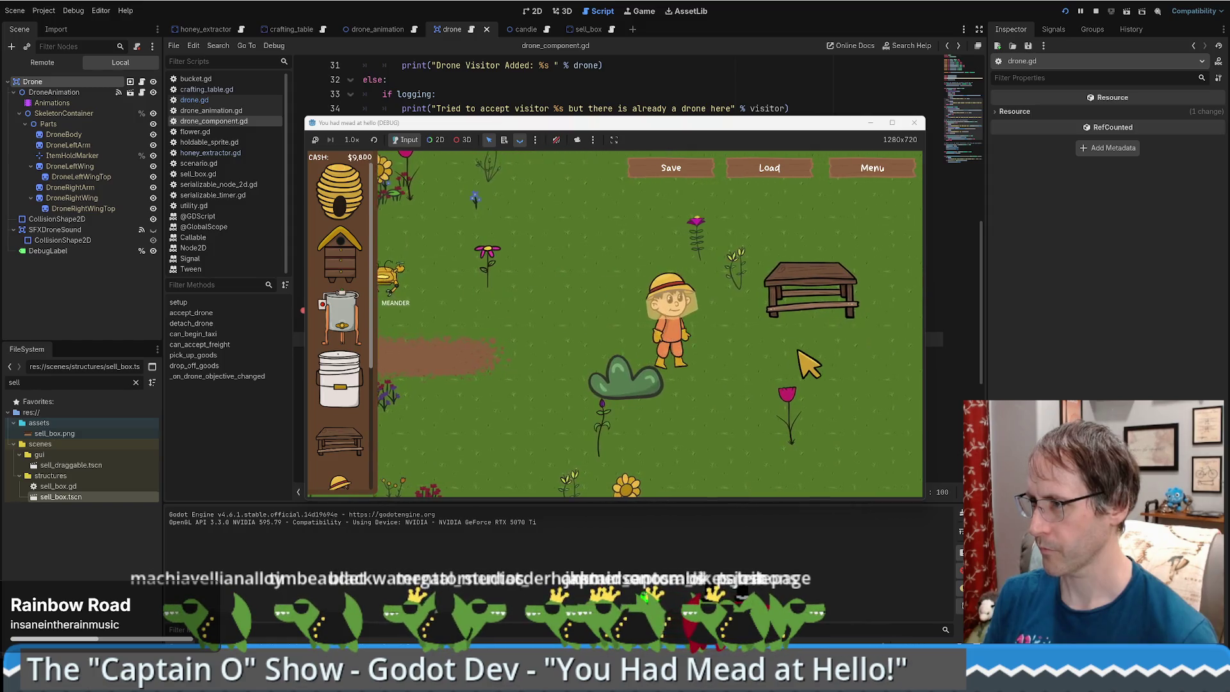
key(w)
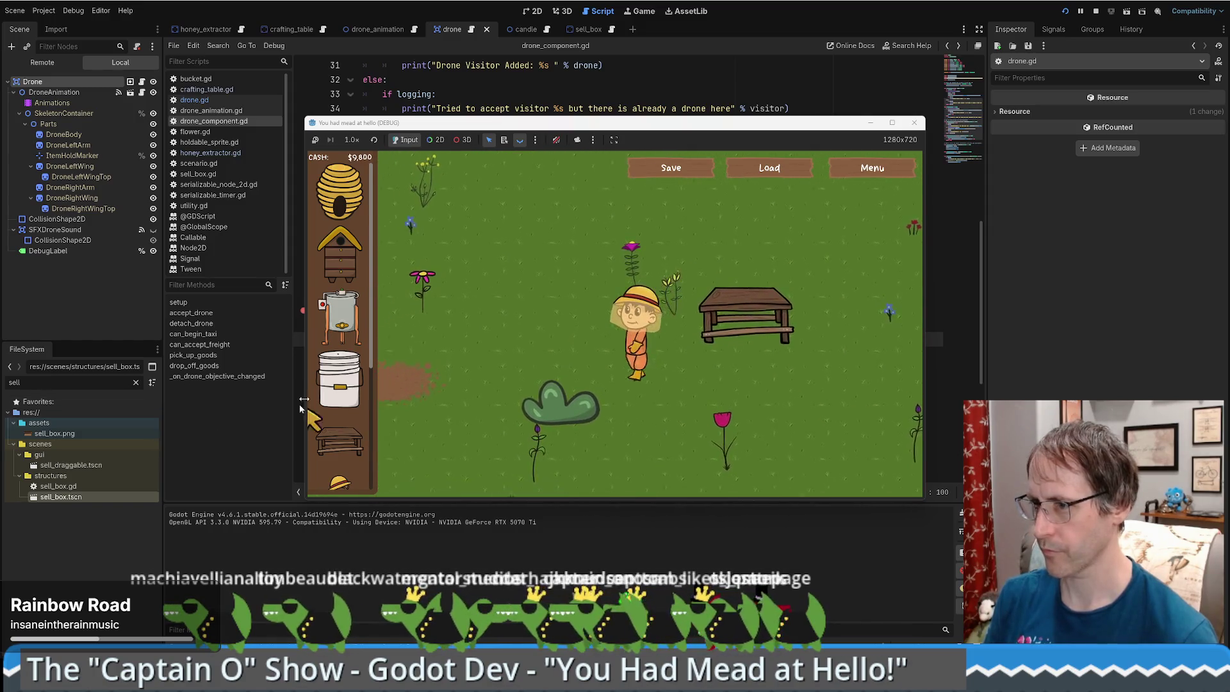
mouse_move(340, 318)
mouse_down()
mouse_move(634, 278)
mouse_move(628, 307)
mouse_up()
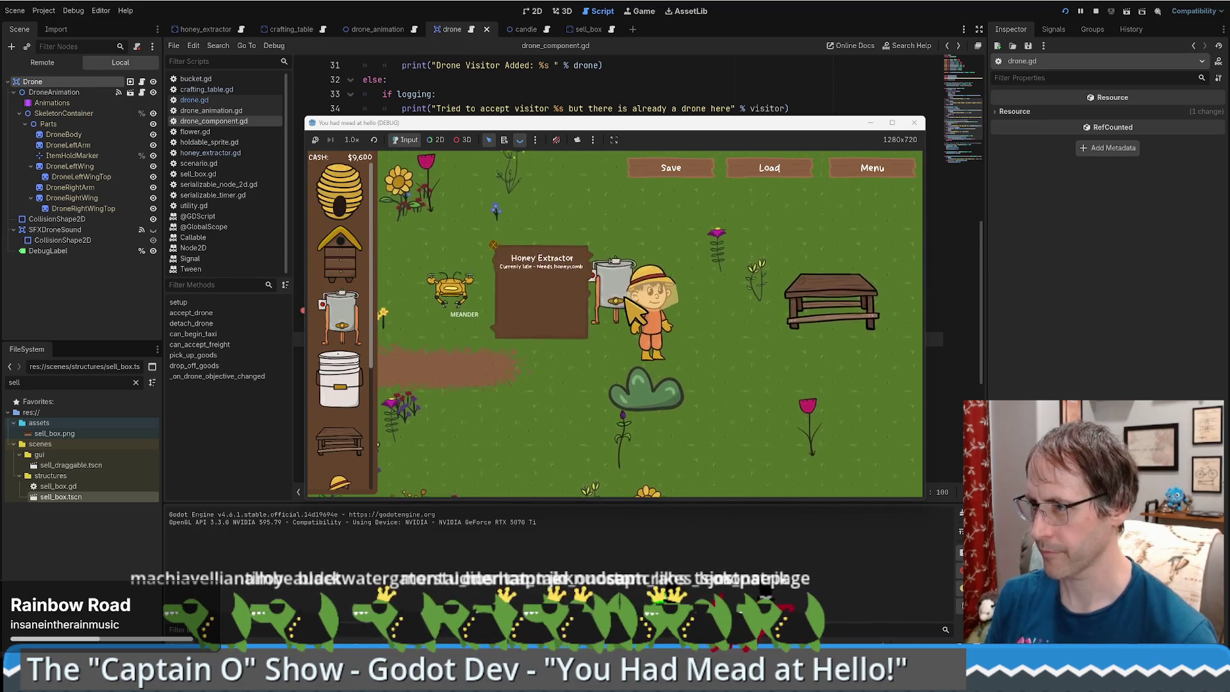
click(628, 310)
click(557, 445)
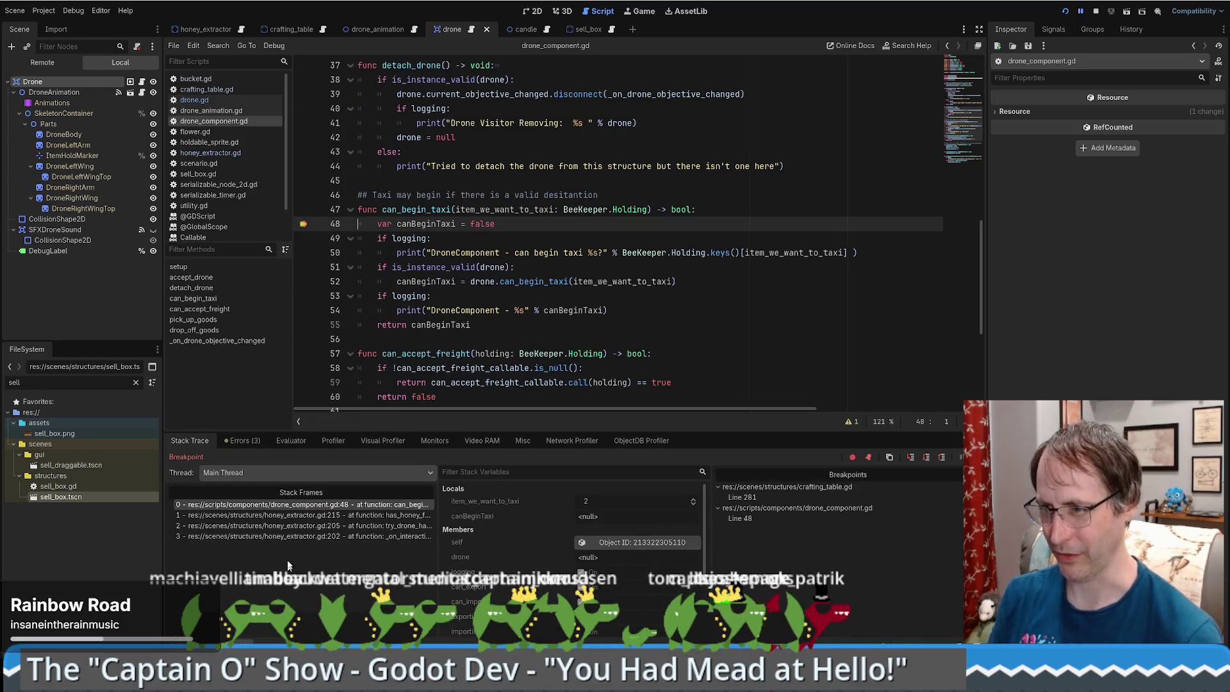
Walk the call chain from honey_extractor.gd line 202 through has_honey_for_drone_to_taxi line 215 to can_begin_taxi.
click(303, 537)
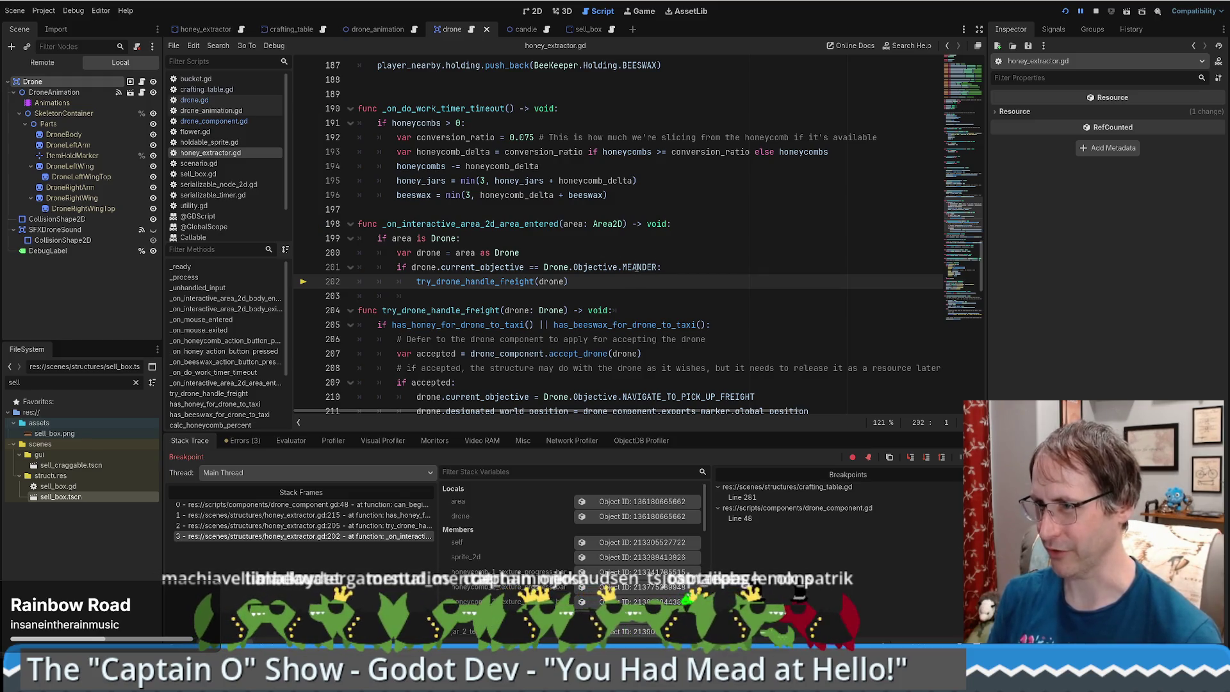
key(Up)
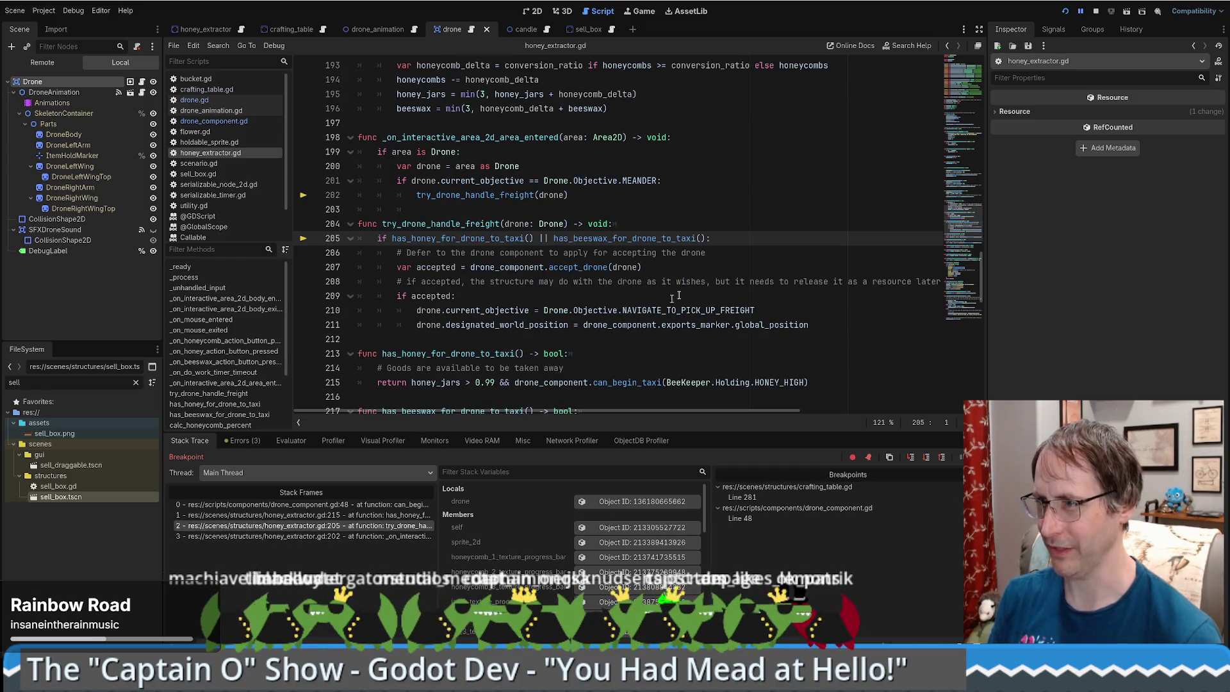
click(339, 515)
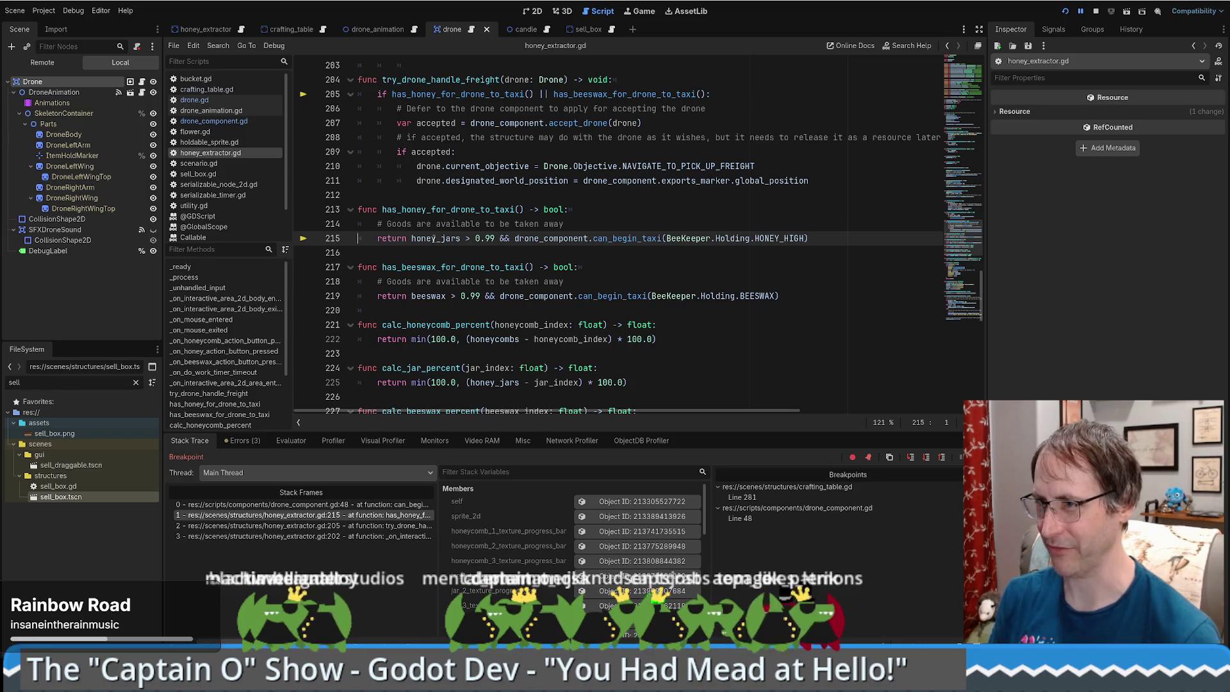
click(439, 238)
scroll(500, 542, down, 5)
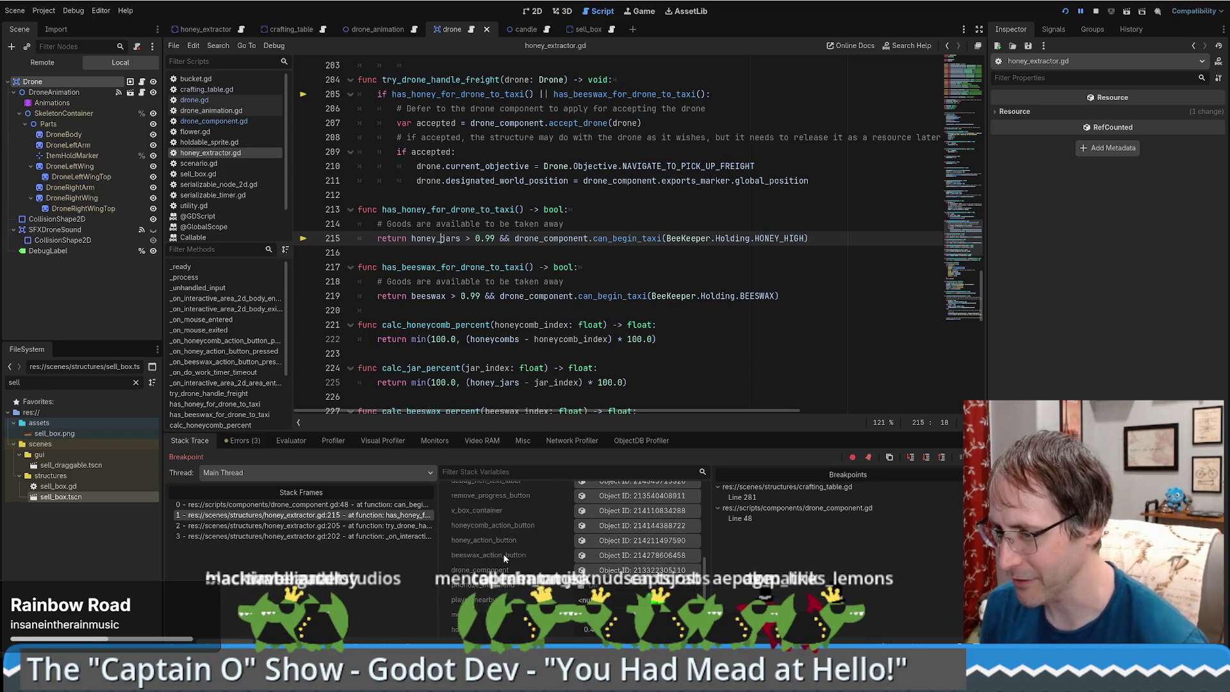
scroll(505, 552, down, 3)
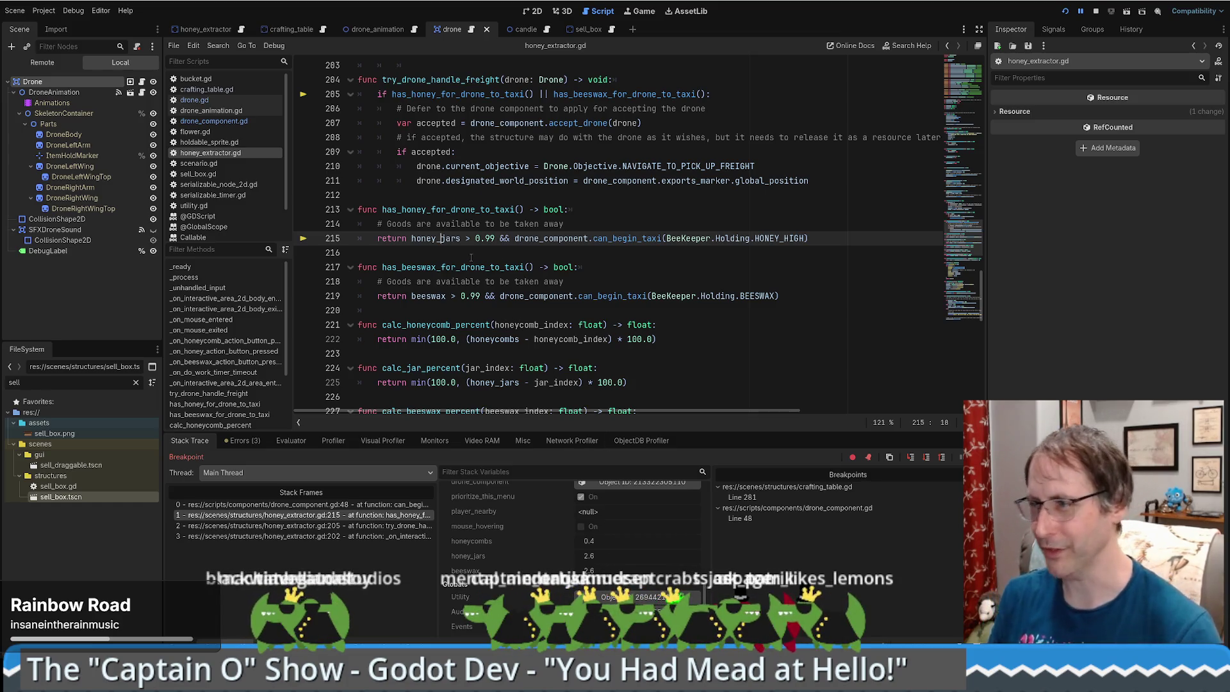
click(325, 506)
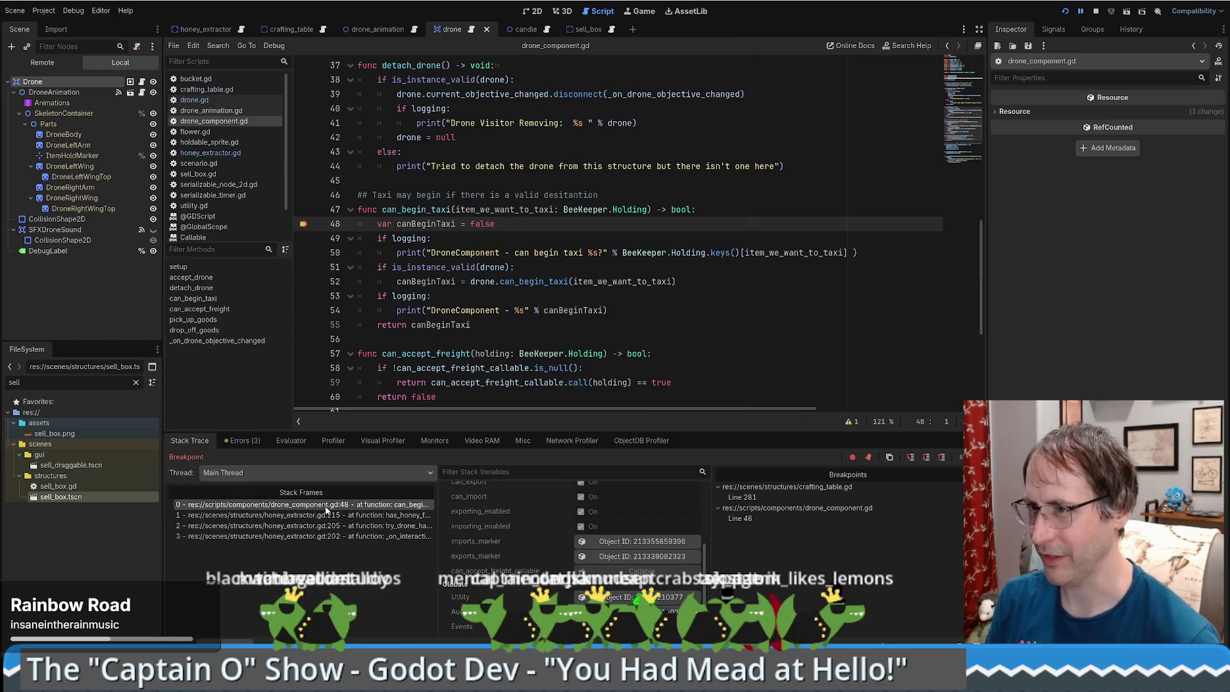
mouse_move(535, 209)
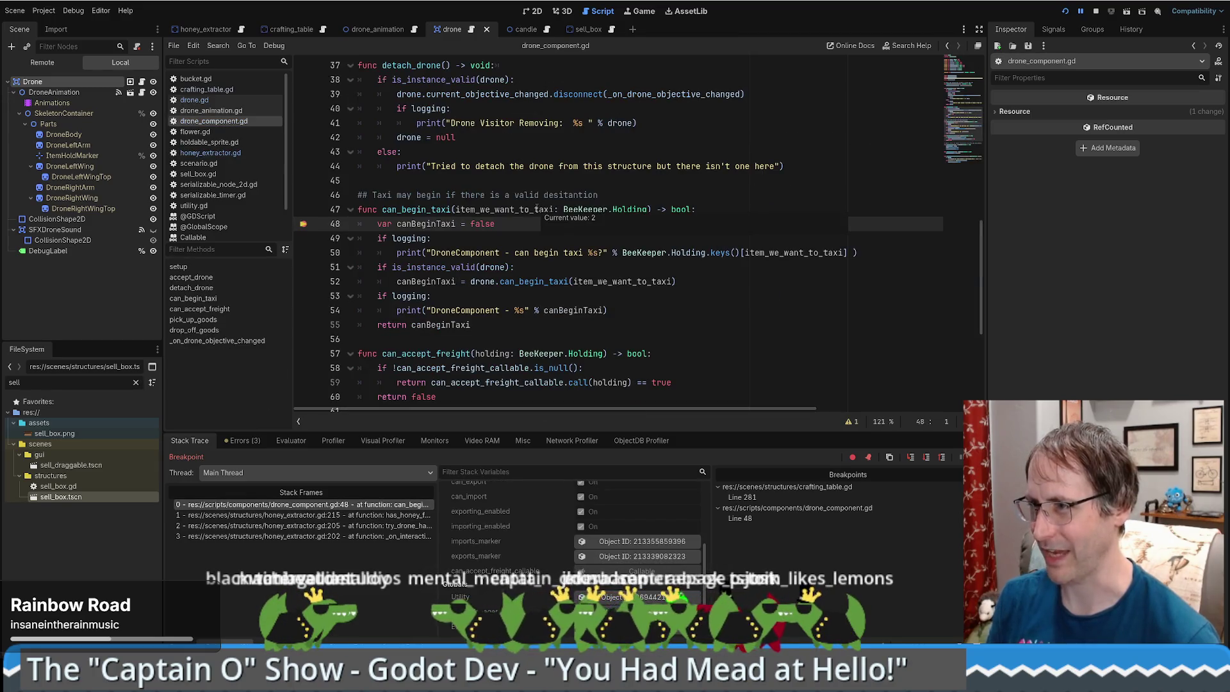
click(428, 224)
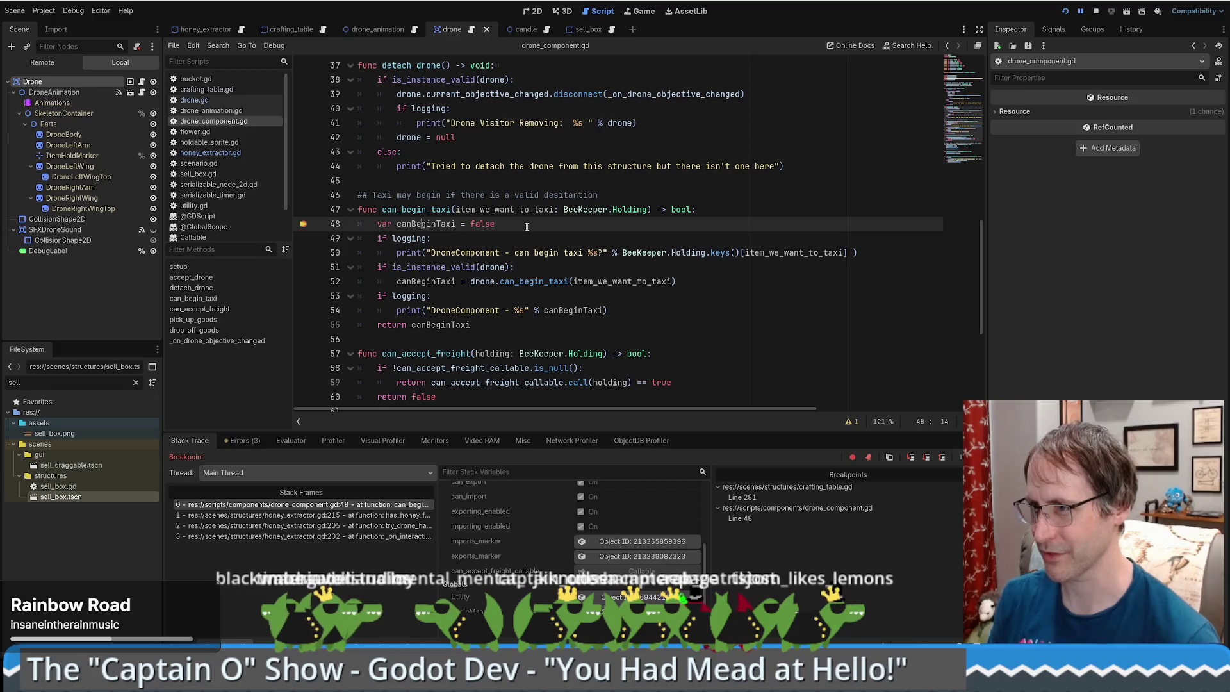
Step with F10 to line 51, check the output log for the taxi message, and inspect drone.
key(F10)
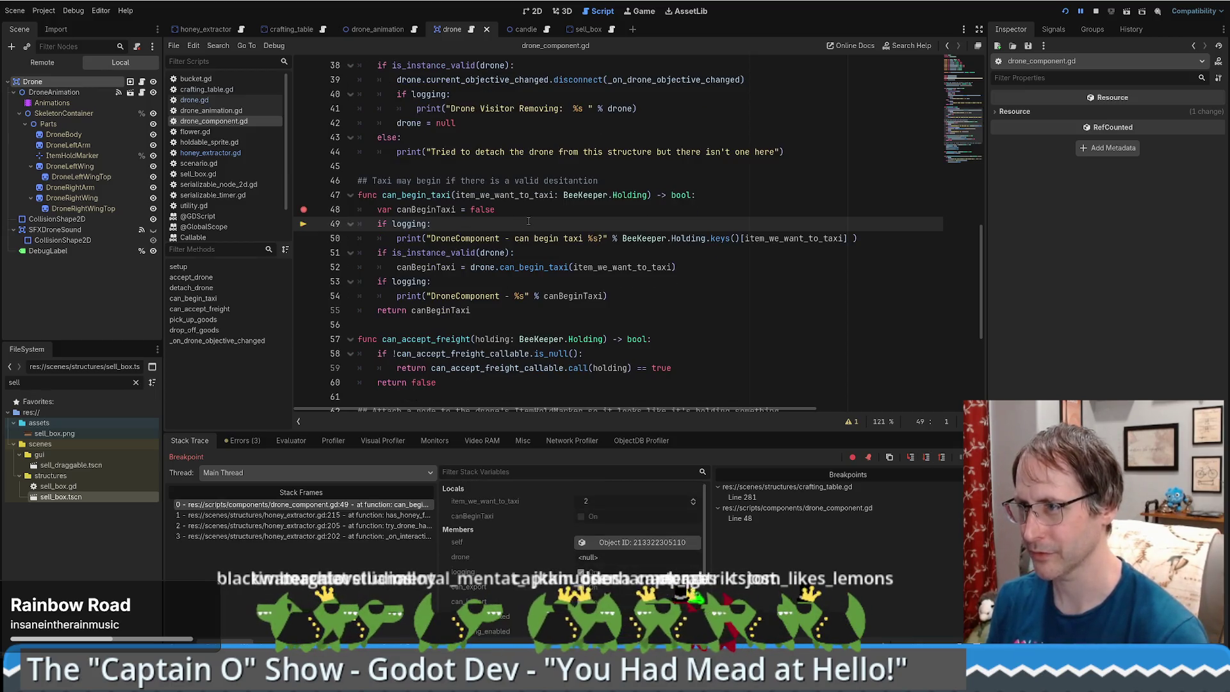
key(F10)
key(F10)
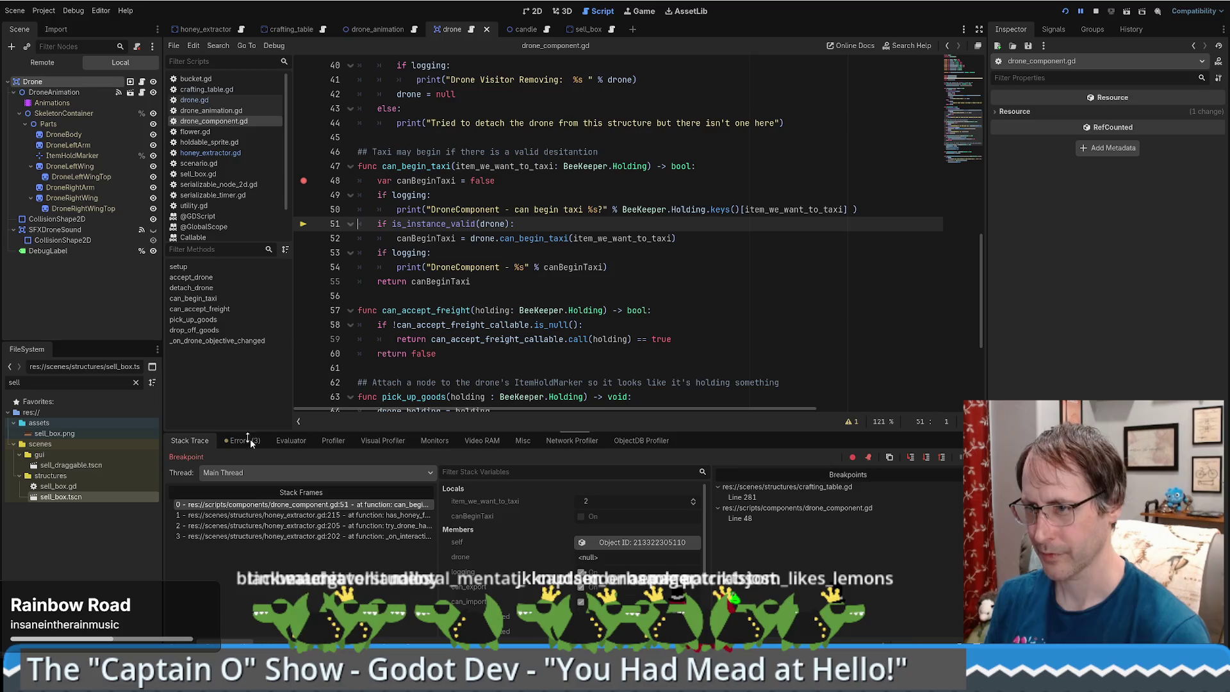
key(alt+o)
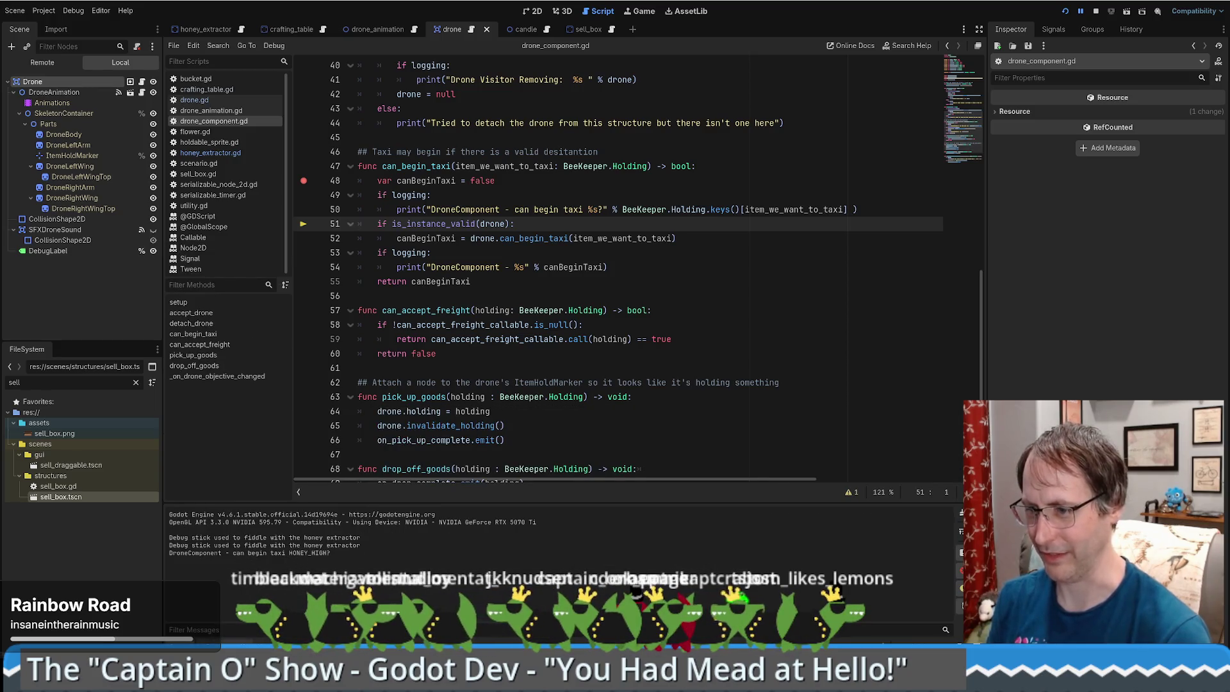
key(alt+d)
click(437, 224)
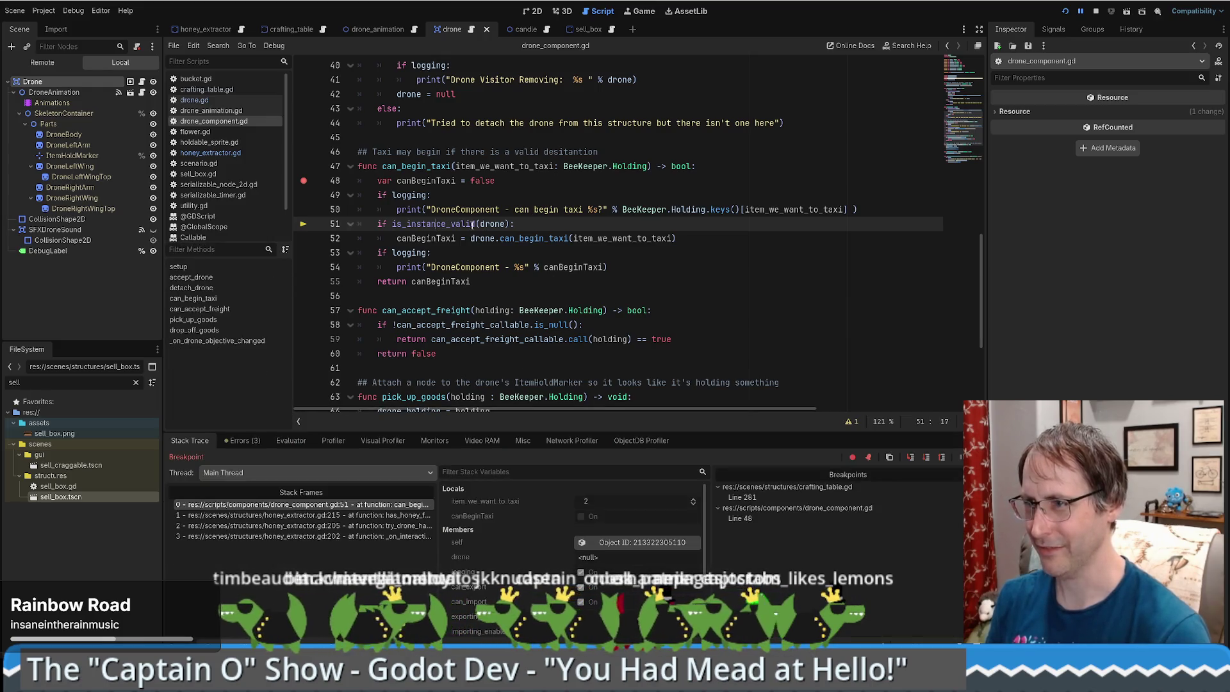
mouse_move(492, 226)
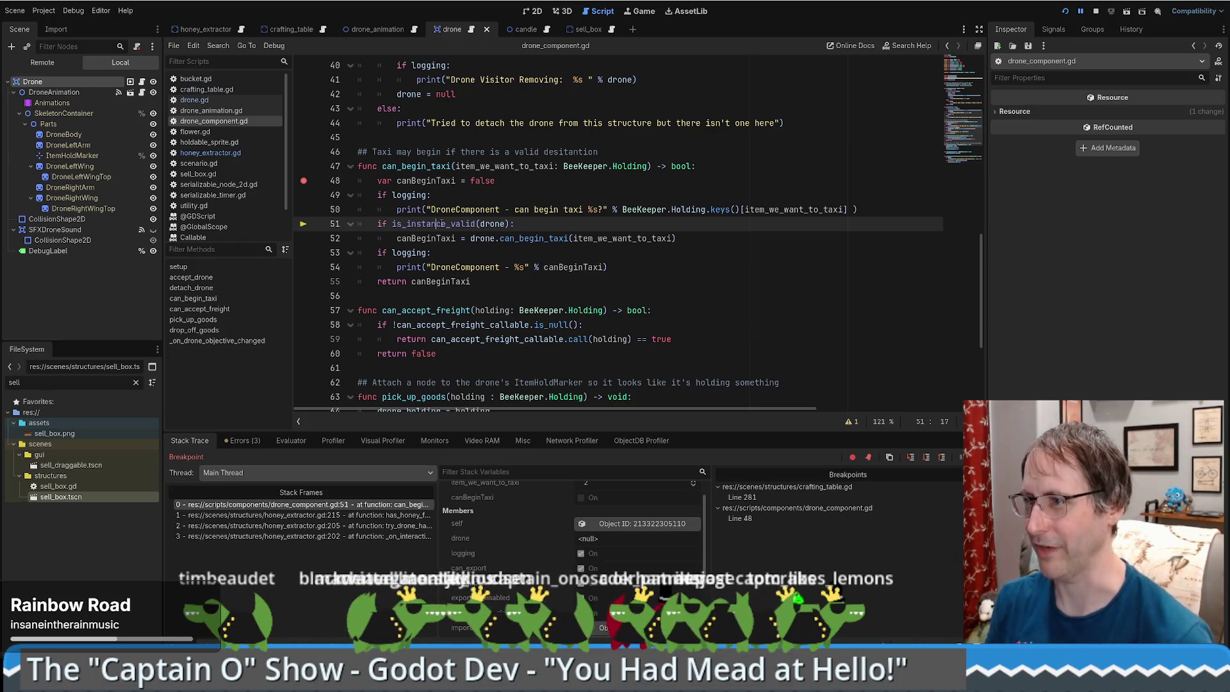
scroll(599, 338, up, 4)
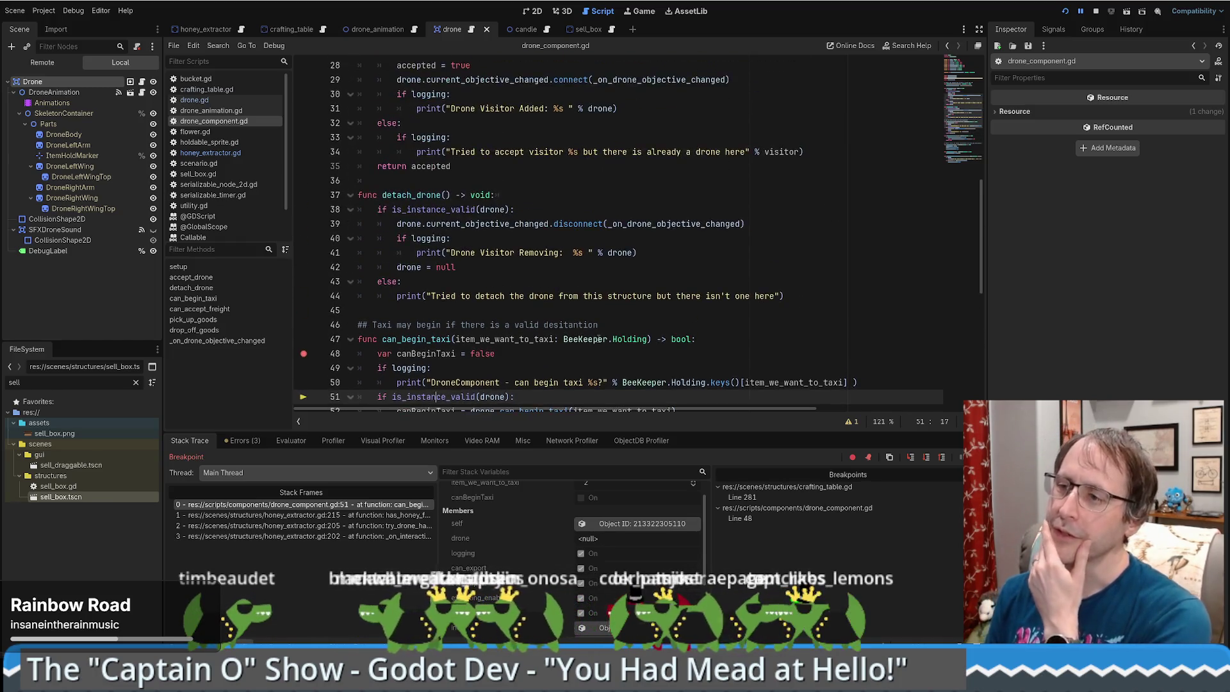
scroll(599, 339, down, 4)
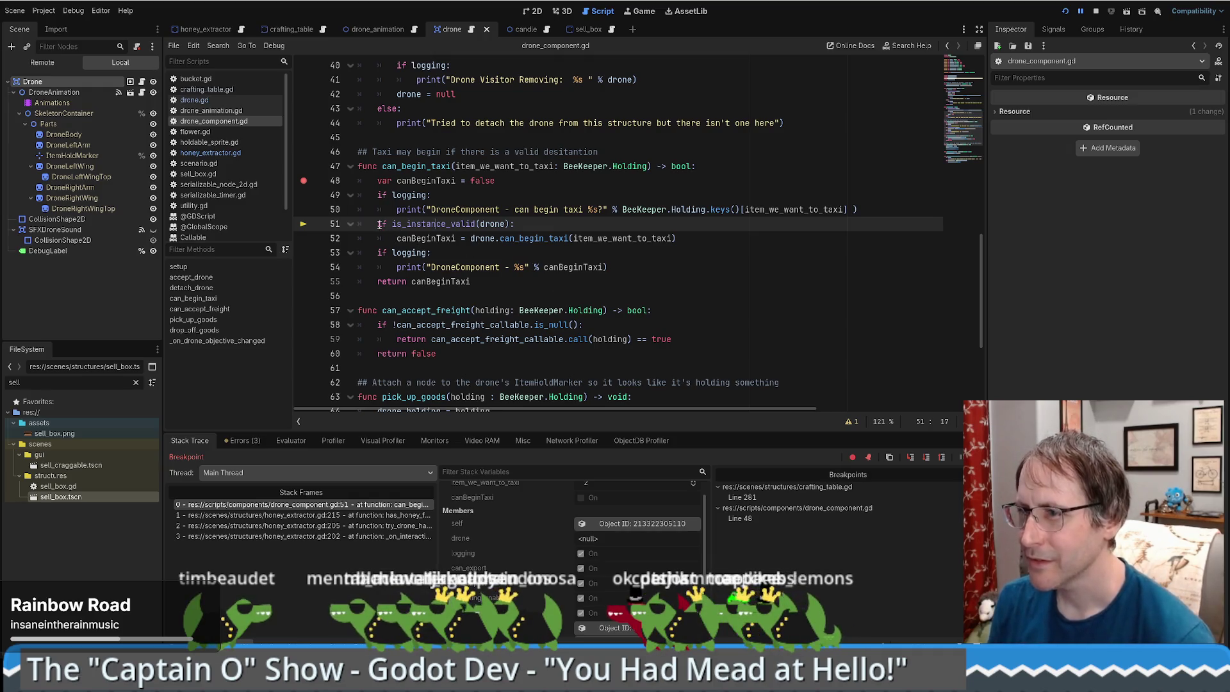
Trial-delete the is_instance_valid(drone) check and the drone prefix, then undo both edits.
drag(378, 224, 538, 225)
key(BackSpace)
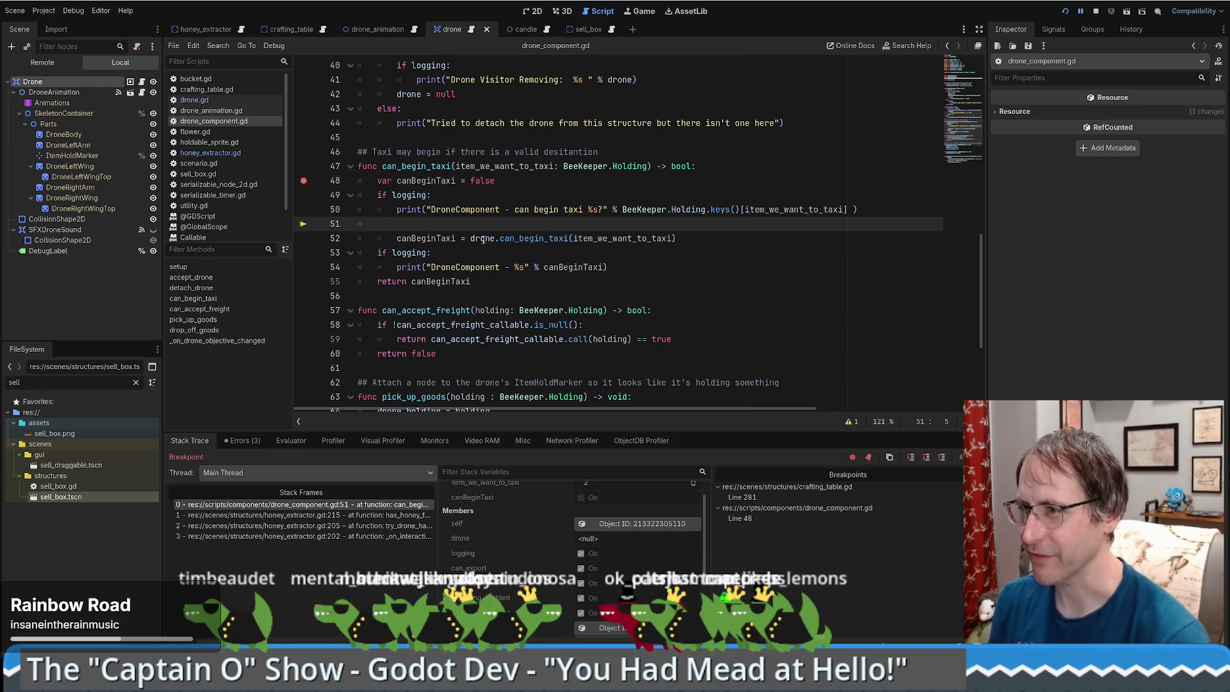
double_click(482, 238)
key(BackSpace)
key(Delete)
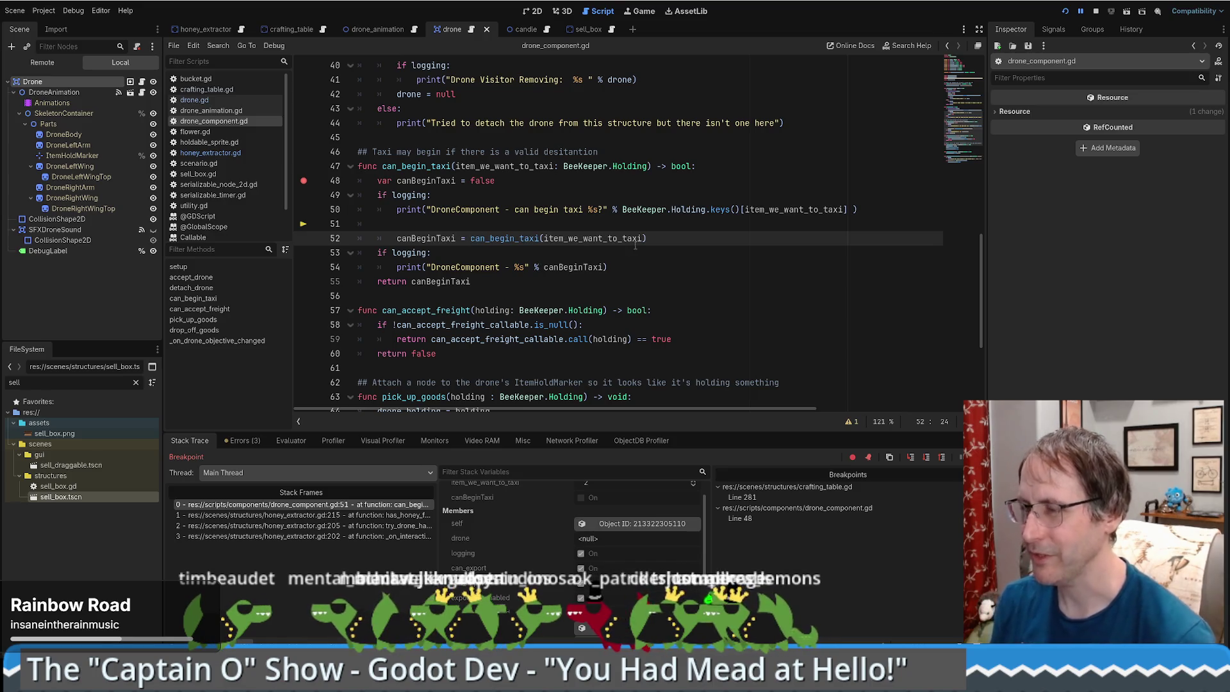
key(ctrl+z)
key(ctrl+z)
key(ctrl+z)
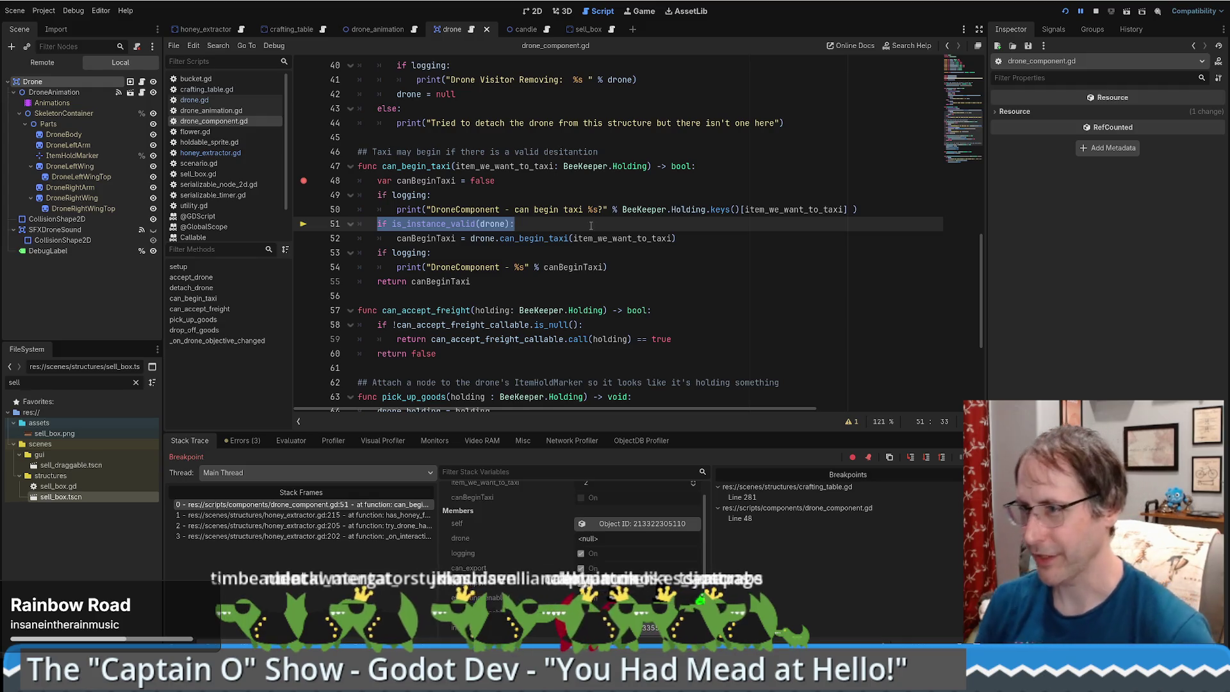
click(477, 223)
click(456, 166)
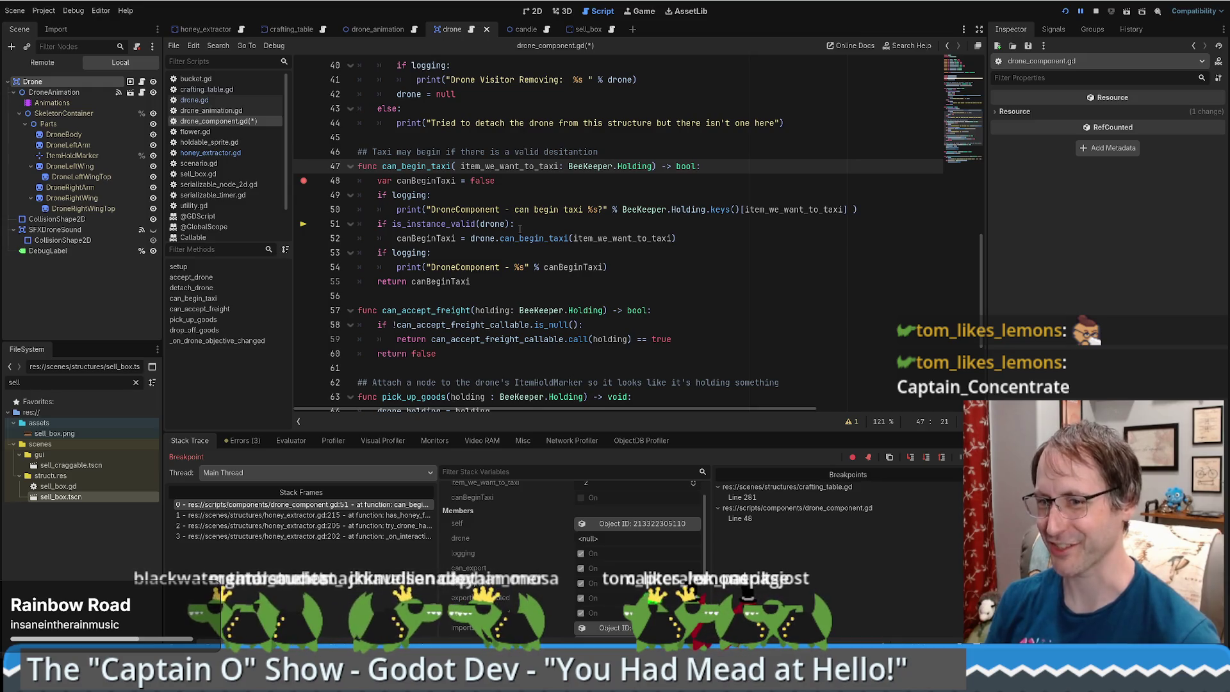
click(520, 229)
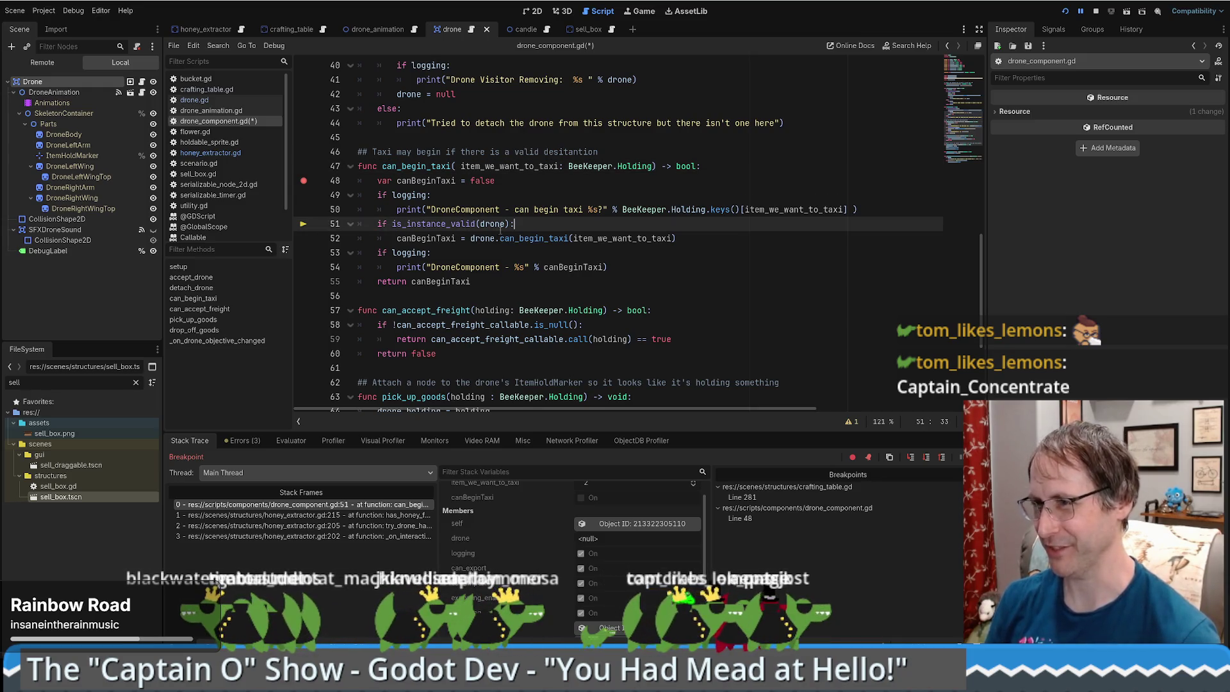
click(459, 167)
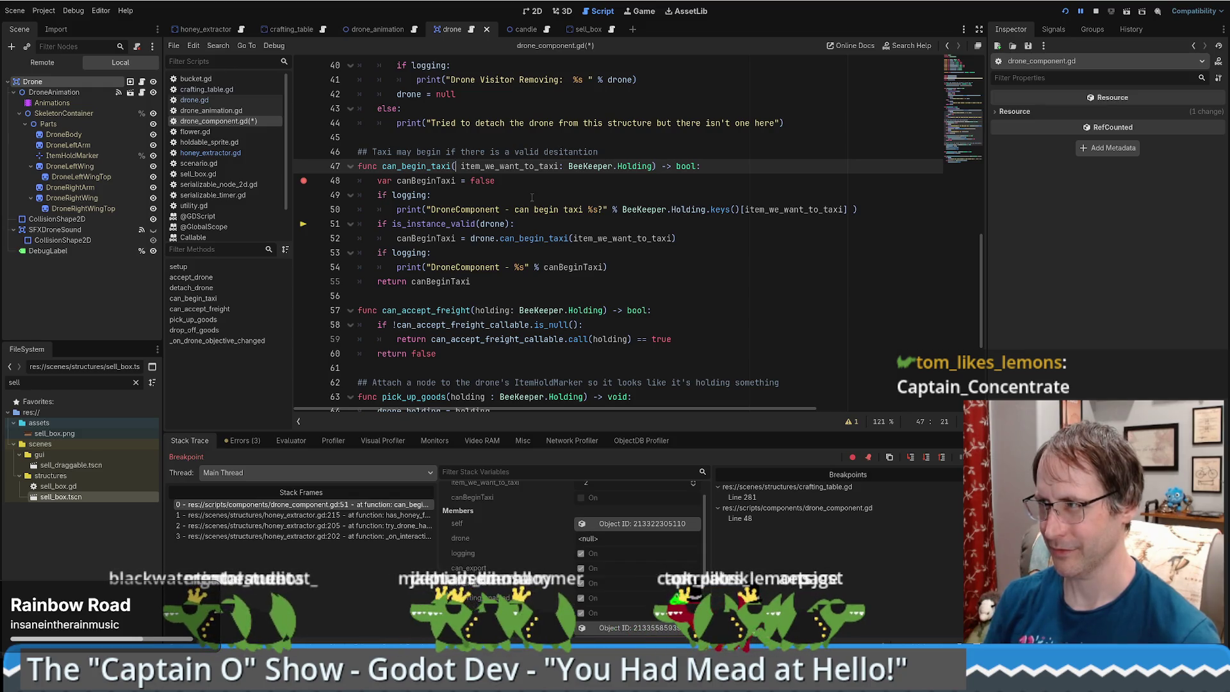
Add 'texi : Drone' as can_begin_taxi's first parameter and use texi instead of drone on lines 51–52.
text(tex)
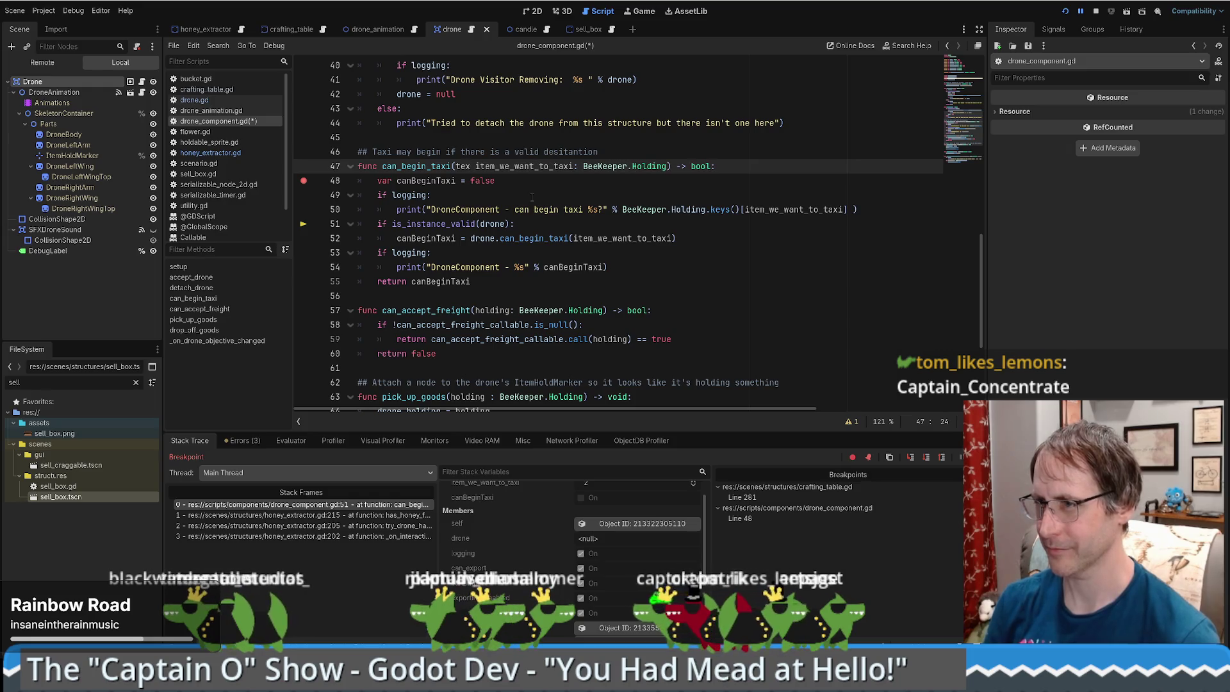
text(i : Dr)
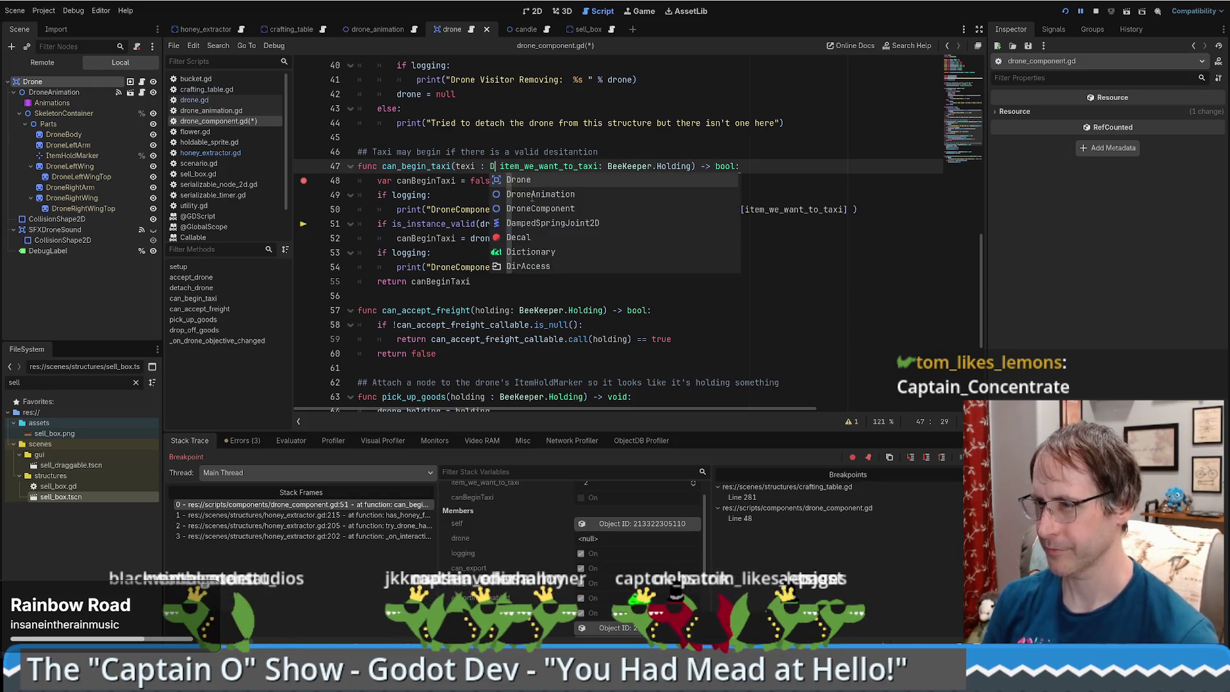
key(Return)
text(,)
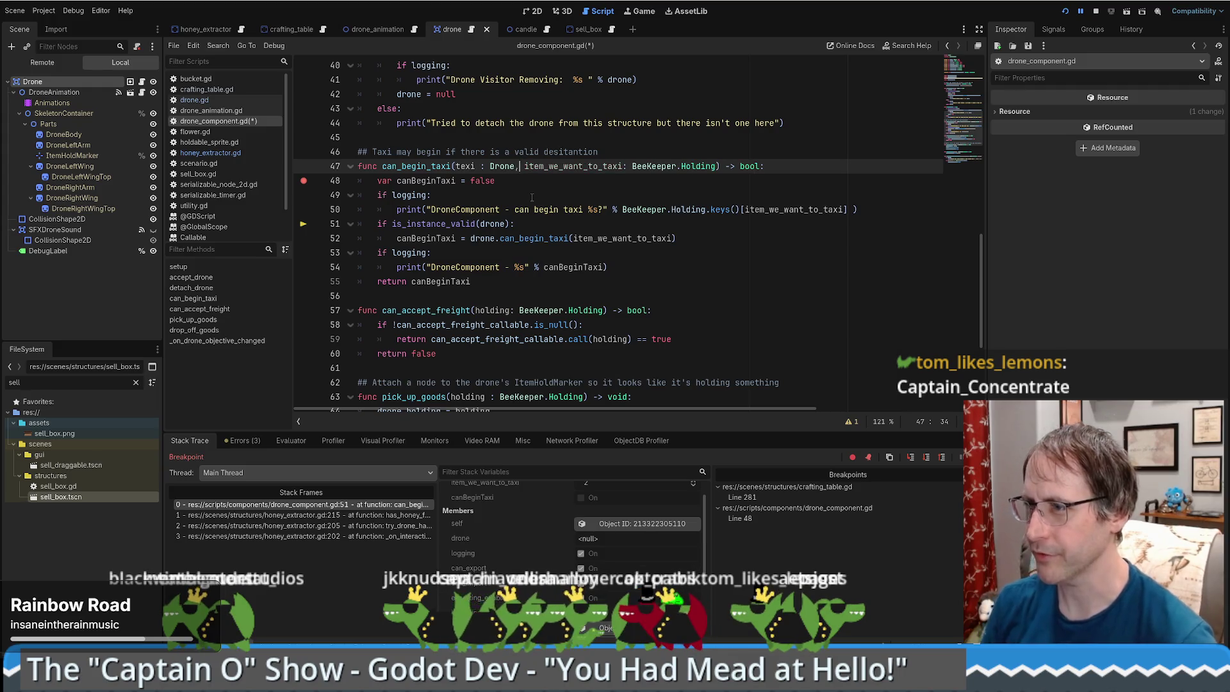
double_click(485, 224)
text(texi)
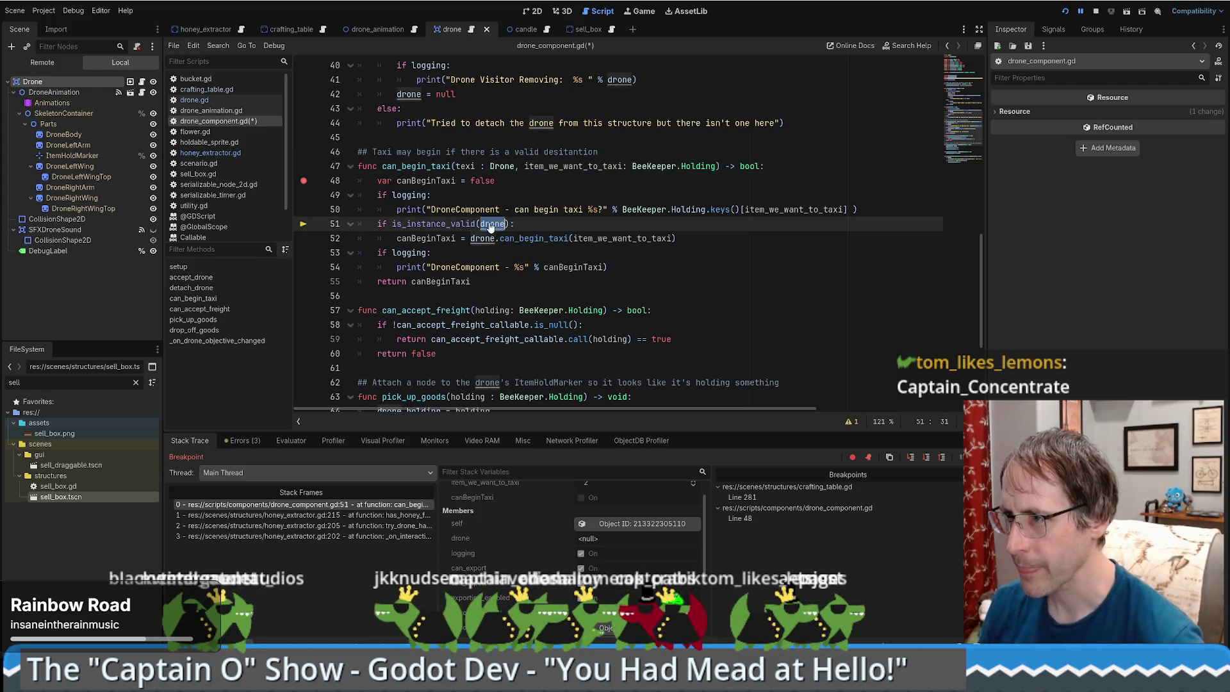
double_click(487, 238)
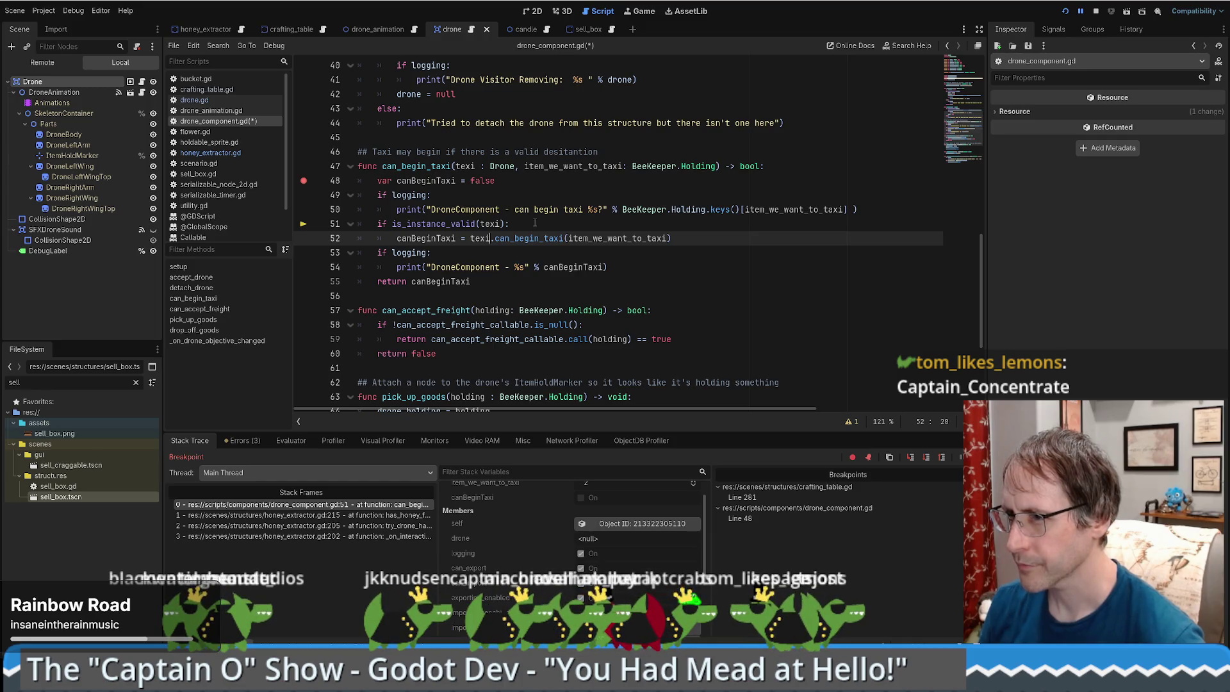
Save the script, stop debugging, and find can_begin_taxi project-wide, jumping to its call in honey_extractor.gd.
key(ctrl+s)
click(1096, 11)
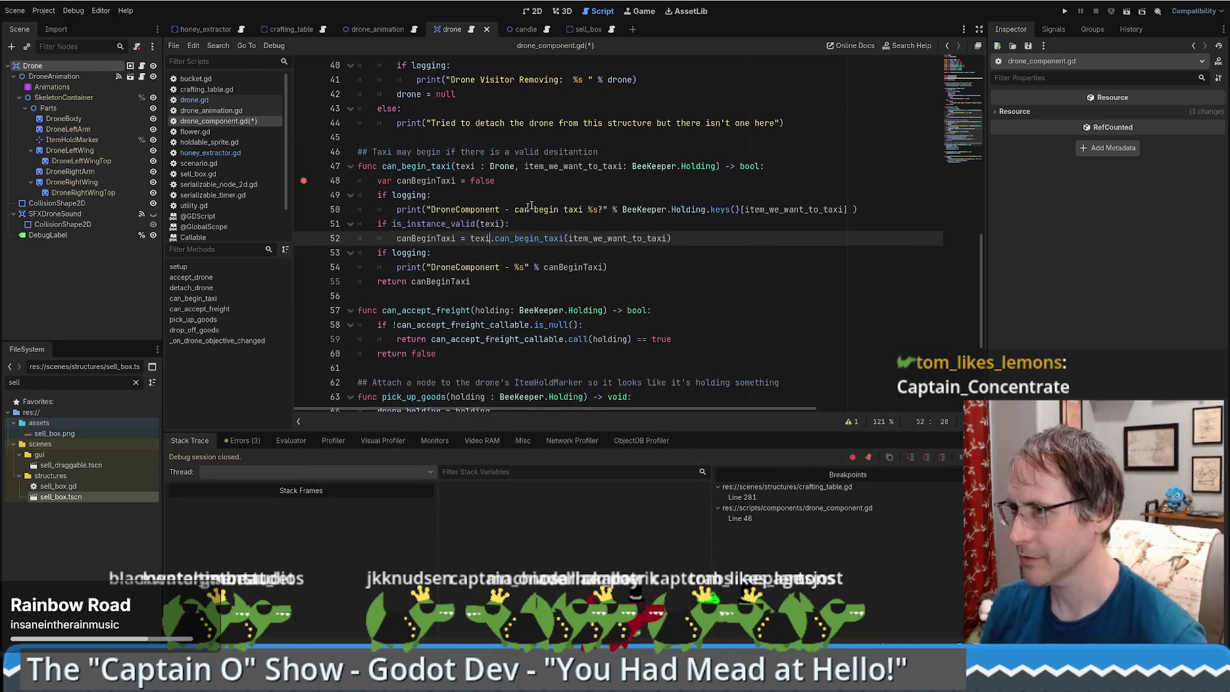
double_click(417, 166)
key(ctrl+f)
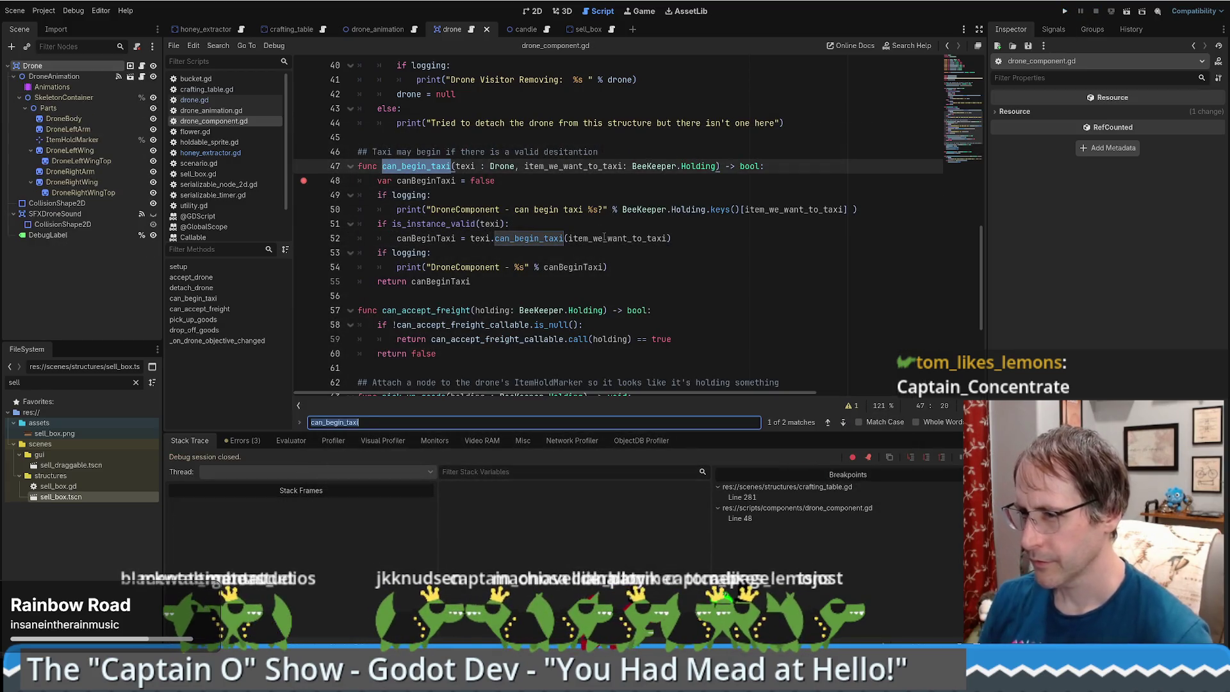
key(ctrl+shift+f)
key(Return)
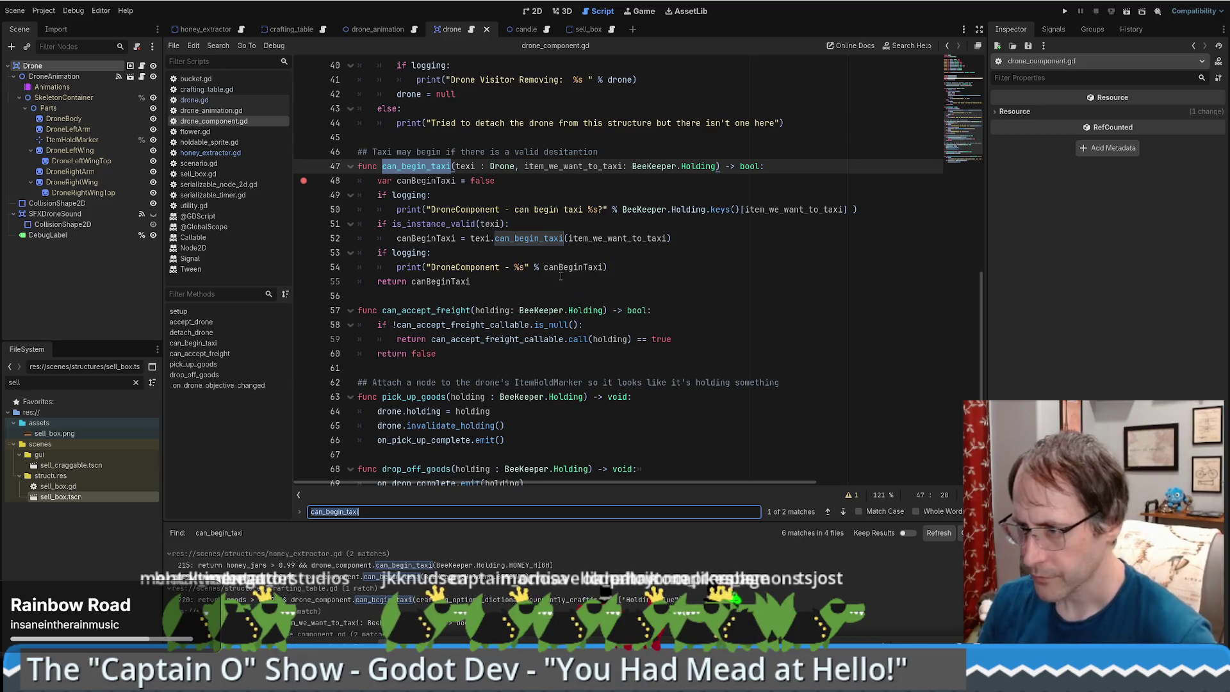
click(414, 565)
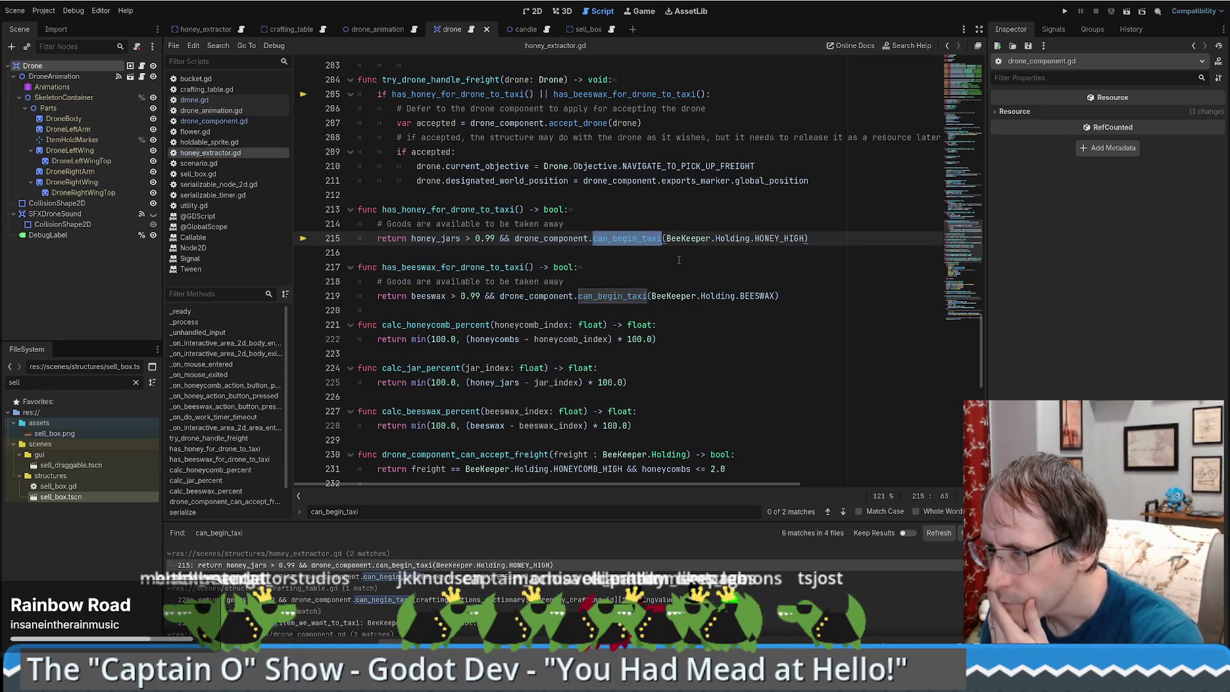
Pass drone into the honey and beeswax check calls in honey_extractor.gd.
mouse_move(605, 243)
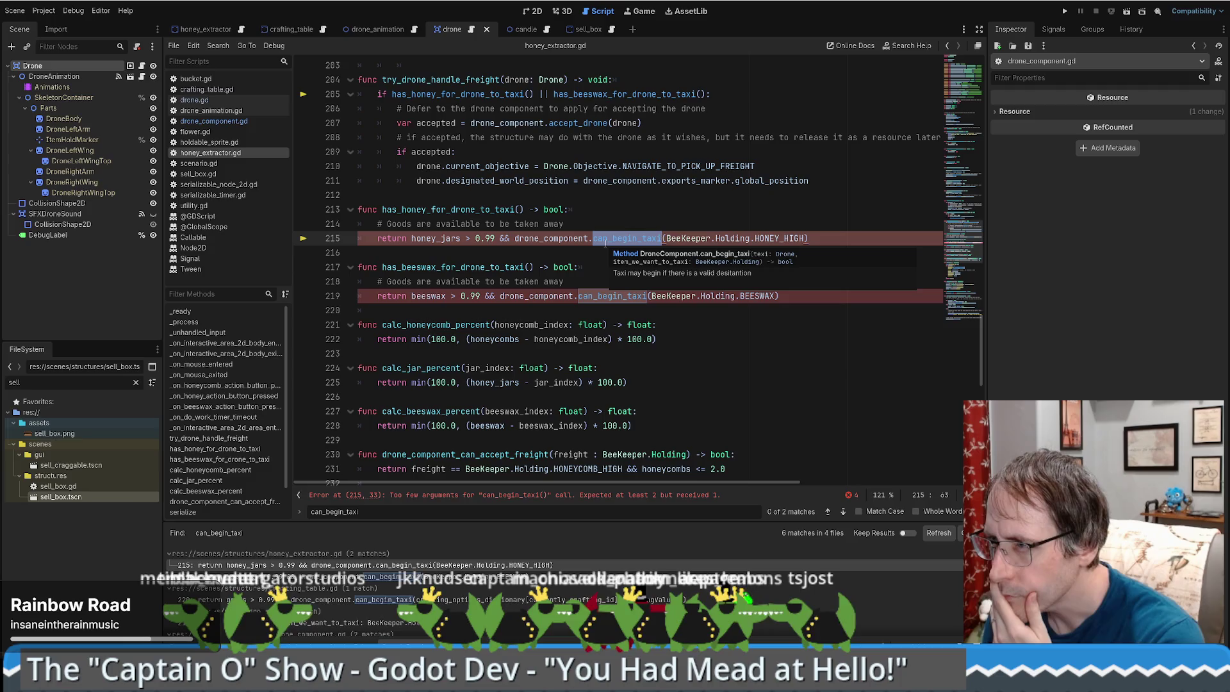
double_click(449, 210)
scroll(449, 210, up, 2)
double_click(624, 209)
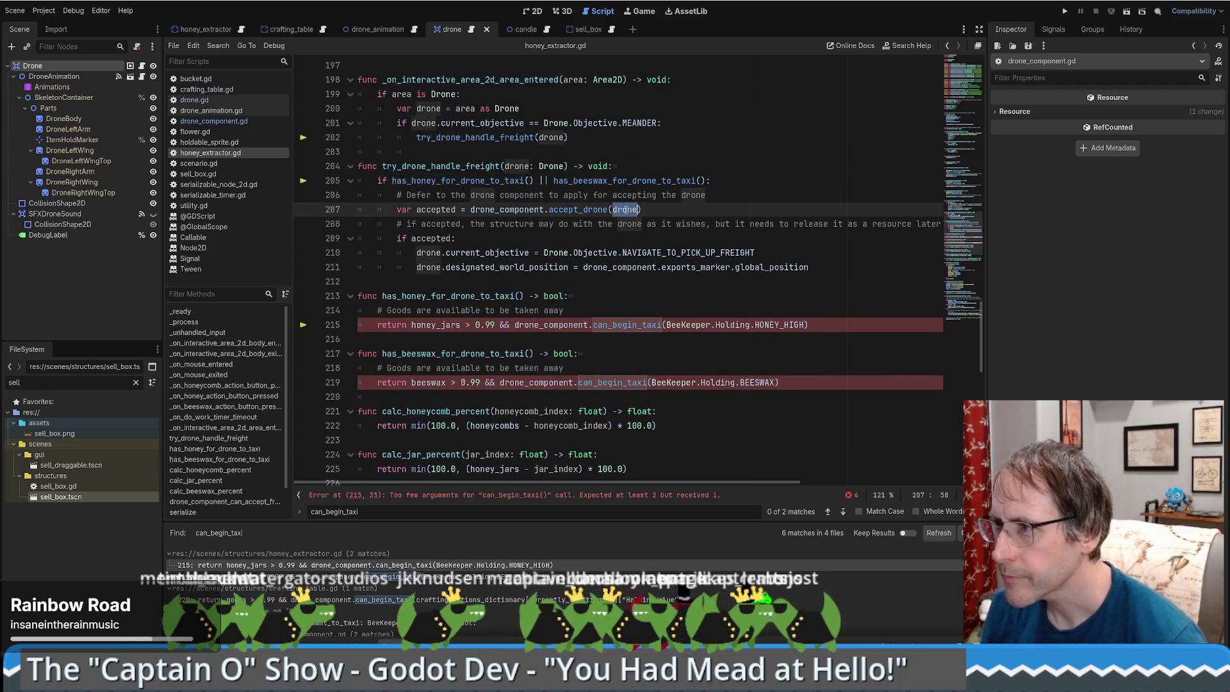
key(ctrl+c)
click(525, 181)
key(ctrl+v)
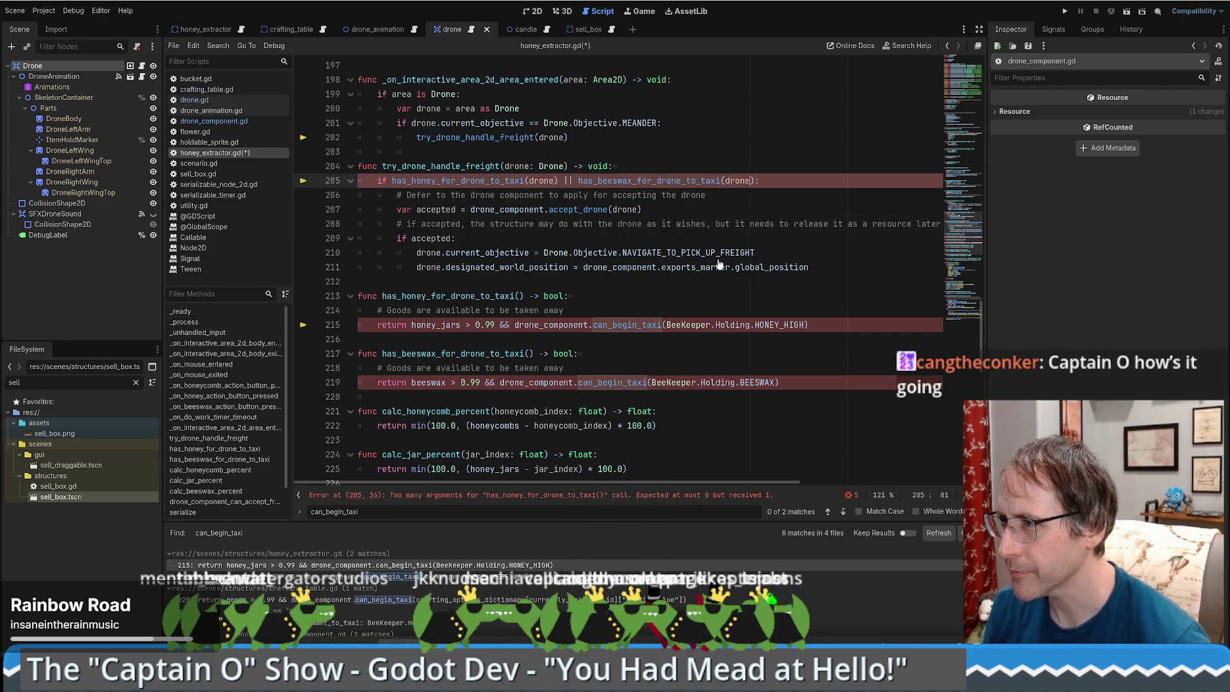
Give the honey and beeswax checks a drone: Drone parameter, pass drone to their can_begin_taxi calls, and open crafting_table.gd.
drag(505, 165, 550, 166)
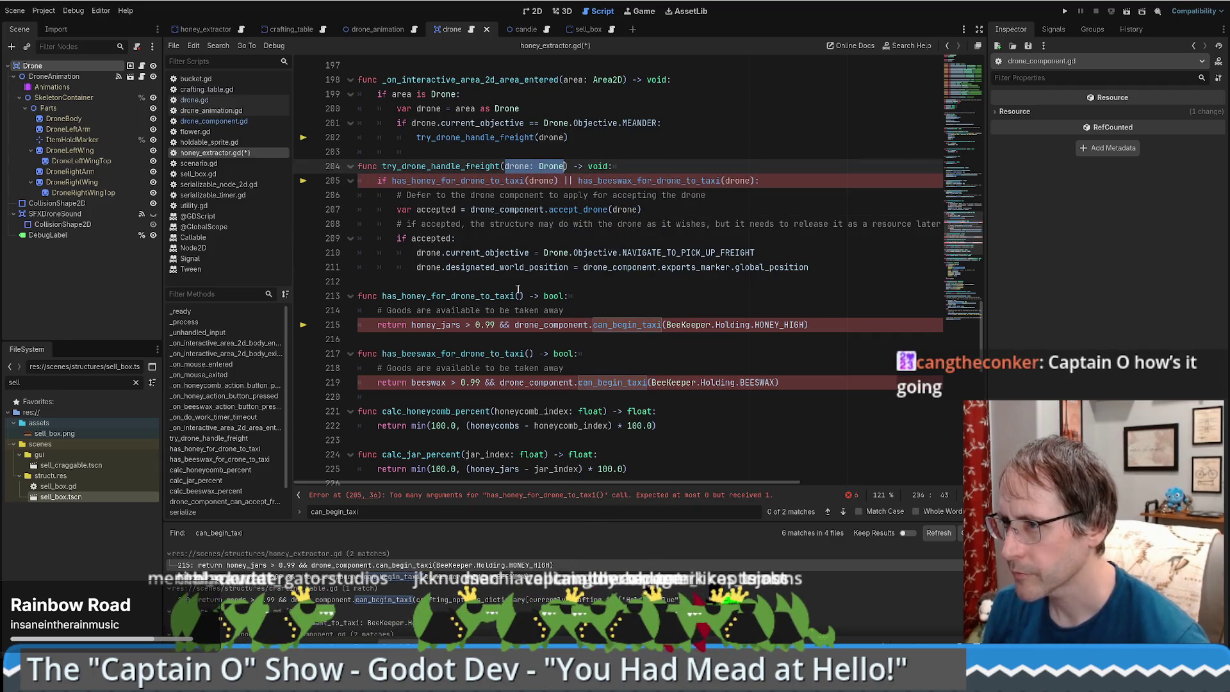
click(519, 295)
click(529, 353)
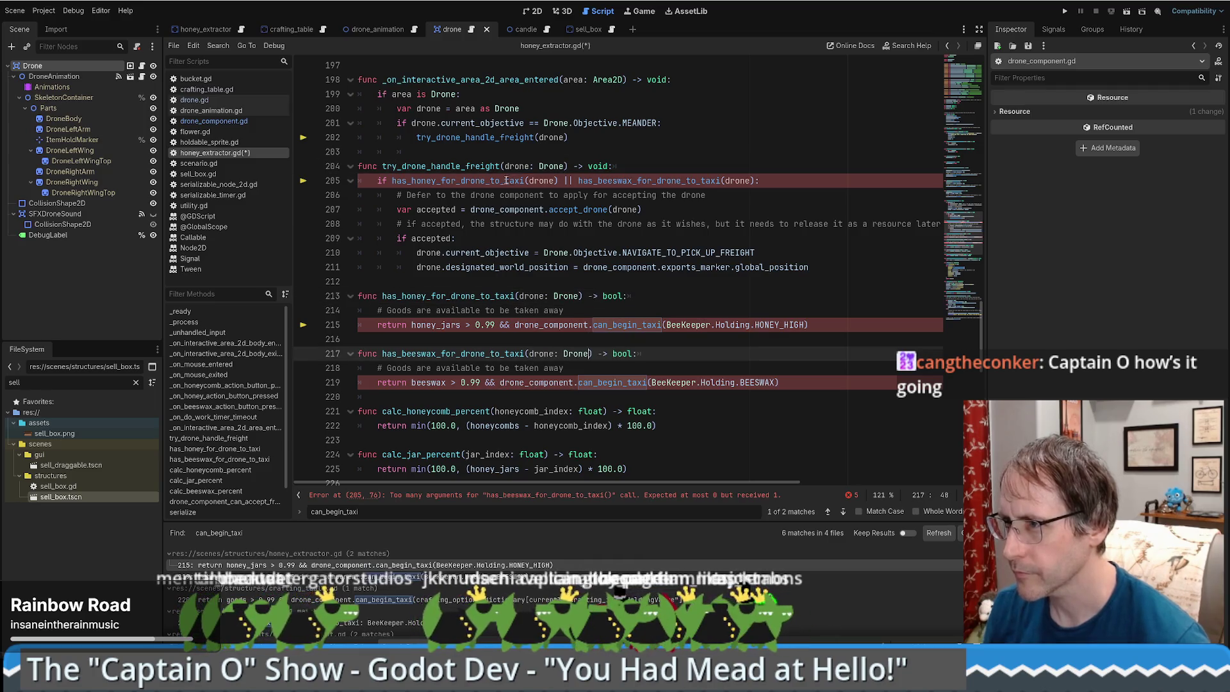
double_click(506, 210)
double_click(538, 181)
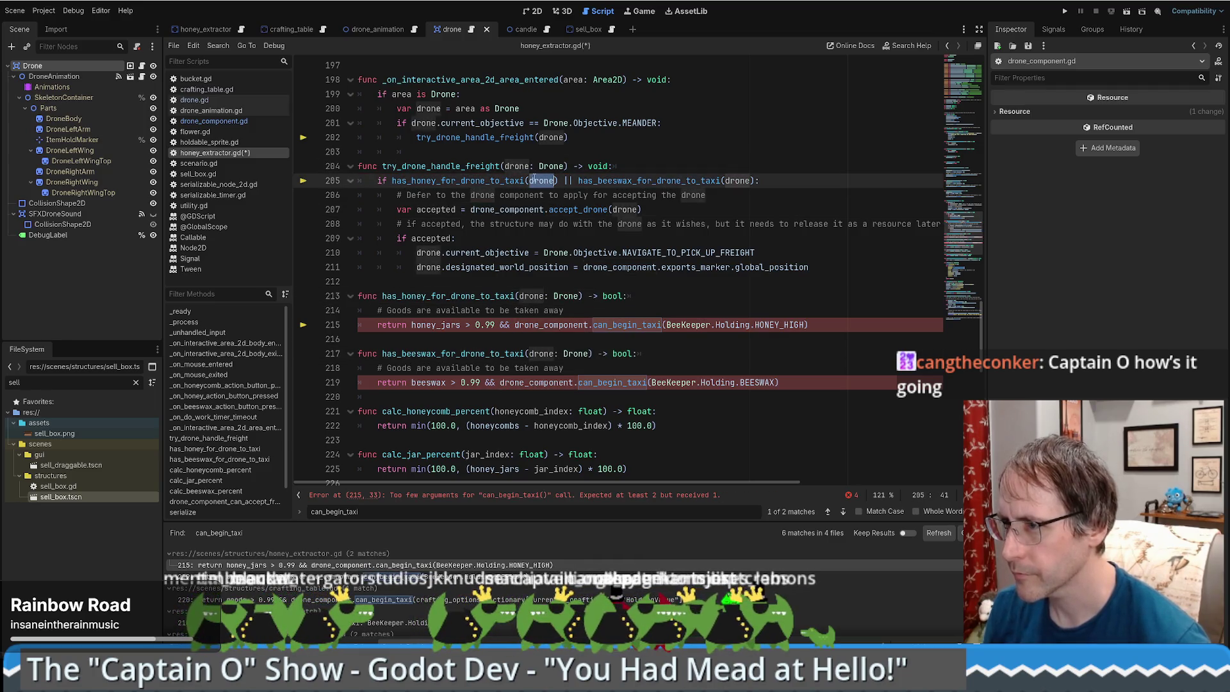
click(666, 325)
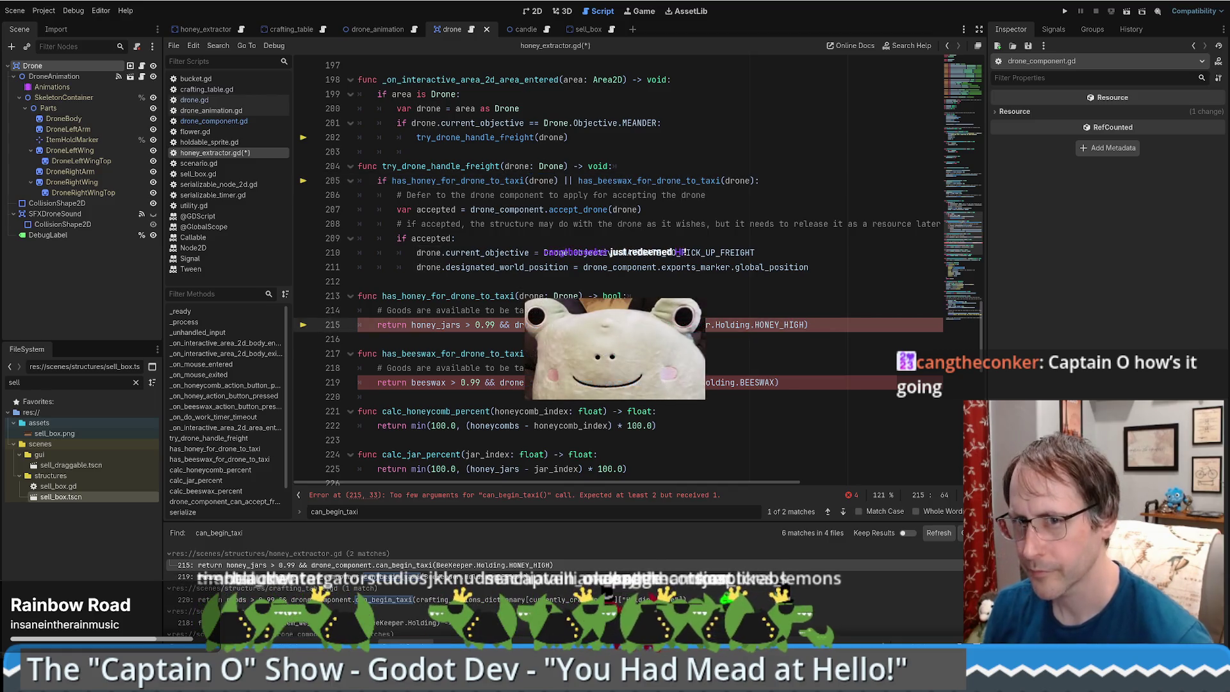
text(drone,)
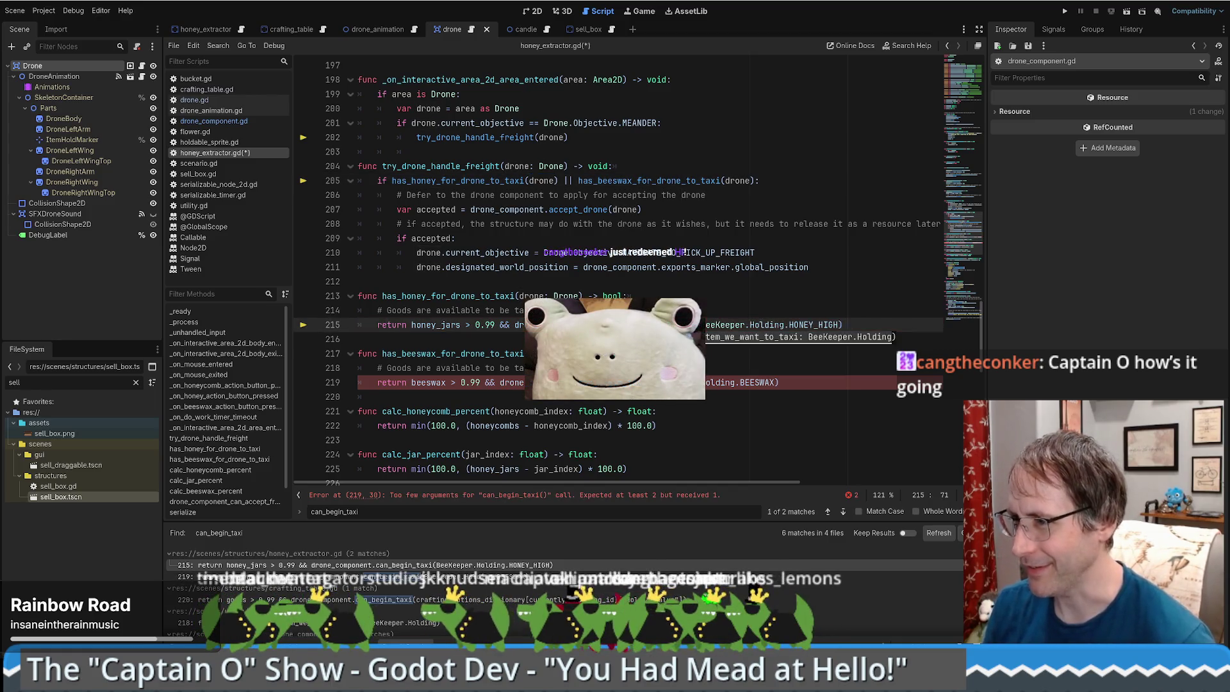
click(652, 382)
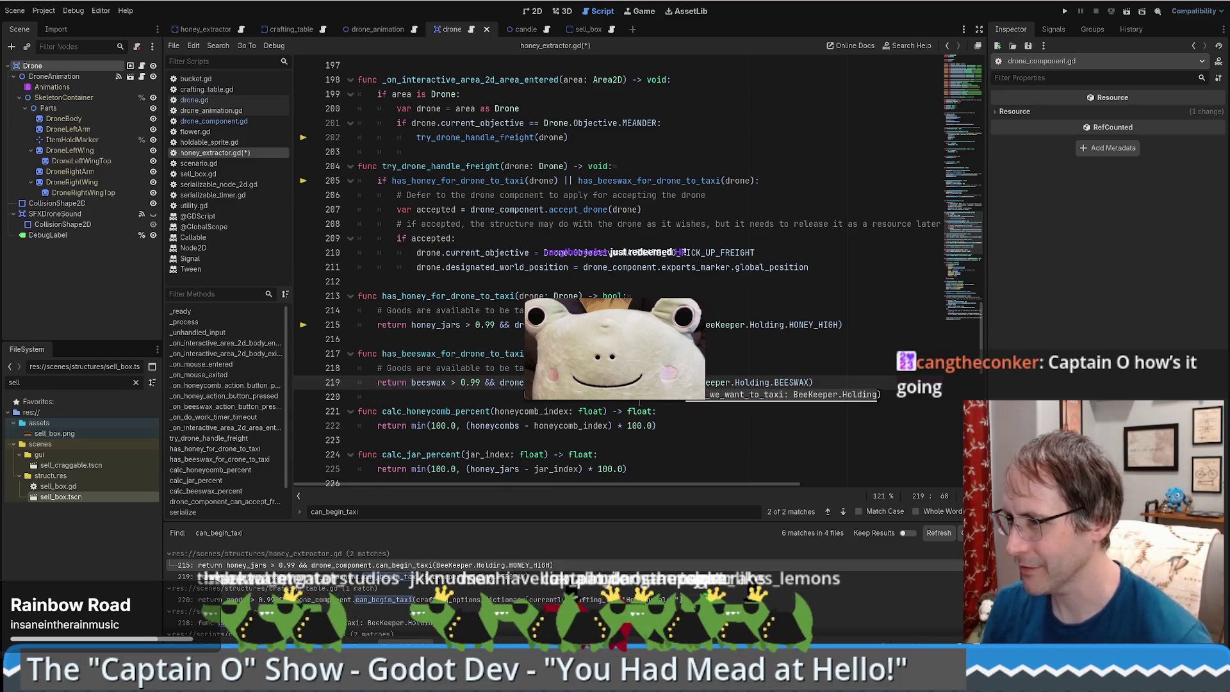
click(637, 354)
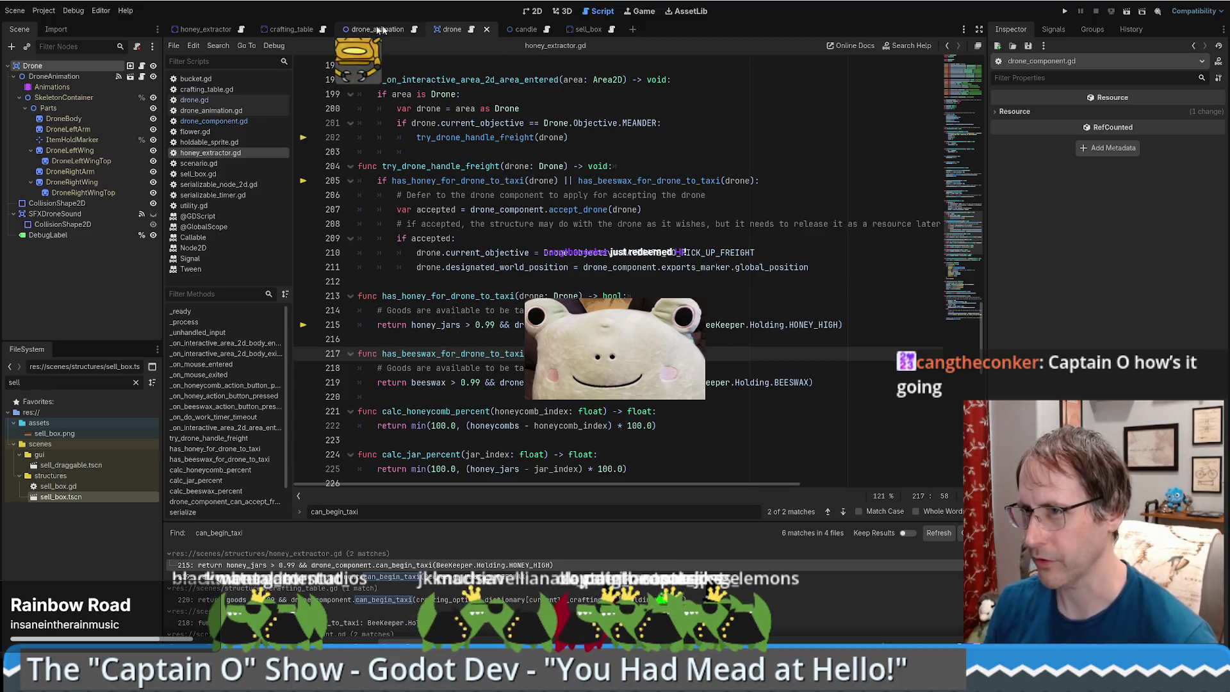
click(324, 31)
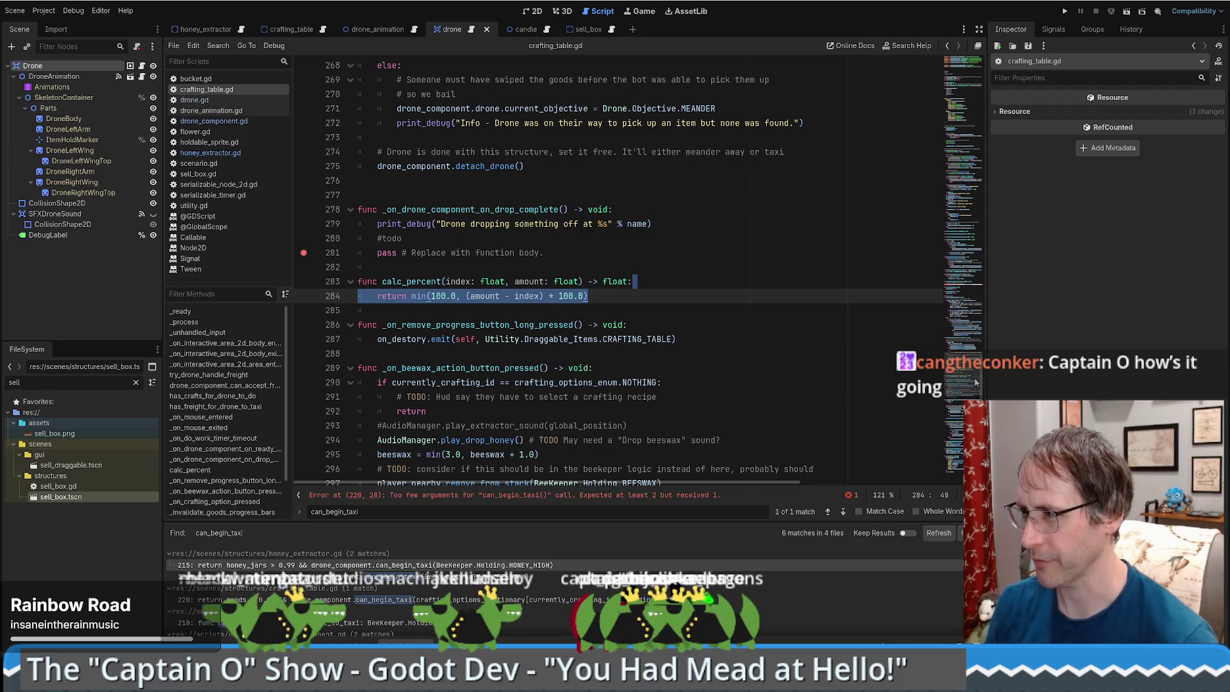
Insert 'drone,' into the line 220 can_begin_taxi call in crafting_table.gd, then open sell_box.gd.
click(677, 497)
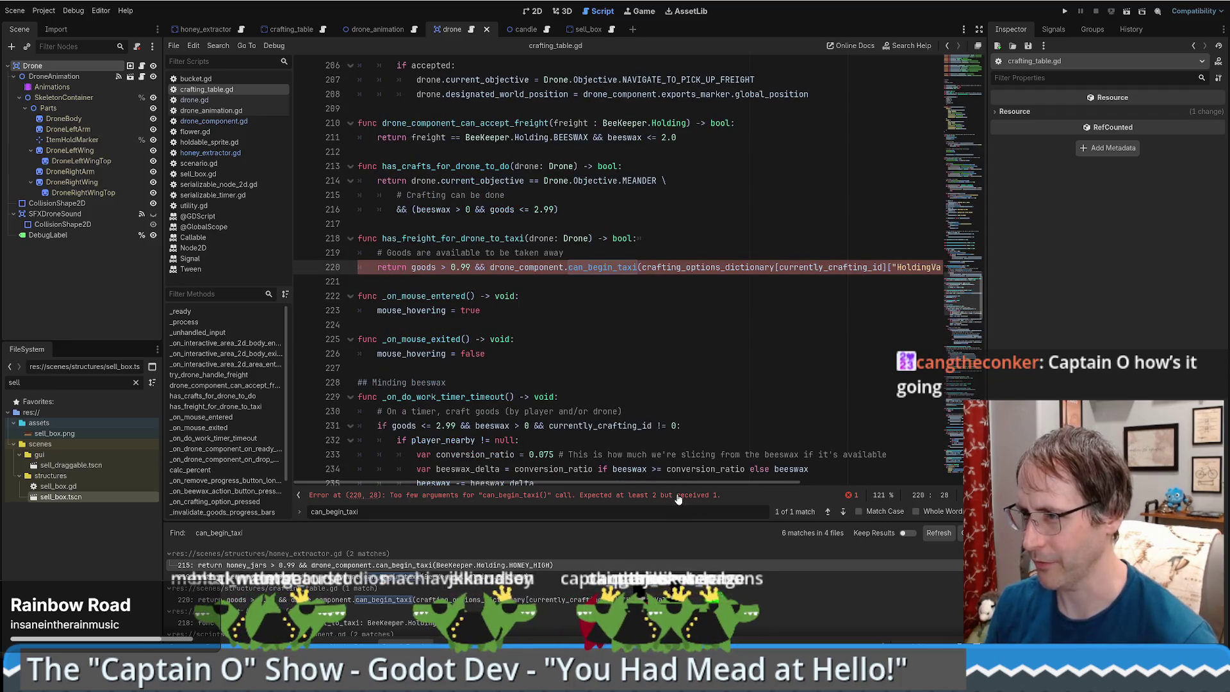
double_click(541, 240)
click(638, 268)
text(drone,)
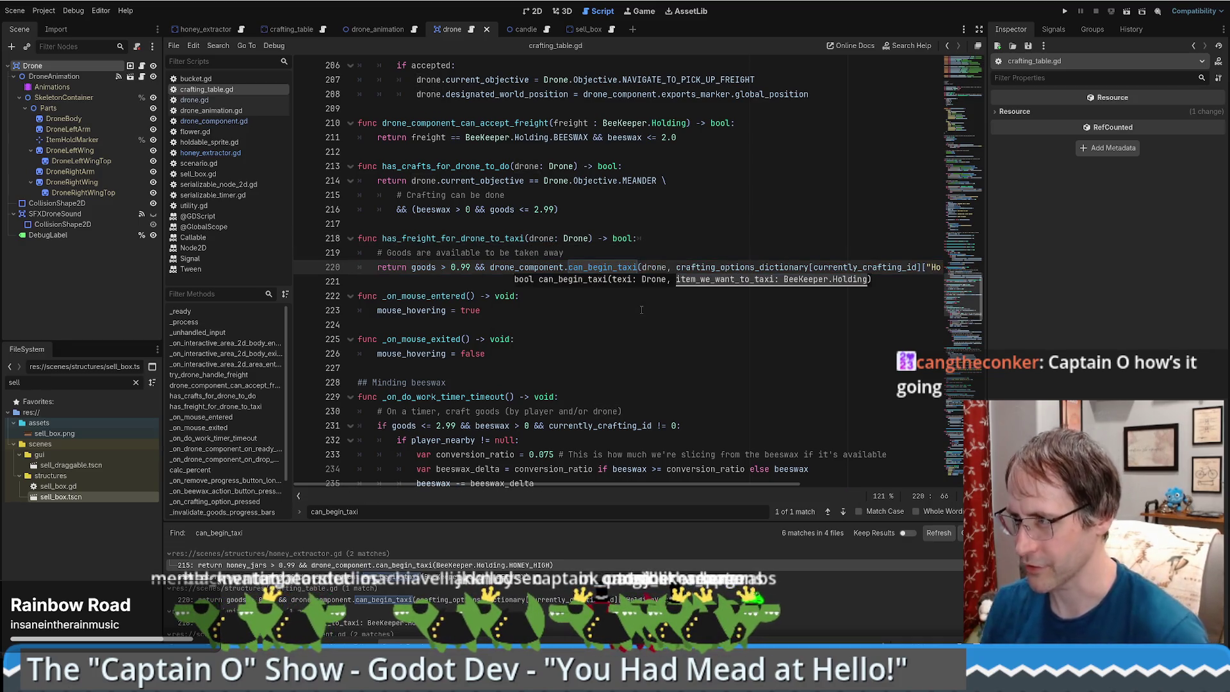
click(609, 332)
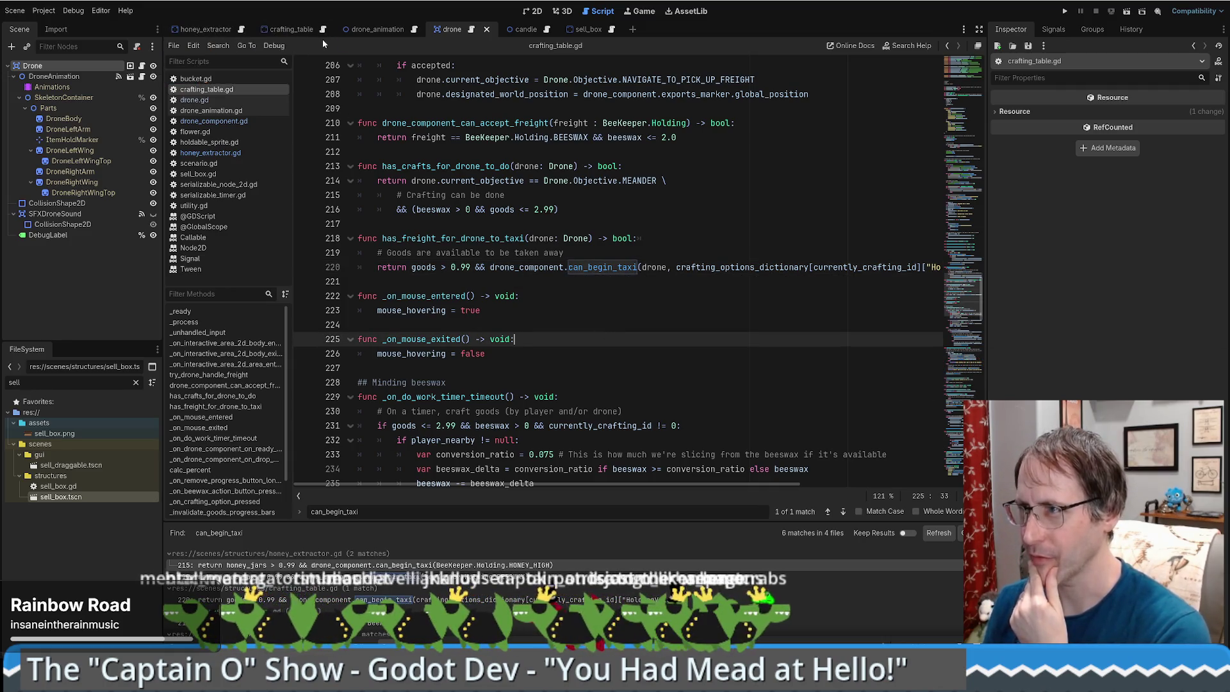
click(591, 31)
click(597, 31)
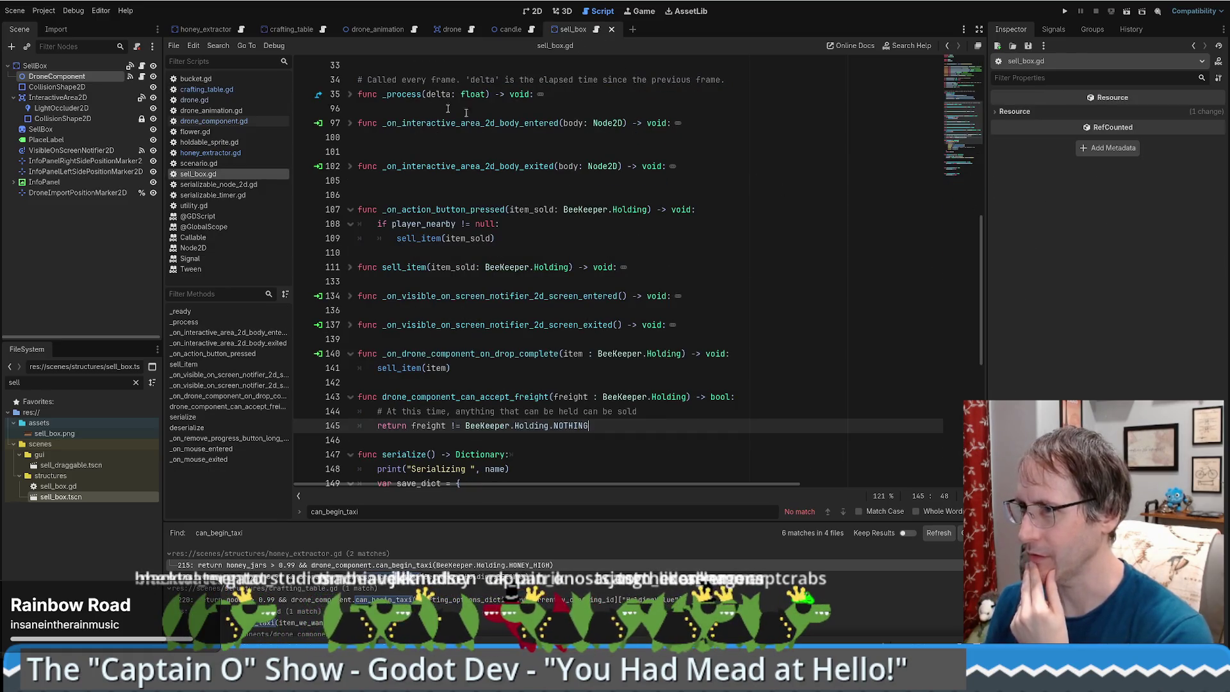
Launch the game briefly to test it, then close it.
click(771, 195)
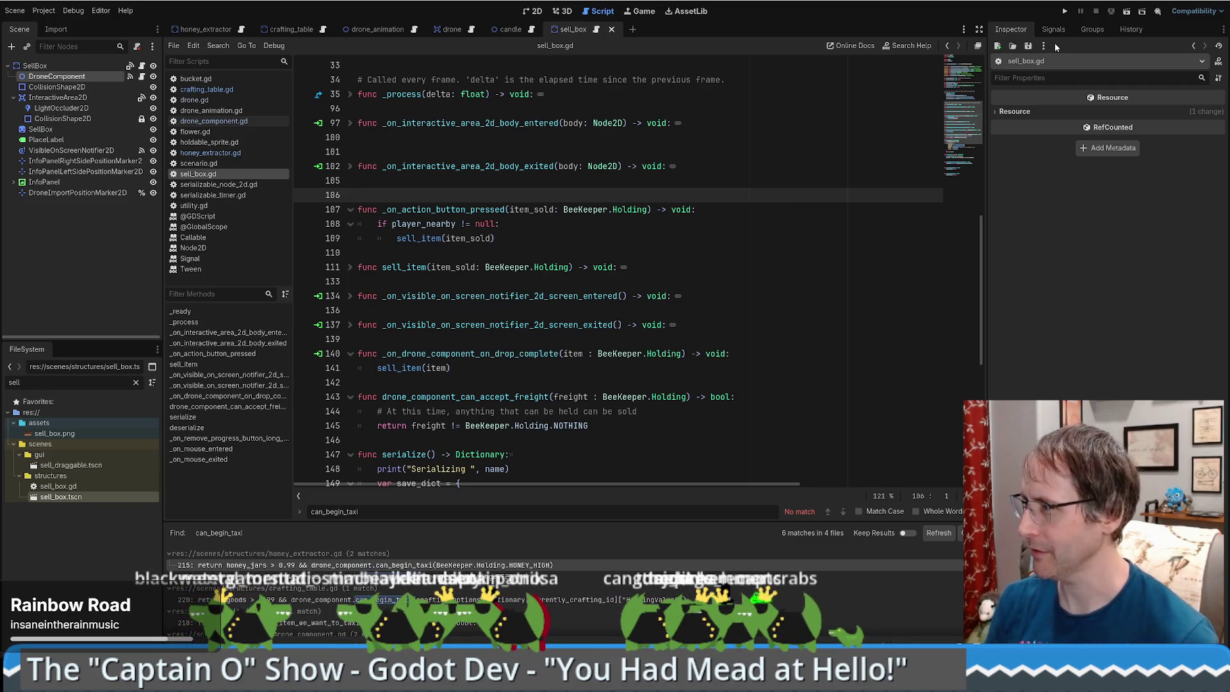
click(1065, 11)
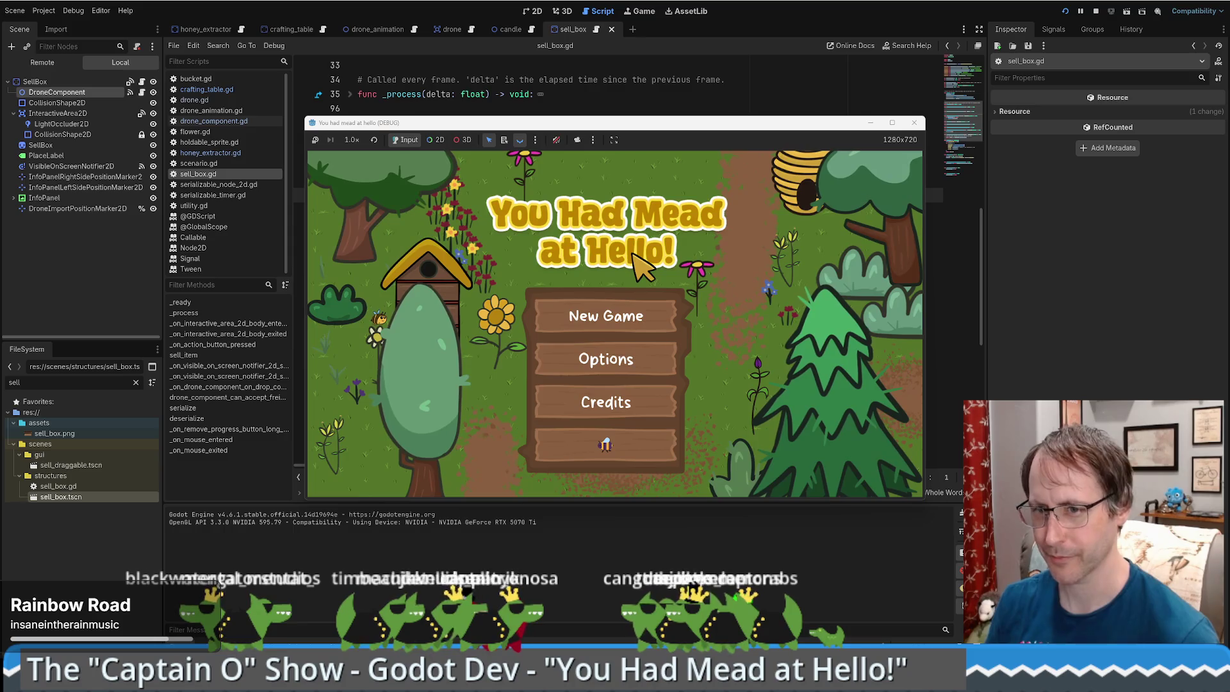
click(915, 123)
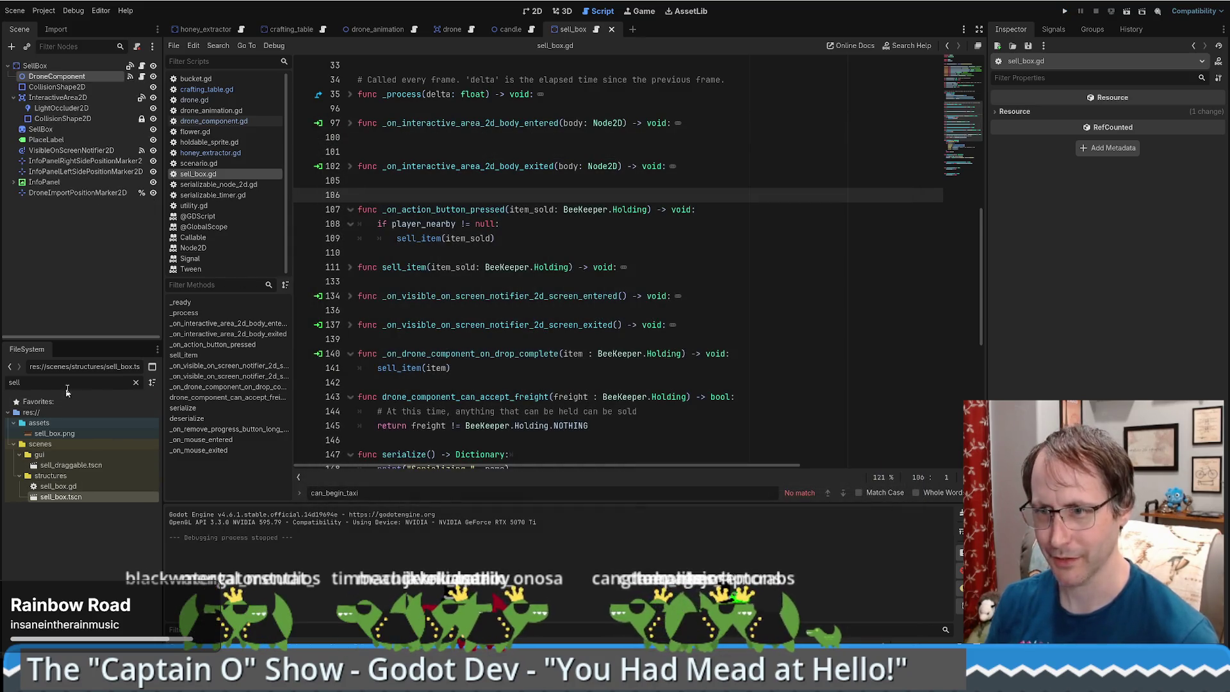
Filter FileSystem for 'bucket', open bucket.tscn and bucket.gd, and run the project again.
key(ctrl+a)
text(bucket)
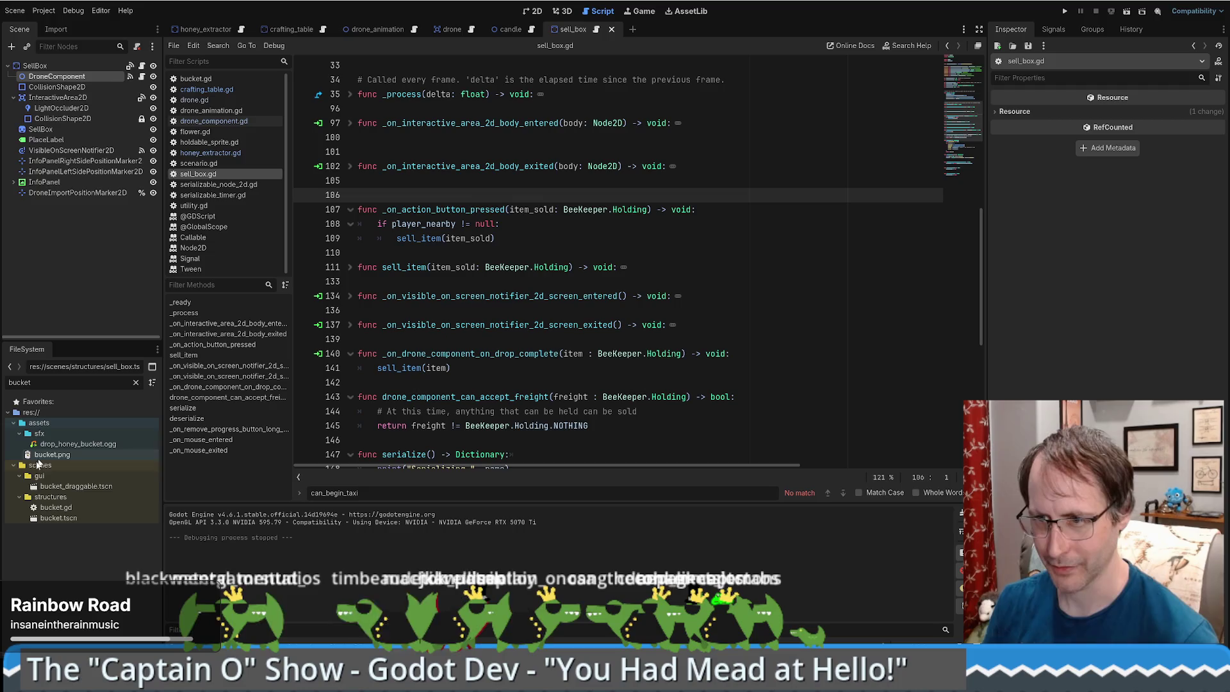
double_click(63, 518)
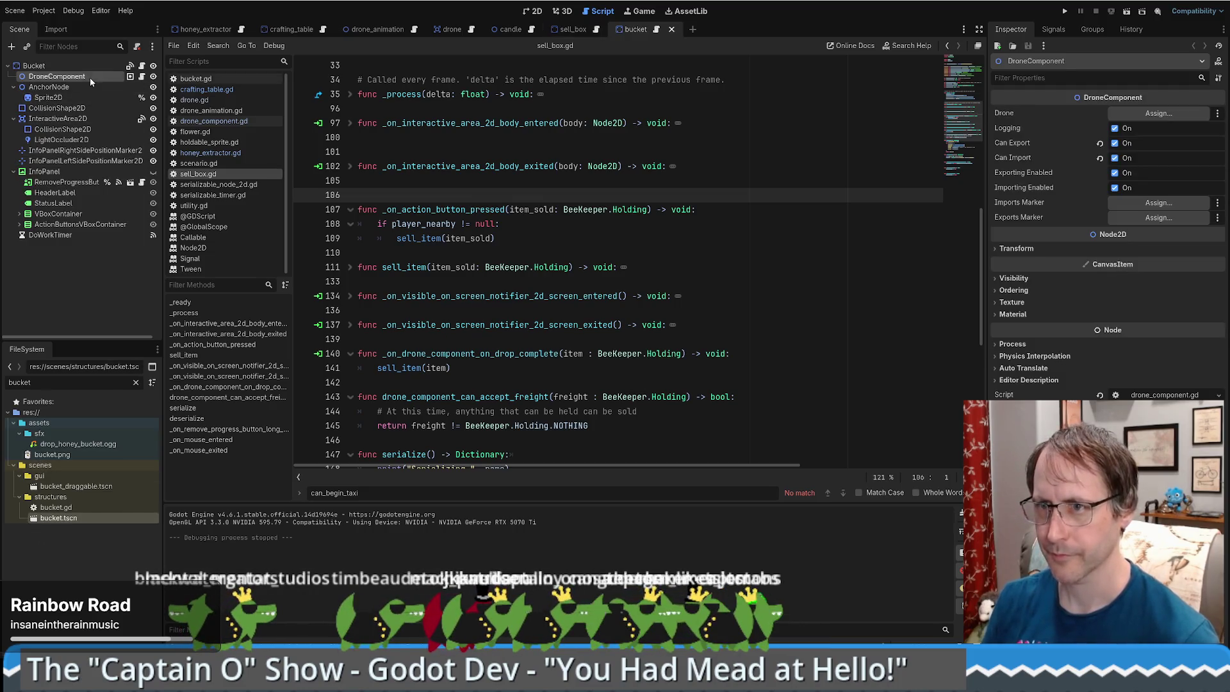
click(143, 66)
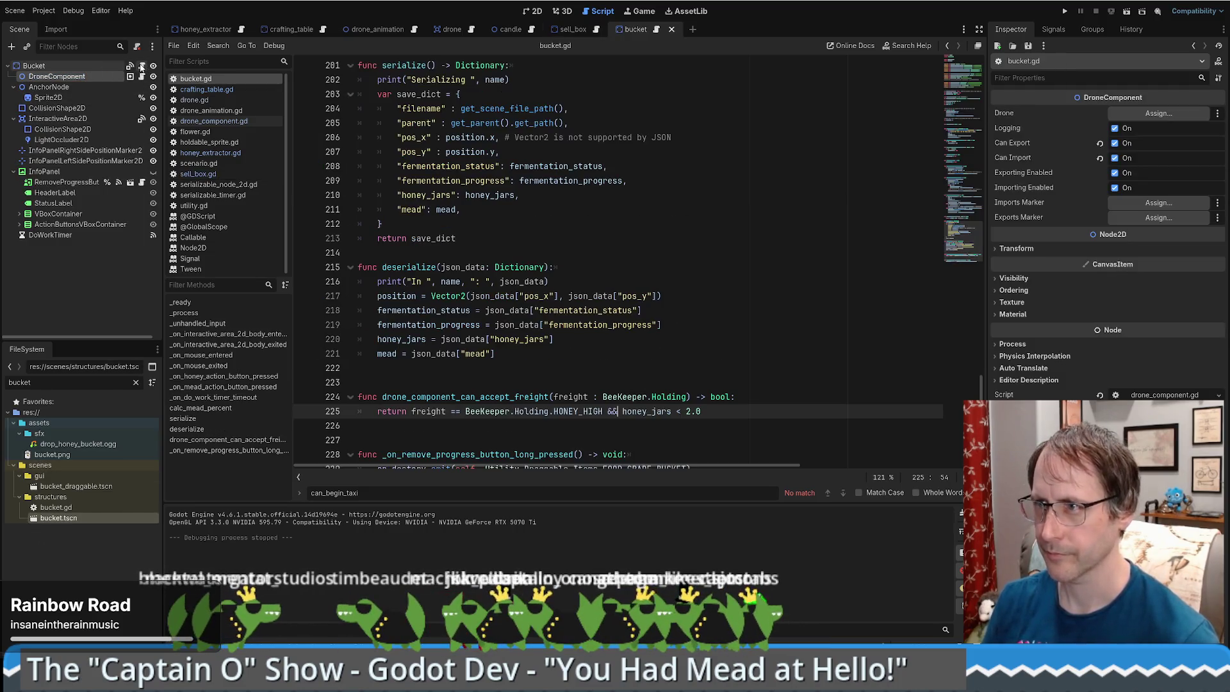
click(795, 209)
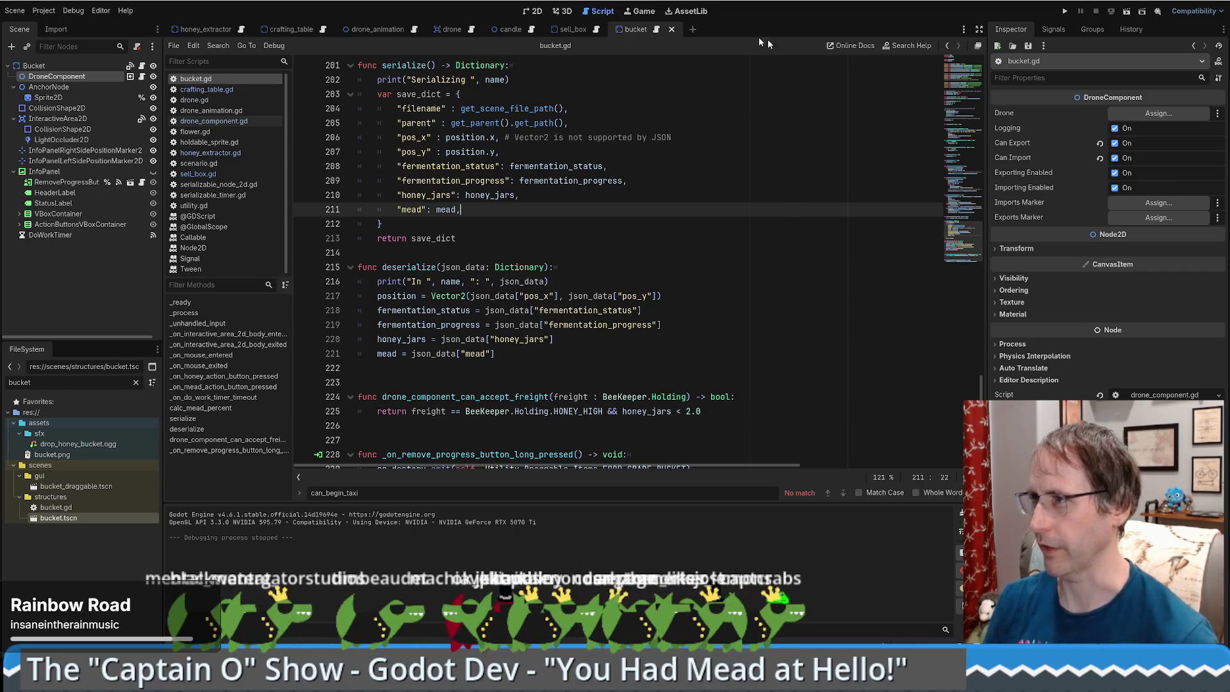
click(1065, 11)
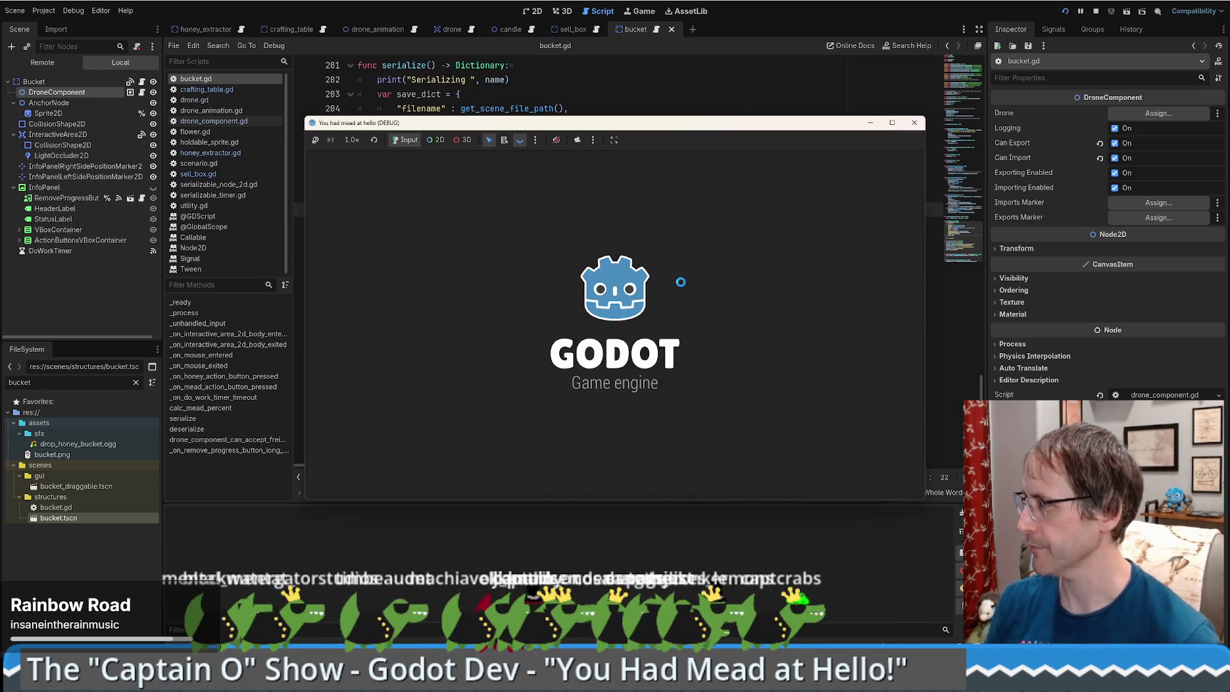
Maximize the game, enter the garden, place a Honey Extractor and Crafting Table, and walk until the breakpoint hits.
drag(736, 128, 563, 37)
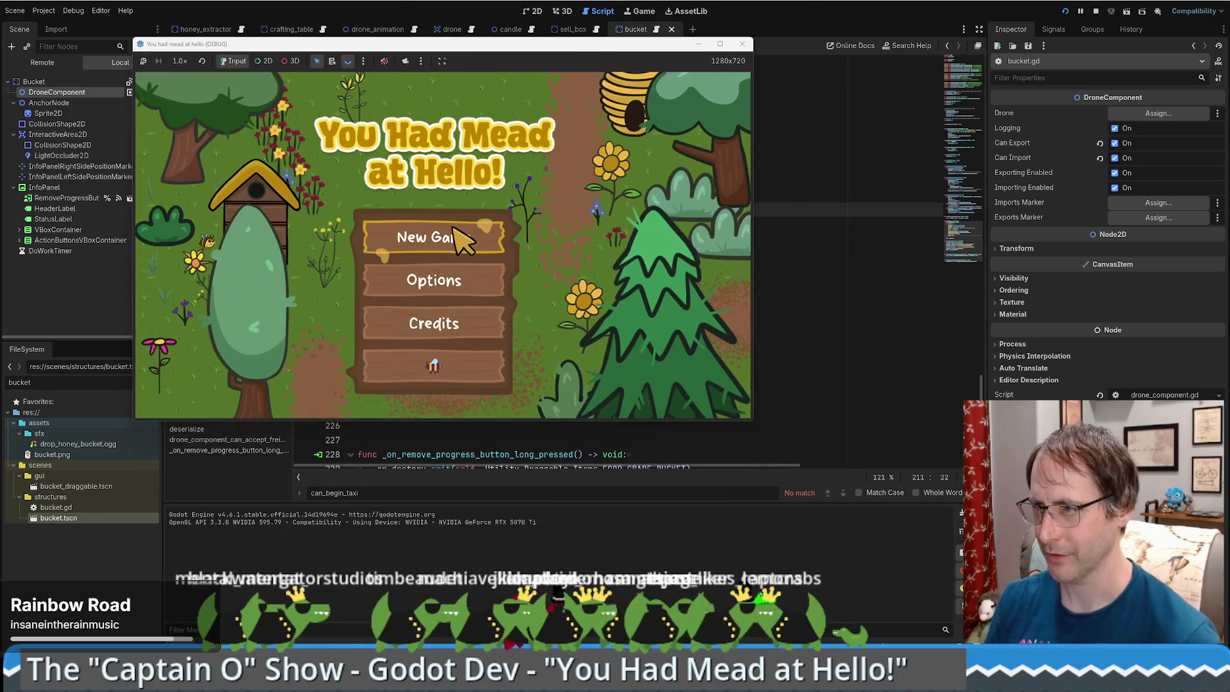
key(super+Up)
click(599, 560)
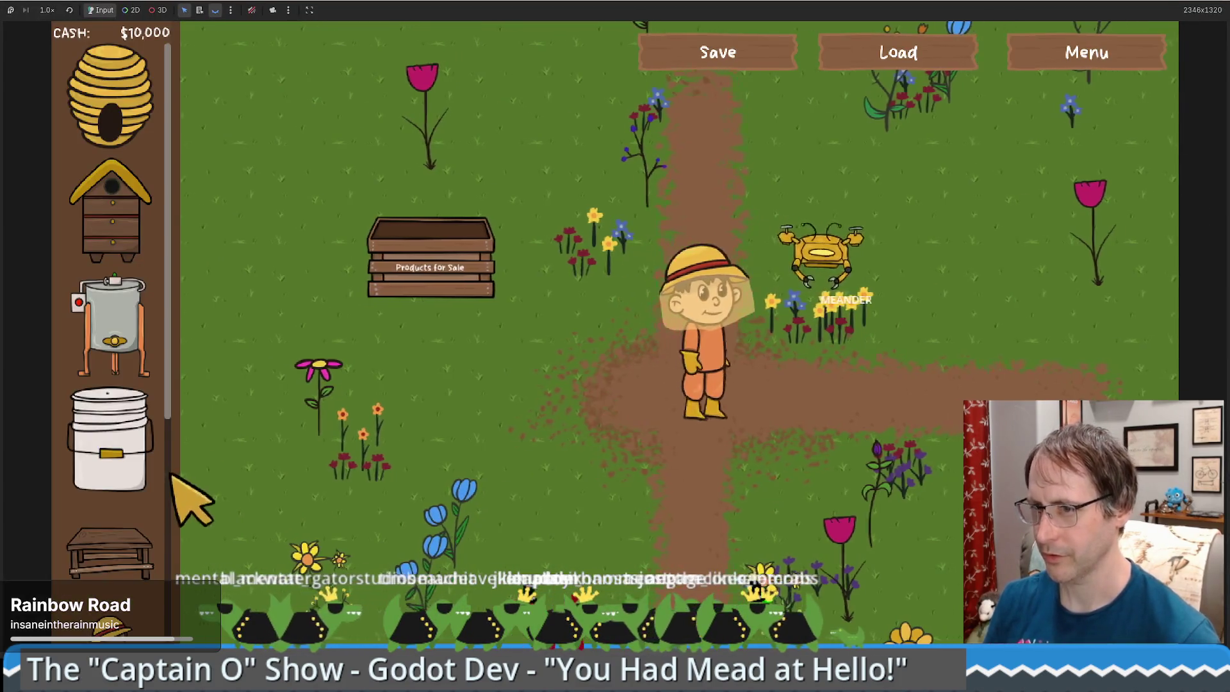
mouse_move(112, 327)
mouse_down()
mouse_move(862, 314)
mouse_move(796, 316)
mouse_move(766, 368)
mouse_up()
mouse_move(110, 551)
mouse_down()
mouse_move(824, 406)
mouse_move(828, 385)
mouse_up()
key(s)
key(a)
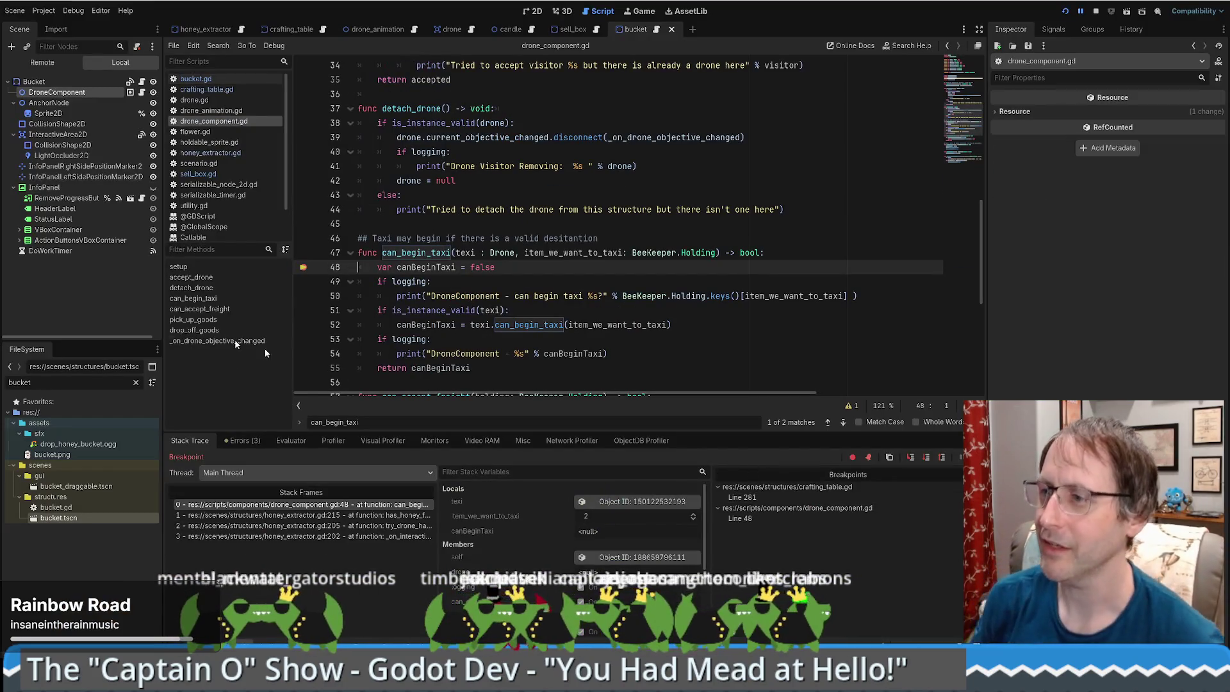
Remove the line 48 breakpoint, step to line 52, then into drone.gd's can_begin_taxi at line 220.
click(305, 267)
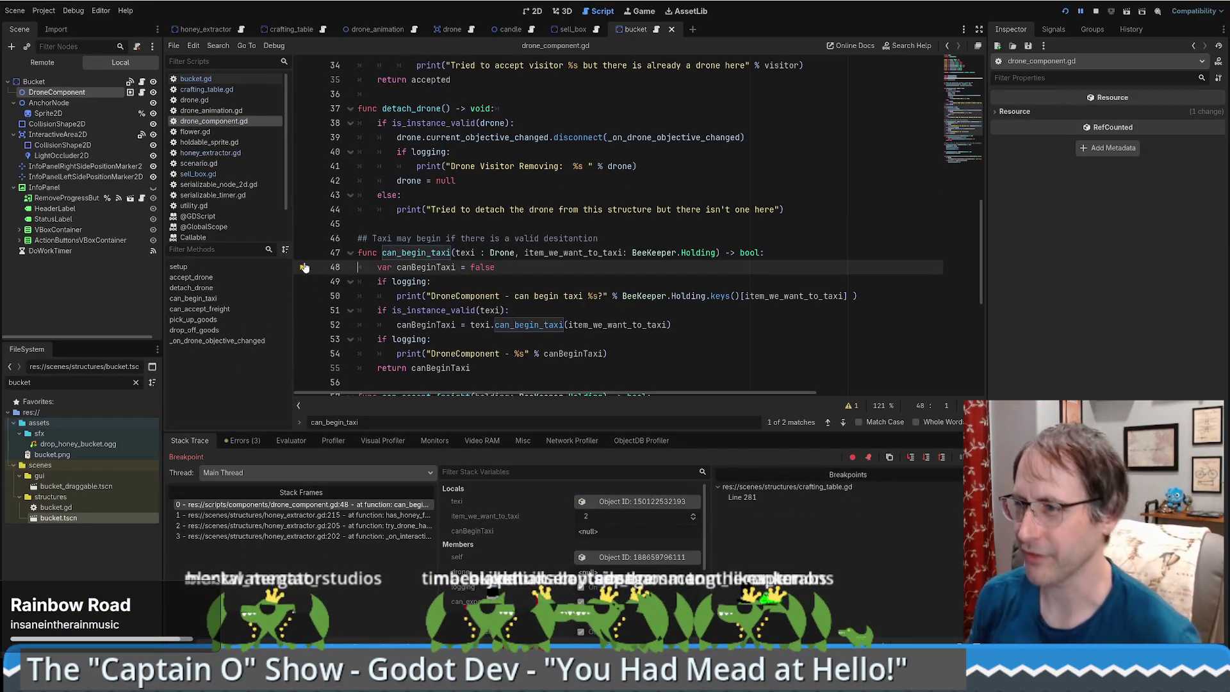
click(555, 268)
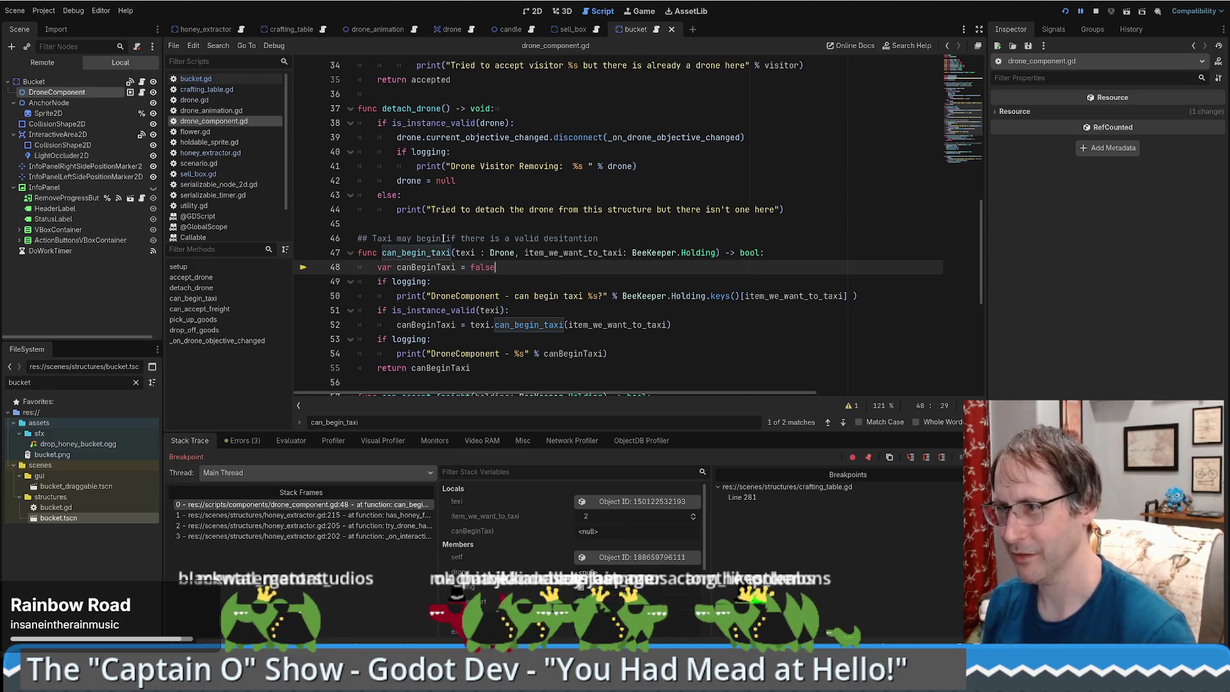
mouse_move(472, 253)
key(F10)
key(F10)
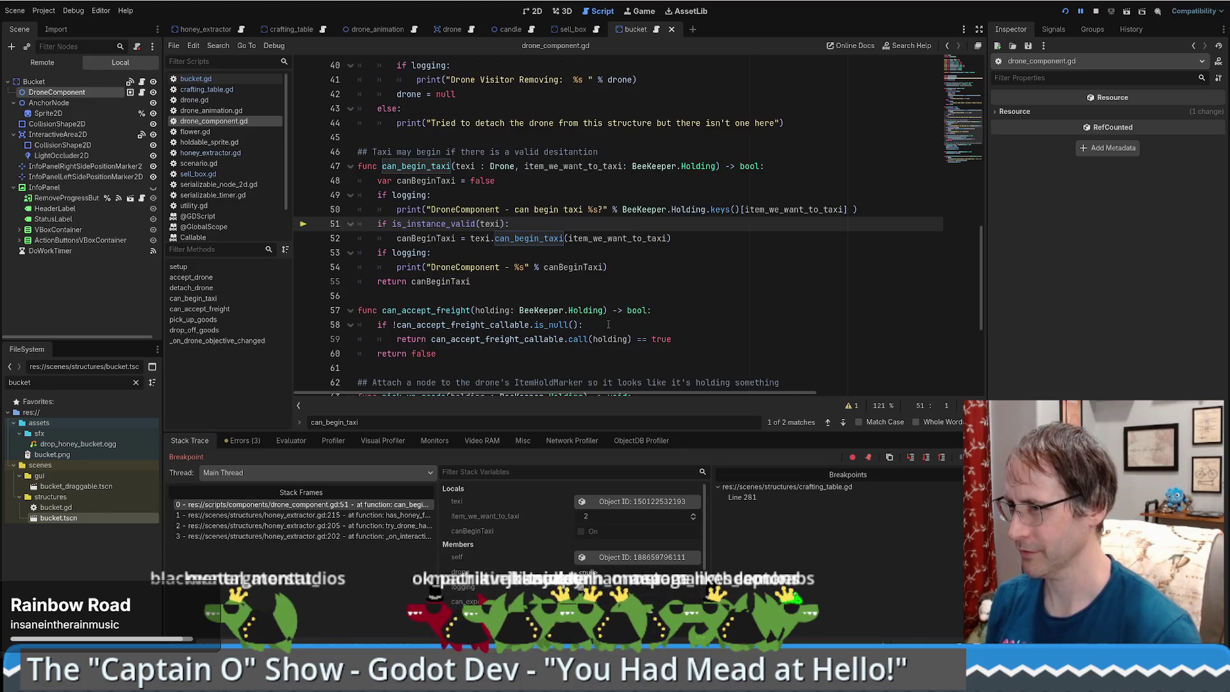
key(F10)
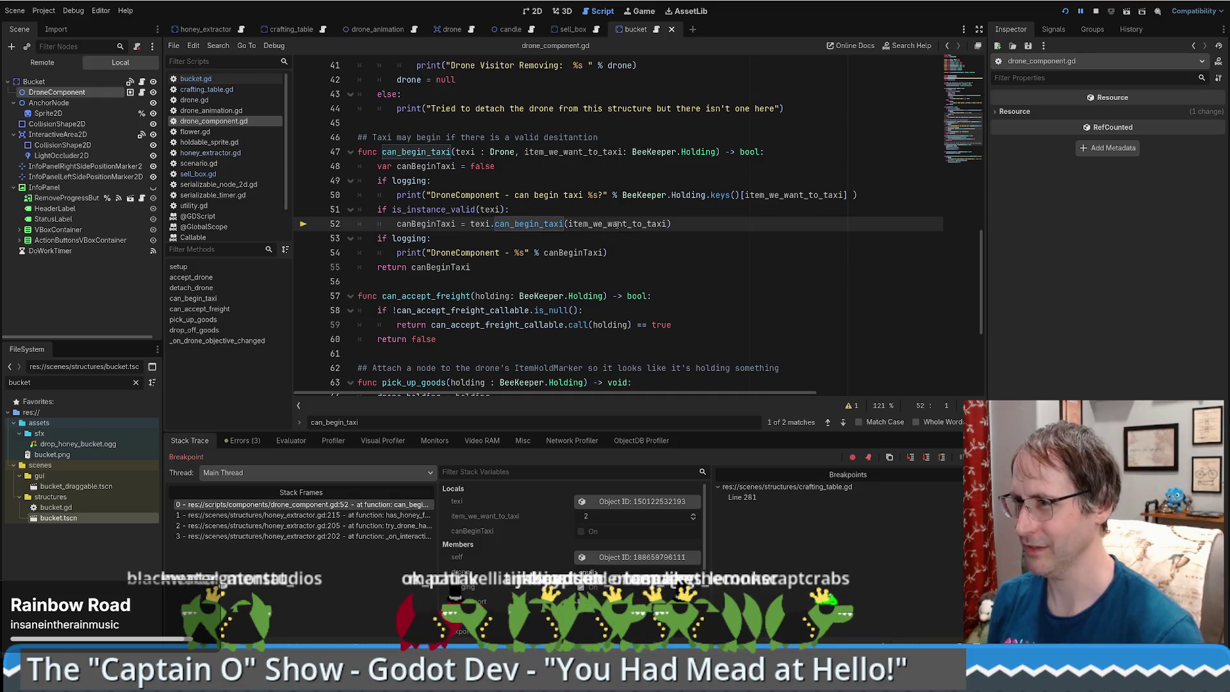
scroll(512, 544, down, 5)
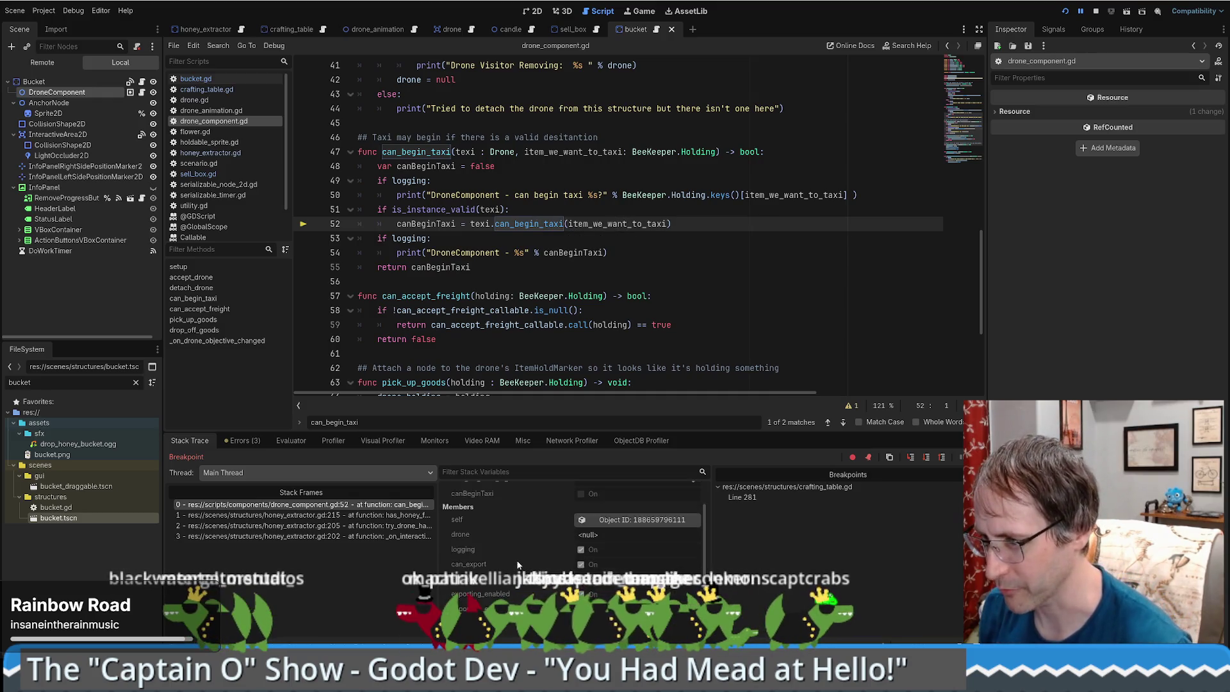
scroll(530, 548, up, 5)
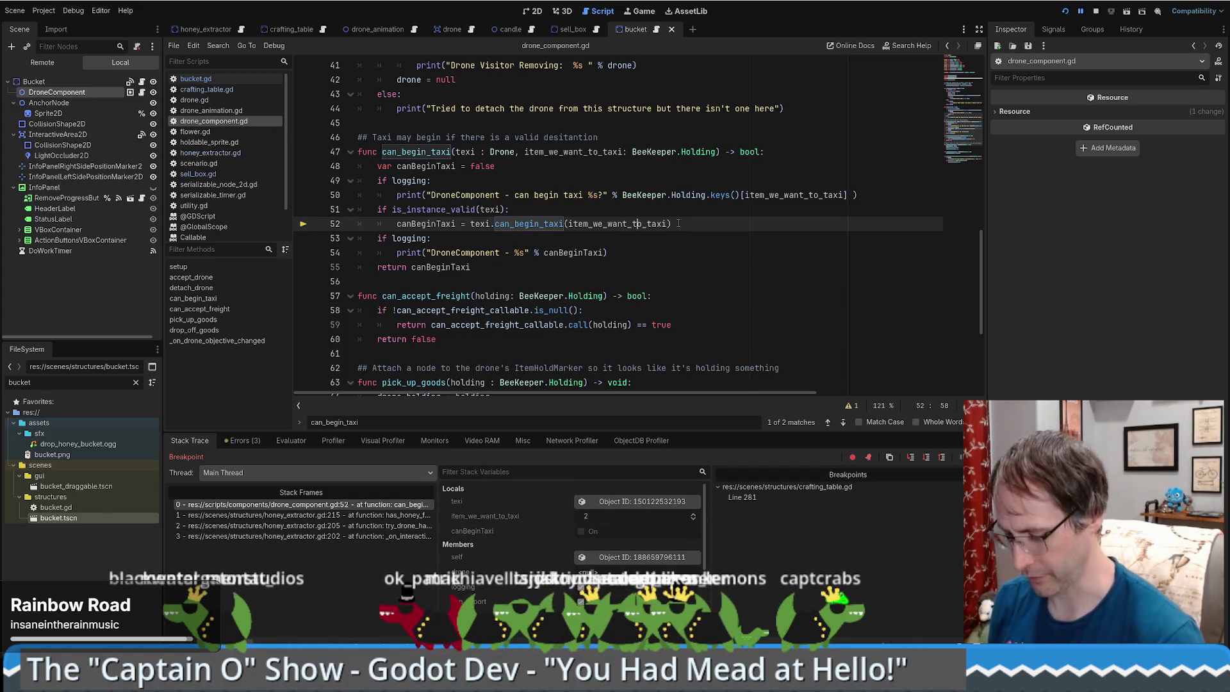
key(F11)
key(F10)
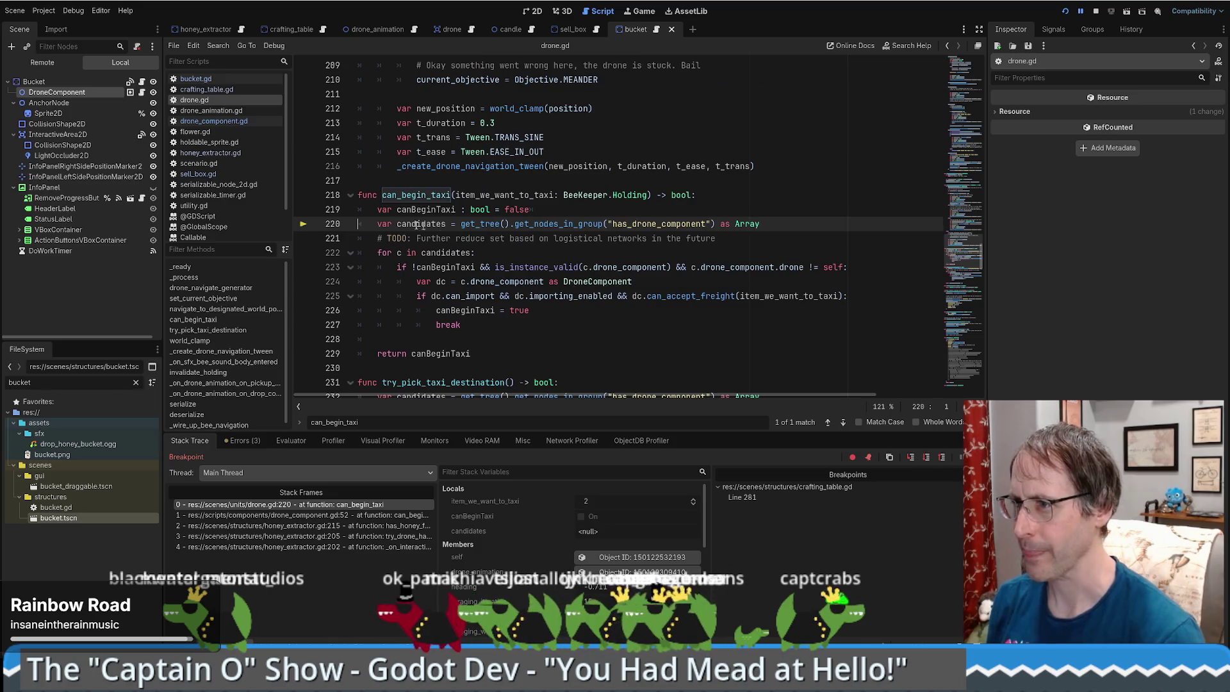
Step through drone.gd lines 220–224 and inspect the candidate object c's properties.
drag(809, 222, 358, 224)
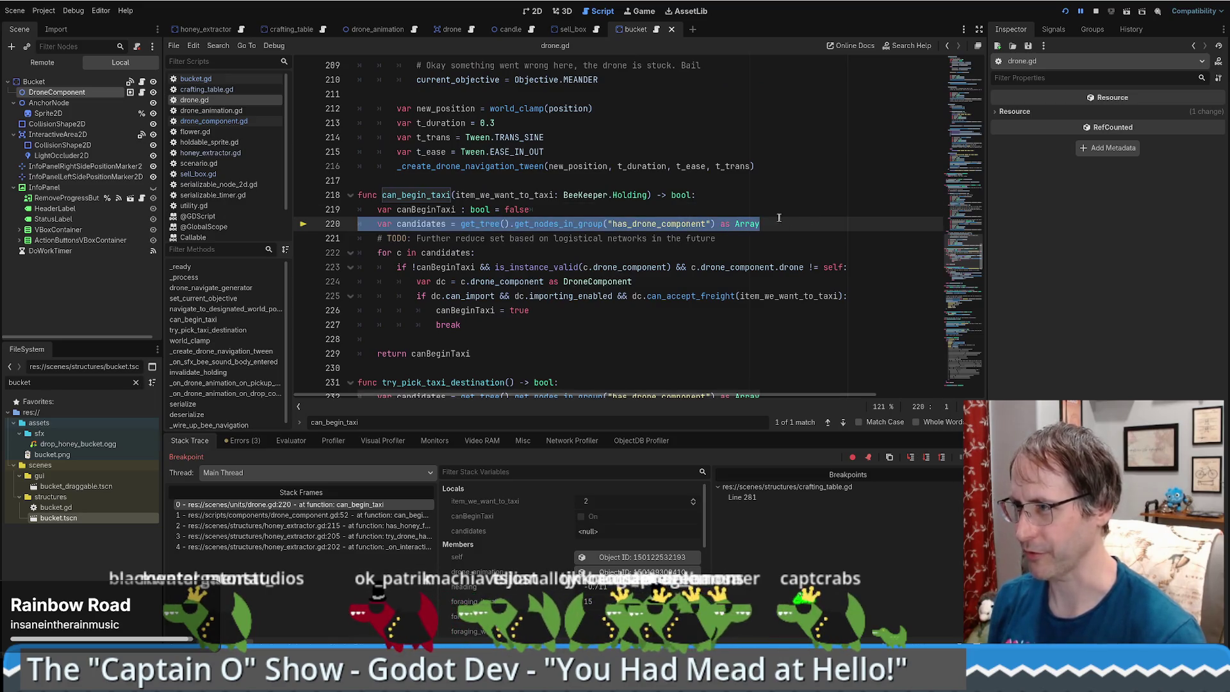
key(End)
key(F10)
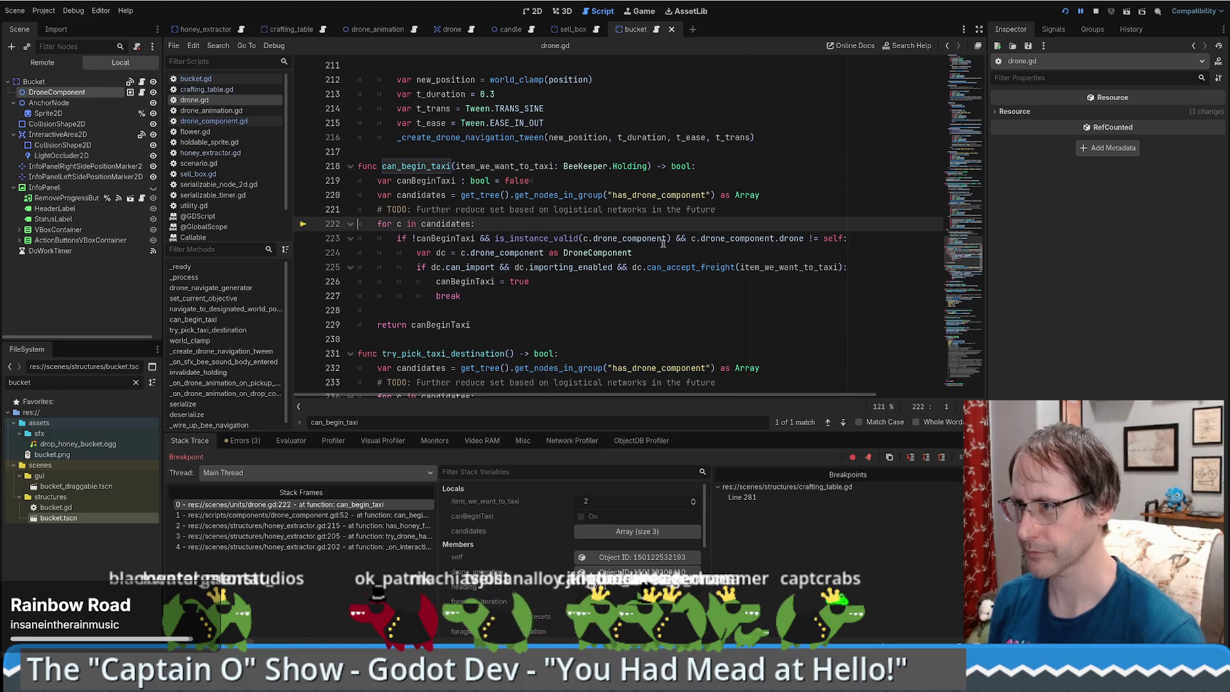
key(F10)
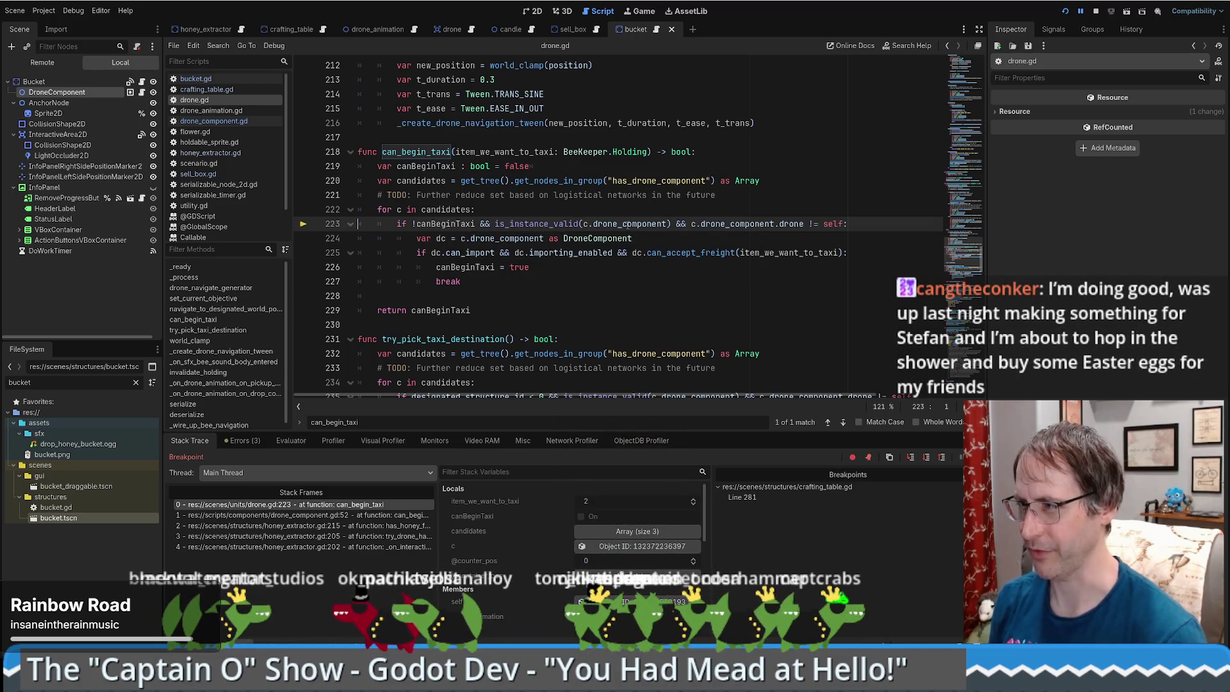
click(800, 223)
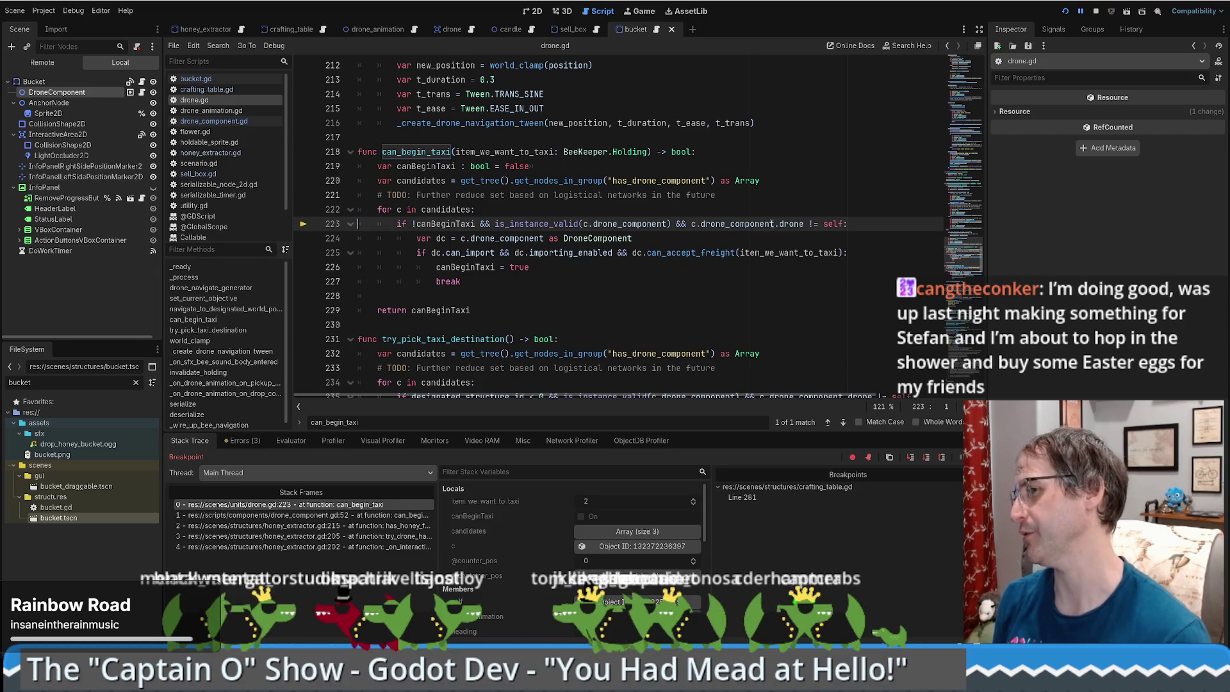
key(F10)
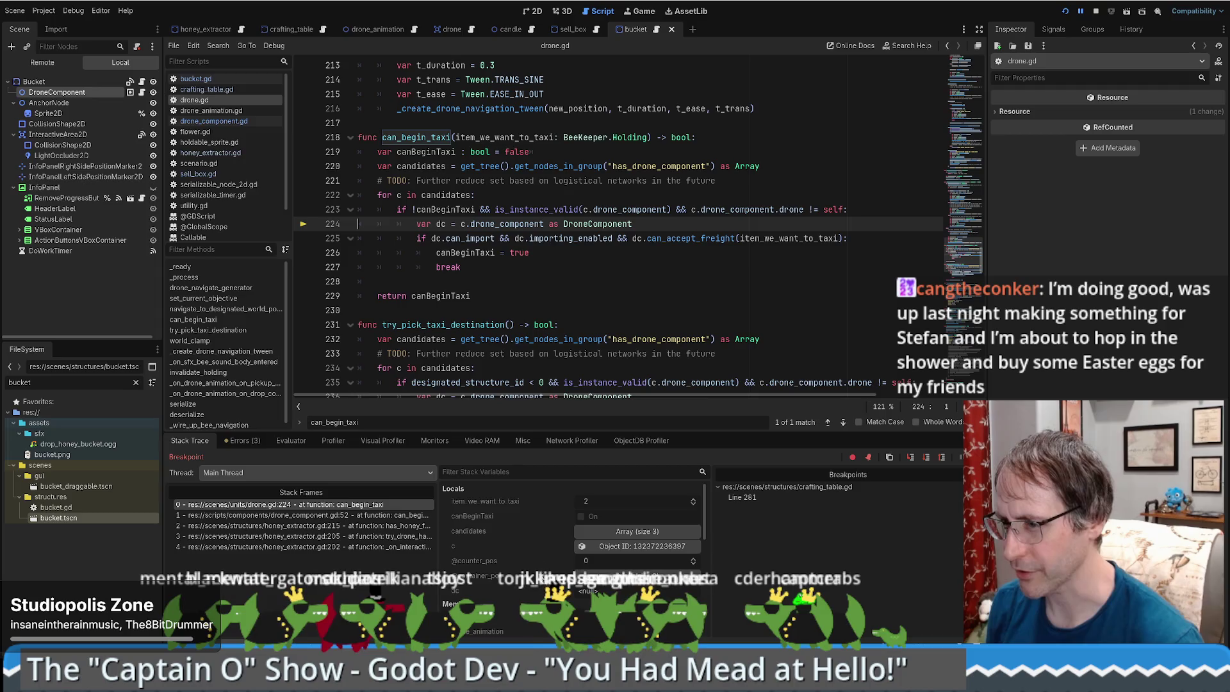
click(637, 545)
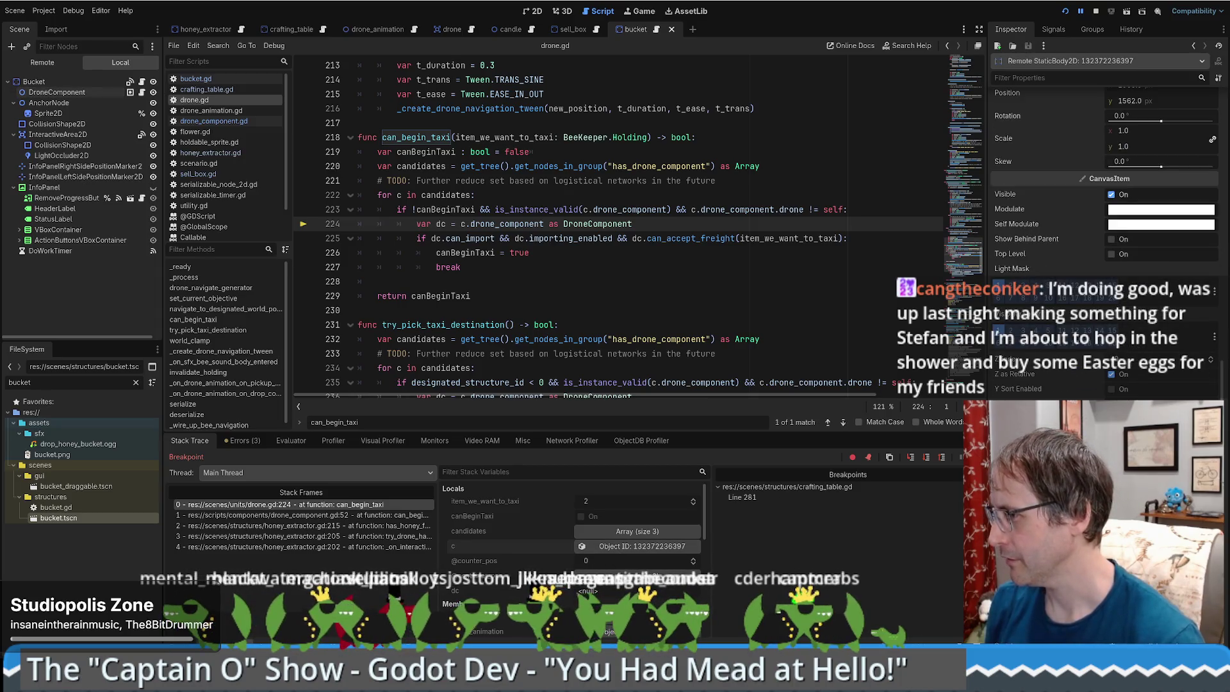
click(722, 221)
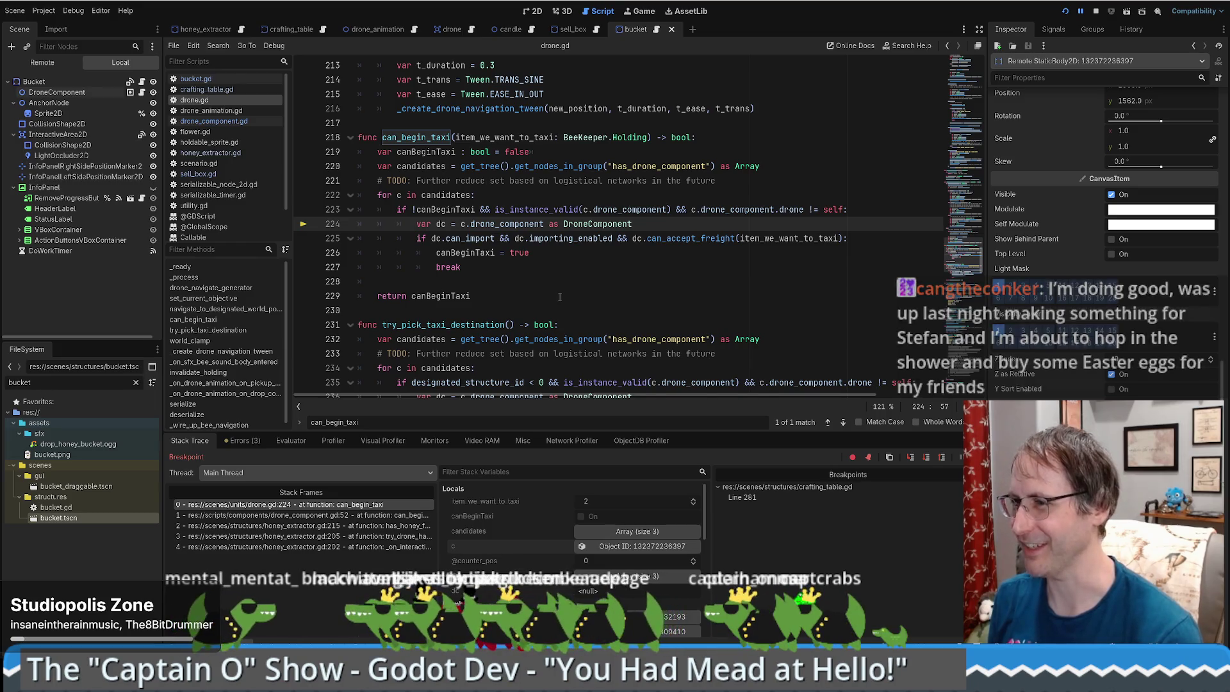
Step into can_accept_freight and on into sell_box.gd's freight check at line 145.
key(F10)
mouse_move(810, 224)
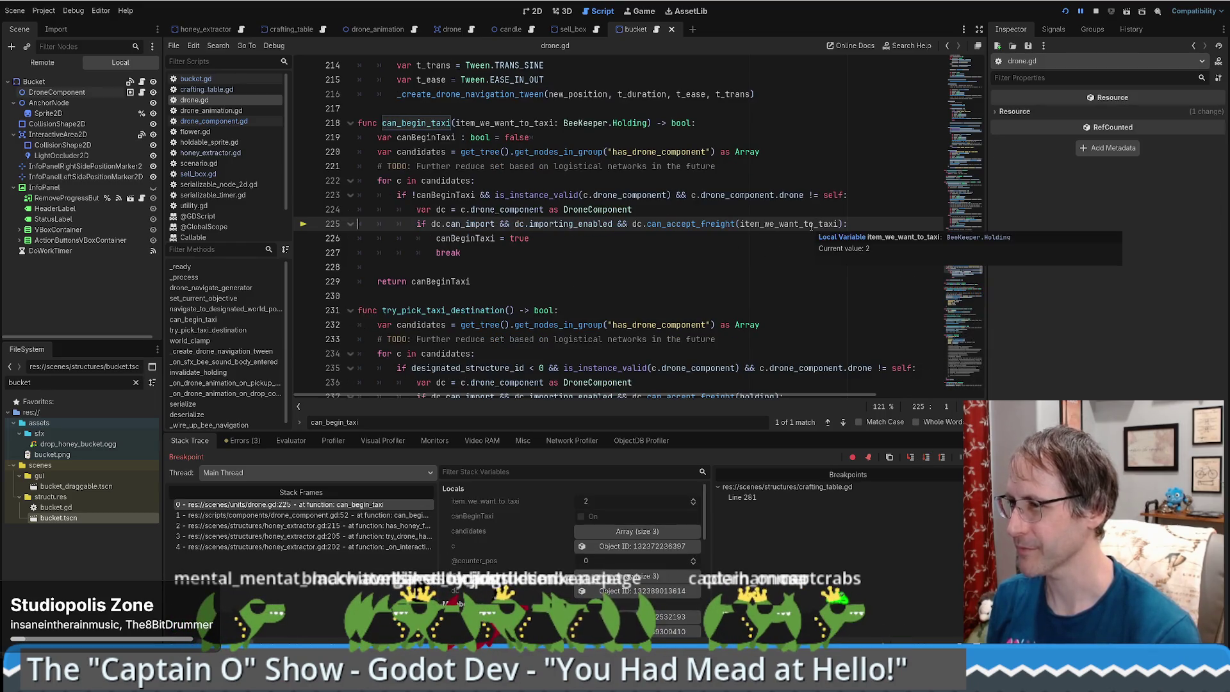
key(F11)
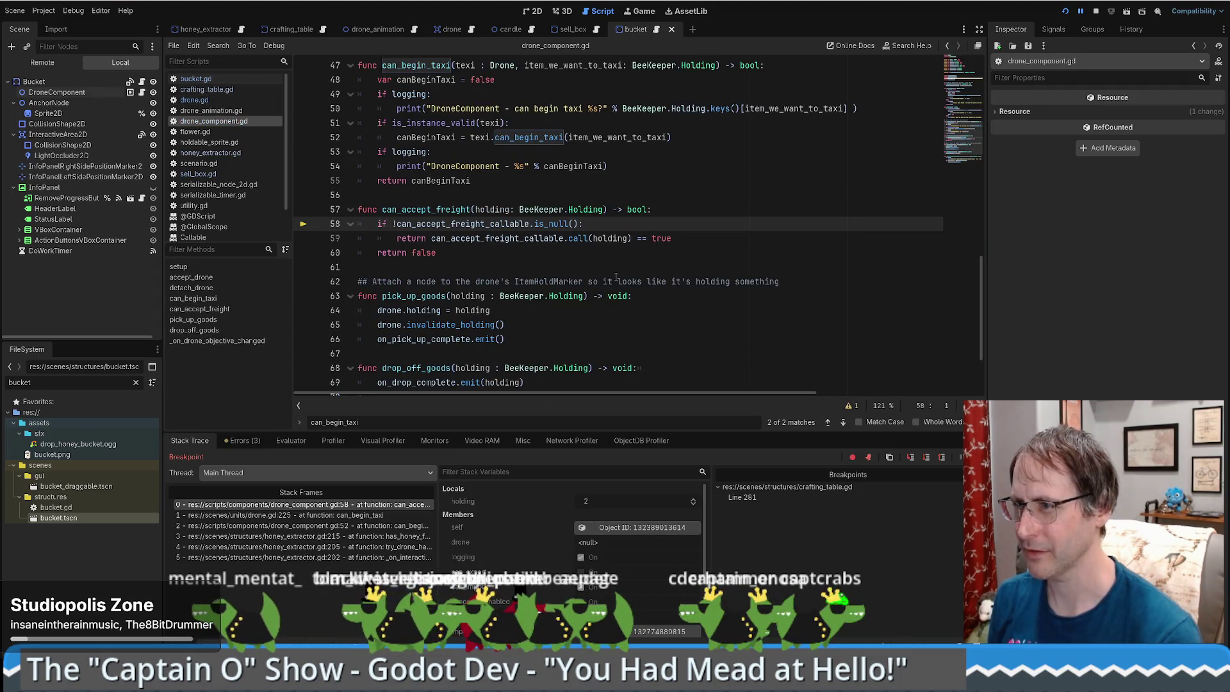
key(F10)
key(F11)
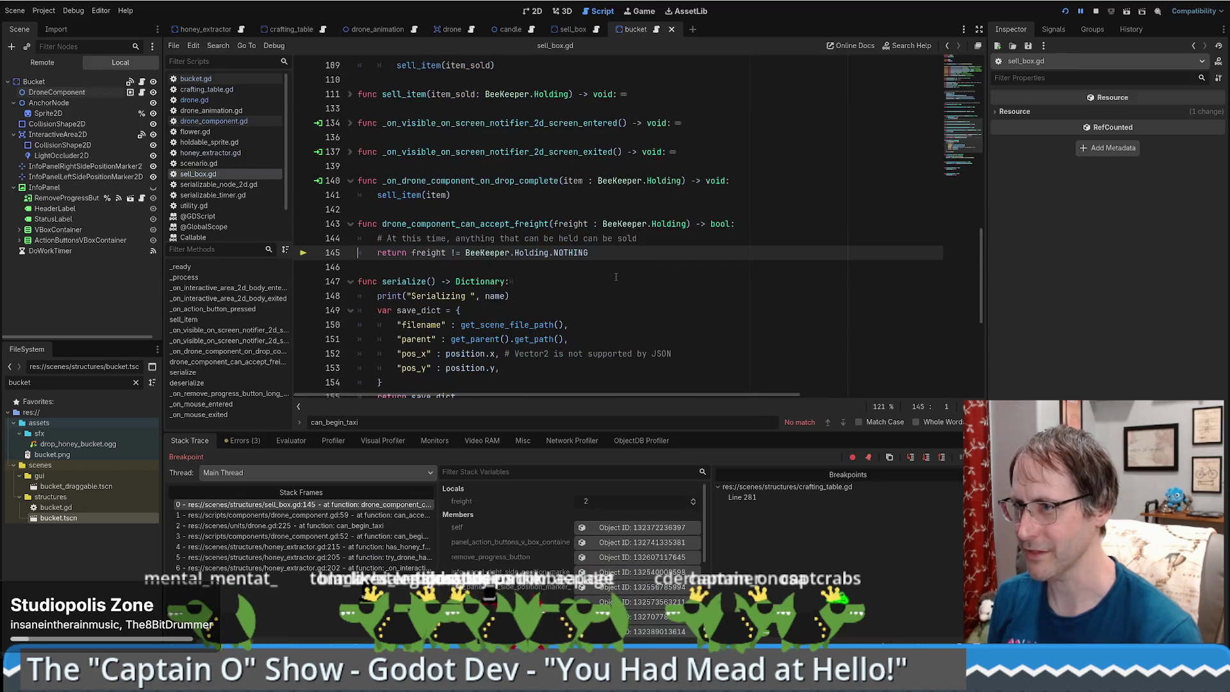